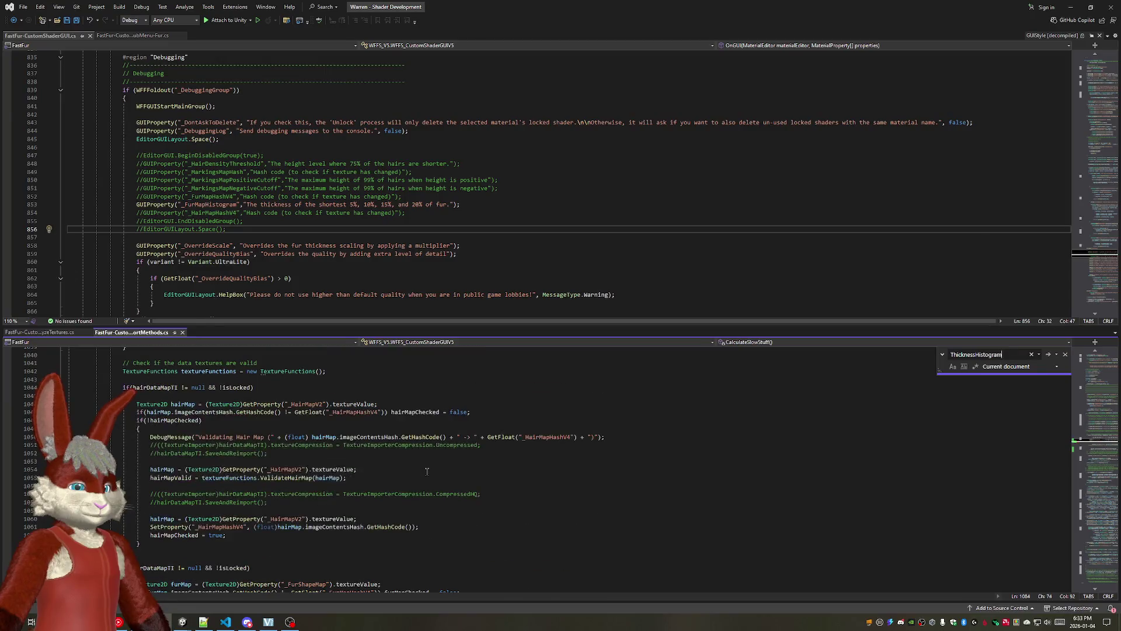
scroll(426, 471, "down", 3)
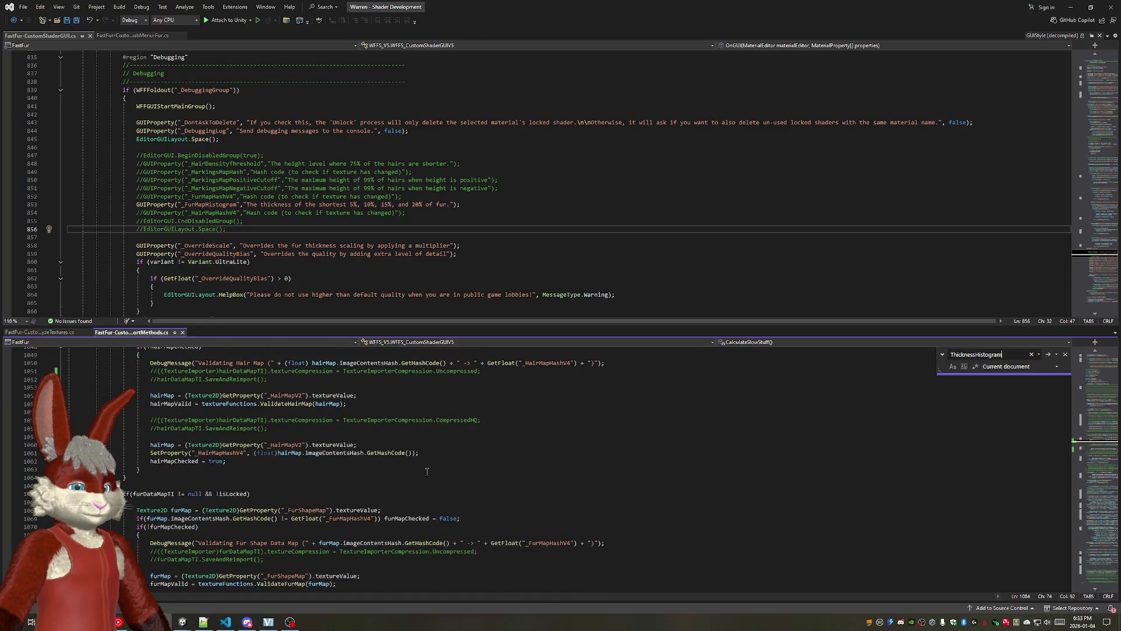
scroll(427, 471, "up", 2)
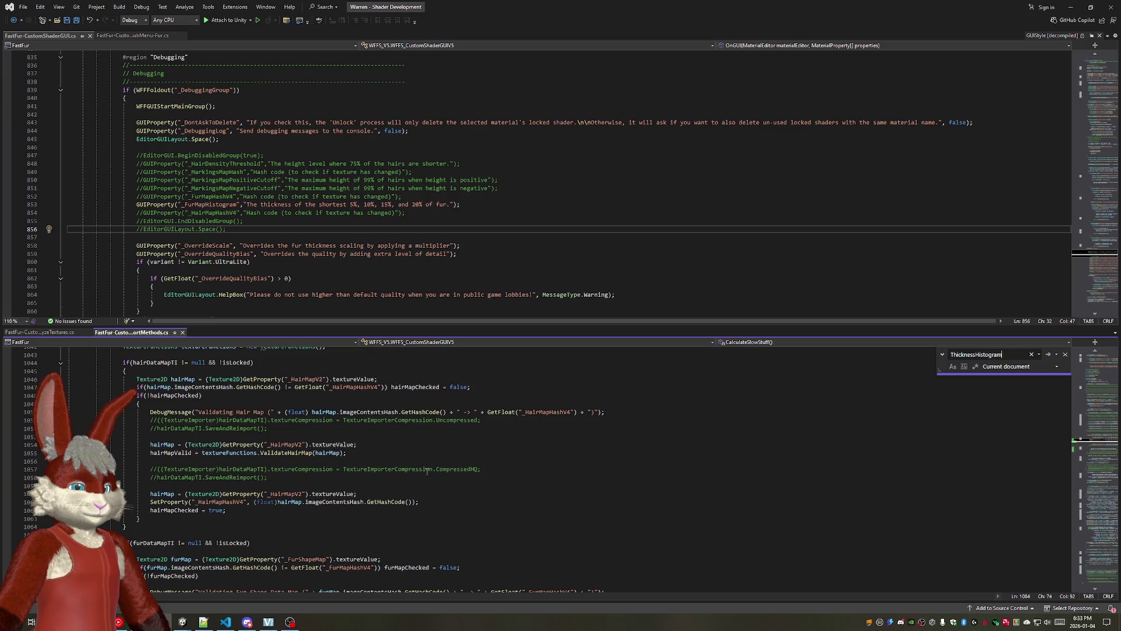
scroll(427, 471, "down", 3)
scroll(426, 471, "down", 1)
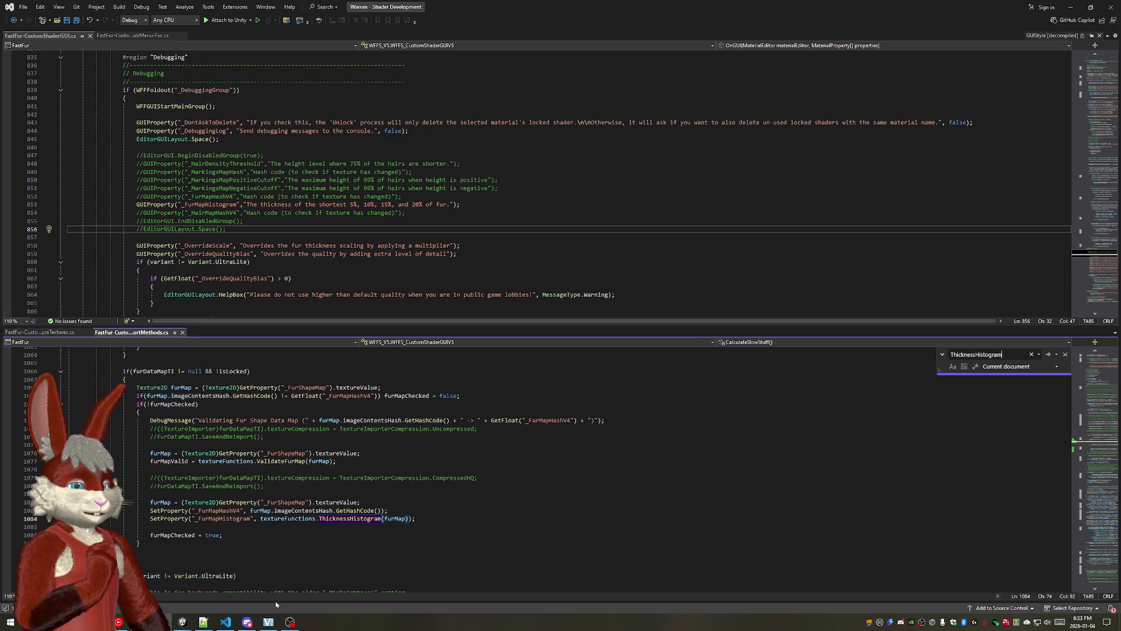
Step: Bring the Unity editor to the front from the taskbar
mouse_move(182, 622)
left_click(262, 585)
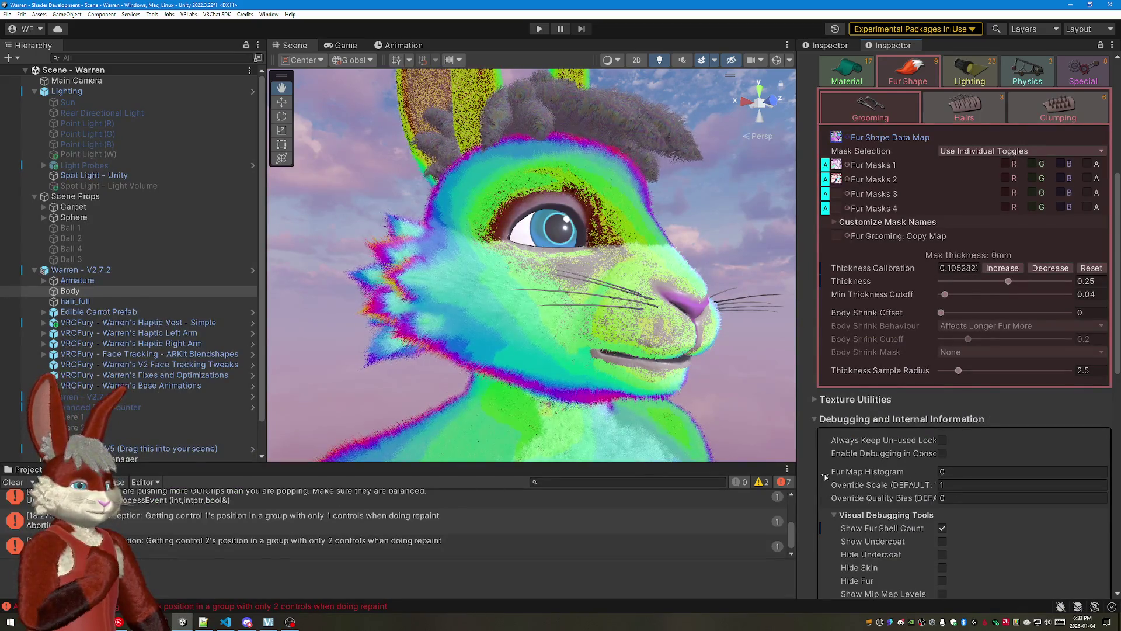
scroll(508, 526, "up", 3)
Step: Review the insecure connection, GUILayout state and control position errors, then show the project's asset folders
left_click(496, 496)
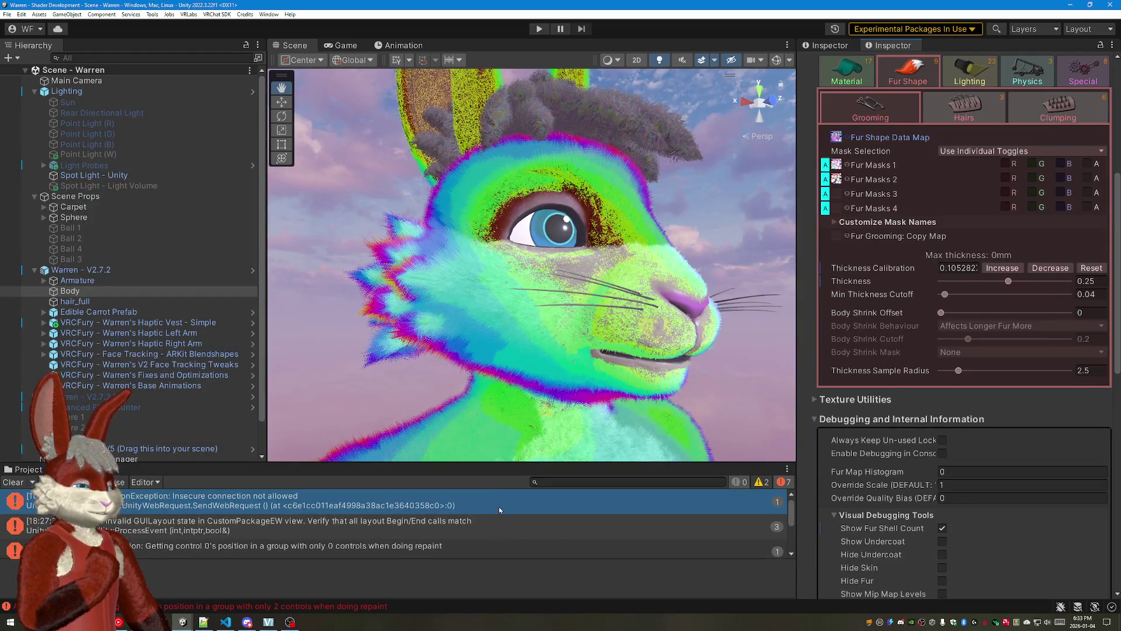
left_click(412, 526)
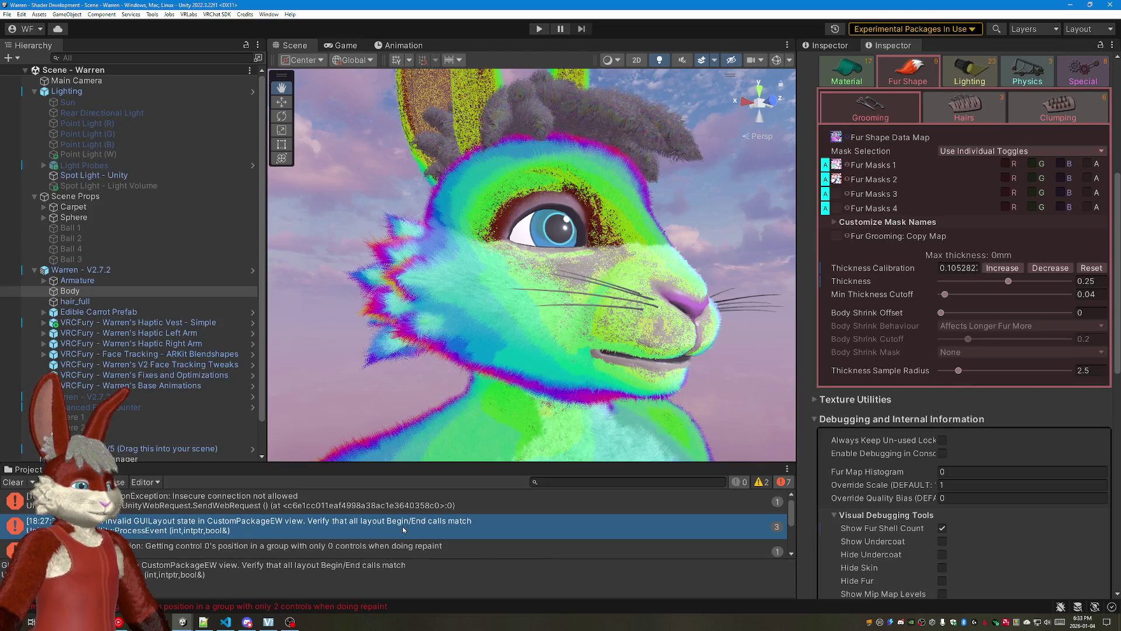
left_click(394, 504)
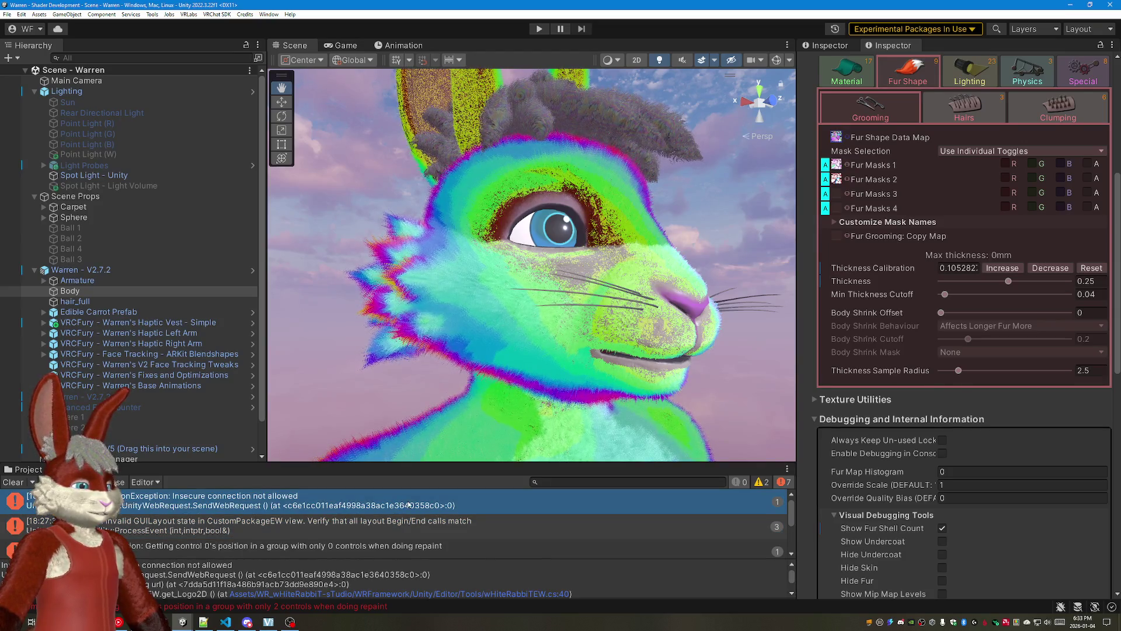
scroll(323, 507, "up", 1)
left_click(323, 507)
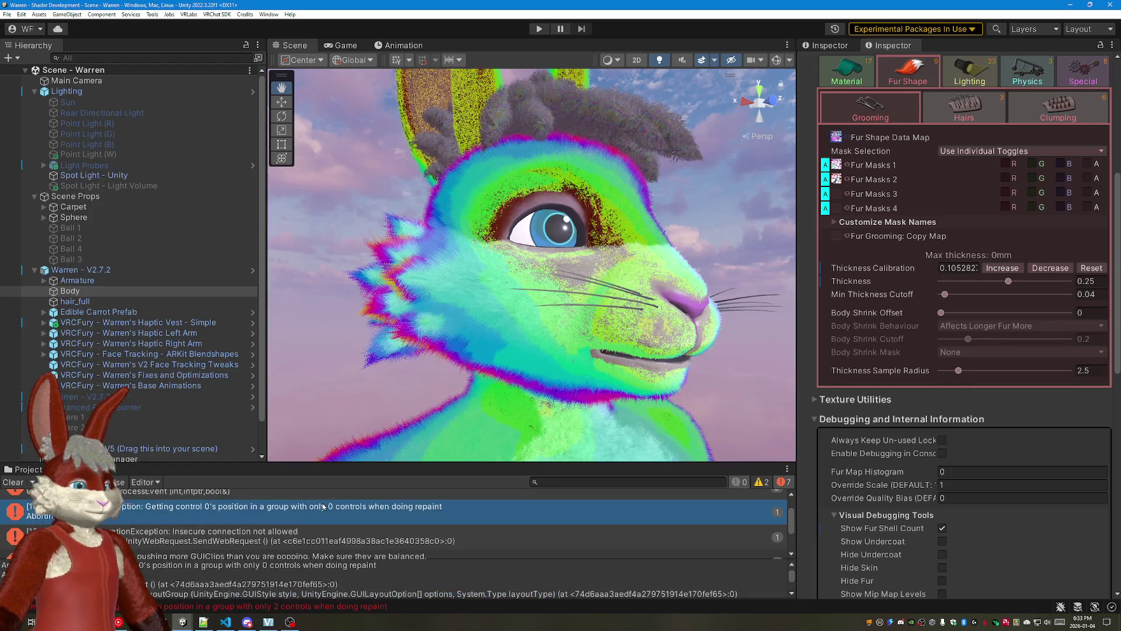
scroll(433, 583, "down", 1)
scroll(436, 575, "down", 1)
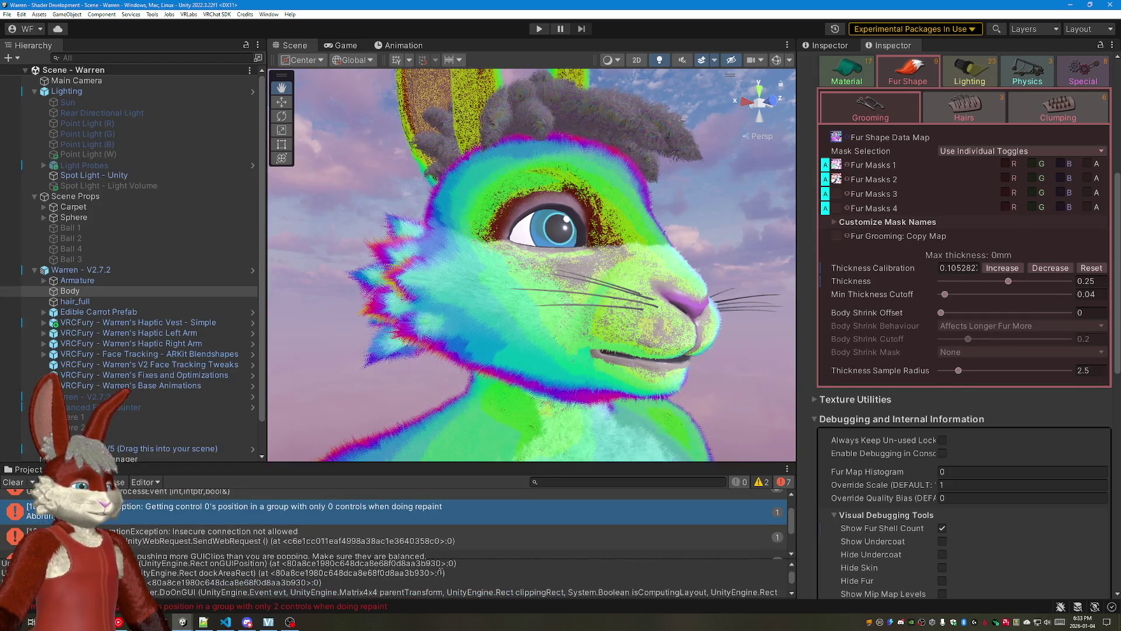
left_click(287, 530)
scroll(294, 536, "down", 1)
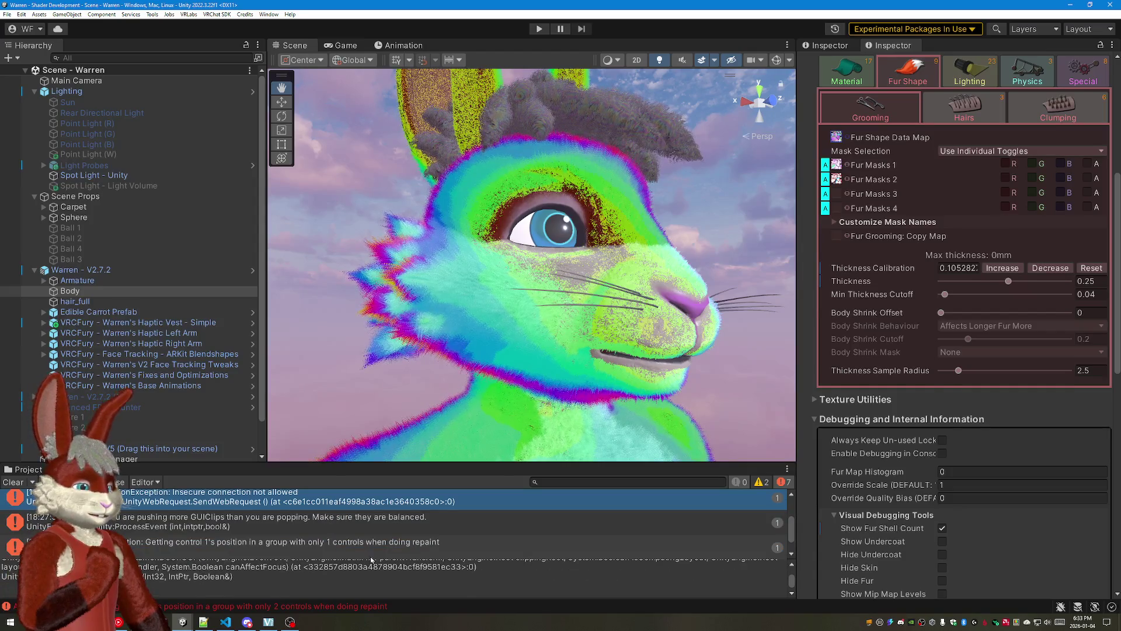
scroll(226, 520, "down", 1)
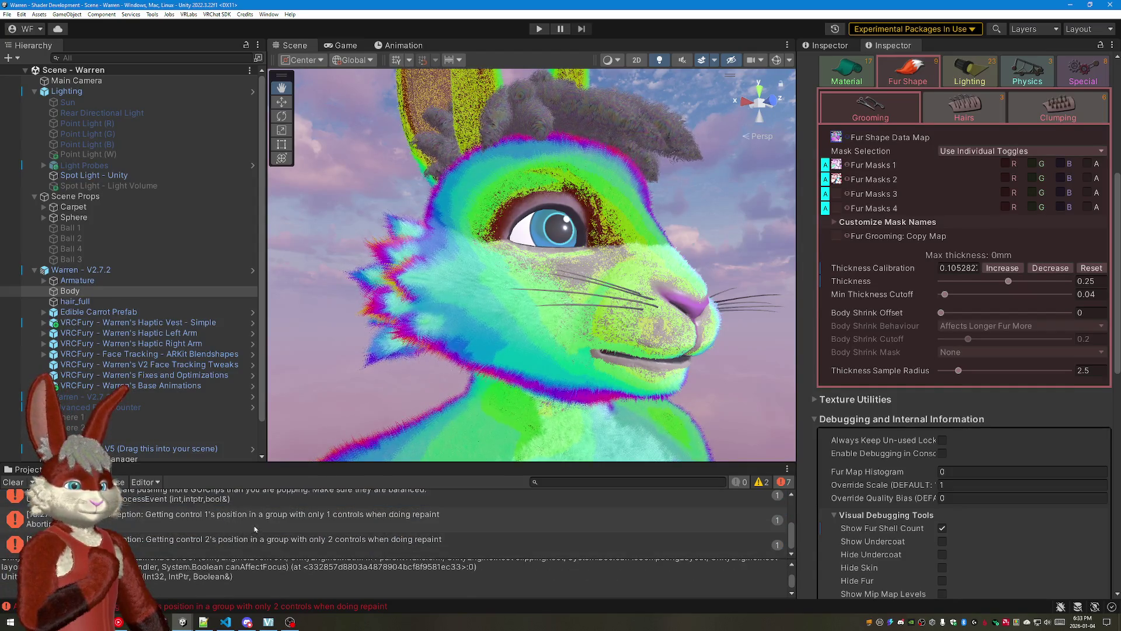
left_click(29, 469)
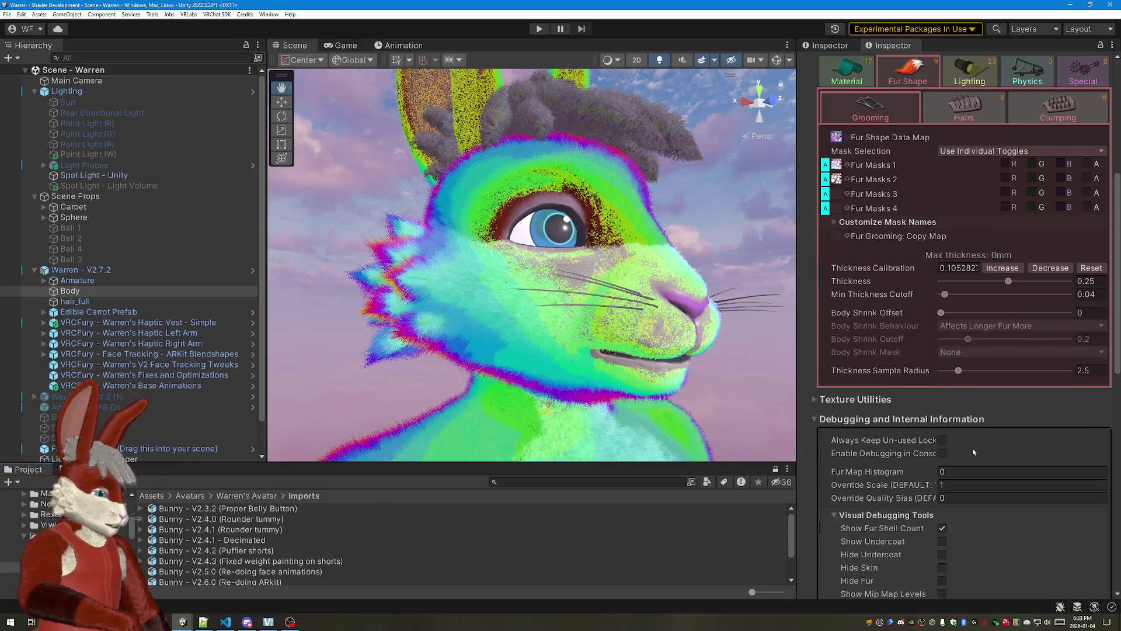
Step: Enable console debugging on the fur material and make the console panel taller
left_click(969, 471)
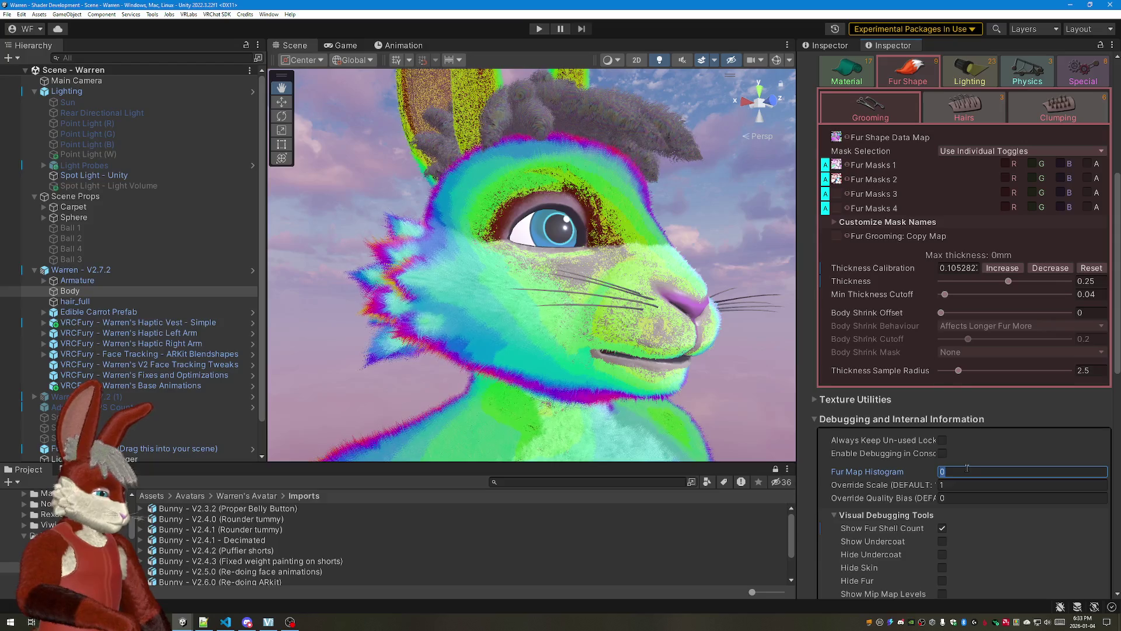
left_click(943, 454)
key("ctrl+shift+c")
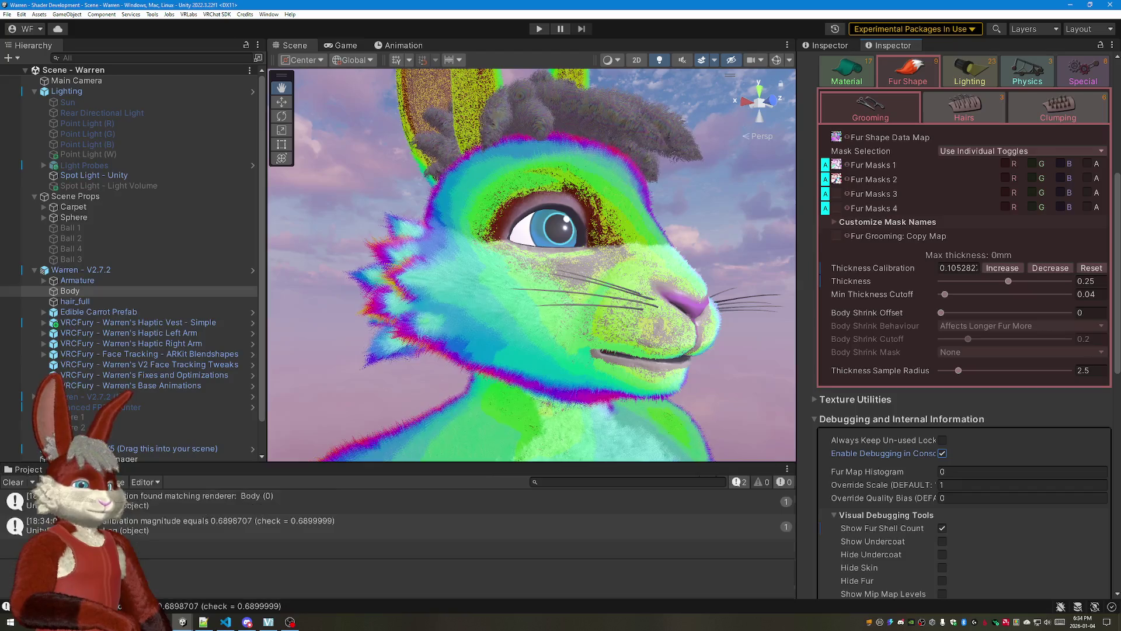
left_click_drag(334, 465, 334, 439)
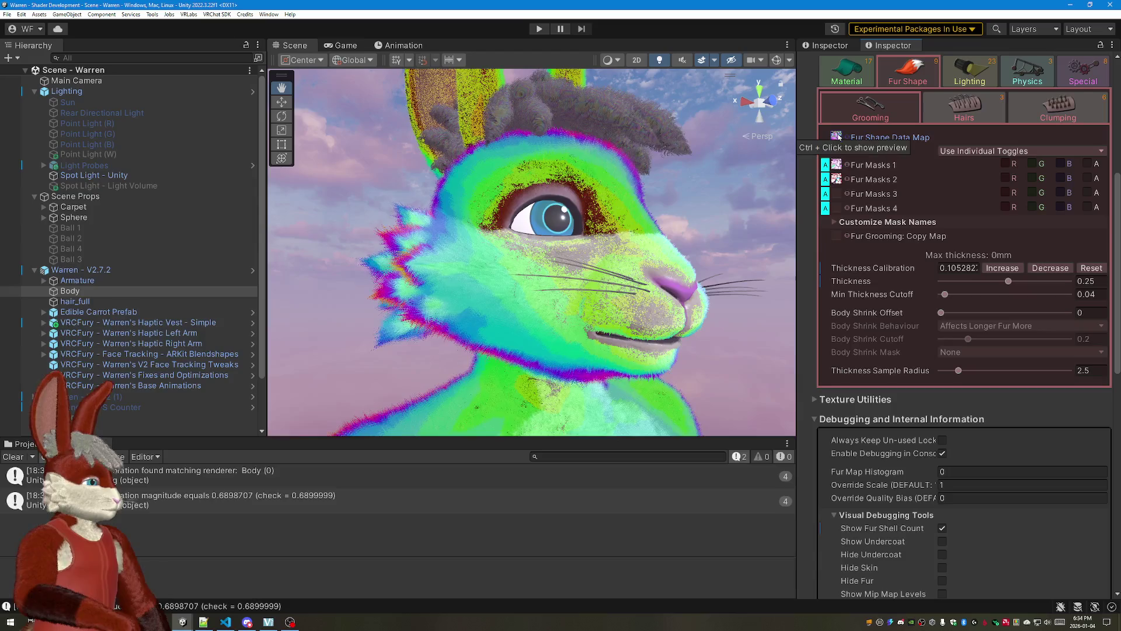
Step: Preview the Fur Shape Data Map on the avatar, then check the ThicknessHistogram code in Visual Studio
left_click(839, 132, "ctrl")
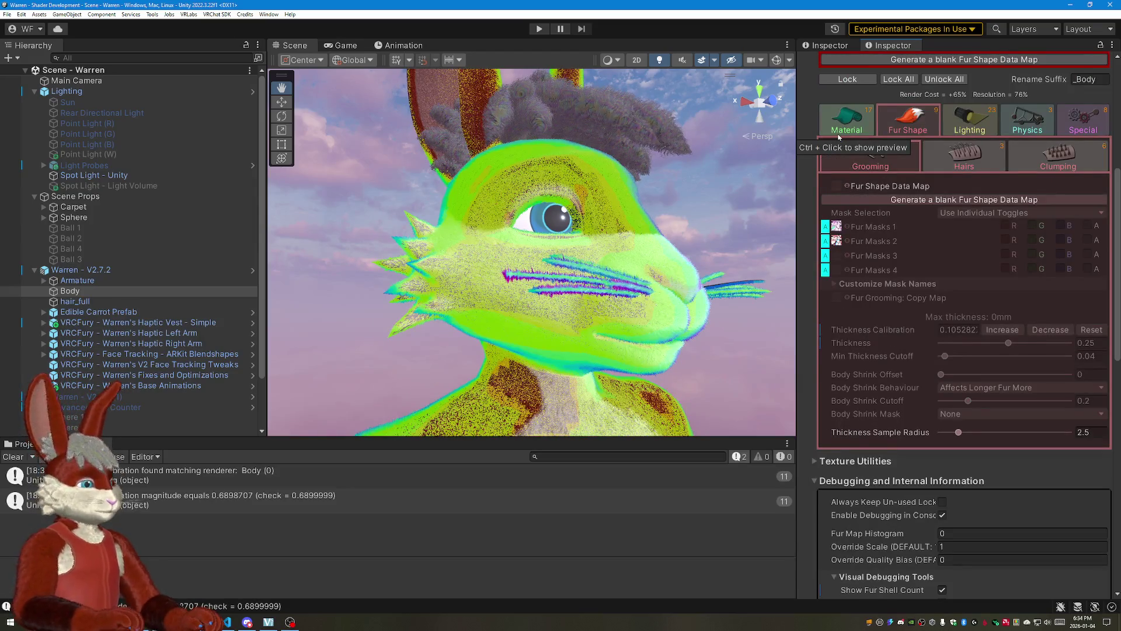
left_click(846, 200)
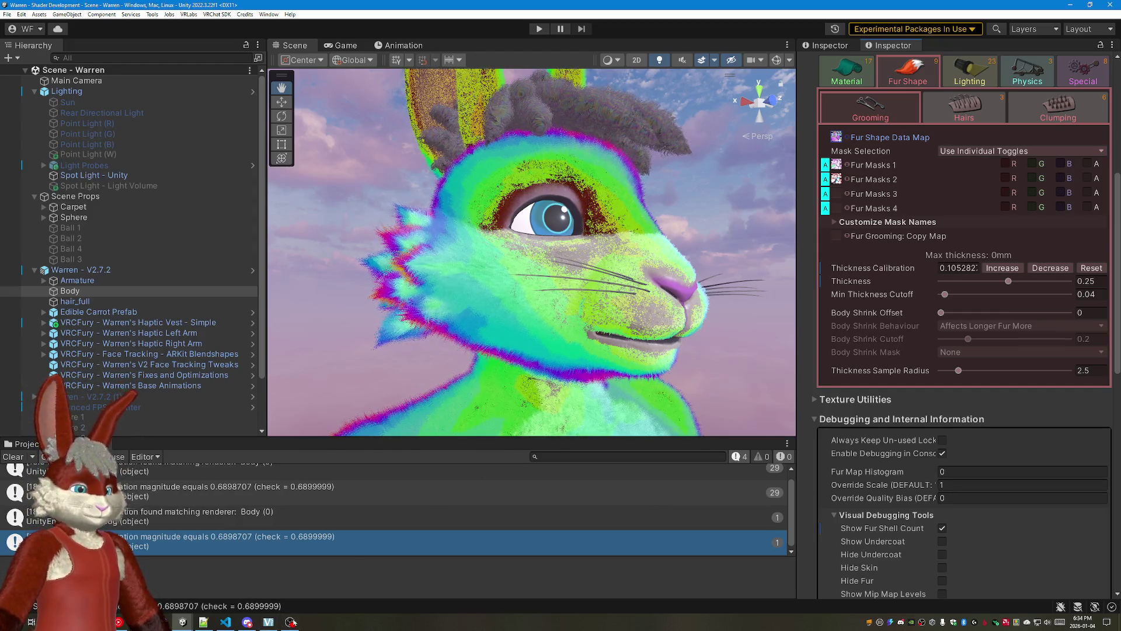
left_click(225, 622)
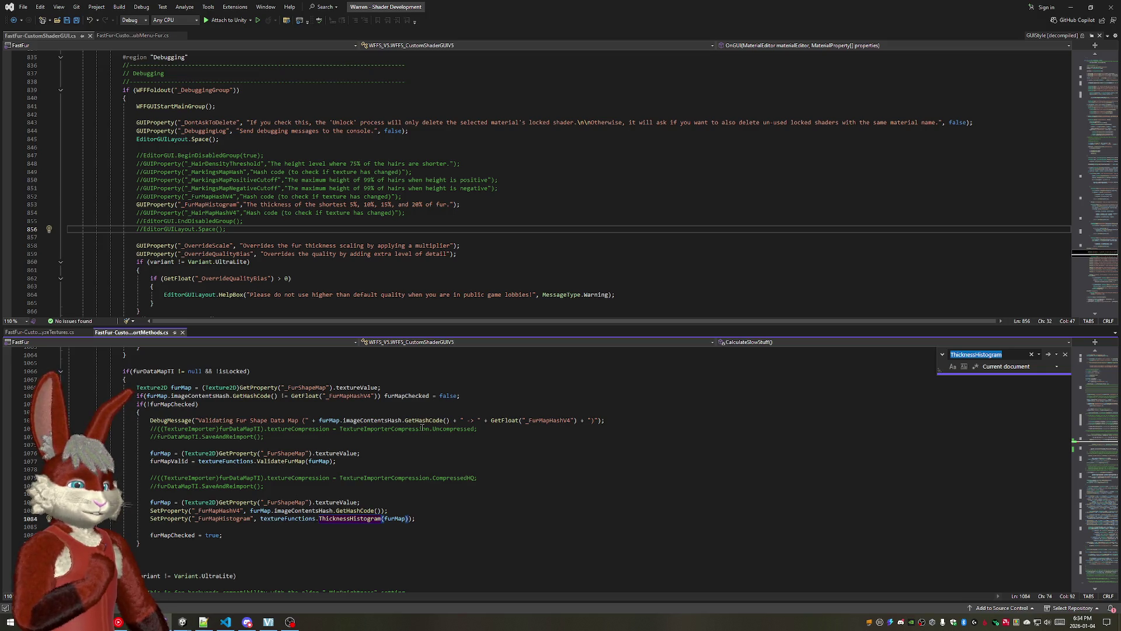
left_click(1085, 7)
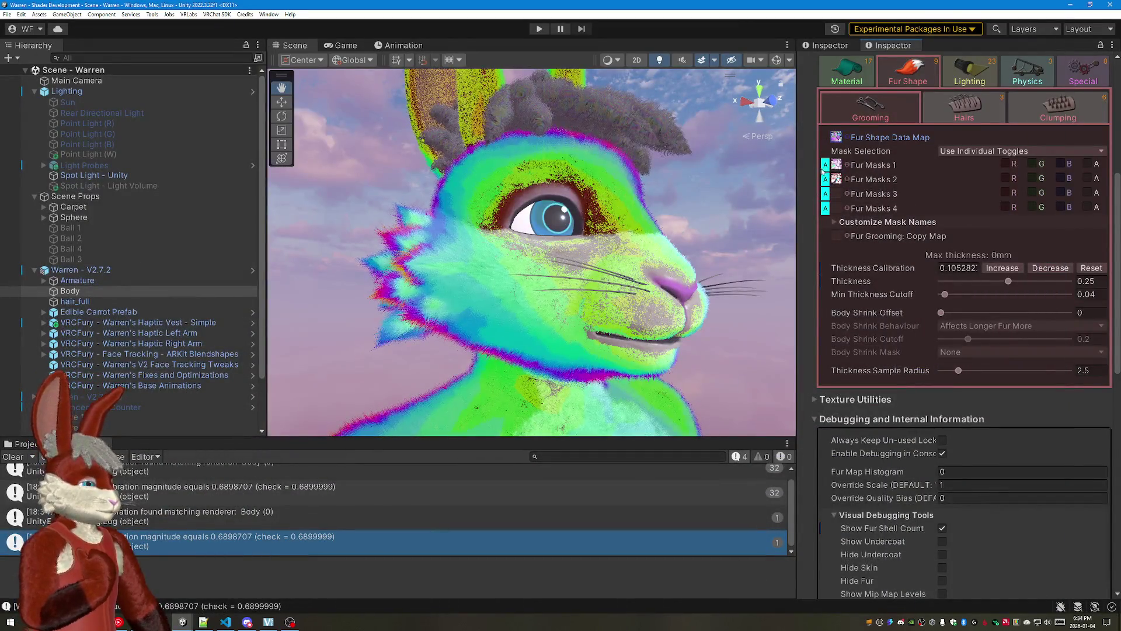
Step: Assign the fur shape texture from Warren's Avatar Textures as the Fur Shape Data Map (histogram 0.6352941)
left_click(24, 443)
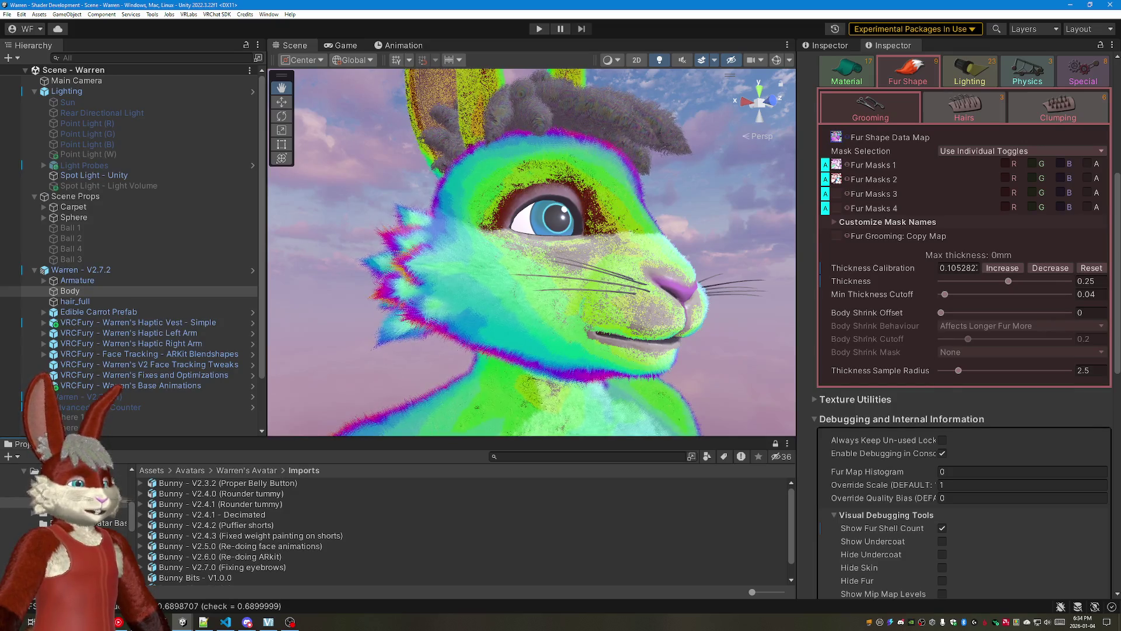
left_click(53, 534)
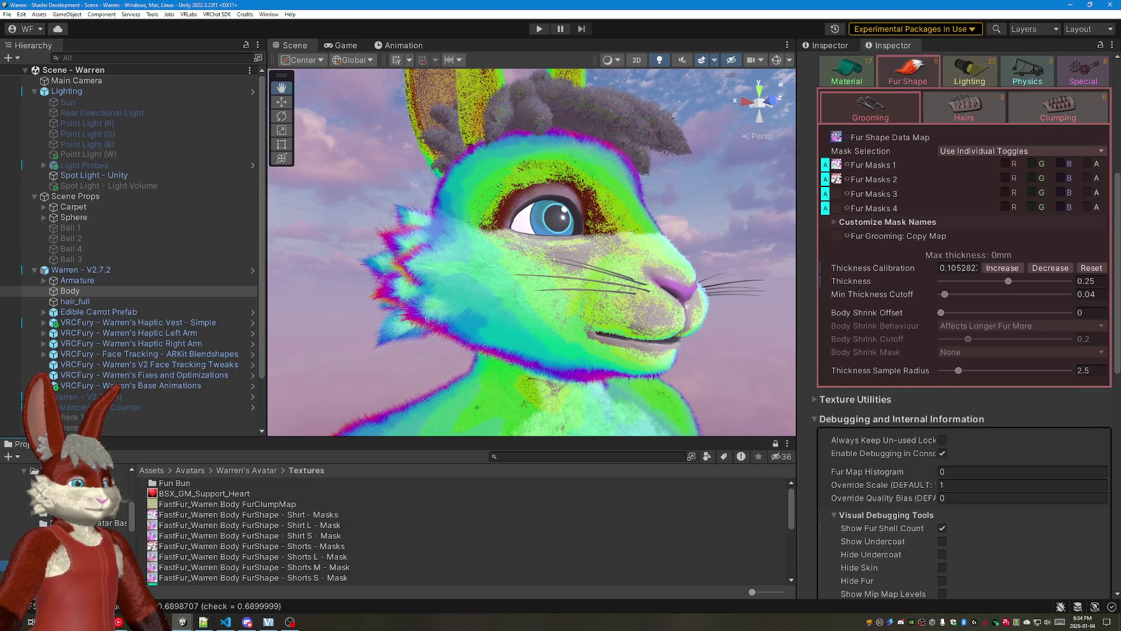
scroll(225, 515, "down", 2)
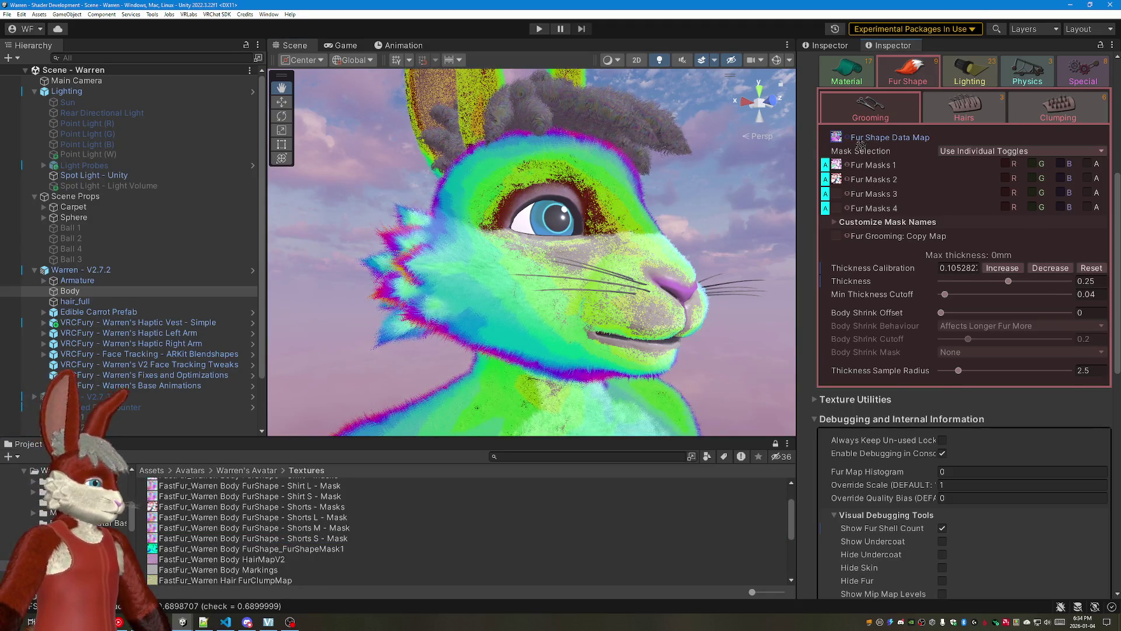
left_click_drag(840, 139, 839, 139)
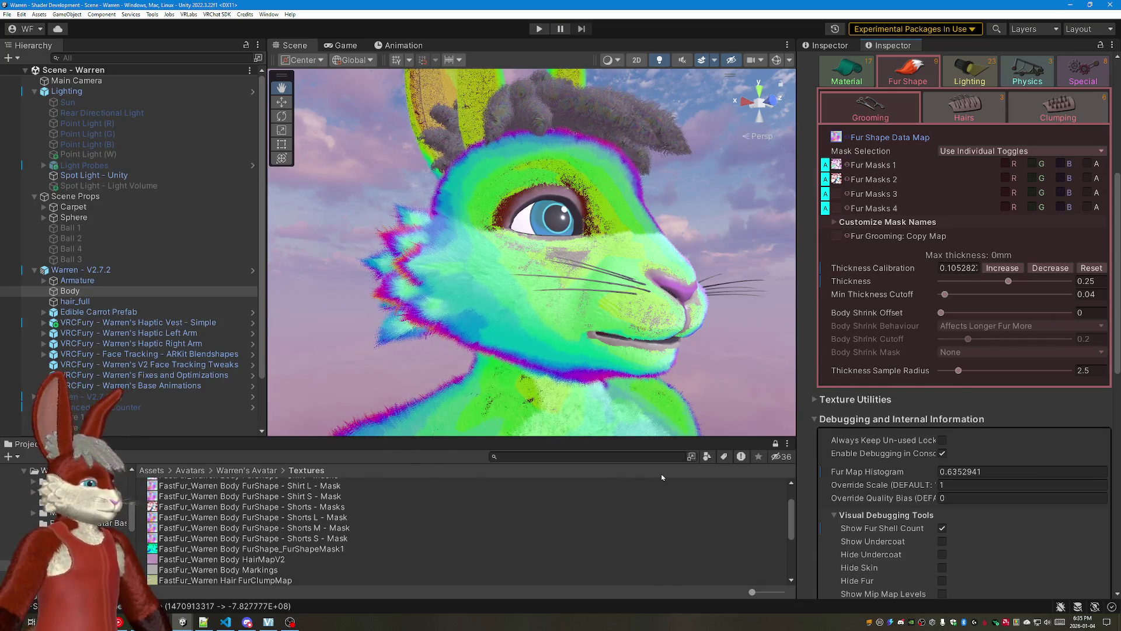
scroll(621, 490, "up", 3)
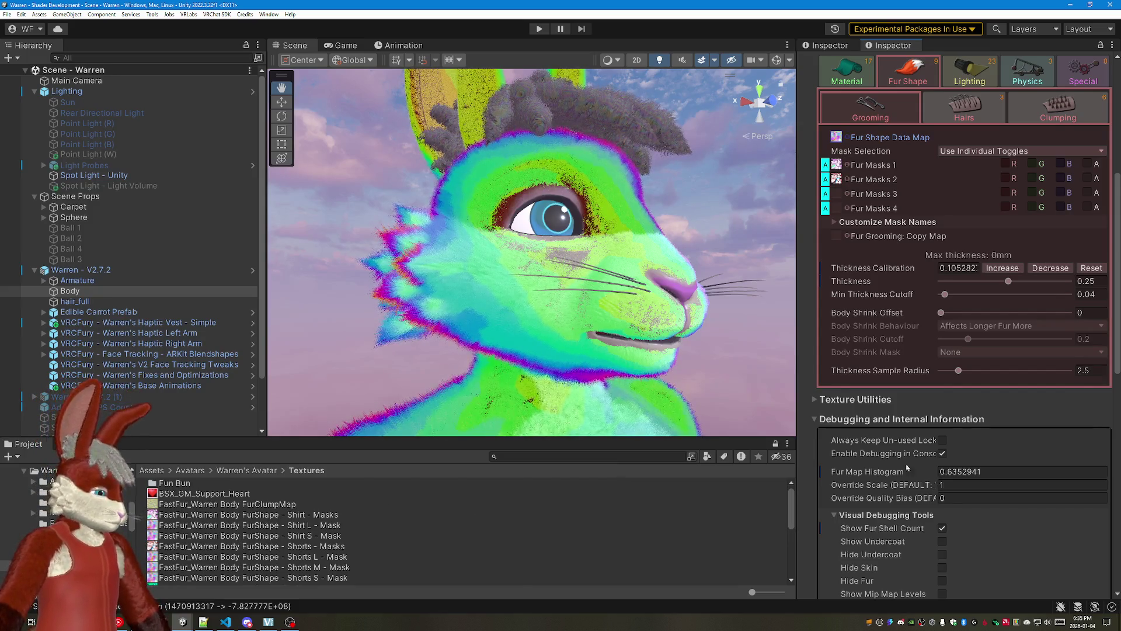
left_click_drag(648, 301, 613, 289)
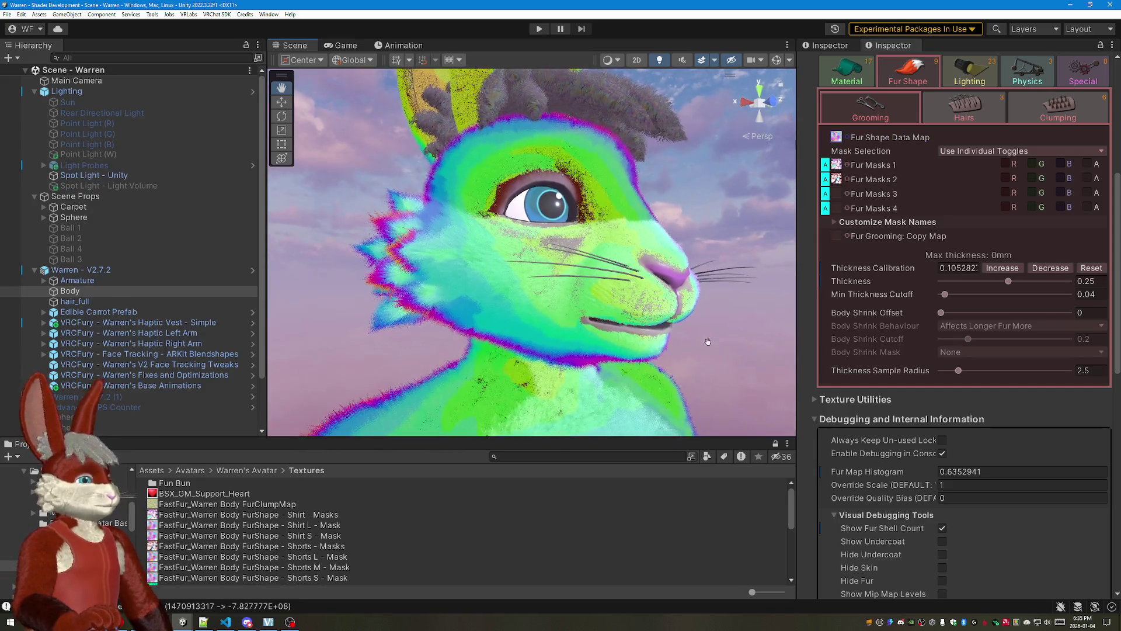
left_click(1011, 471)
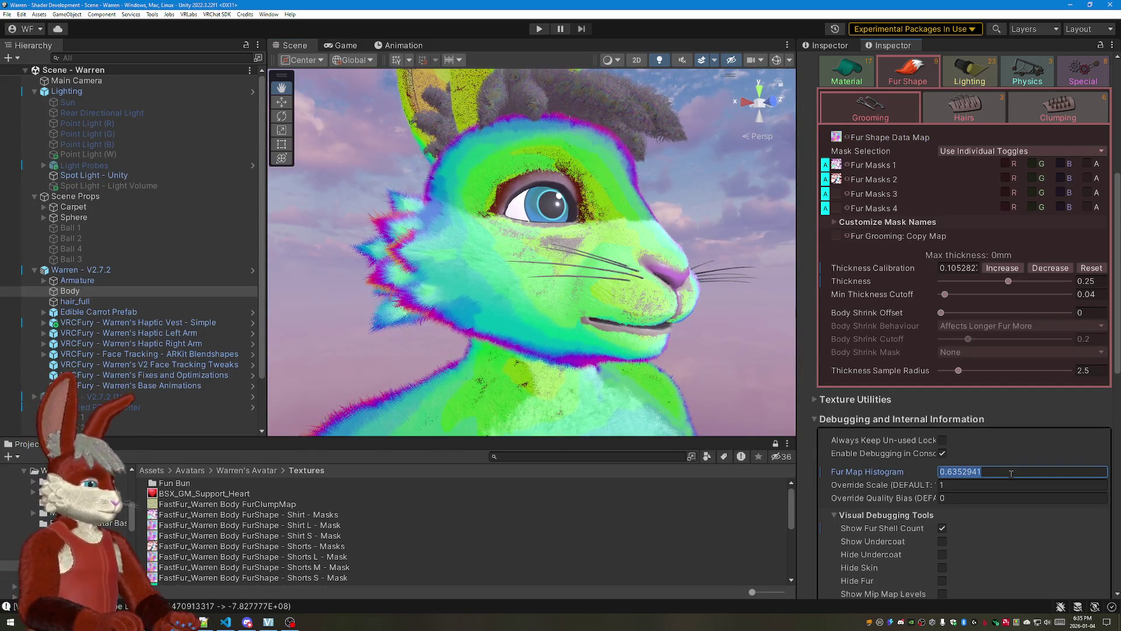
type("0")
key("ctrl+z")
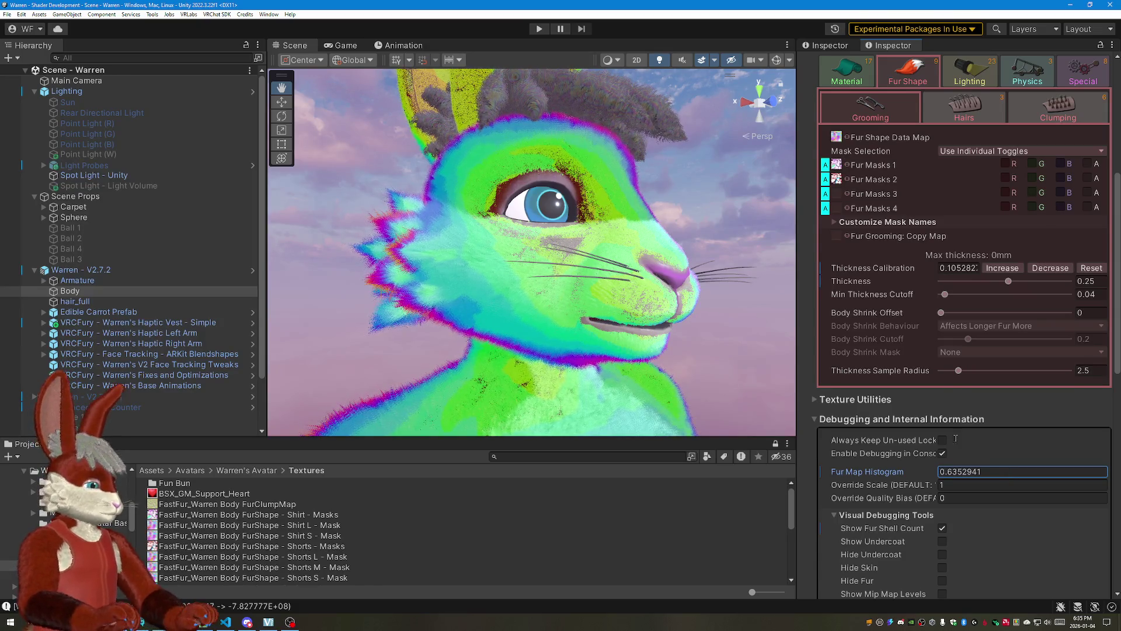
left_click_drag(693, 323, 699, 318)
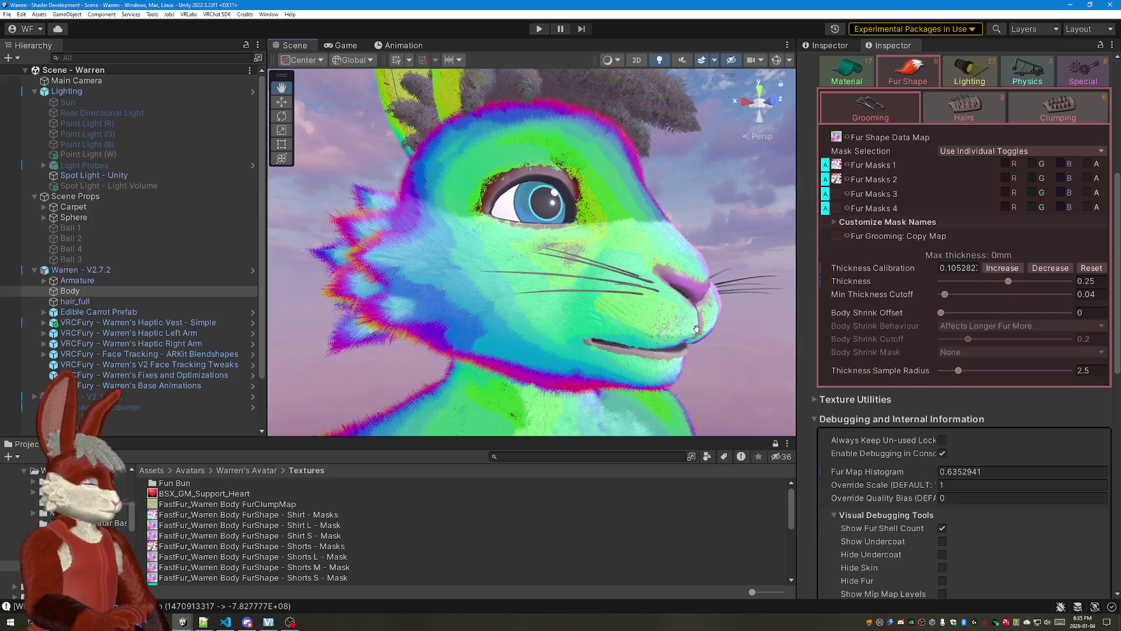
key("super+shift+s")
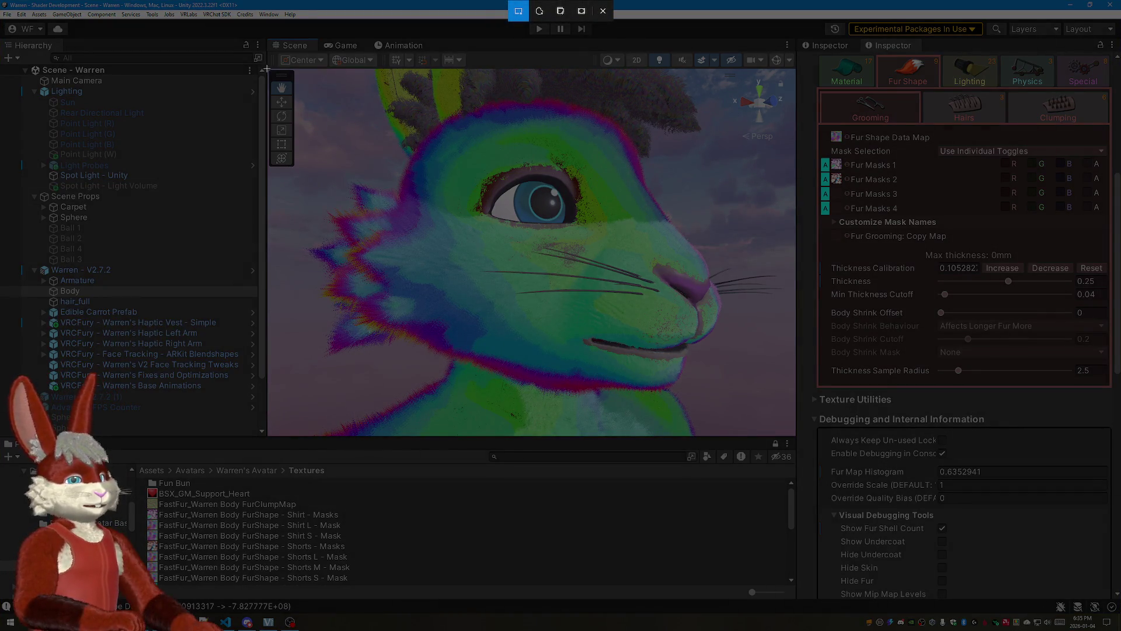
Step: Snip the rendered avatar head from the Scene view and show the material's Render Options
left_click_drag(267, 68, 796, 435)
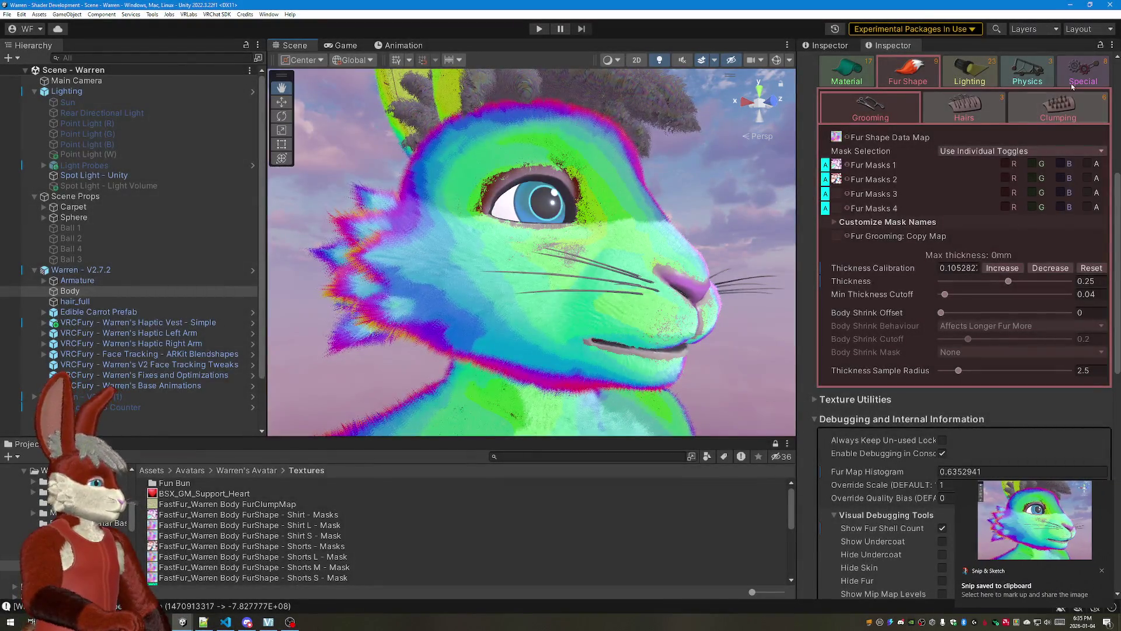
left_click(1084, 72)
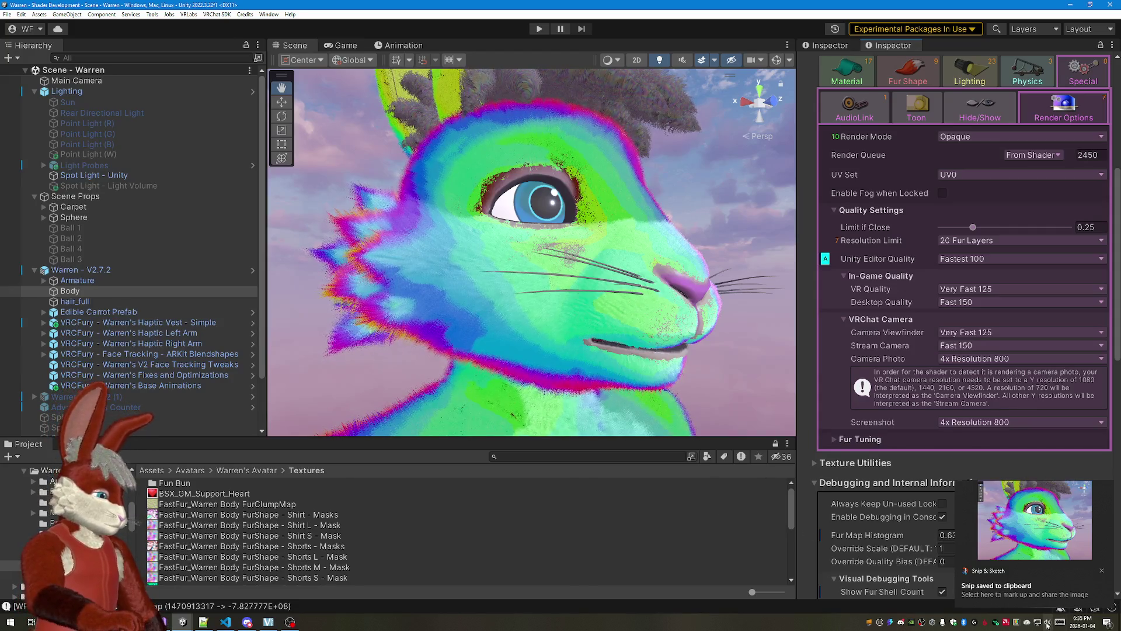
Step: Dismiss the volume flyout and clear the Fur Map Histogram value
left_click(1048, 623)
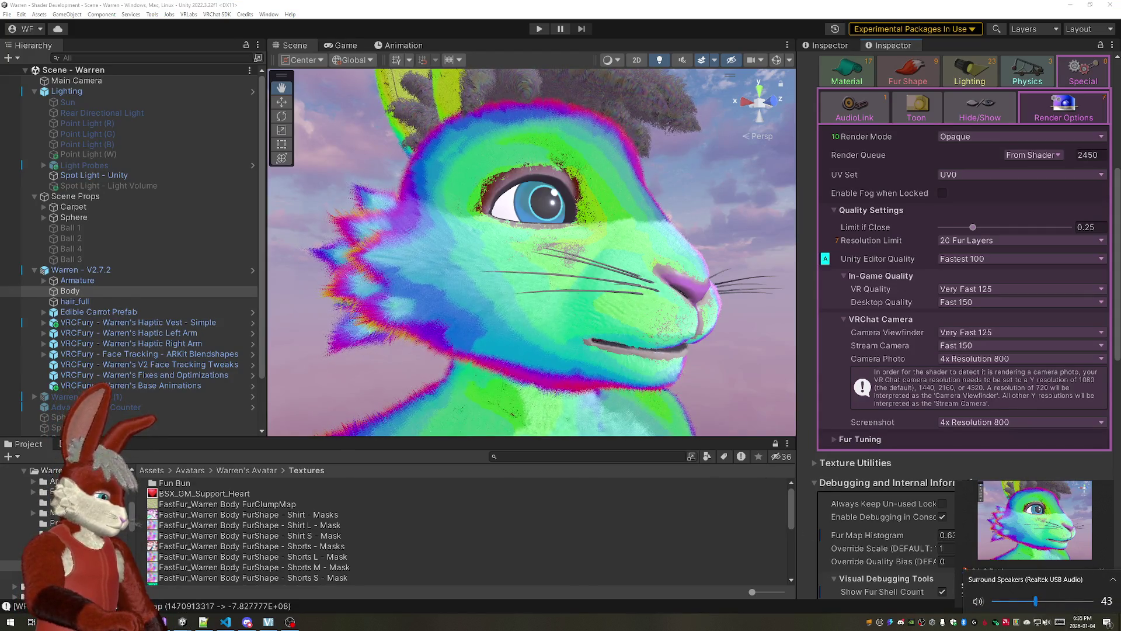
left_click(895, 385)
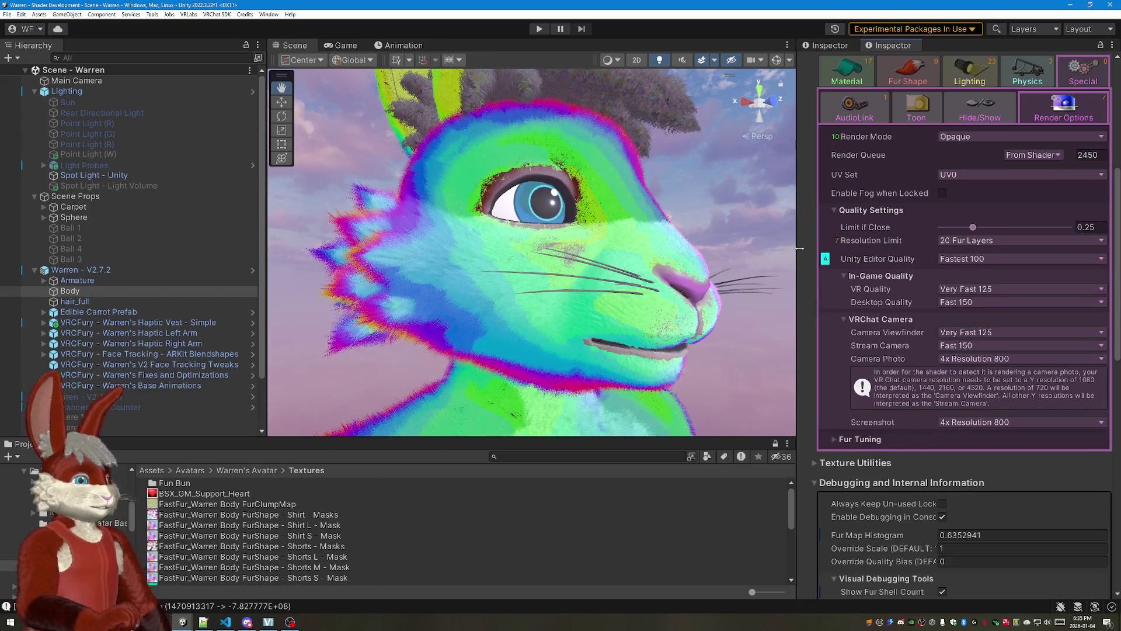
left_click(973, 535)
key("Delete")
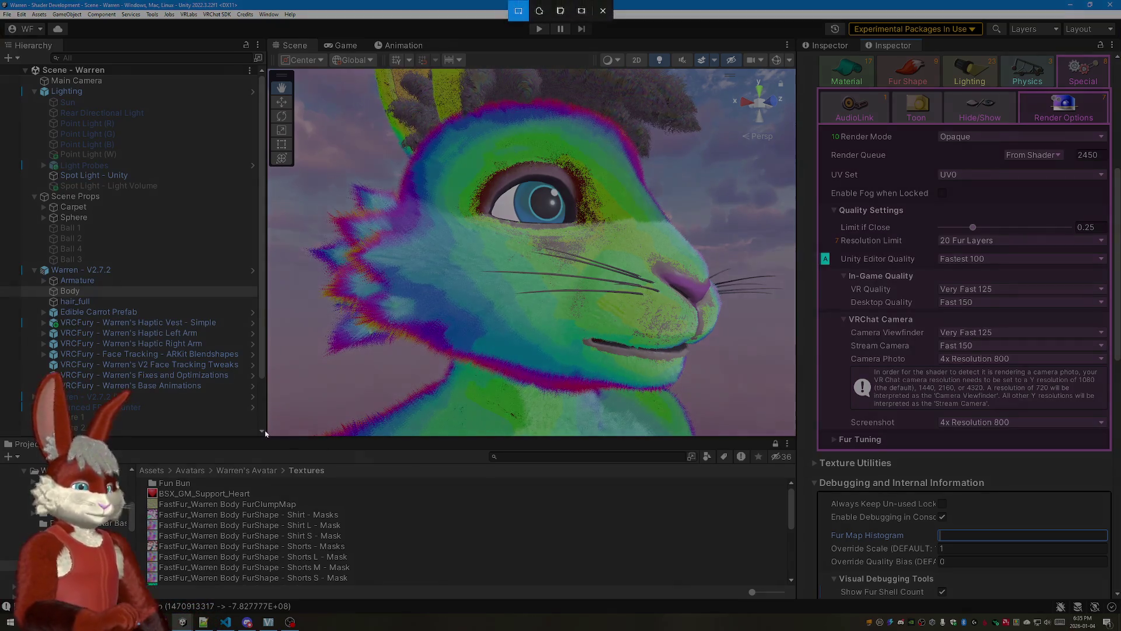
Step: Capture the scene render with the histogram cleared and view it over the scene's left side
key("super+shift+s")
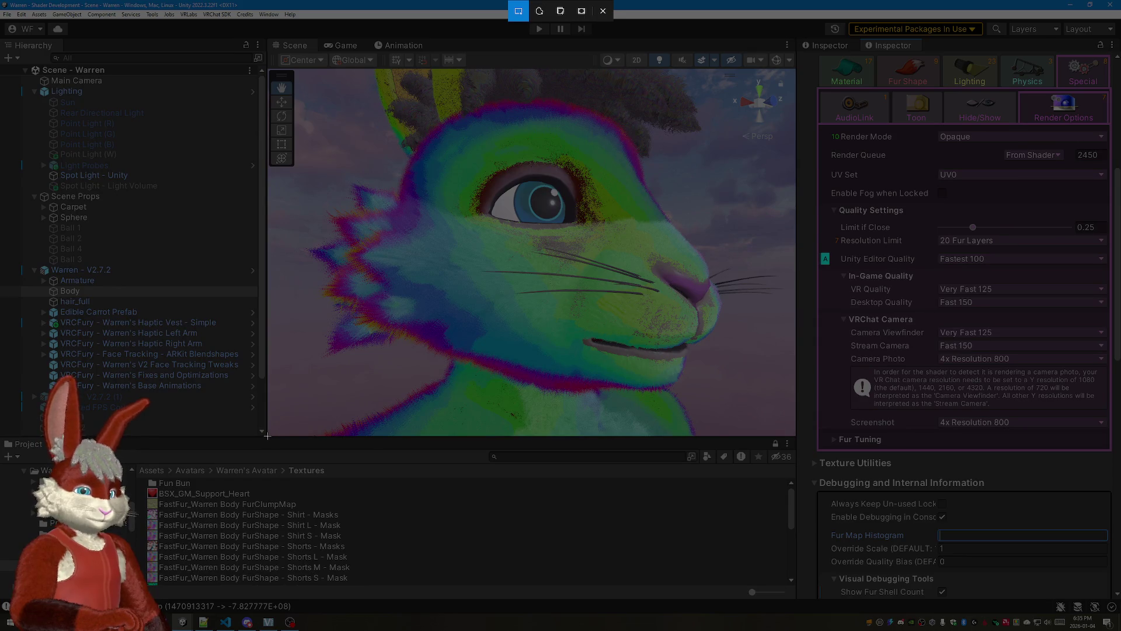
left_click_drag(265, 435, 795, 69)
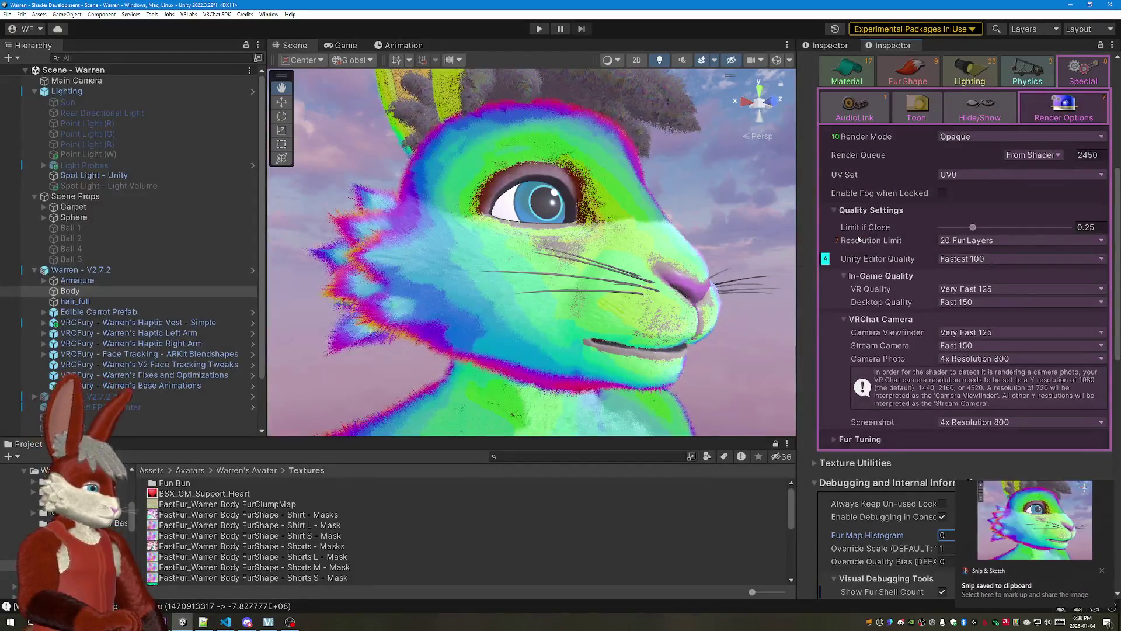
left_click(995, 502)
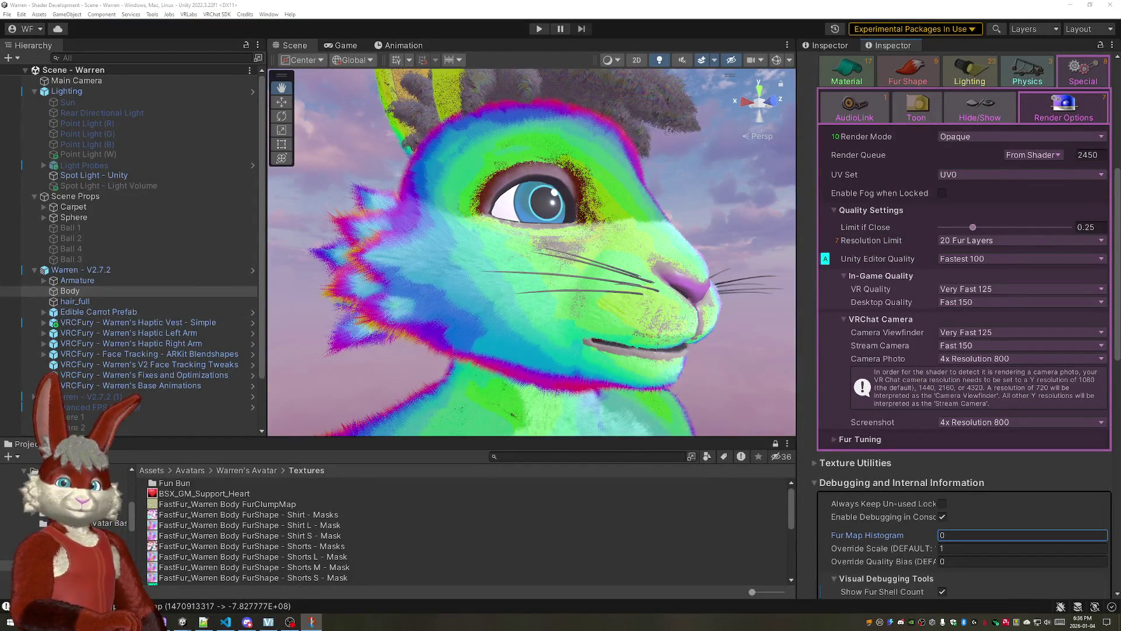
left_click_drag(289, 197, 370, 96)
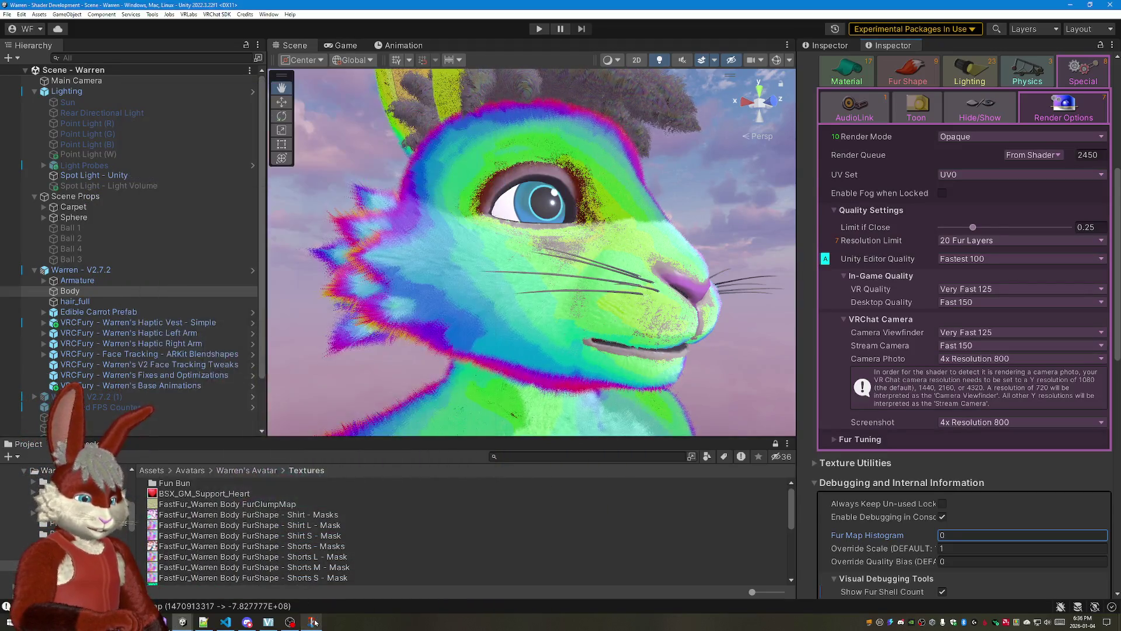
left_click(481, 88)
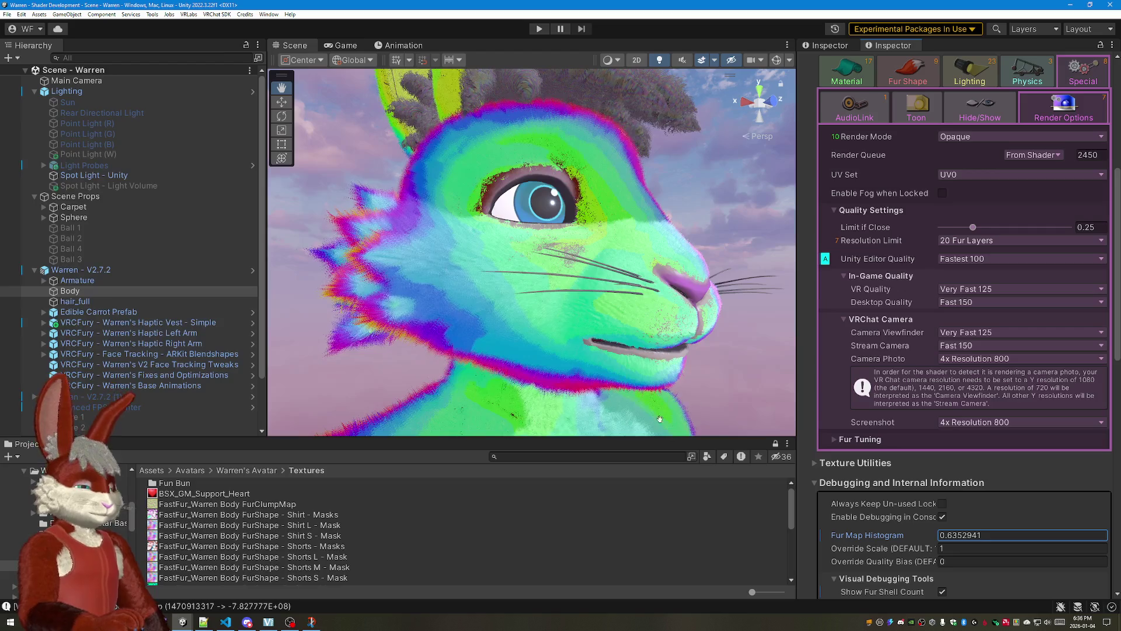
Step: Capture a second scene render, compare the two snips side by side, then close both
key("super+shift+s")
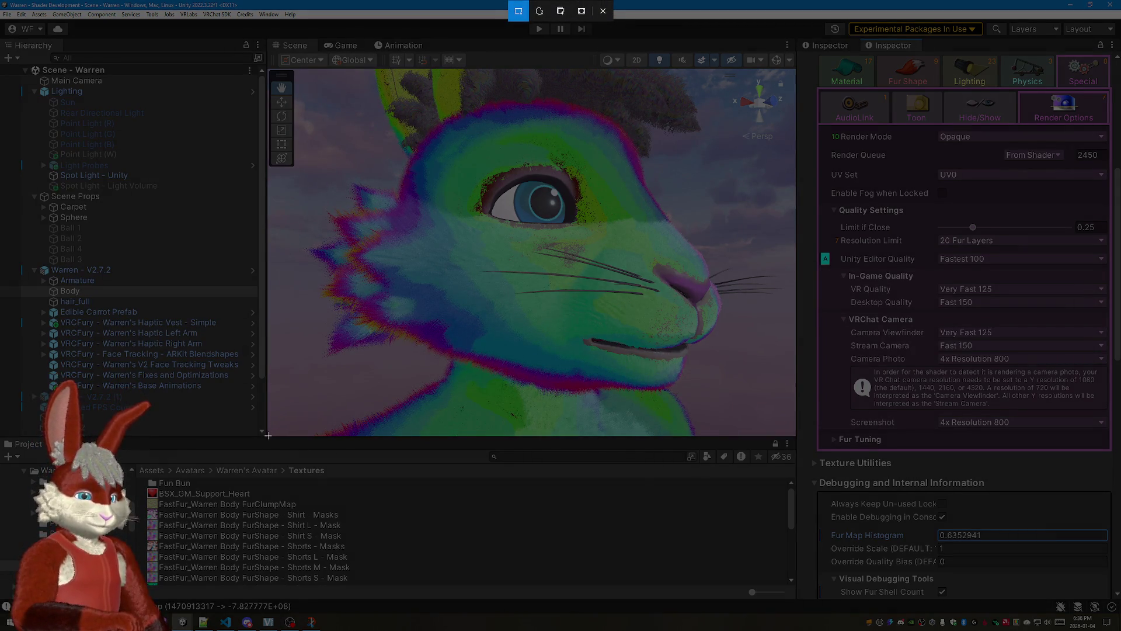
left_click_drag(268, 435, 795, 69)
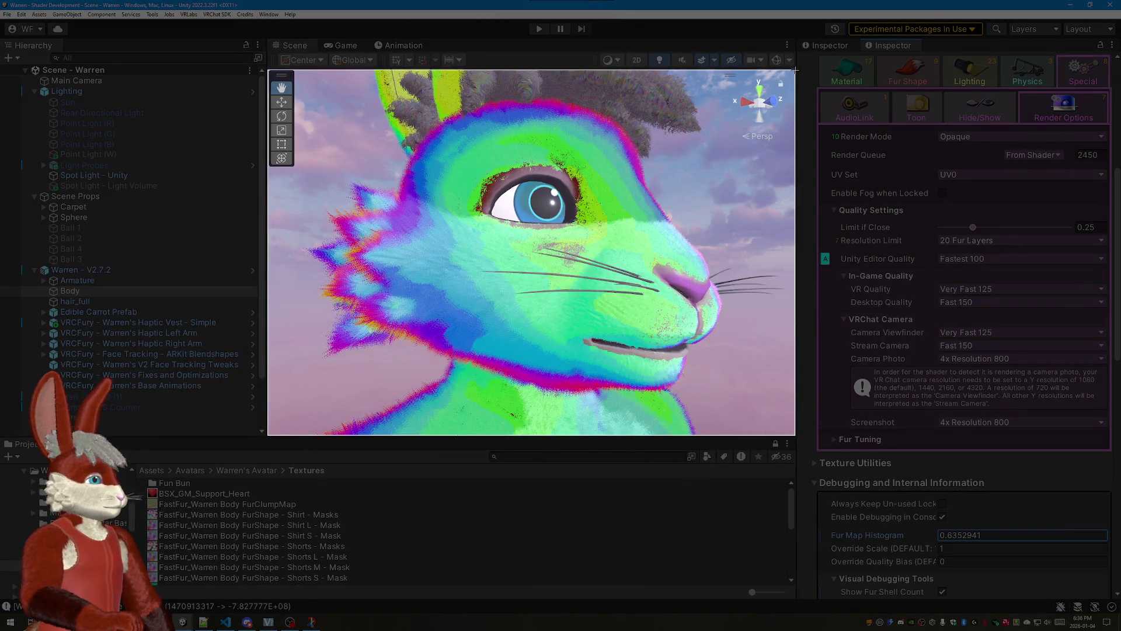
left_click_drag(795, 68, 798, 67)
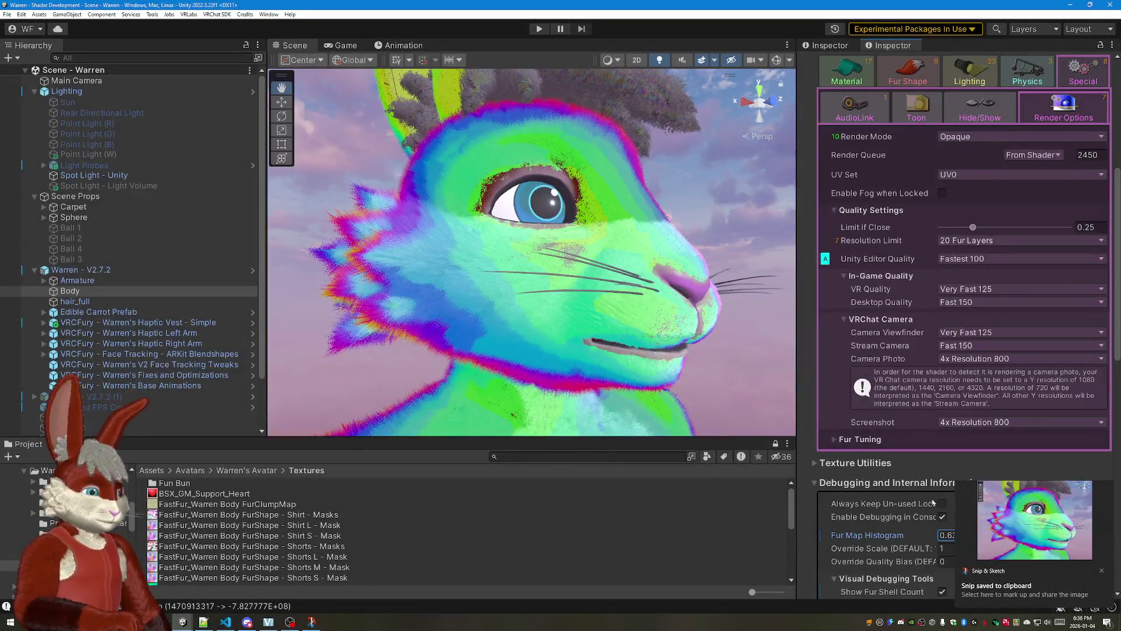
left_click(1034, 526)
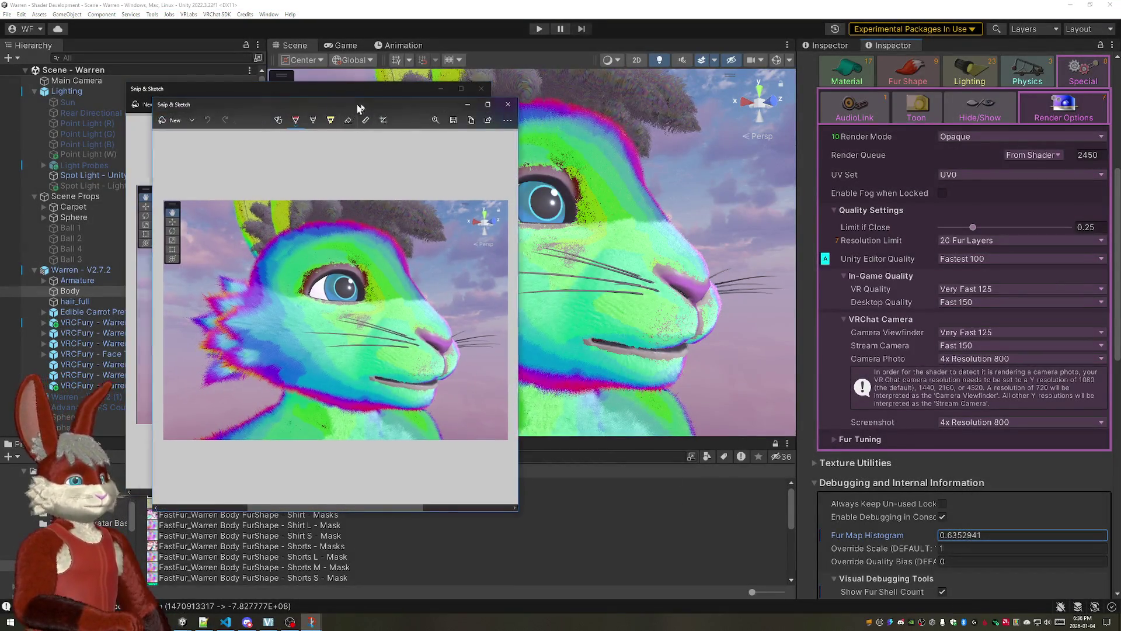
left_click_drag(354, 106, 746, 91)
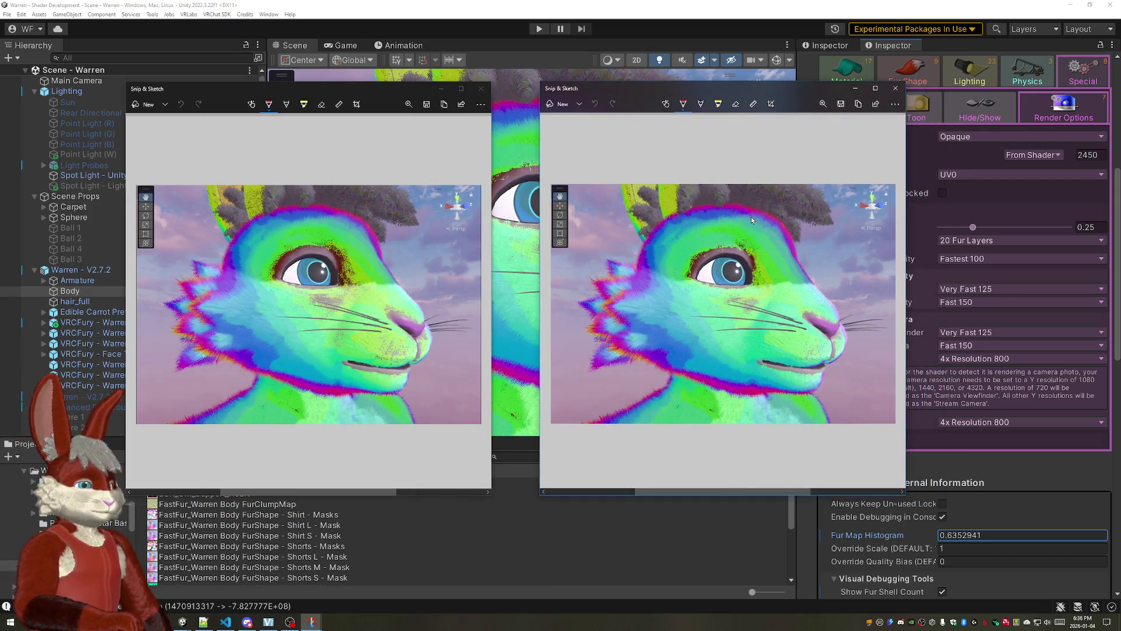
left_click(895, 89)
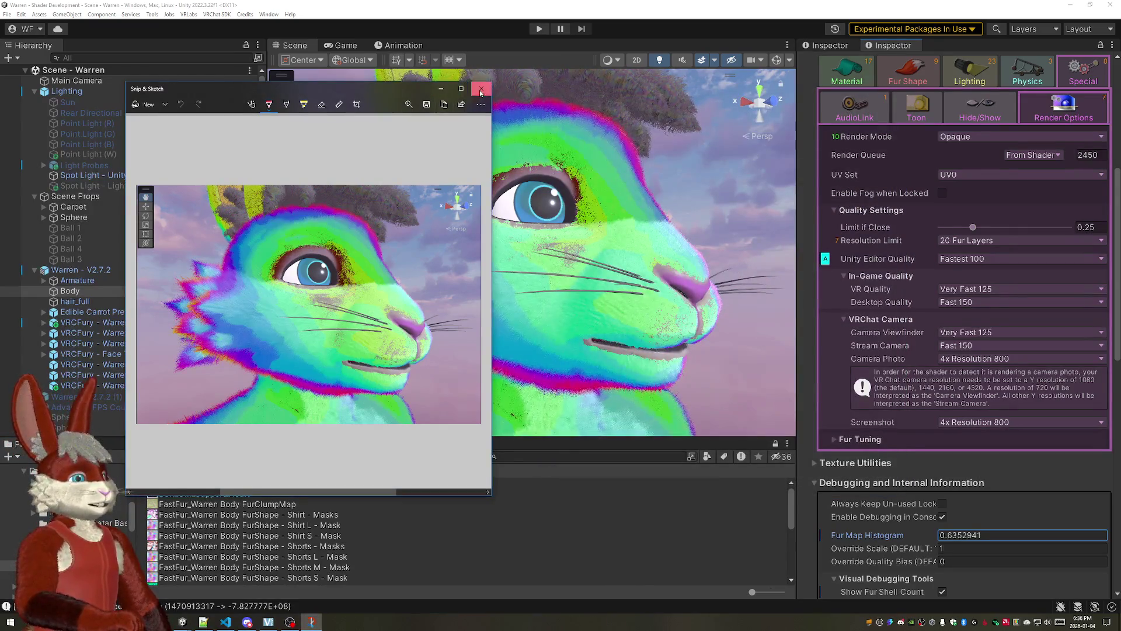
left_click(482, 88)
Step: Restore the Fur Map Histogram value to 0.6352941 and capture a fresh snip of the fur render
left_click_drag(679, 241, 698, 243)
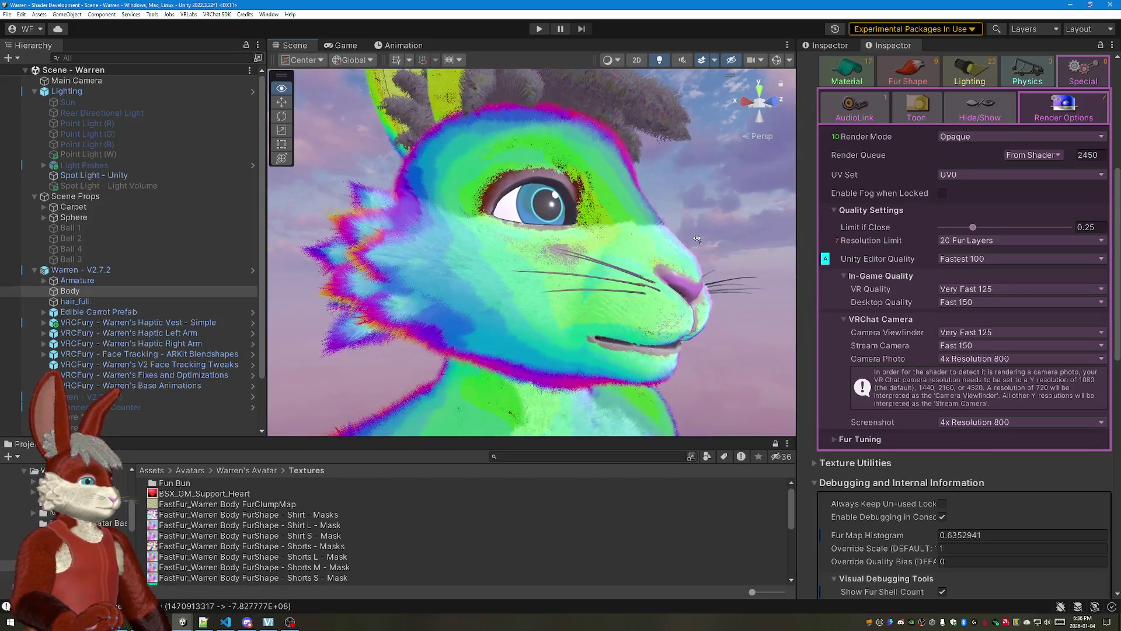
left_click(1007, 534)
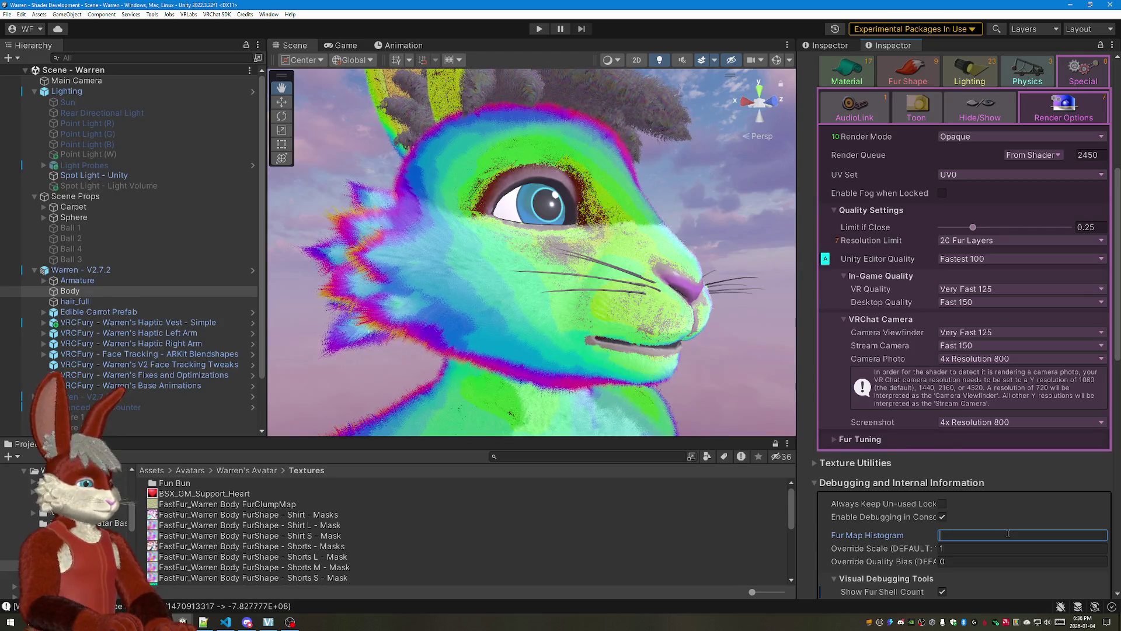
left_click_drag(727, 336, 726, 332)
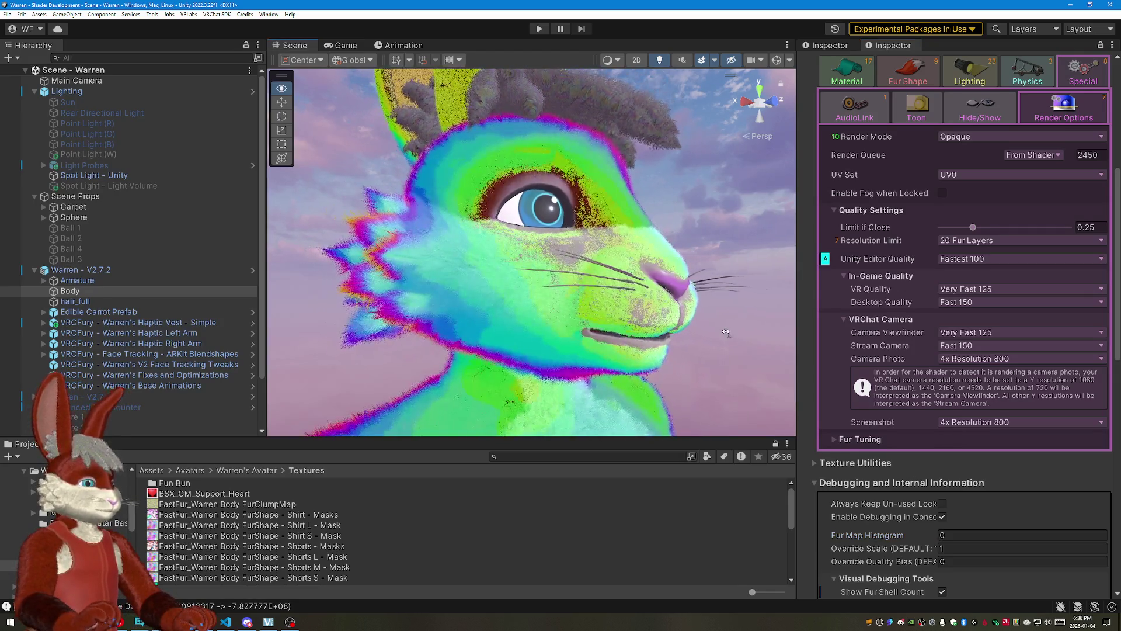
left_click(976, 536)
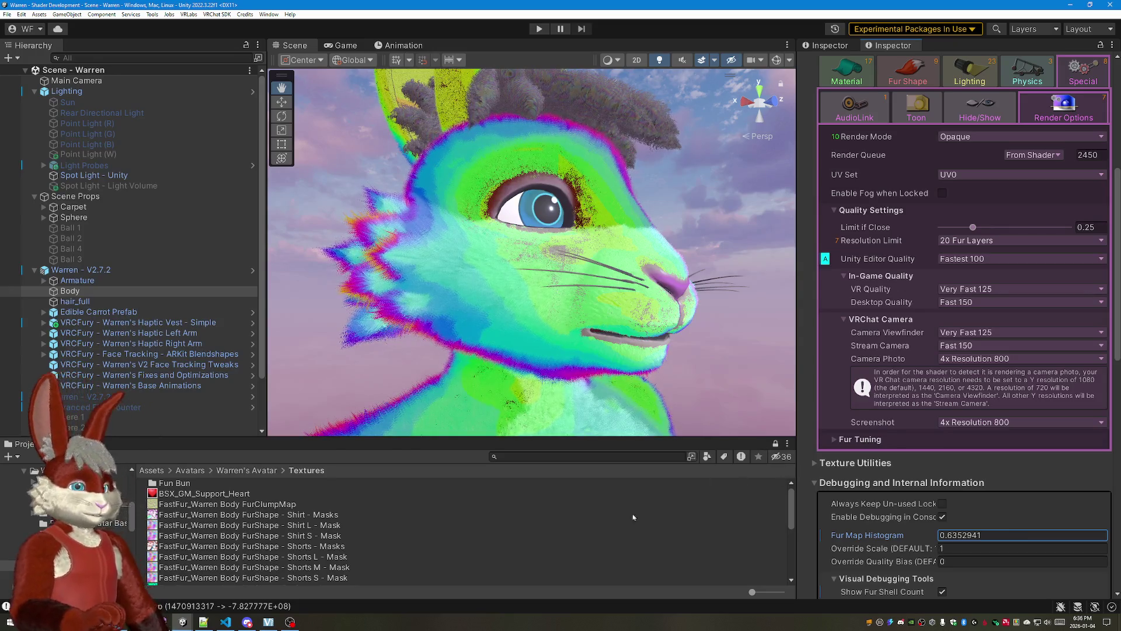
key("super+shift+s")
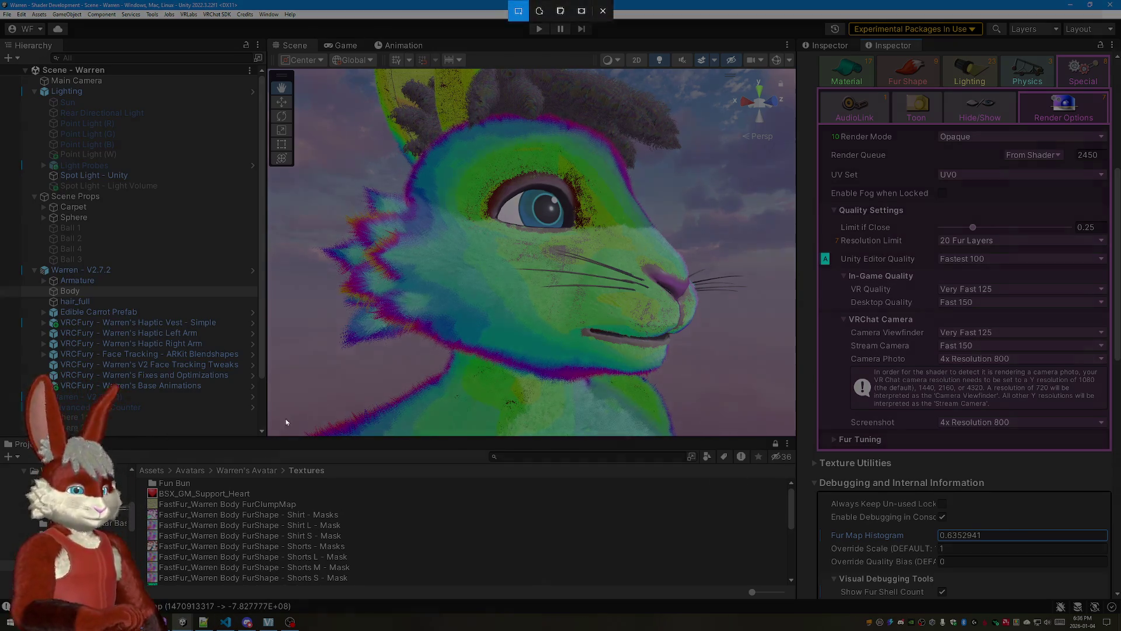
left_click_drag(267, 436, 794, 69)
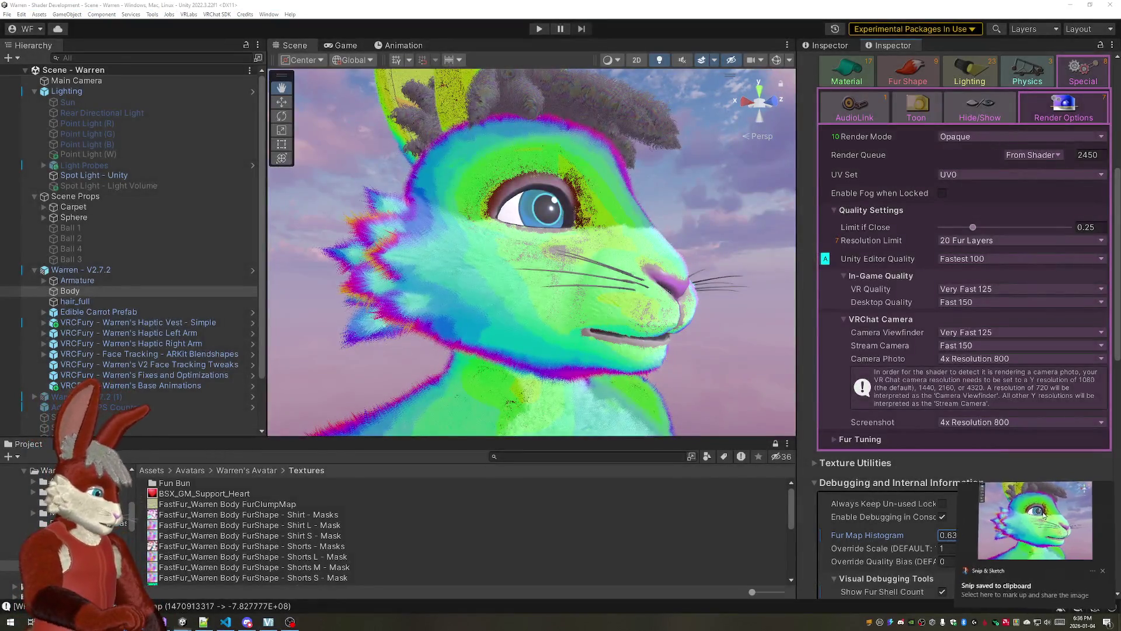
Step: Clear the Fur Map Histogram again and capture the scene render without it
left_click(1043, 512)
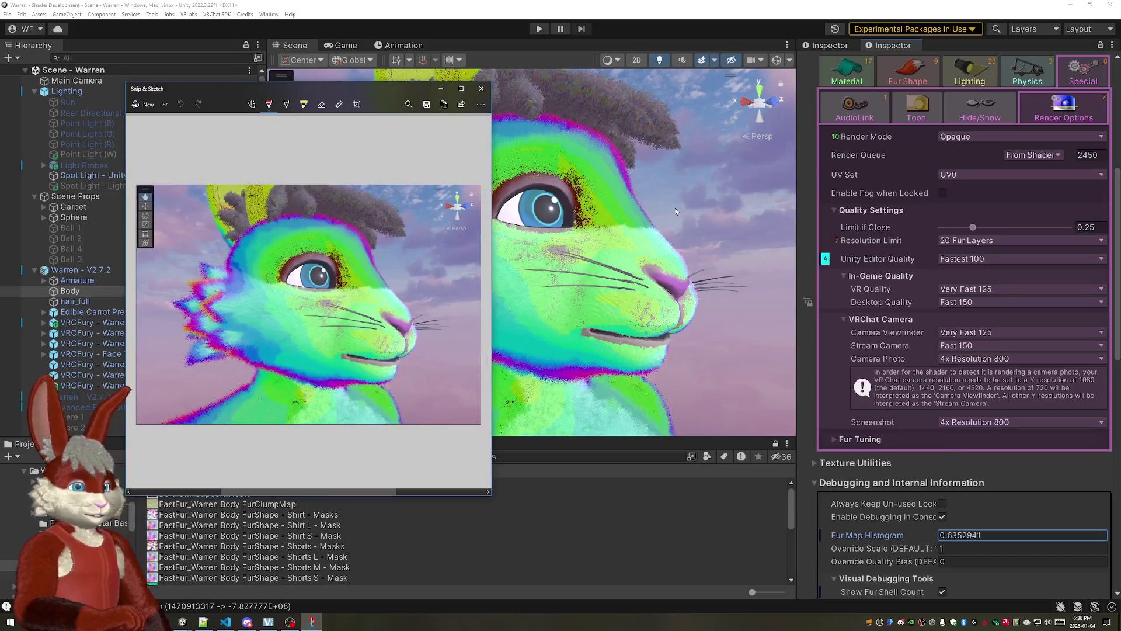
key("alt+Tab")
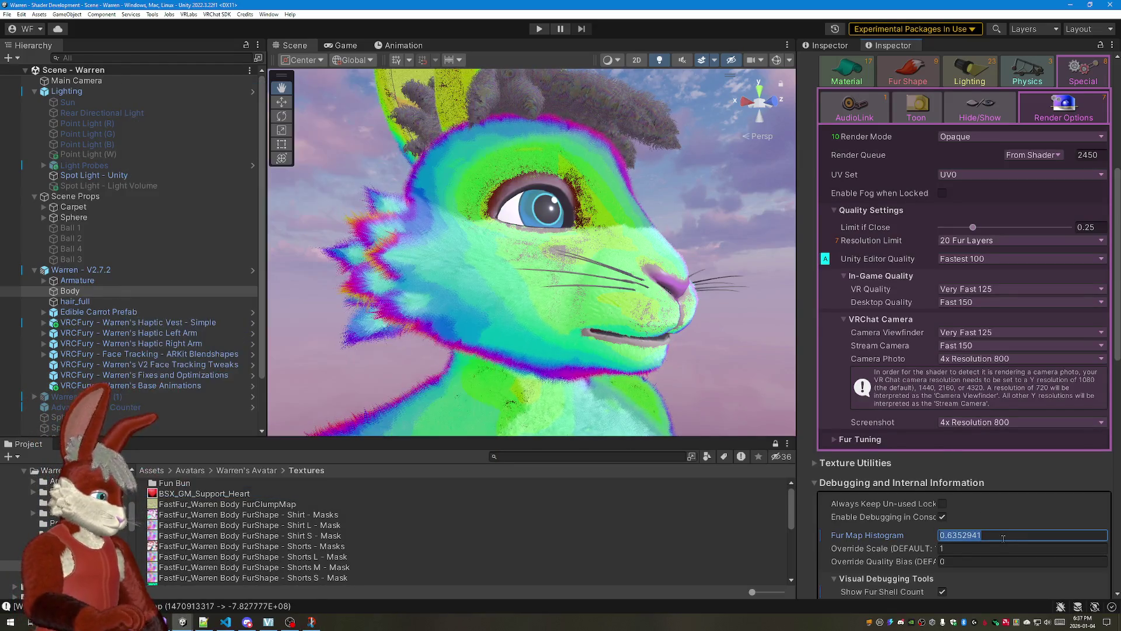
key("Delete")
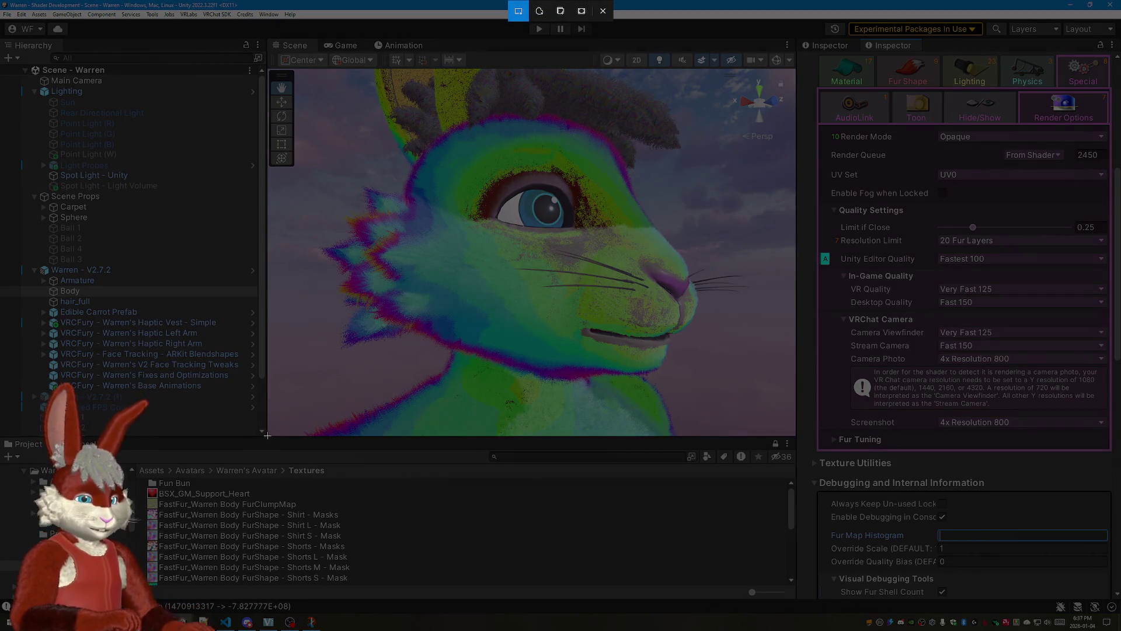
mouse_move(267, 436)
left_mouse_down()
mouse_move(736, 67)
mouse_move(796, 67)
left_mouse_up()
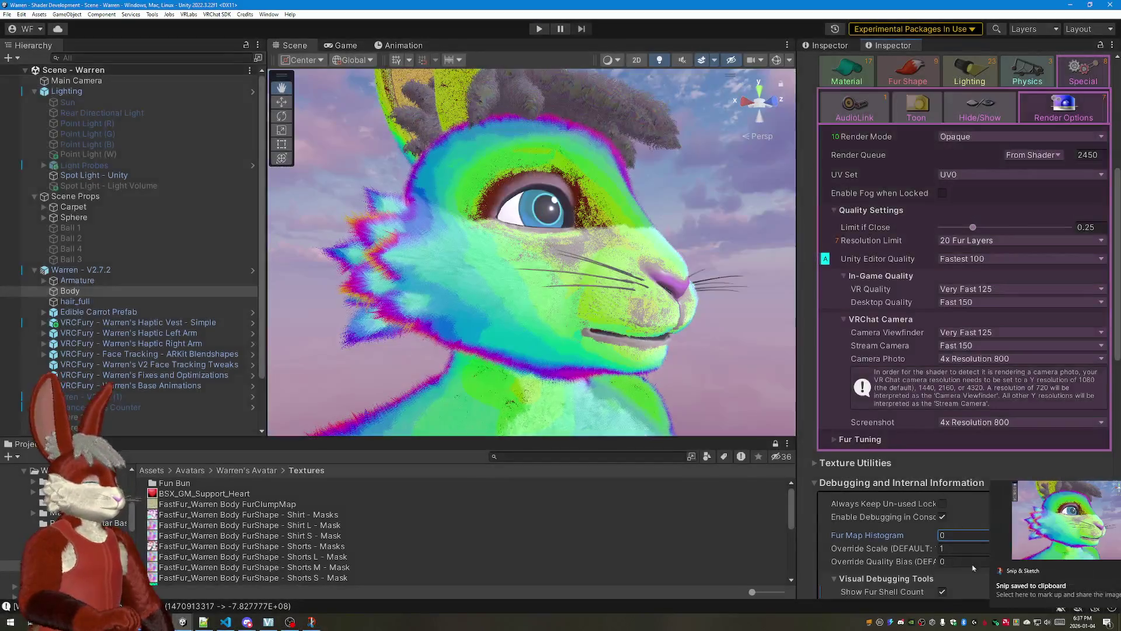
Step: Compare the two captures side by side, then close both screenshot windows
left_click(1043, 535)
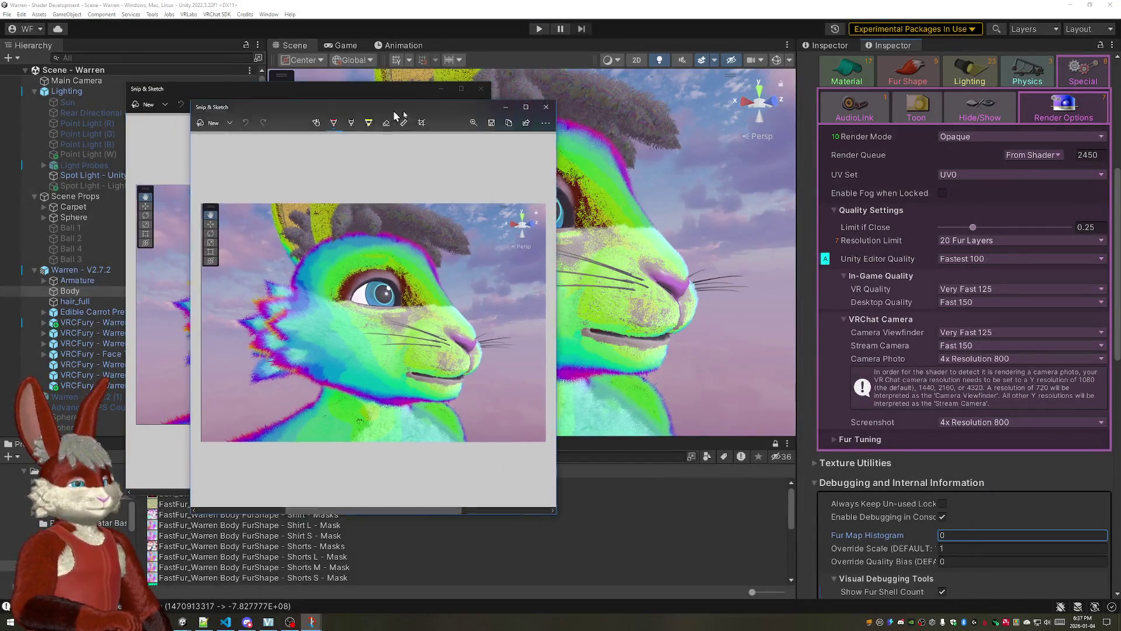
left_click_drag(339, 103, 704, 82)
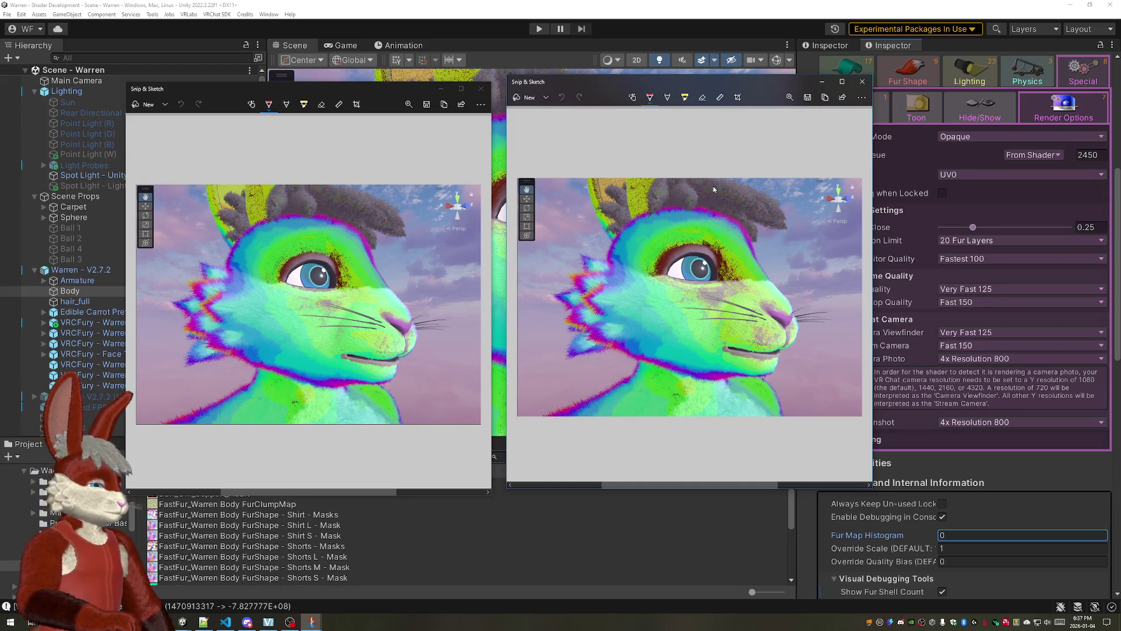
left_click(822, 82)
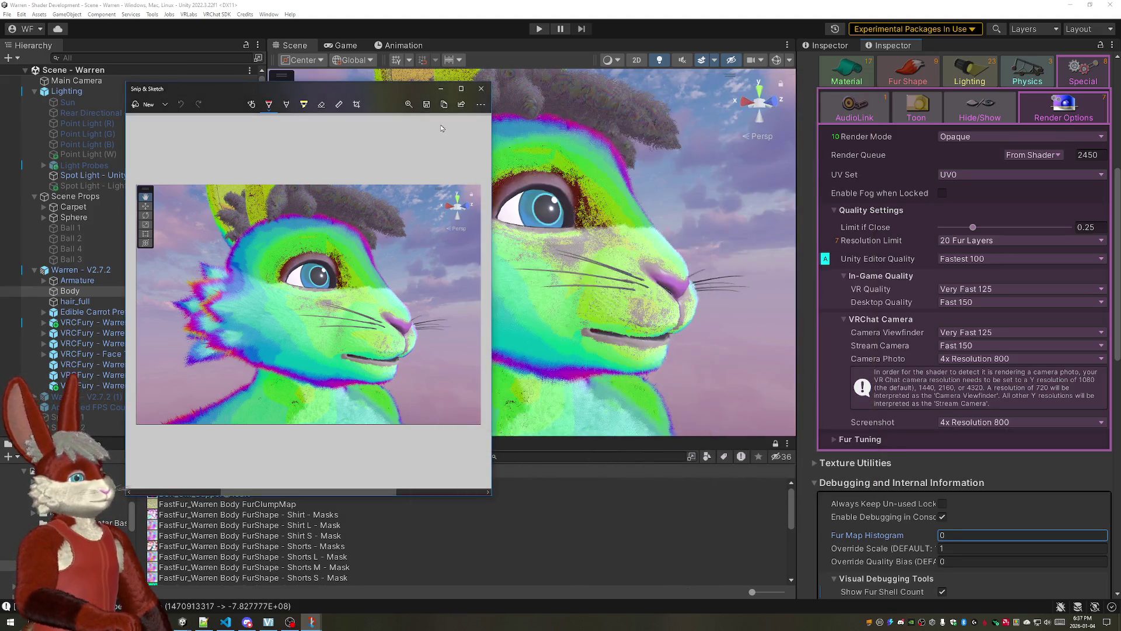
left_click(441, 89)
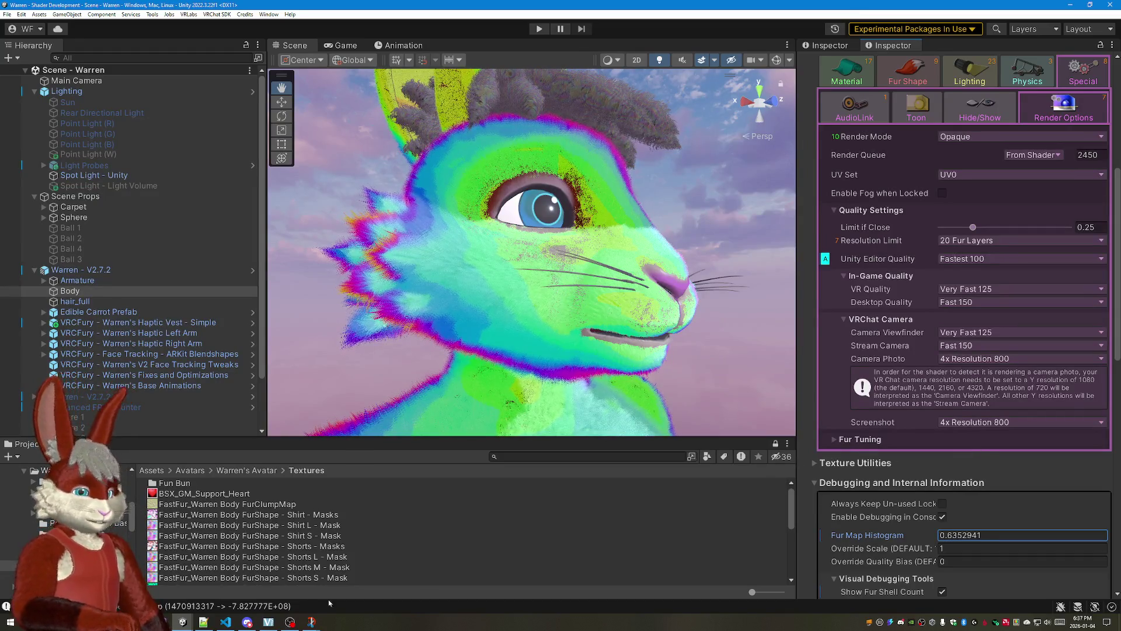
Step: Comment out the FurMapHistogram GUIProperty line in Visual Studio and return to Unity to recompile
left_click(269, 623)
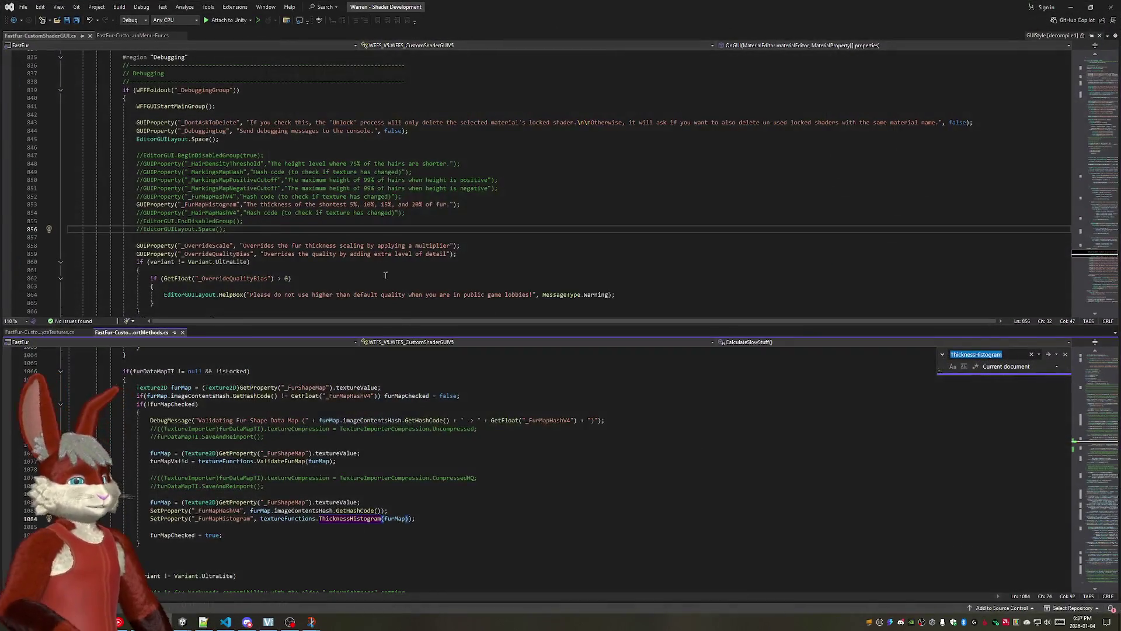
left_click(137, 205)
type("//")
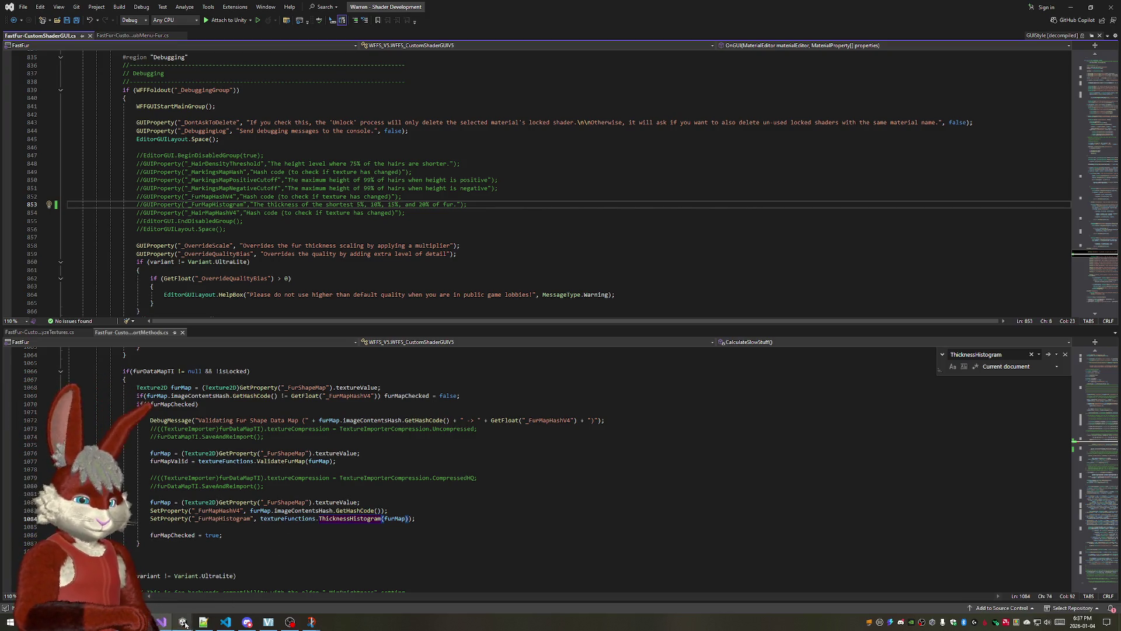
left_click(206, 585)
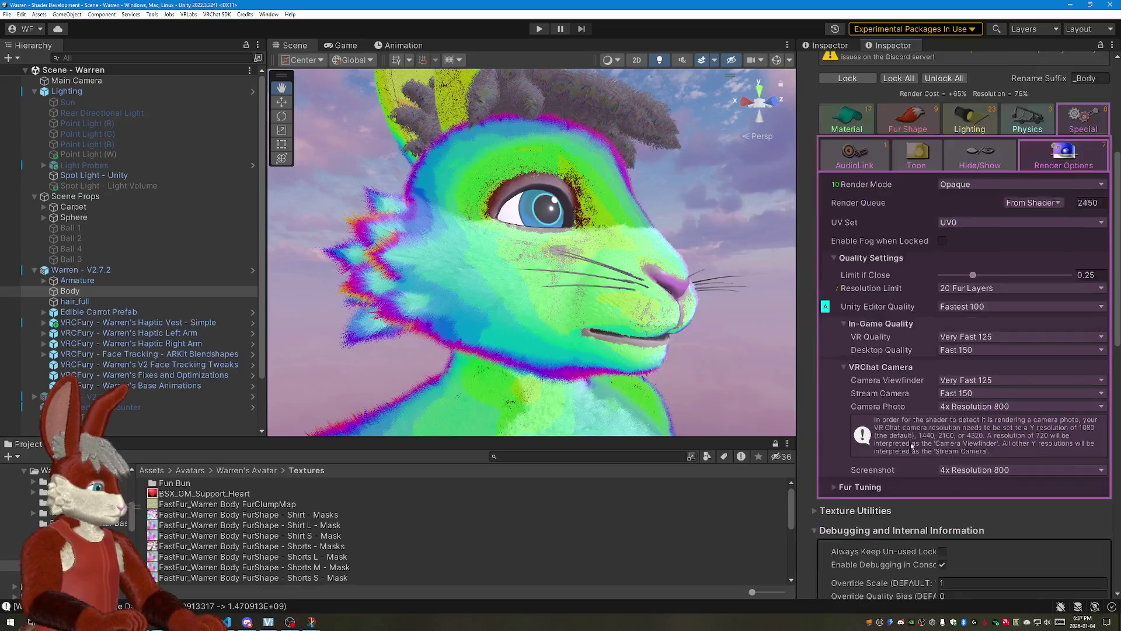
scroll(912, 445, "down", 3)
scroll(912, 445, "down", 1)
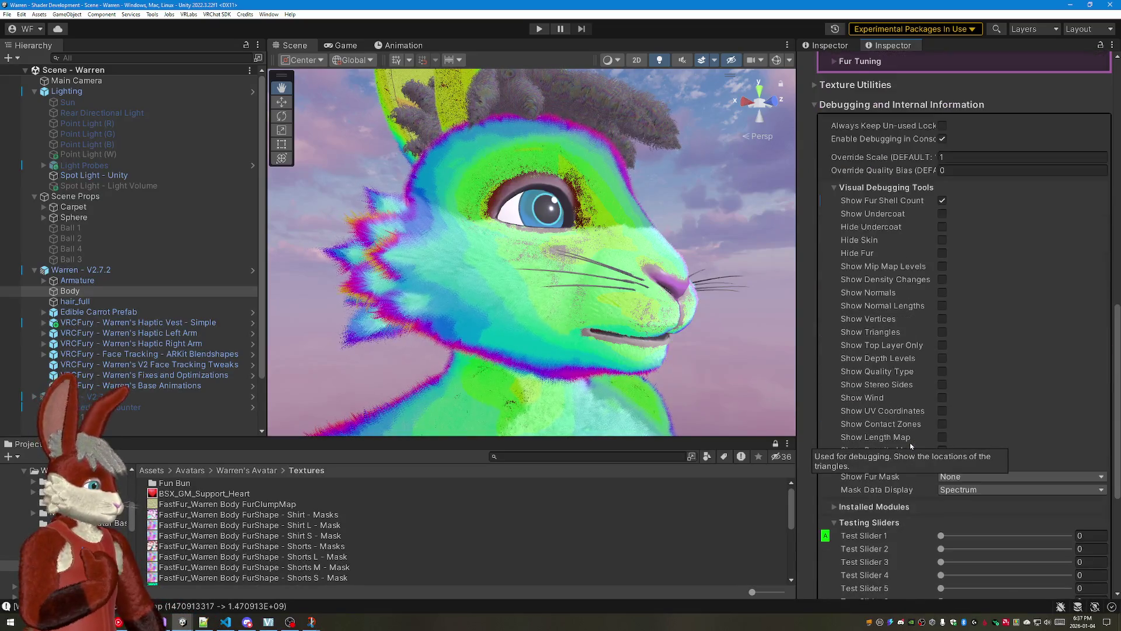
scroll(911, 446, "down", 2)
scroll(912, 437, "down", 3)
scroll(912, 438, "down", 2)
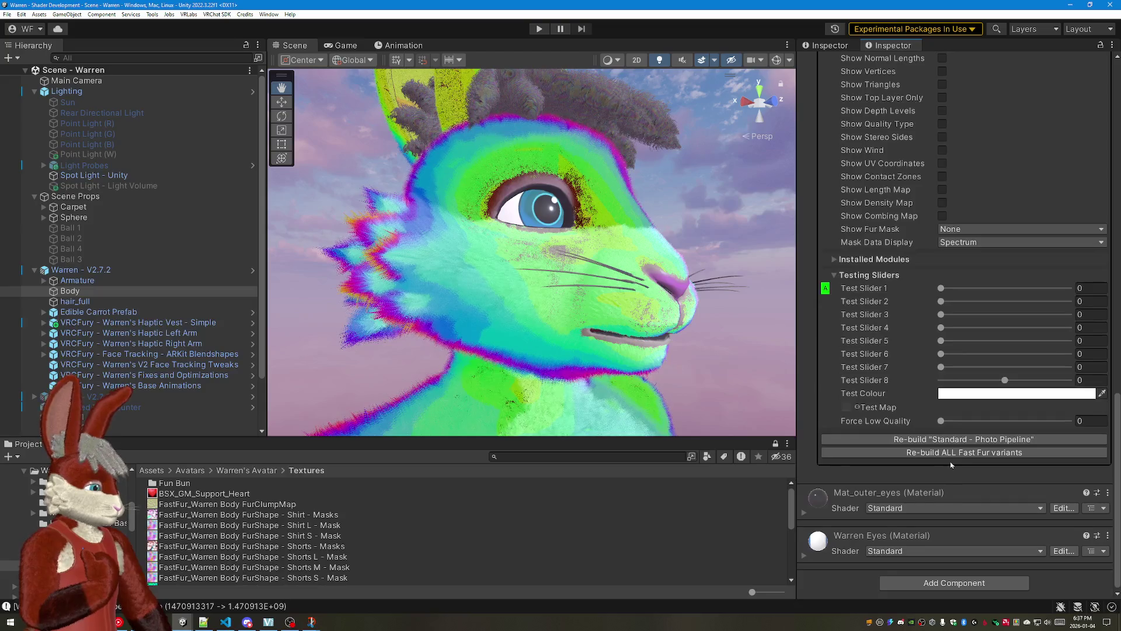
Step: Rebuild all Fast Fur shader variants from the Inspector
left_click(948, 453)
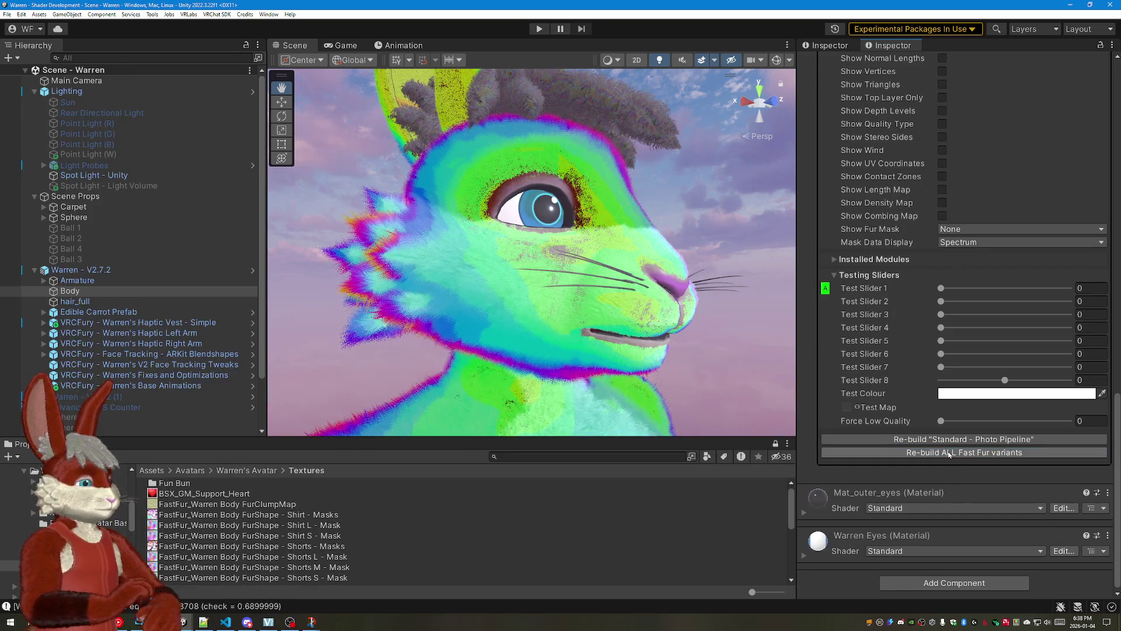
scroll(911, 365, "up", 5)
scroll(910, 365, "up", 5)
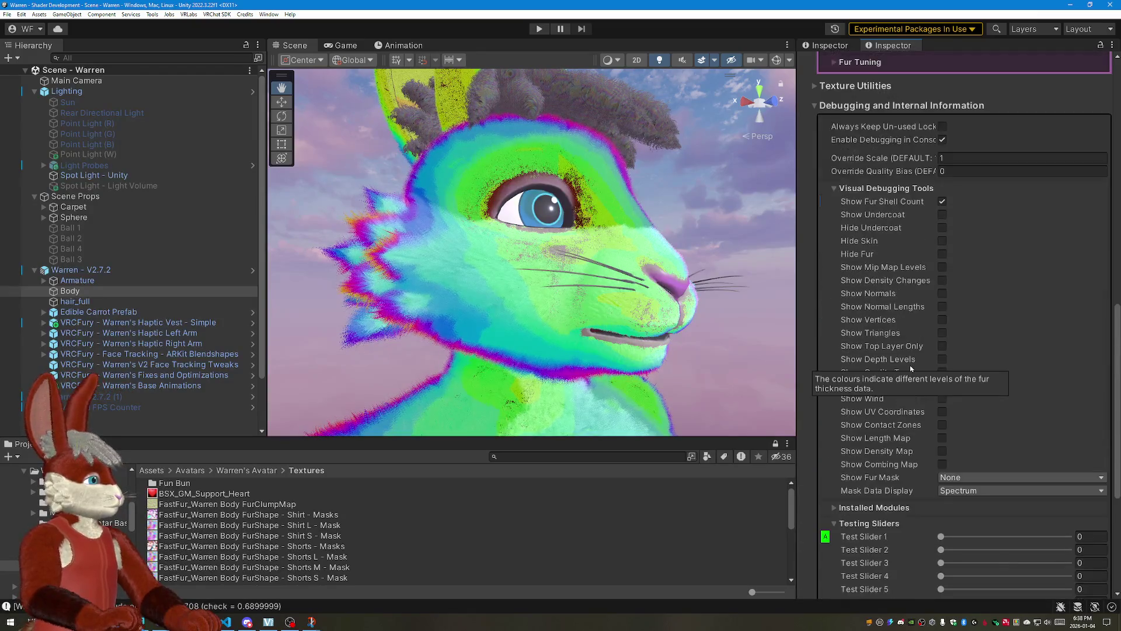
scroll(910, 366, "up", 5)
scroll(911, 365, "up", 3)
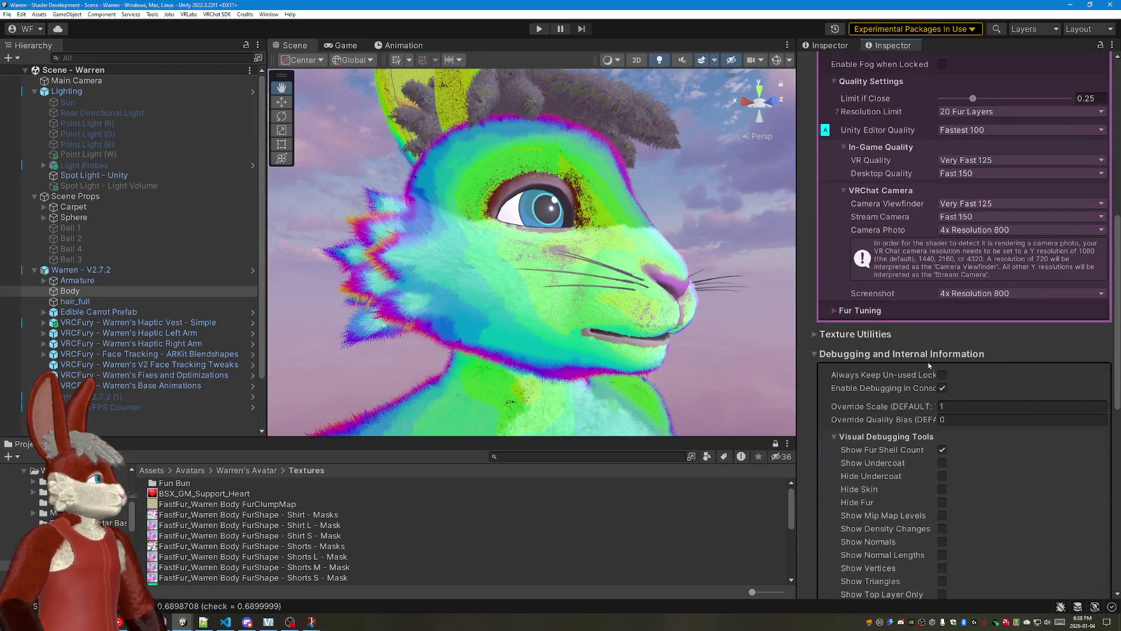
scroll(930, 360, "up", 3)
scroll(965, 365, "up", 4)
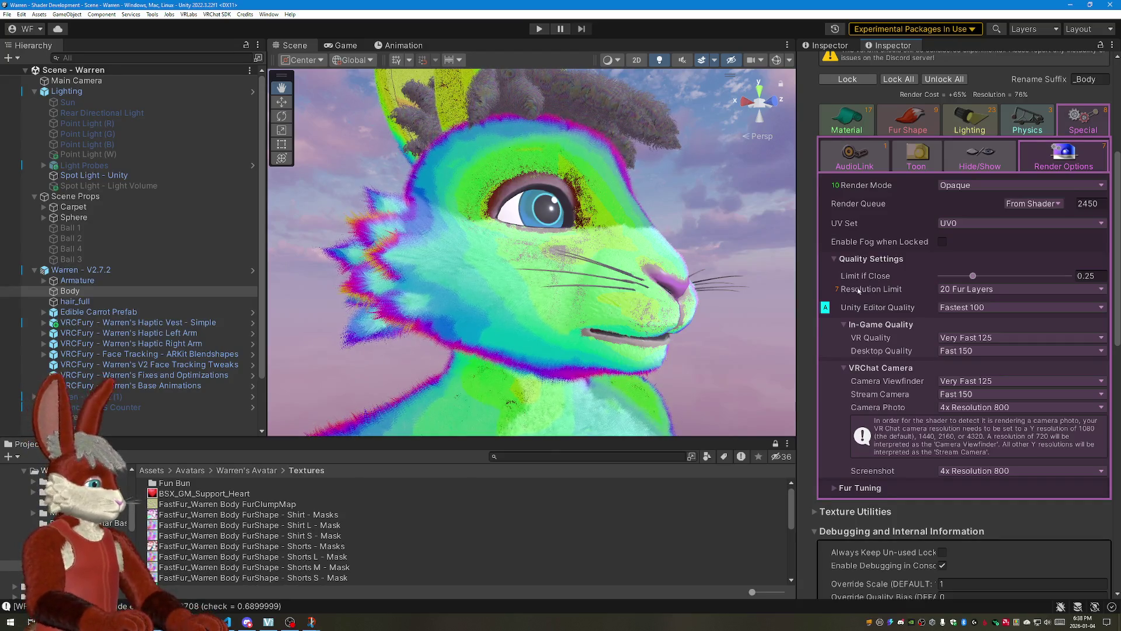
scroll(897, 294, "down", 3)
scroll(898, 294, "down", 3)
scroll(899, 294, "down", 3)
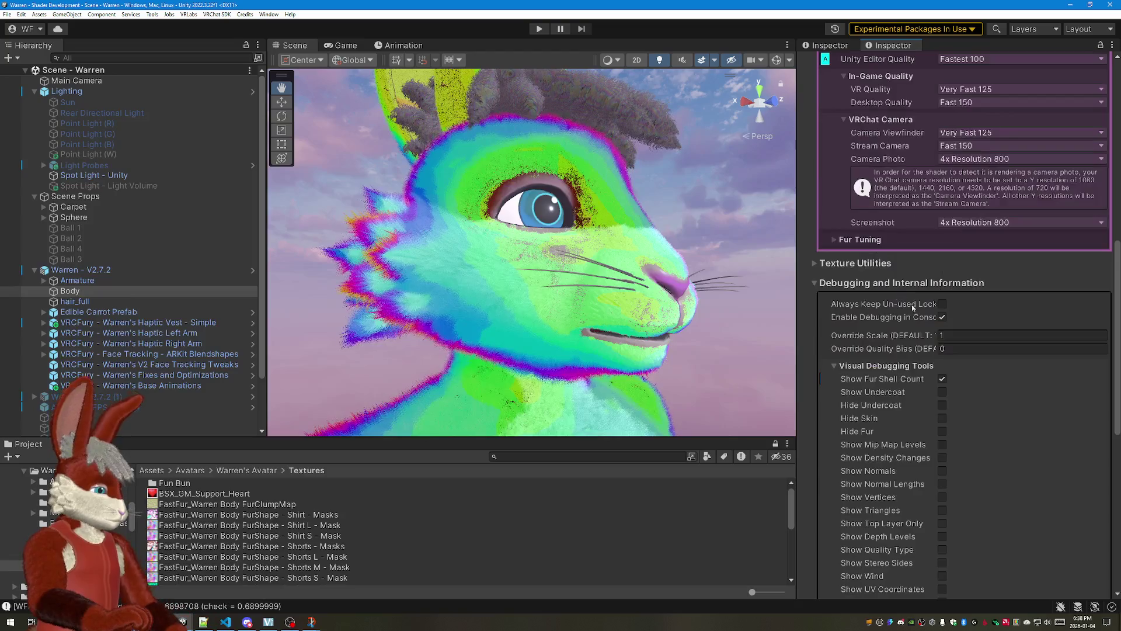
scroll(929, 351, "down", 3)
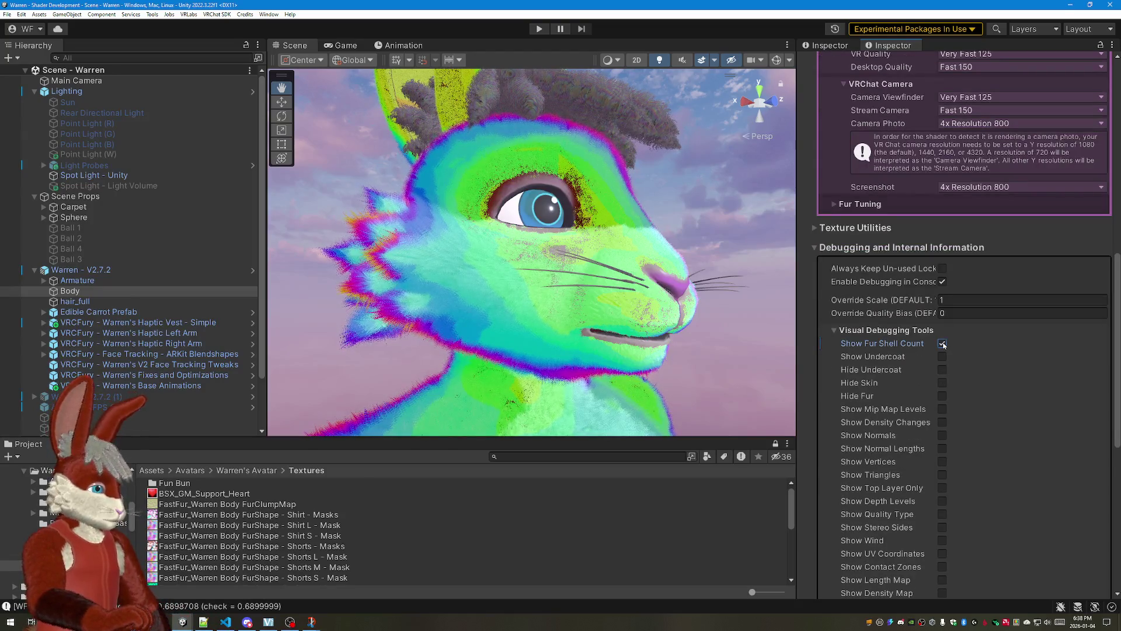
Step: Toggle Show Fur Shell Count on and back off, restoring the red-and-white fur, then return to Visual Studio
left_click(943, 343)
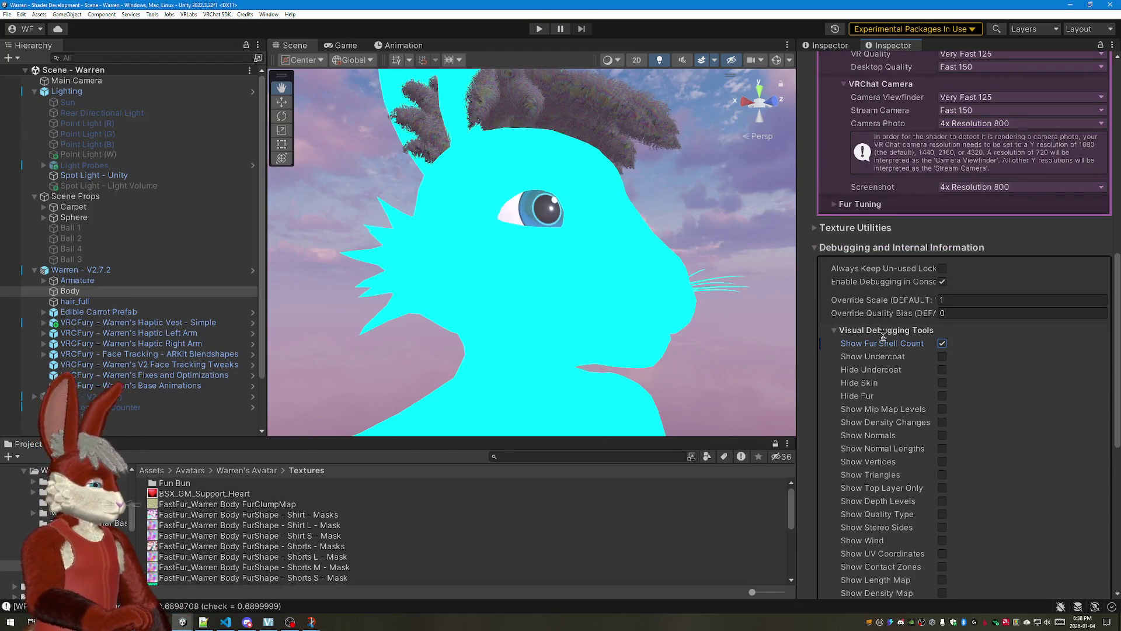
left_click(943, 343)
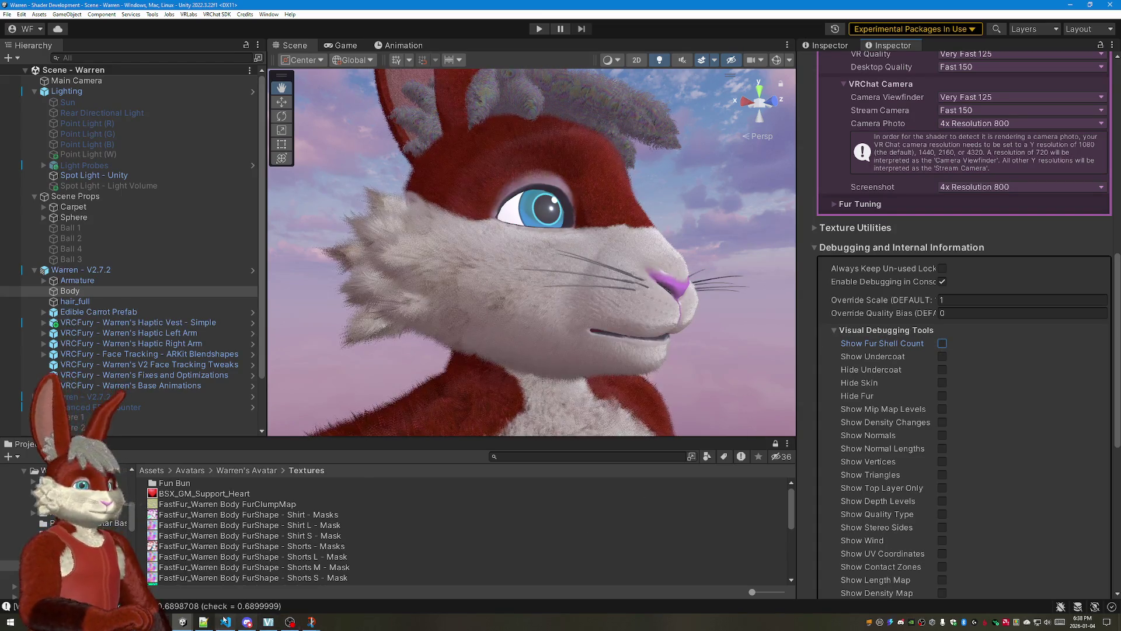
left_click(226, 622)
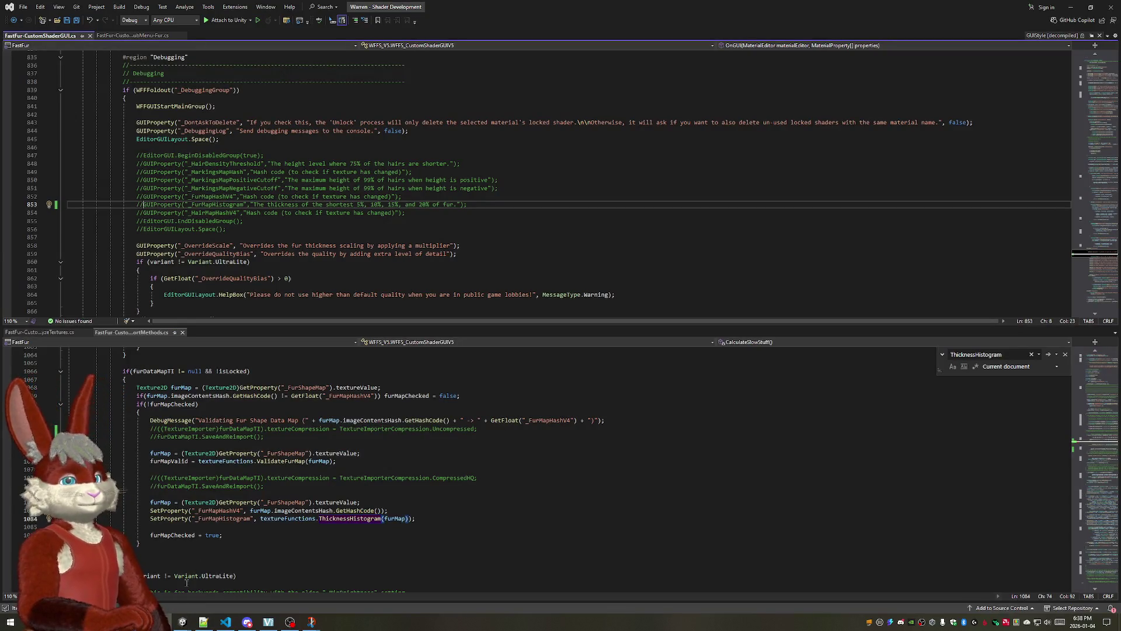
Step: Comment out the #define WFFS_MSS_INSTALLED line, save, and return to Unity to recompile
left_click_drag(226, 622, 185, 623)
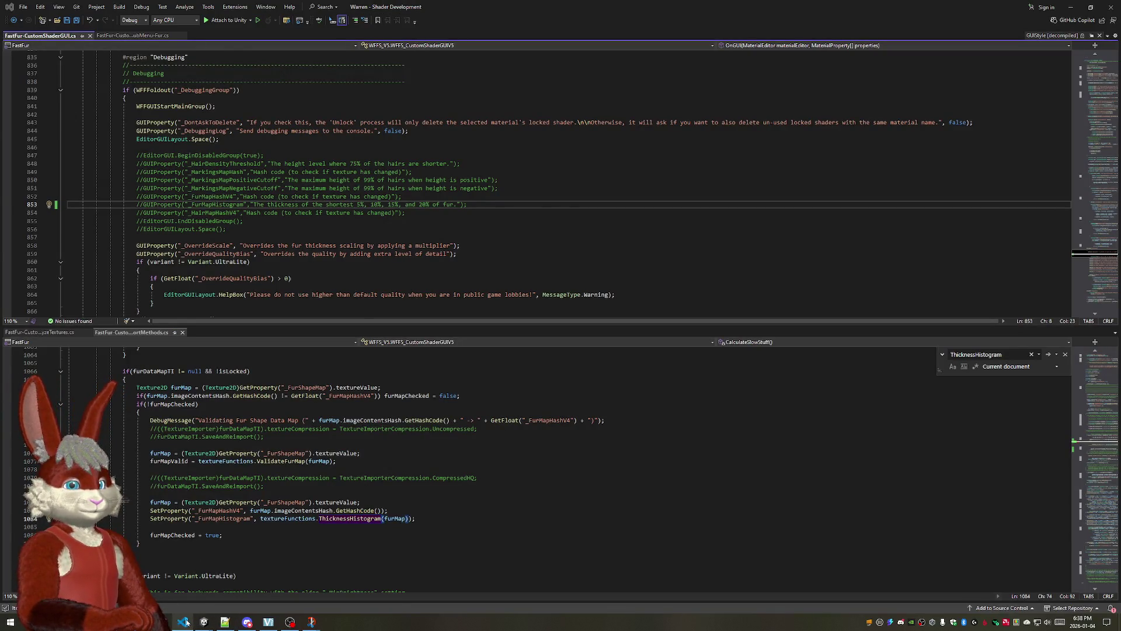
left_click(185, 622)
type("//")
key("ctrl+s")
left_click(204, 622)
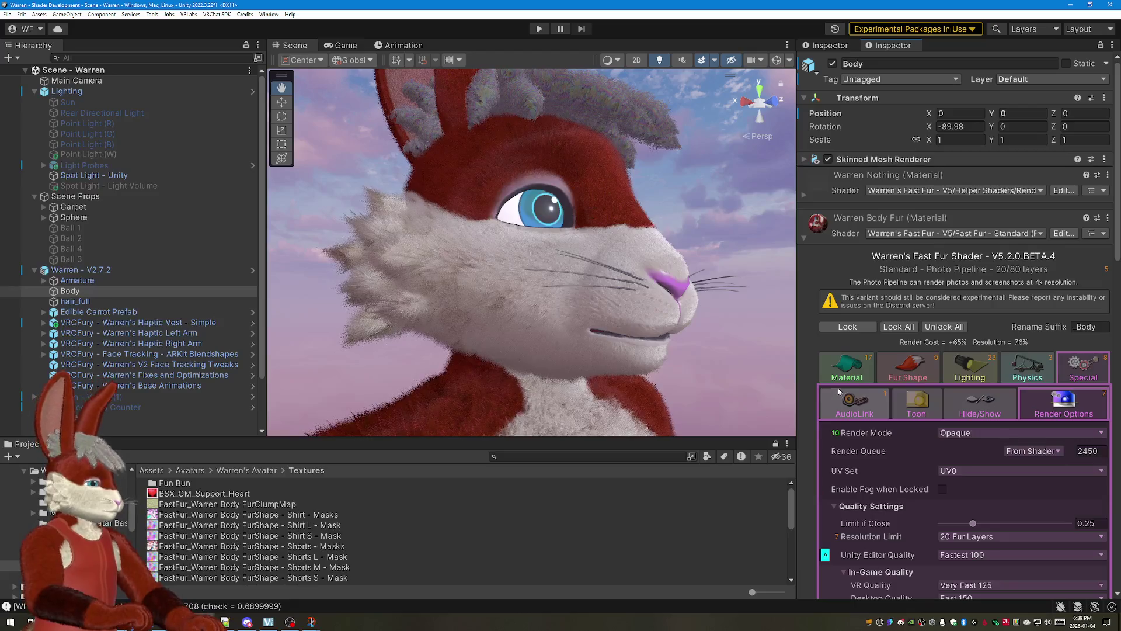
scroll(889, 423, "down", 3)
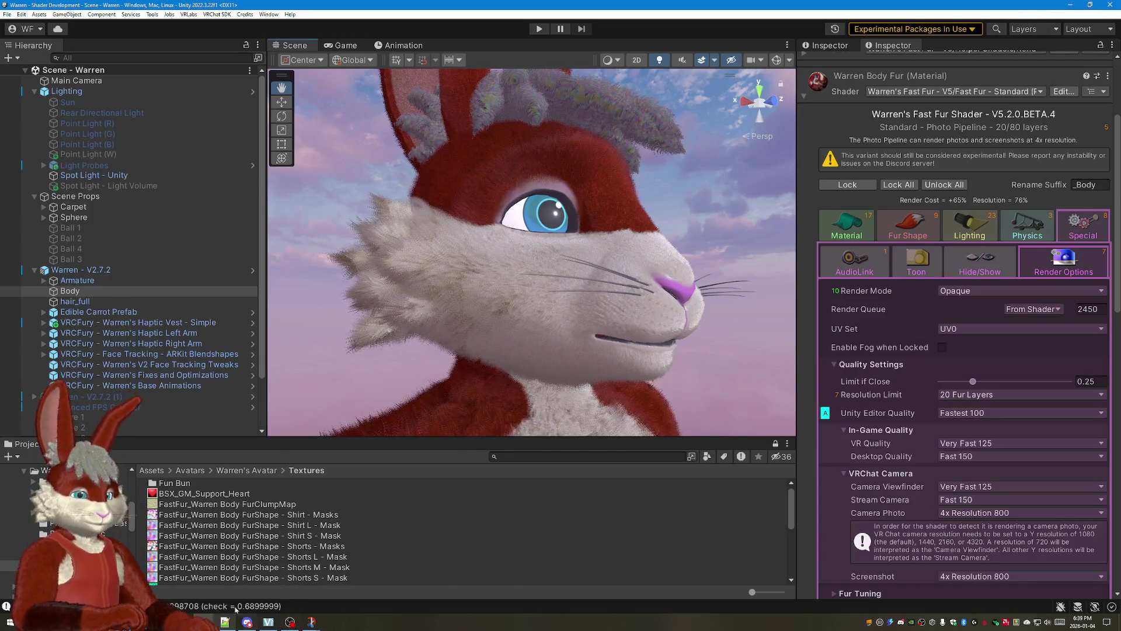
Step: Open the editor's menu bar to locate the package exporter under the studio tools
left_click(272, 15)
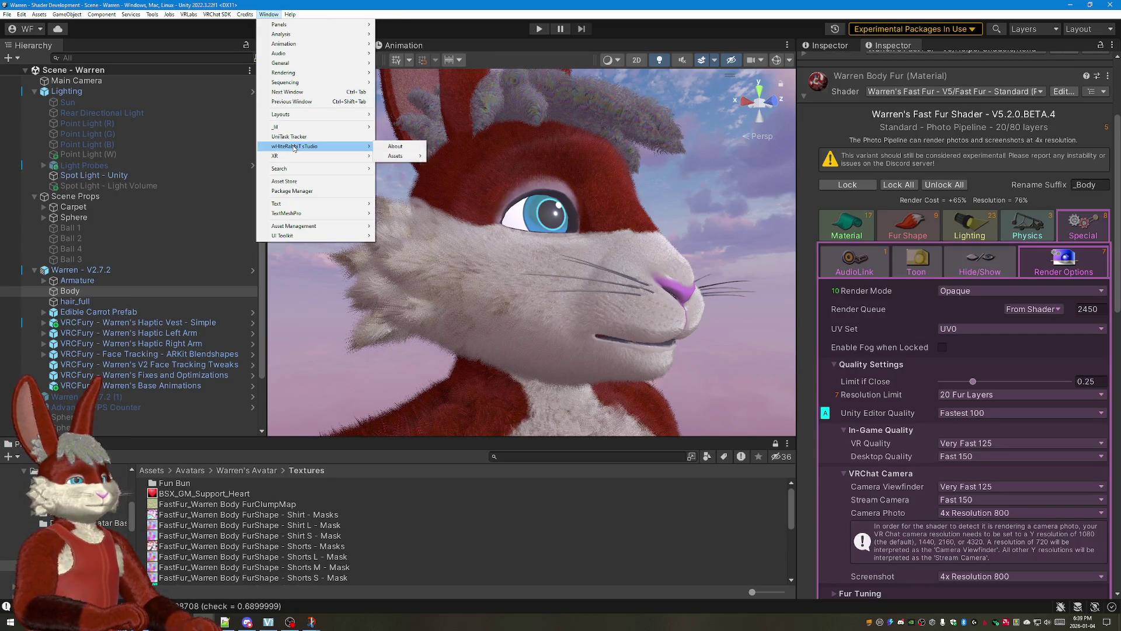
Step: Launch the package exporter, load the Lite preset and point it at Fast Fur Lite BETA.4 in the v5.2.x Beta Versions folder
mouse_move(398, 156)
left_click(458, 156)
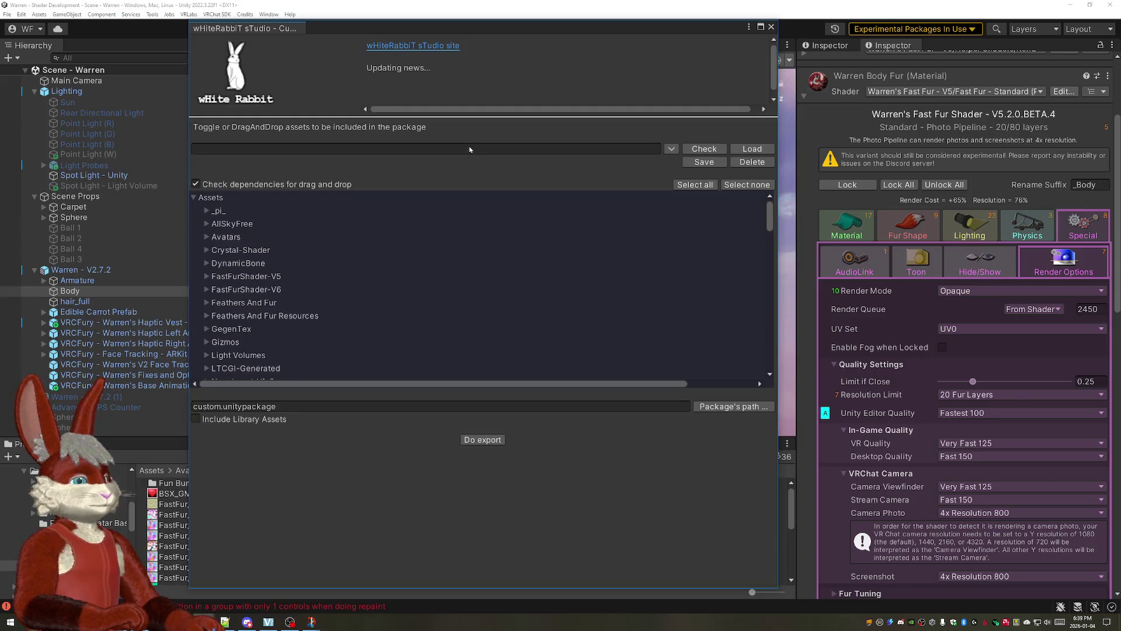
left_click(375, 149)
left_click(213, 179)
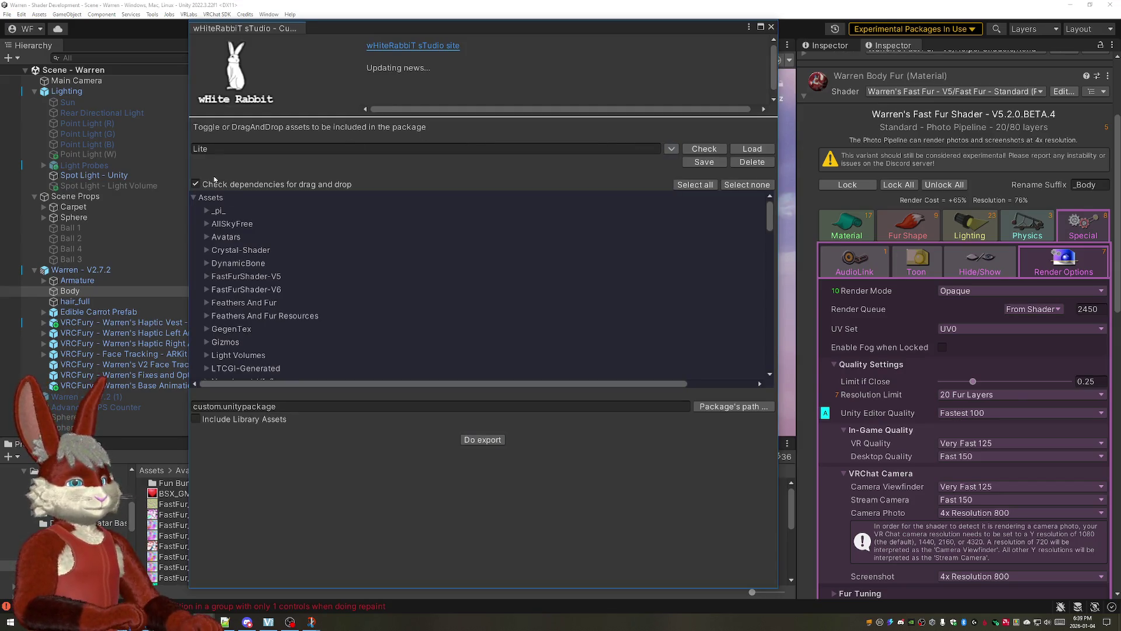
left_click(752, 148)
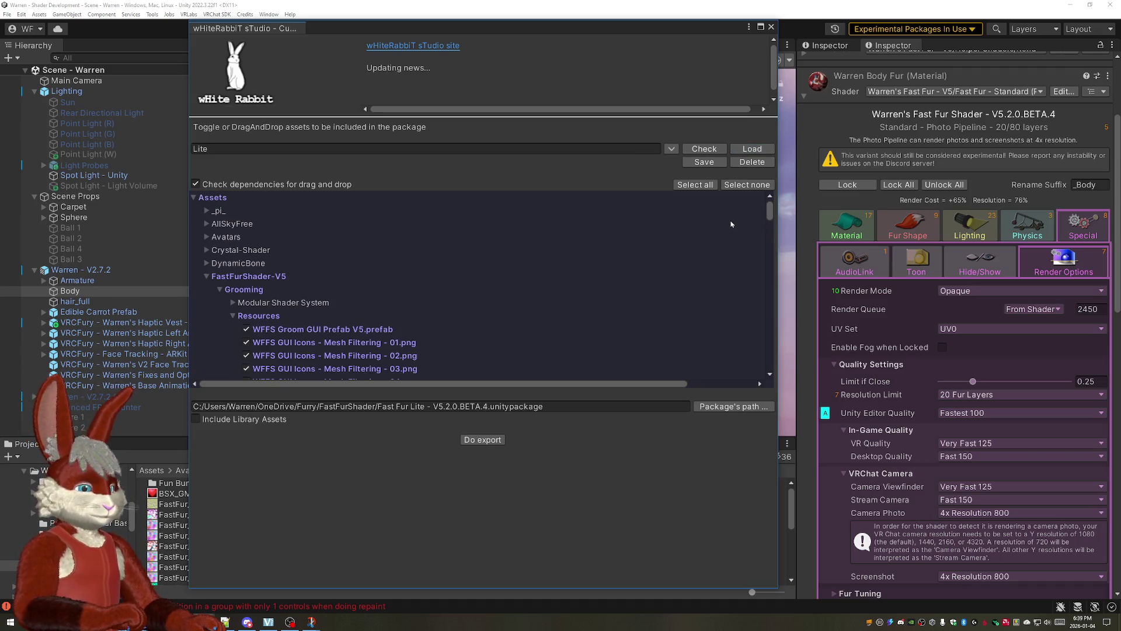
left_click(733, 406)
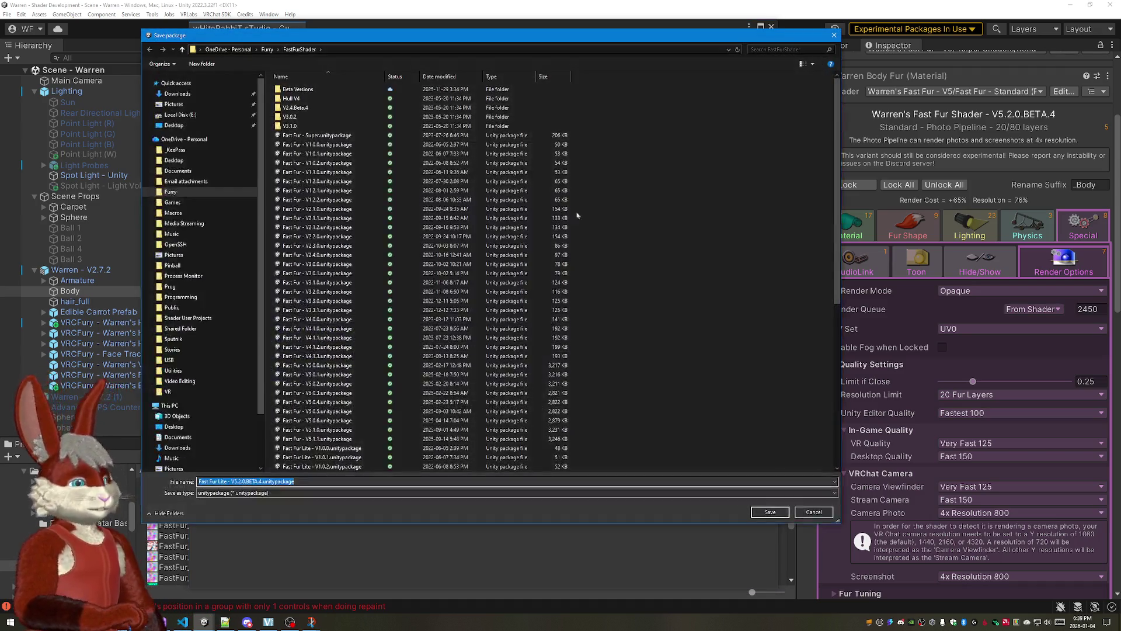
double_click(299, 89)
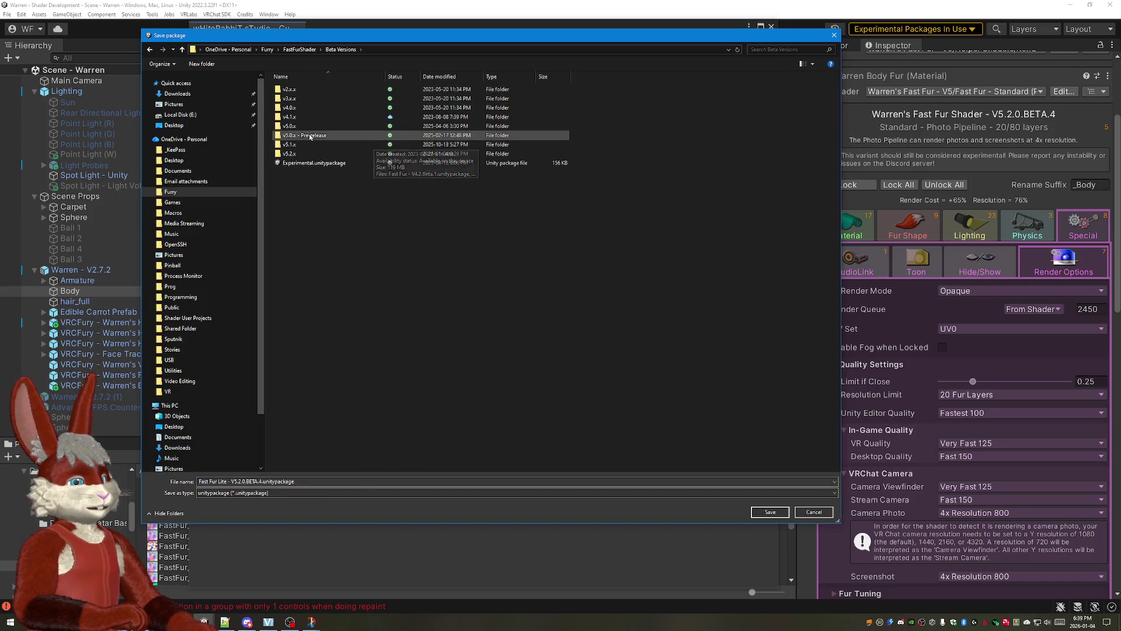
double_click(290, 153)
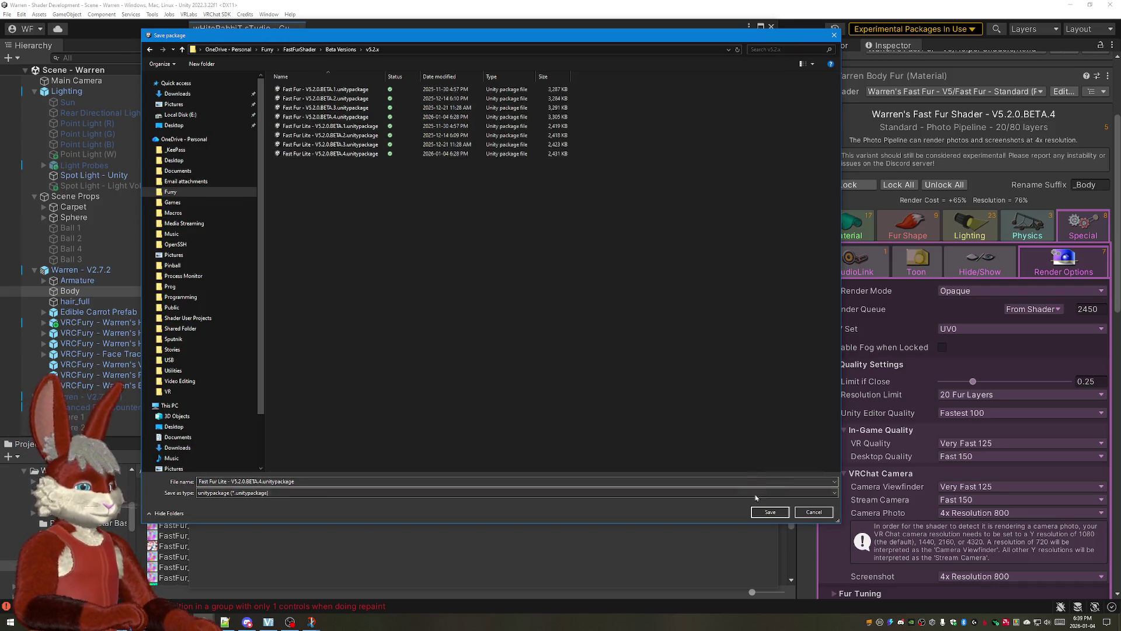
left_click(769, 512)
left_click(582, 311)
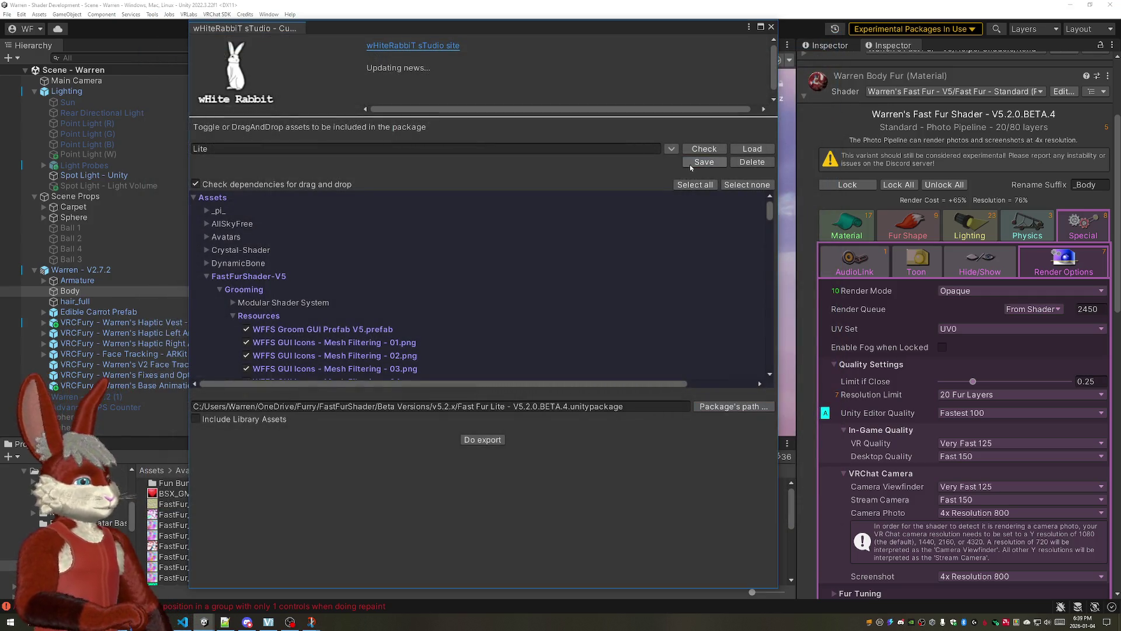
Step: Switch to the Standard preset and set its save path, confirming the overwrite prompt
left_click(671, 148)
left_click(213, 202)
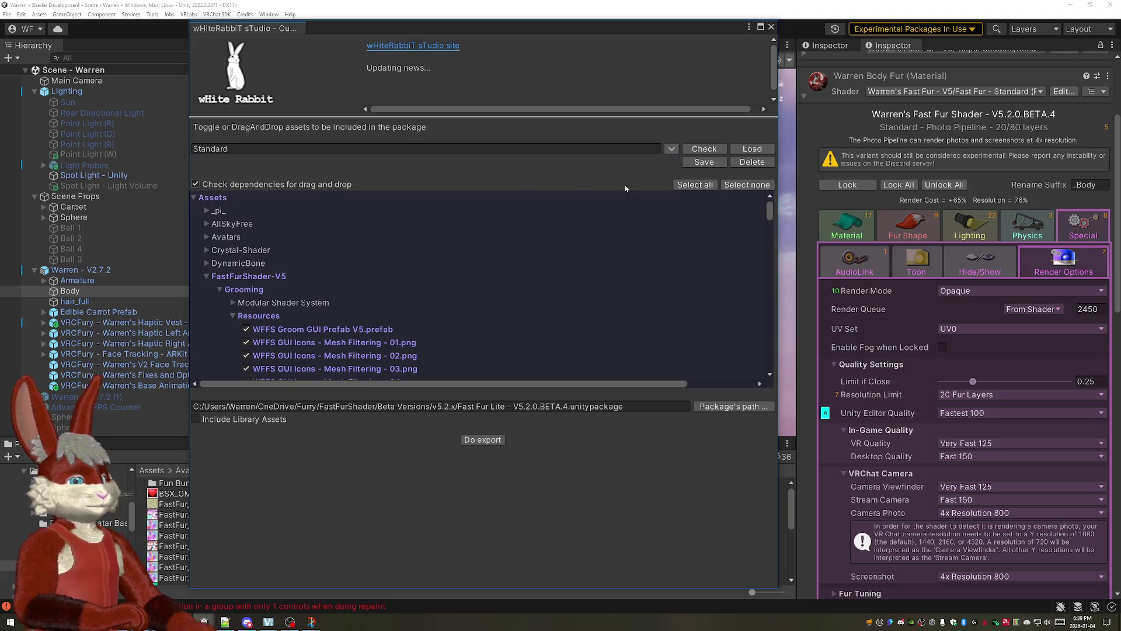
left_click(733, 407)
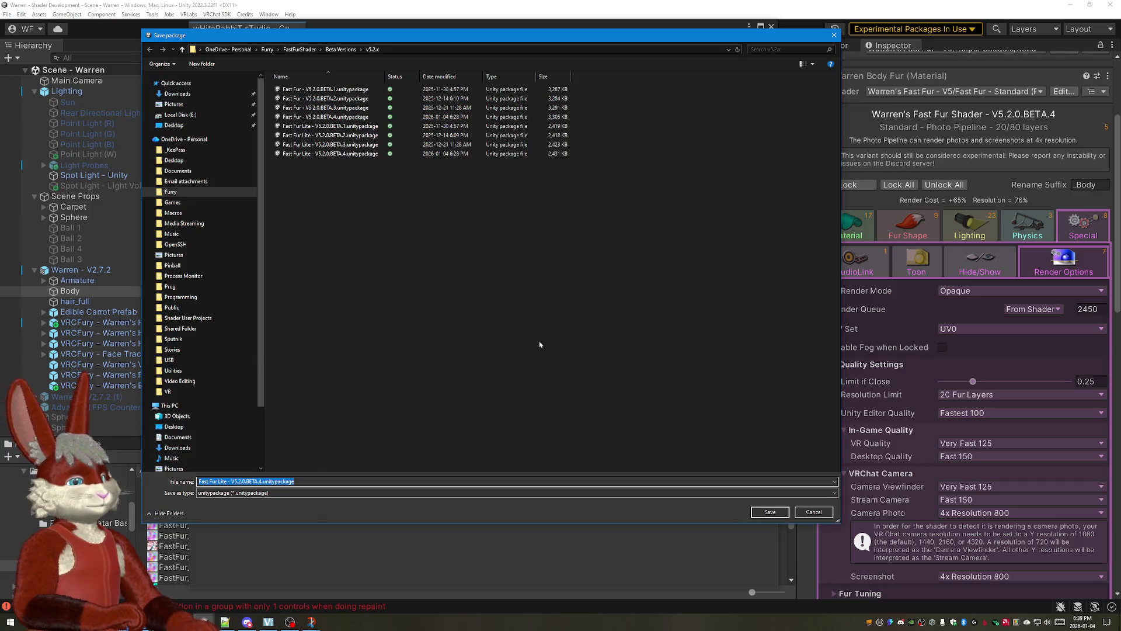
left_click(769, 512)
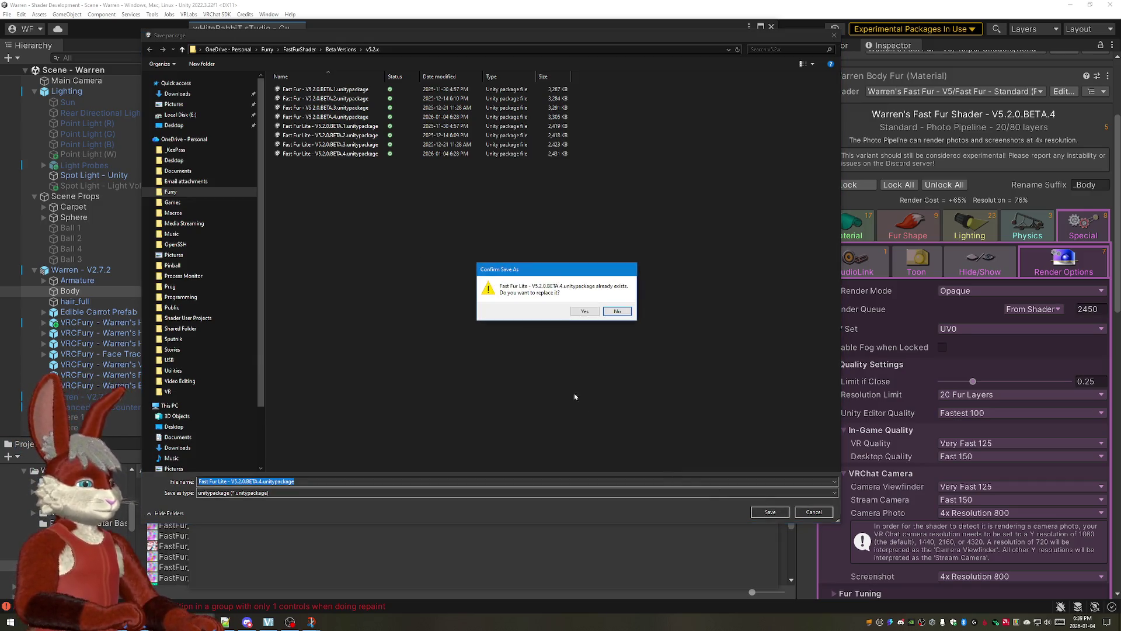
left_click(582, 310)
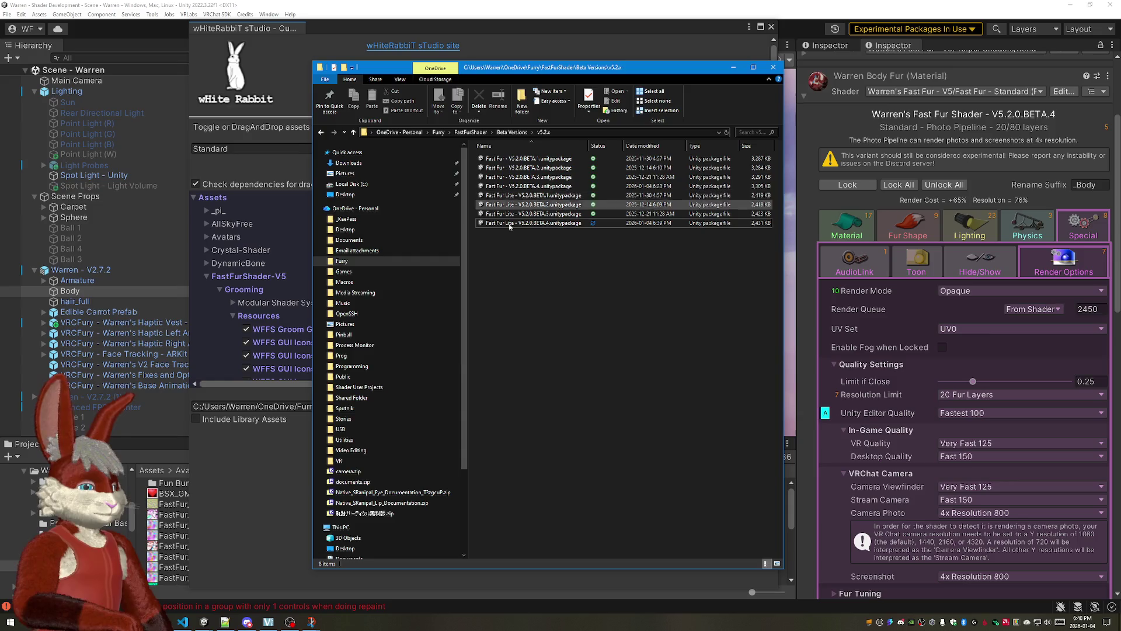
Step: Correct the destination to Fast Fur - V5.2.0.BETA.4.unitypackage, confirm replacing it, and export
left_click(284, 485)
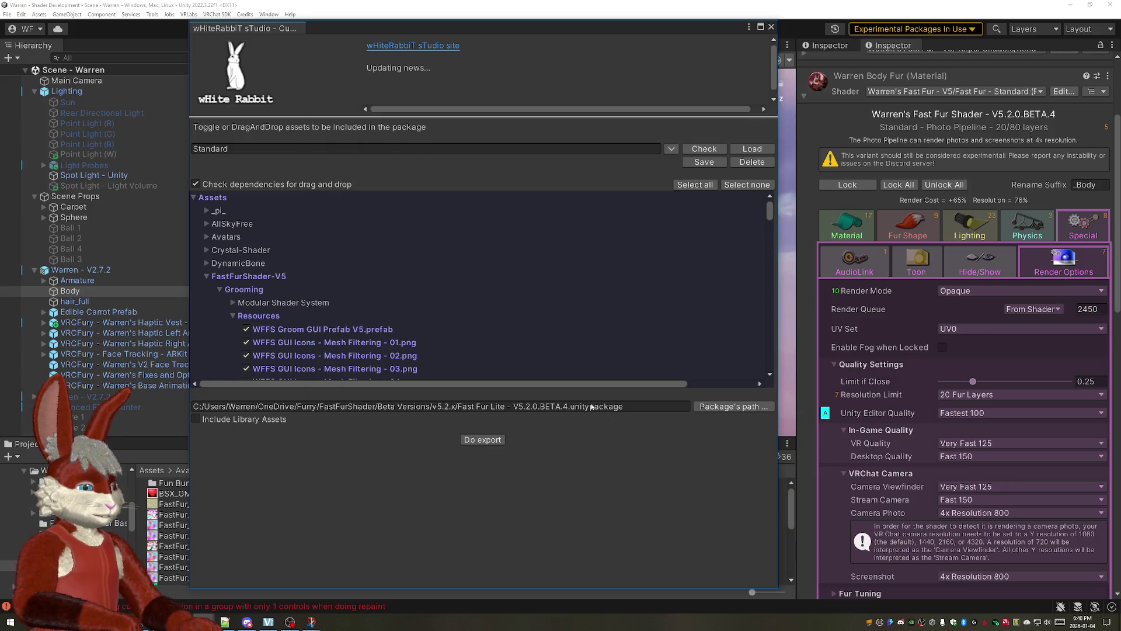
left_click(732, 406)
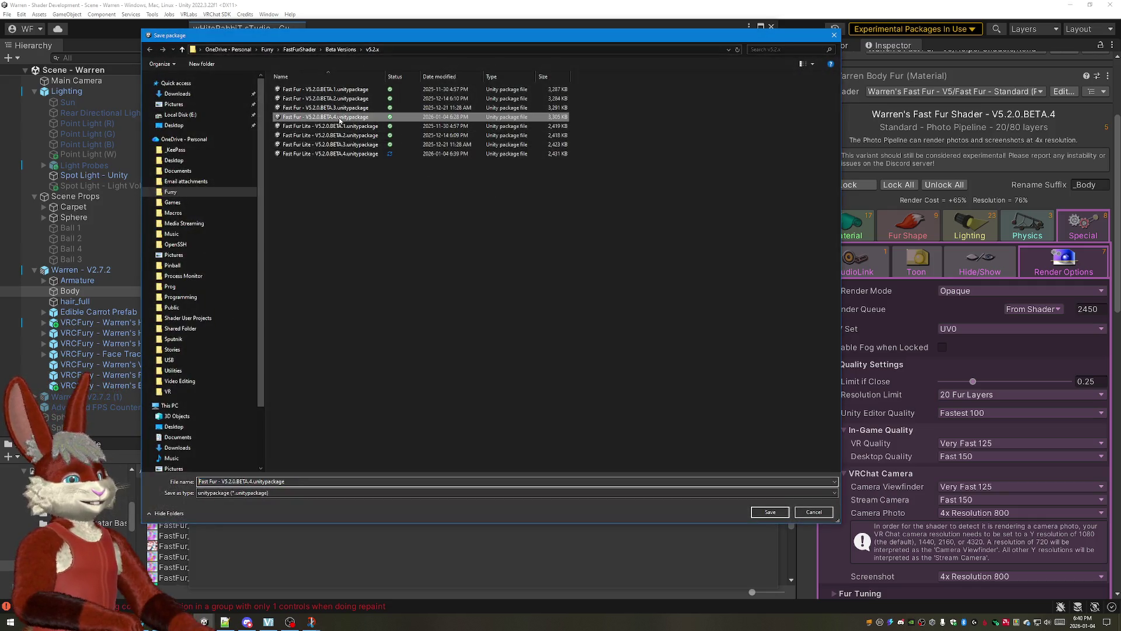
double_click(333, 117)
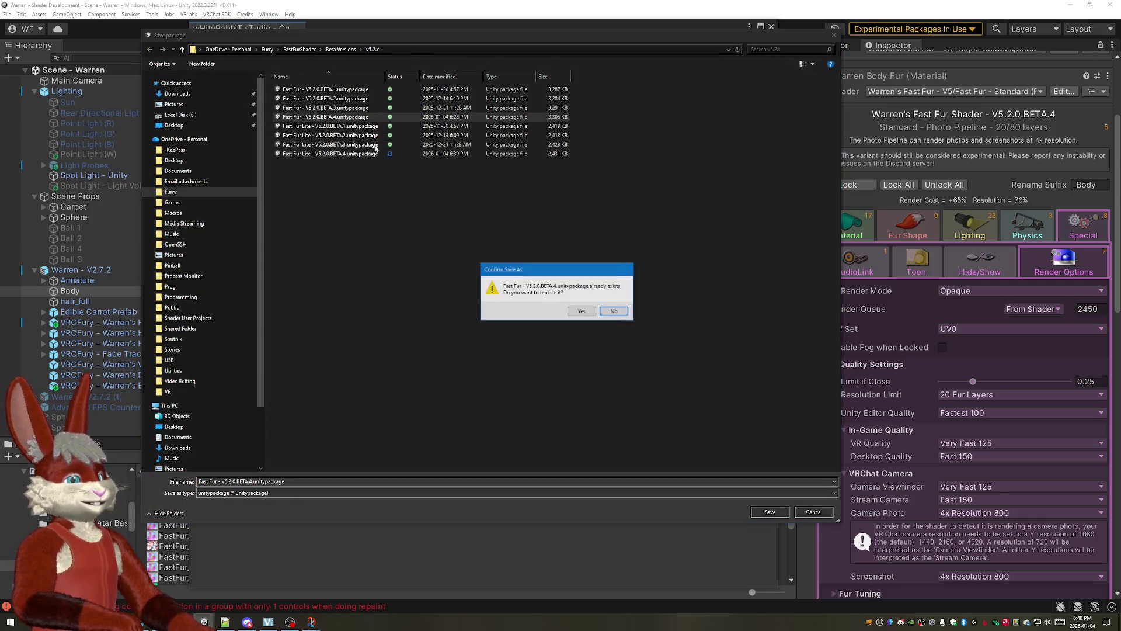
left_click(582, 311)
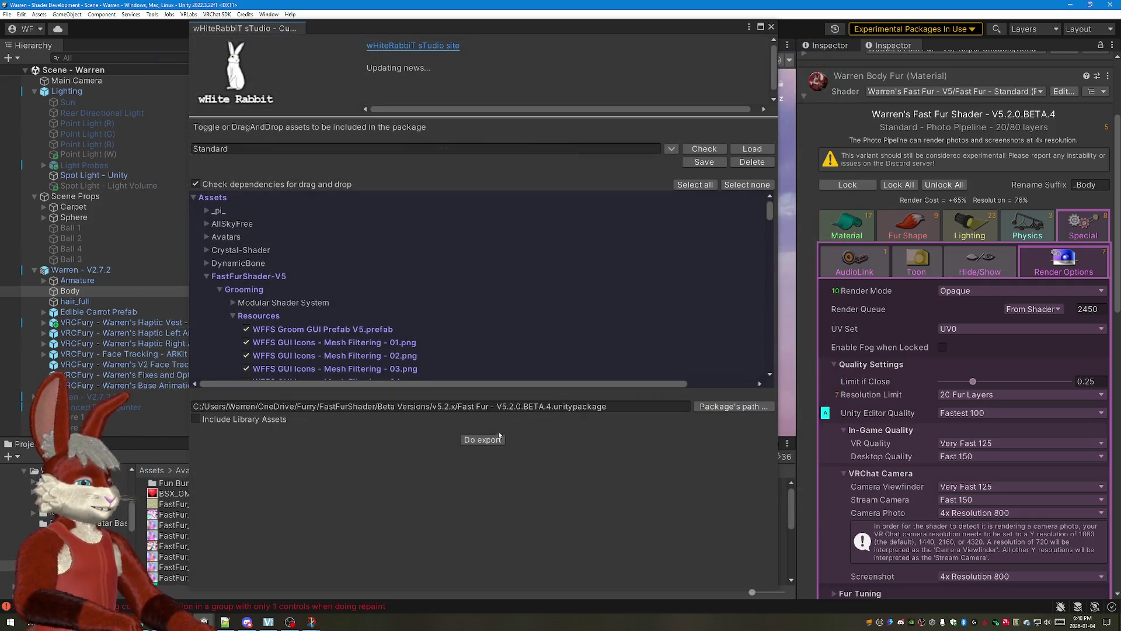
left_click(704, 161)
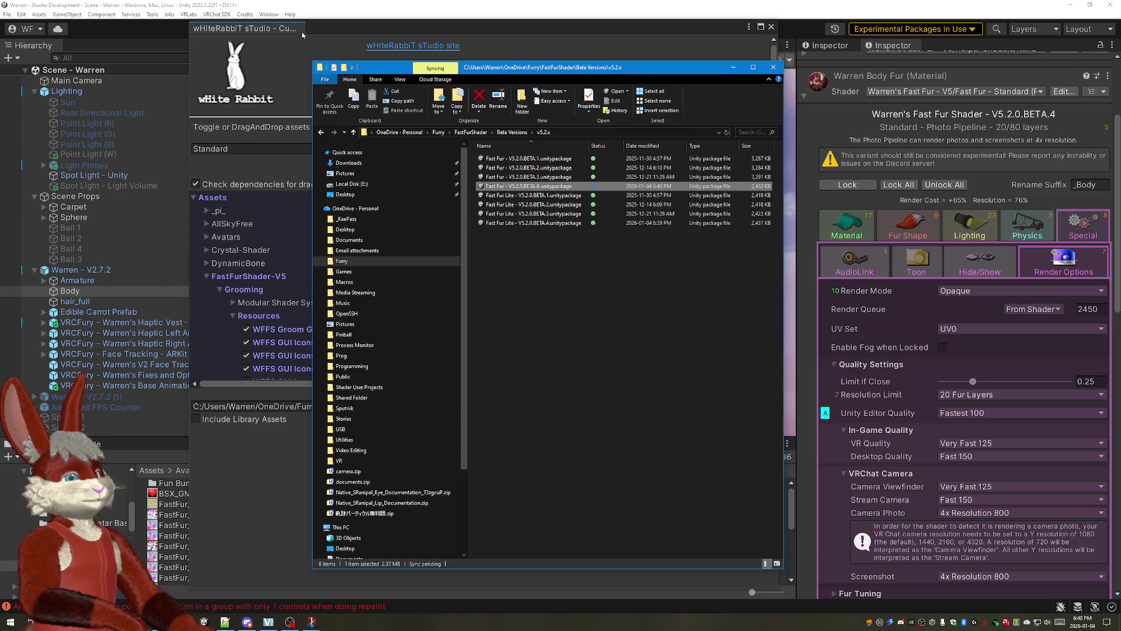
Step: Load the Lite preset and export the Fast Fur Lite V5.2.0.BETA.4 package
key("alt+Tab")
left_click(379, 148)
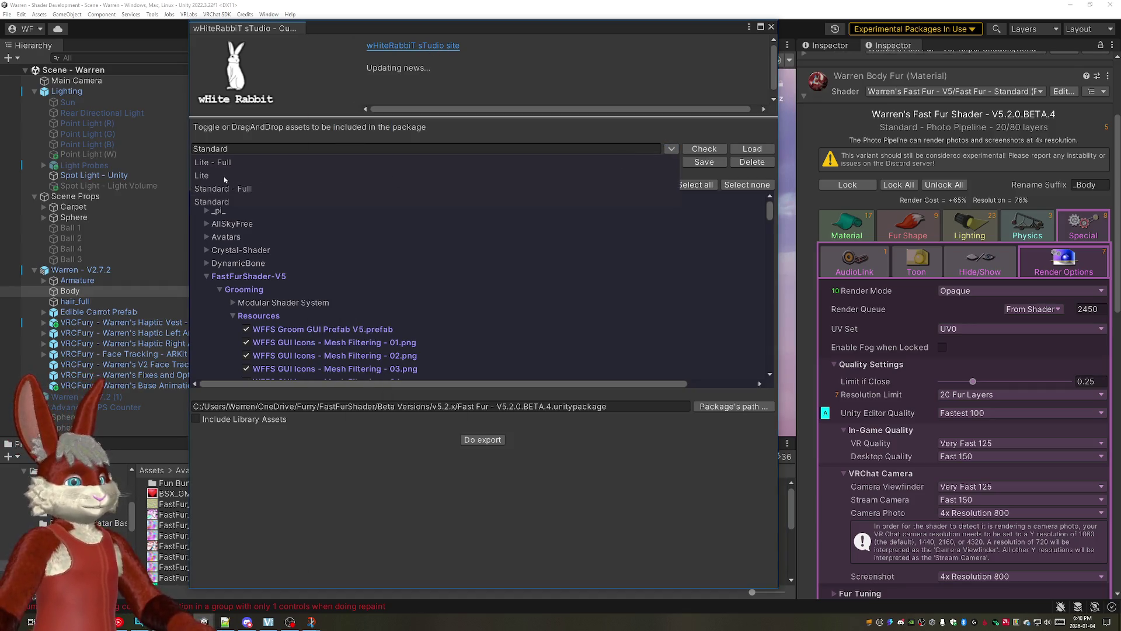
left_click(373, 159)
left_click(751, 148)
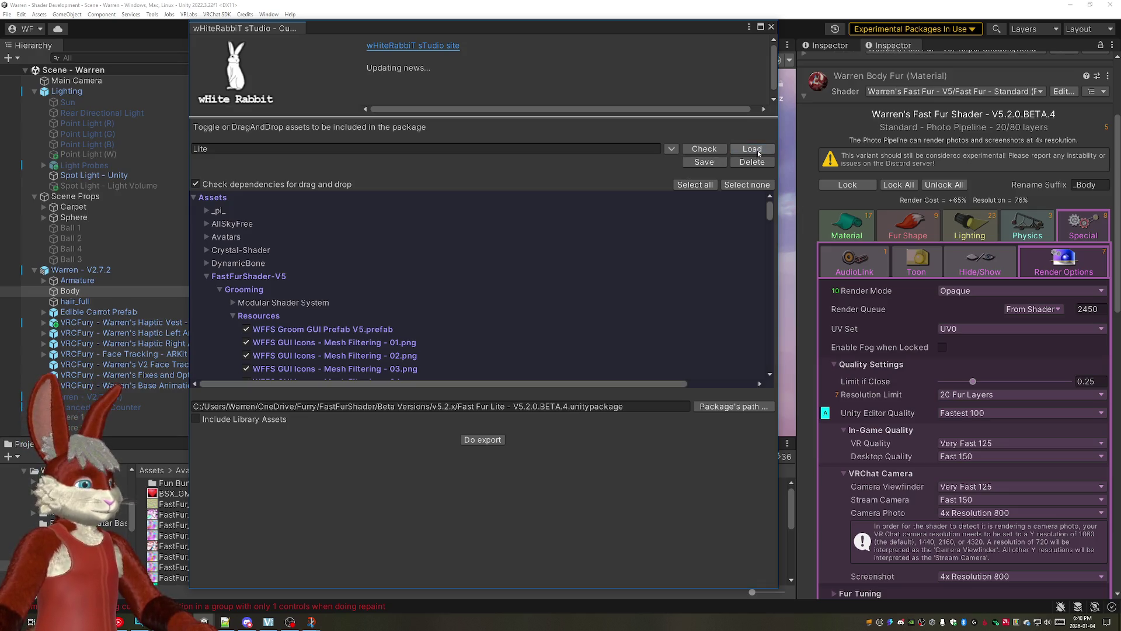
left_click(489, 440)
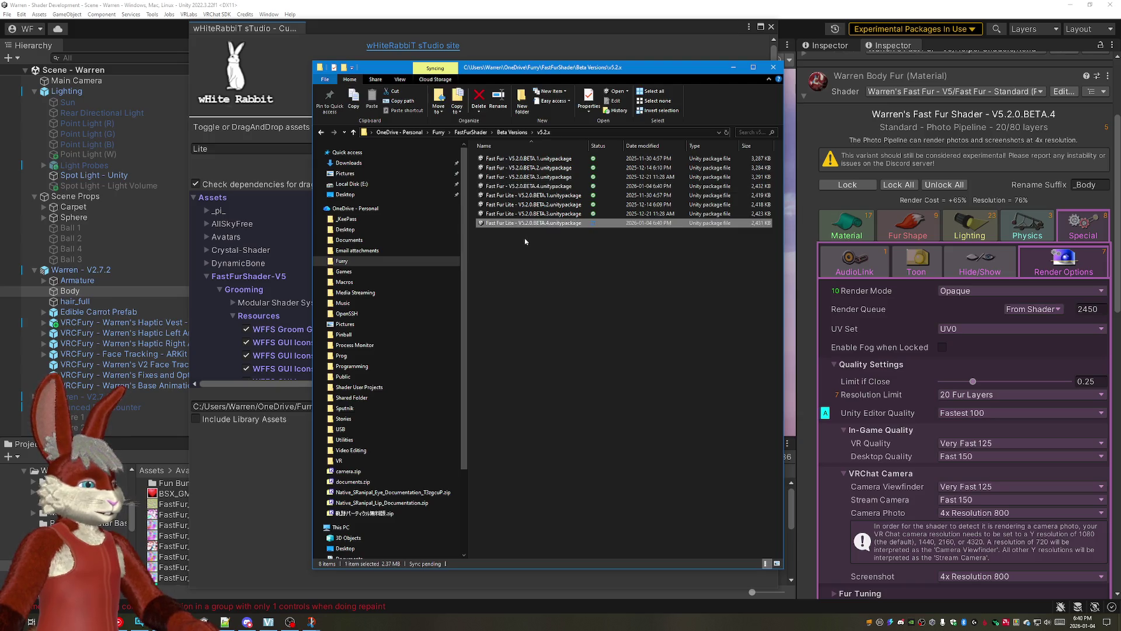
Step: Close the beta versions folder window and the package export window
left_click(543, 254)
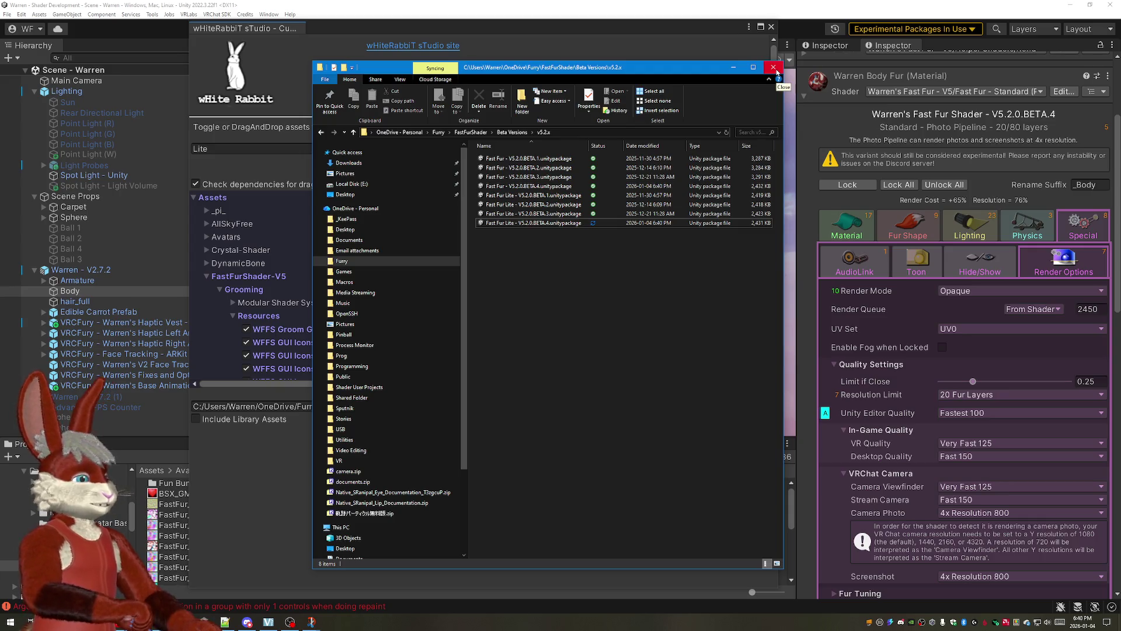
left_click(777, 69)
left_click(771, 26)
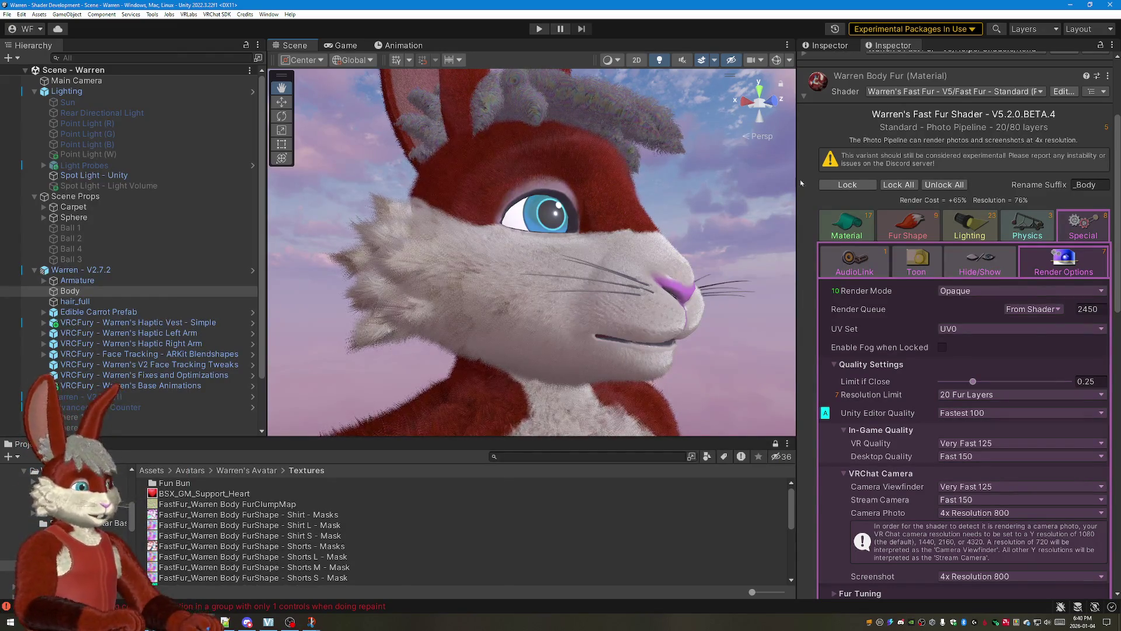
Step: Launch VRChat Creator Companion from the Start menu and open the Warren - Dec 2024 project
key("alt+Tab")
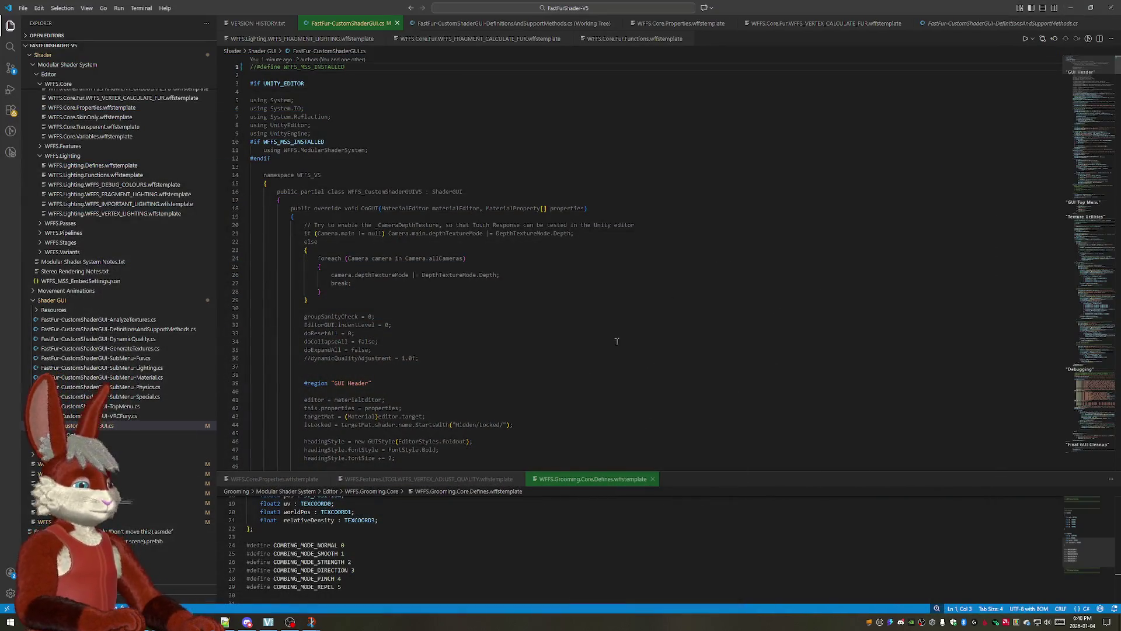
key("super")
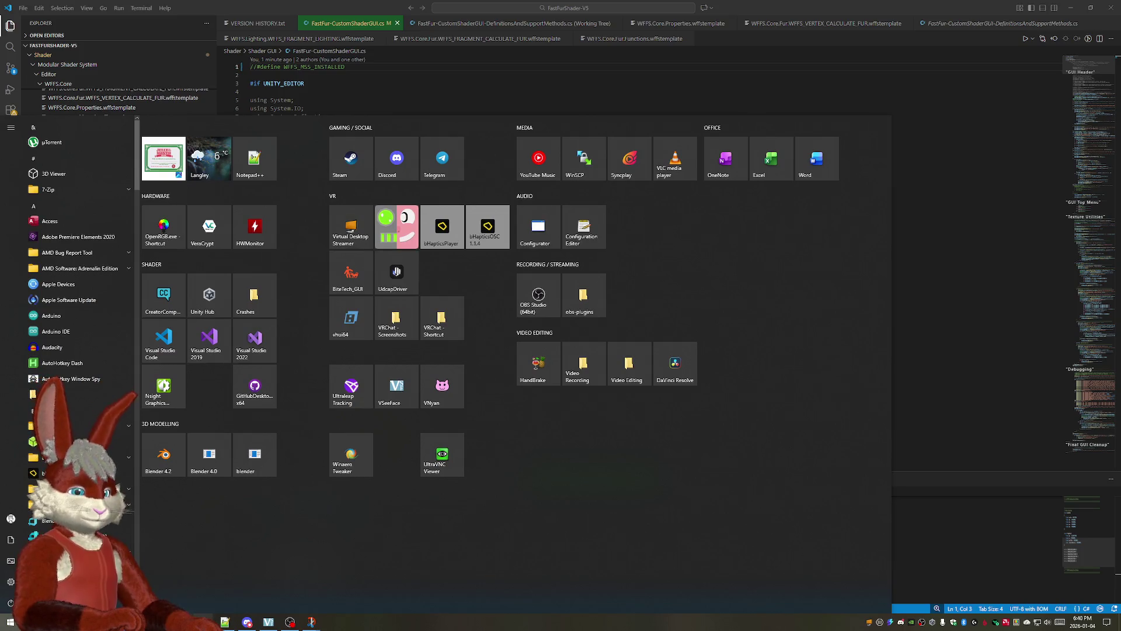
left_click(442, 459)
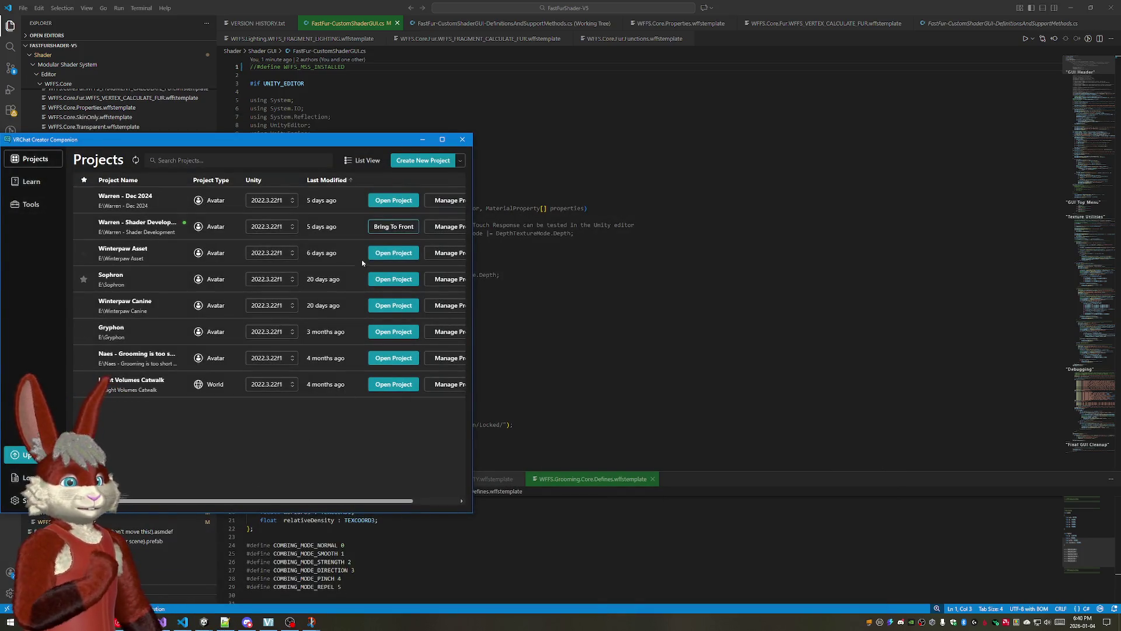
left_click(393, 200)
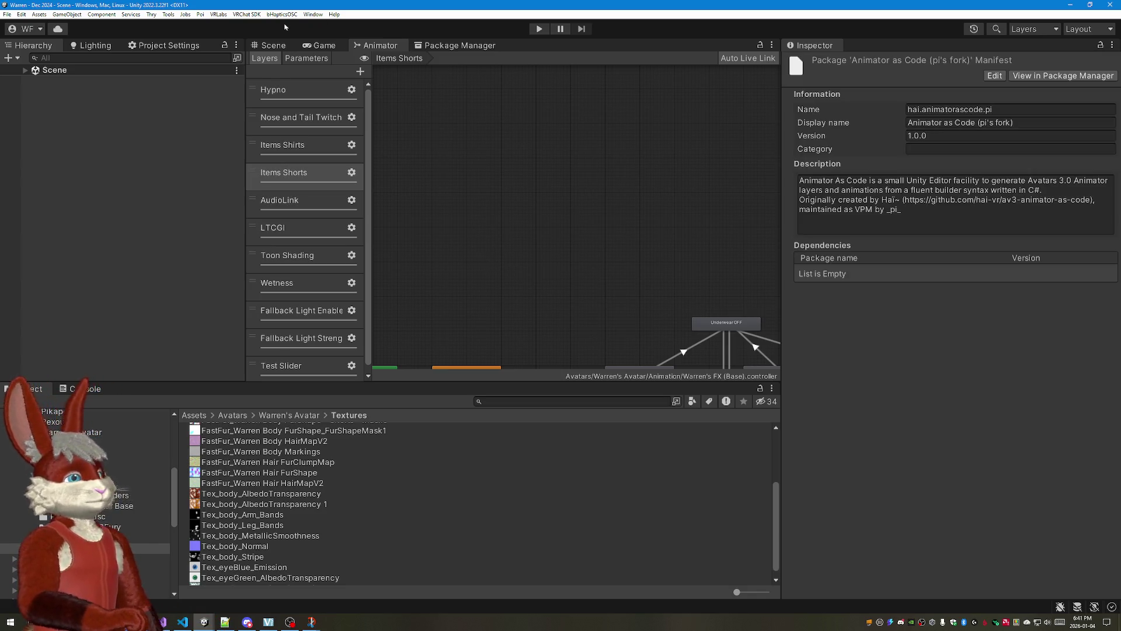
Step: Show the Scene view, then delete the Assets/FastFurShader-V5 folder from the Warren project and confirm
left_click(272, 46)
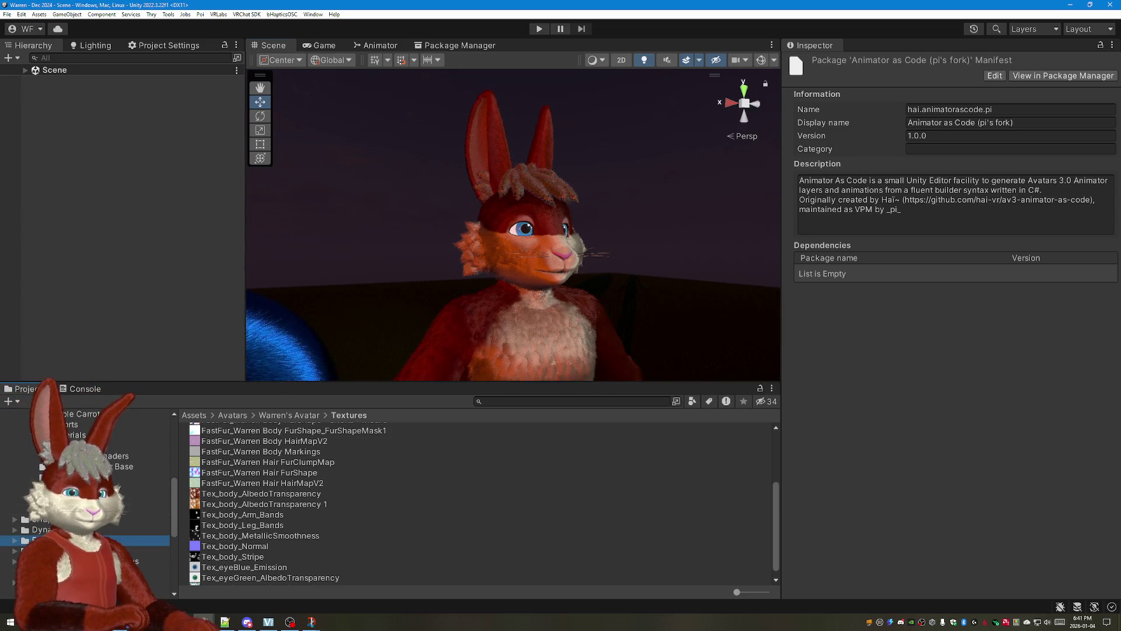
left_click(53, 540)
right_click(75, 252)
left_click(108, 259)
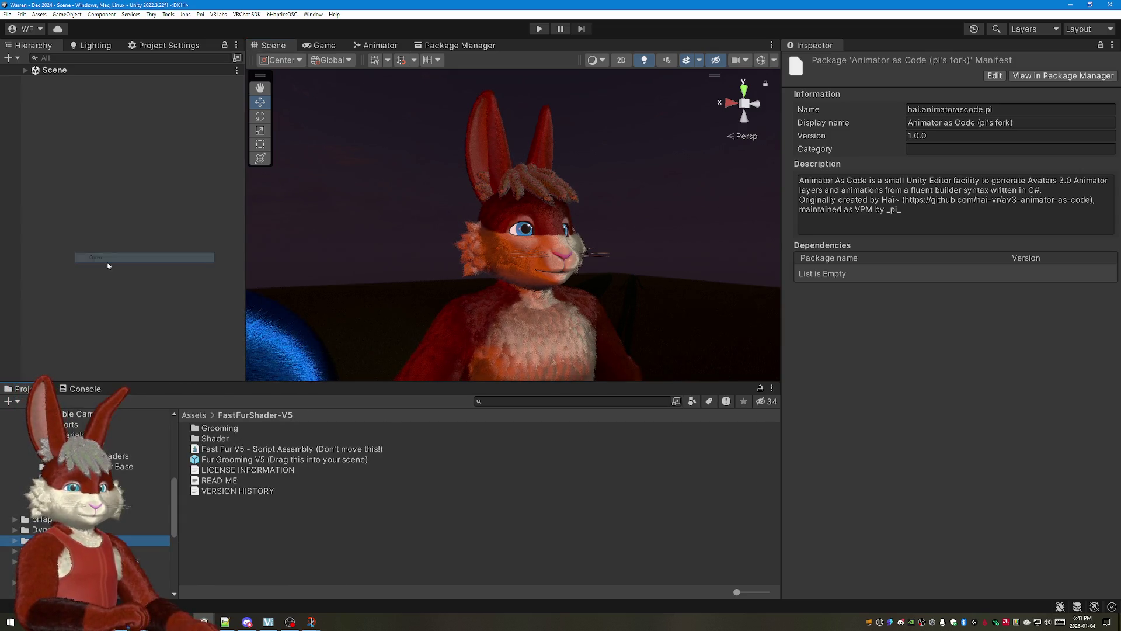
right_click(71, 230)
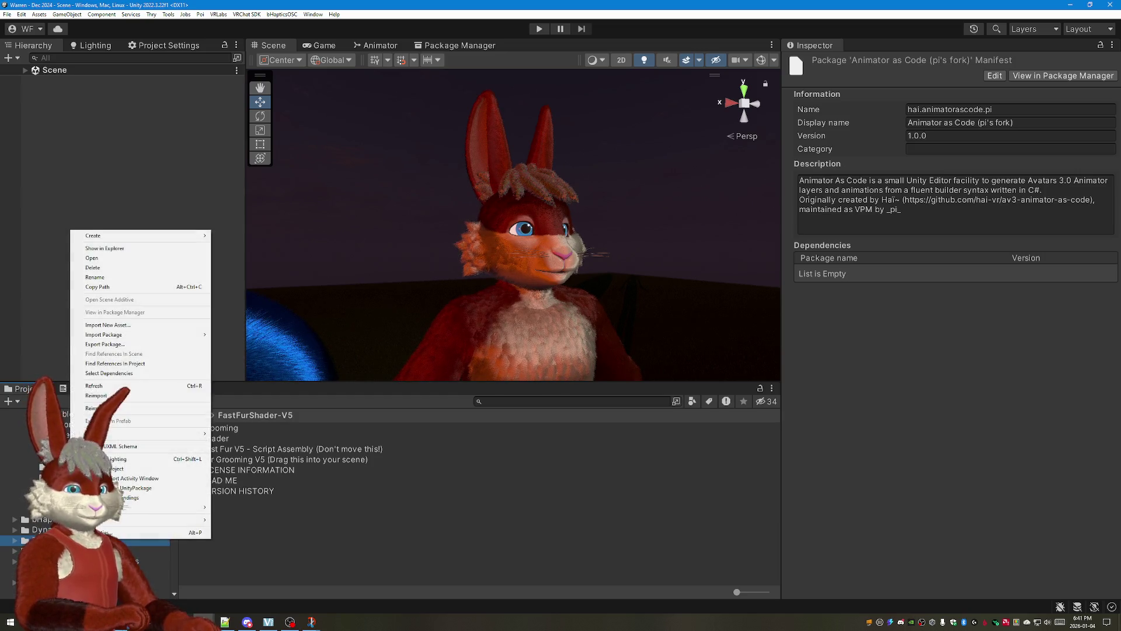
left_click(113, 270)
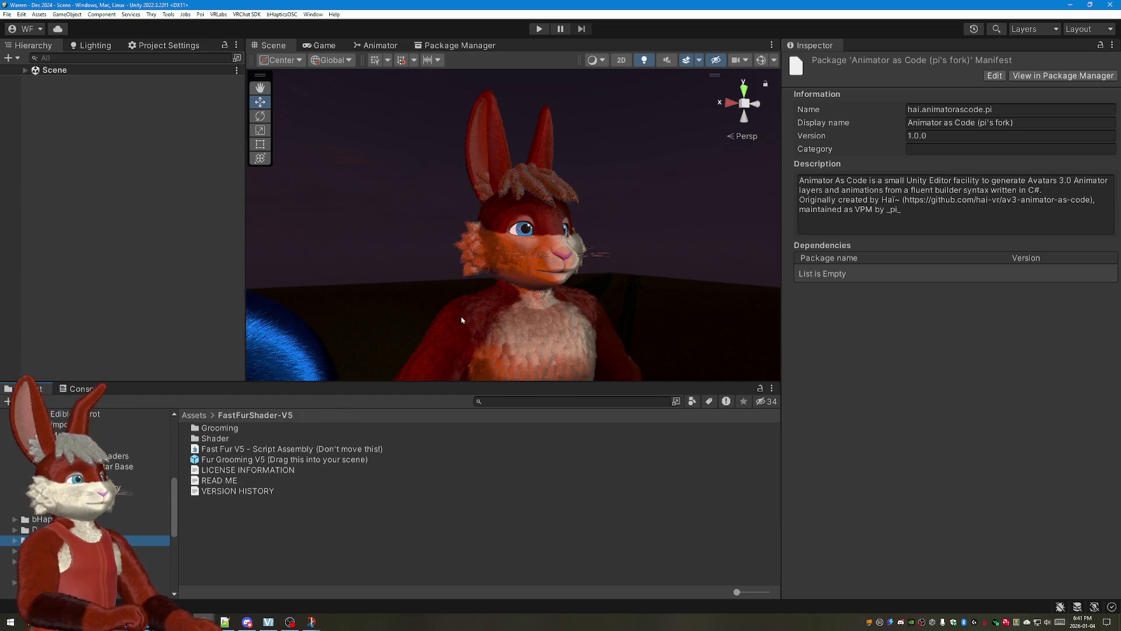
key("Delete")
left_click(579, 329)
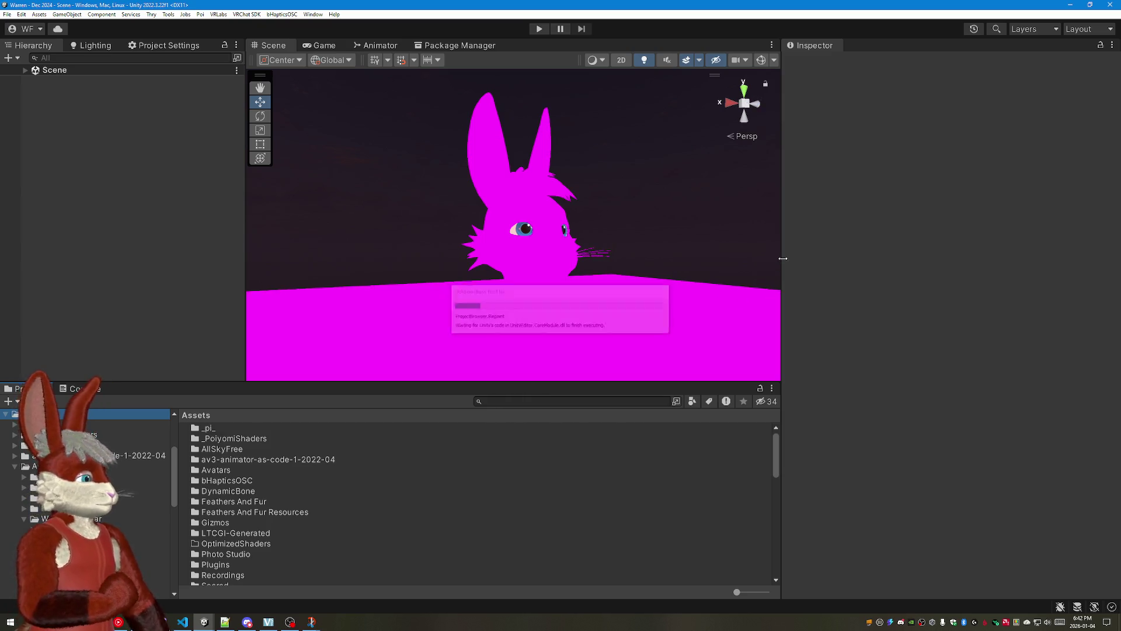
Step: Enlarge the scene view, then import all contents of Fast Fur - V5.2.0.BETA.4.unitypackage via Custom Package
left_click_drag(781, 255, 821, 255)
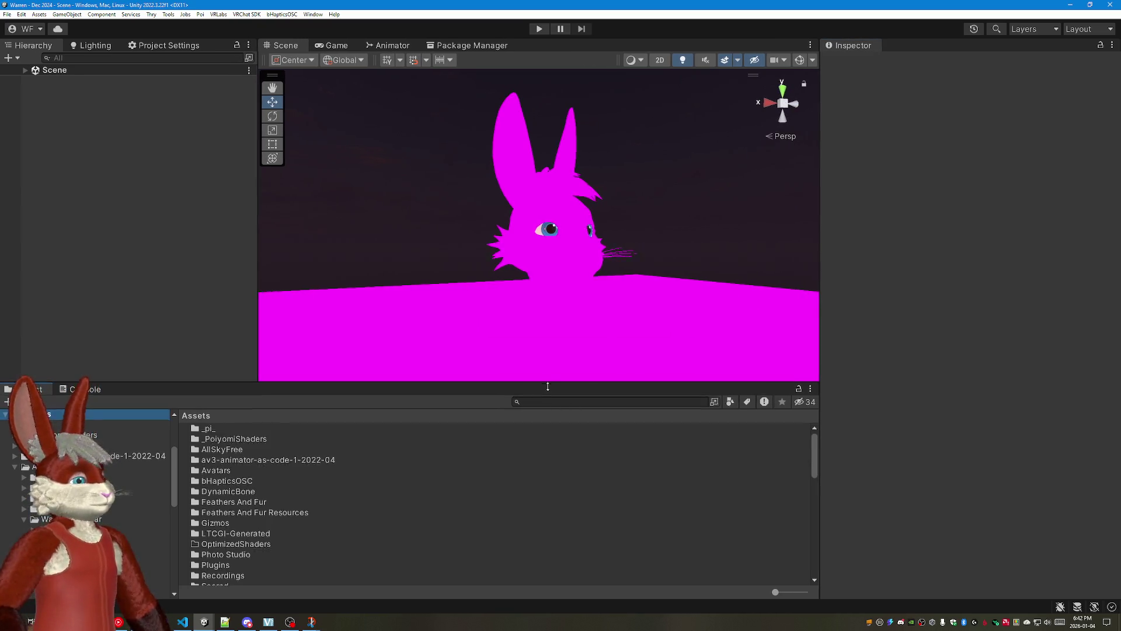
left_click_drag(536, 385, 536, 445)
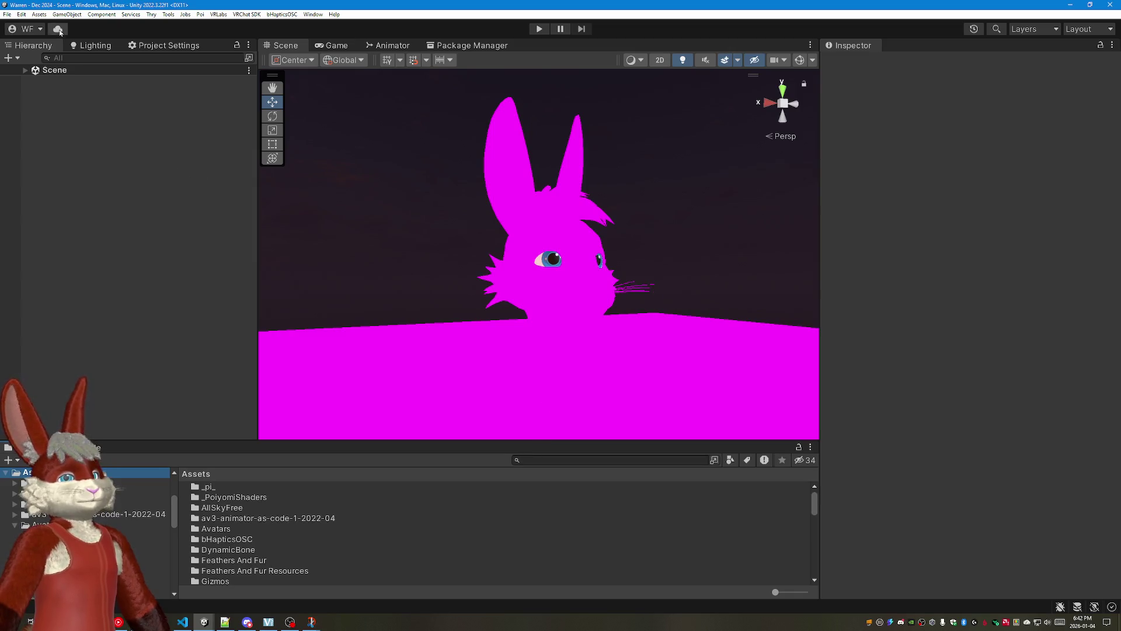
left_click(38, 14)
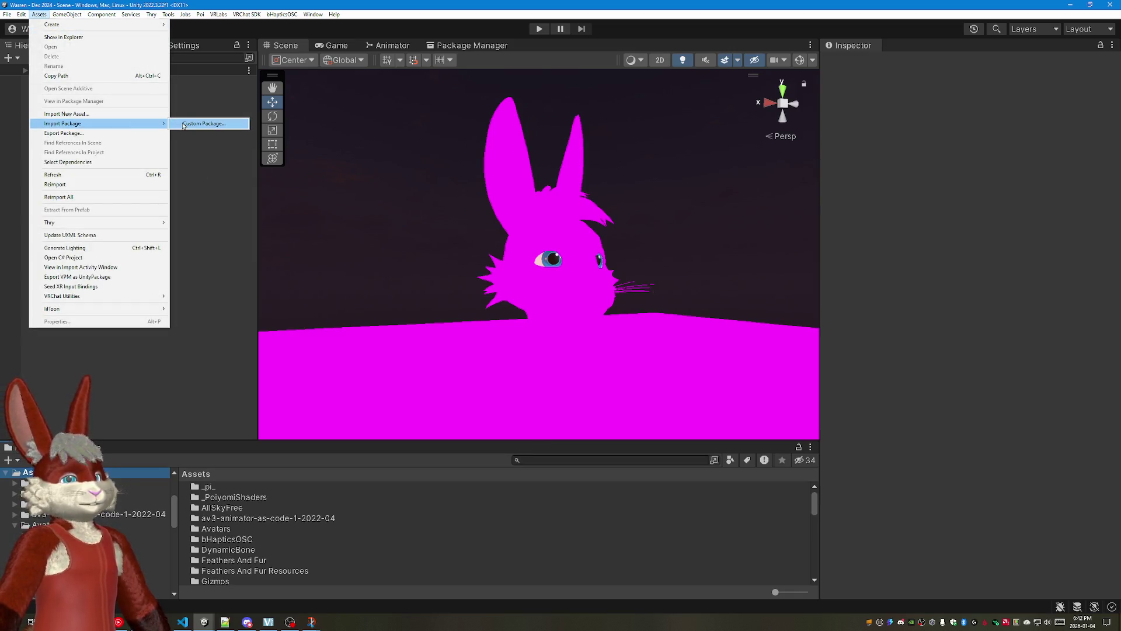
left_click(185, 124)
left_click(418, 117)
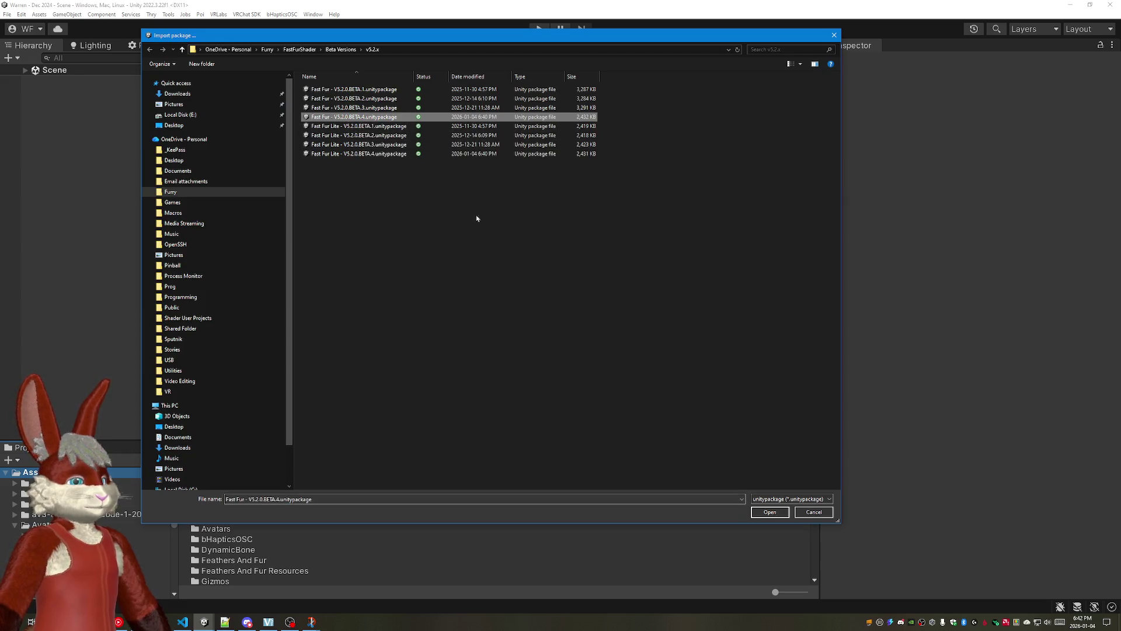
left_click(769, 512)
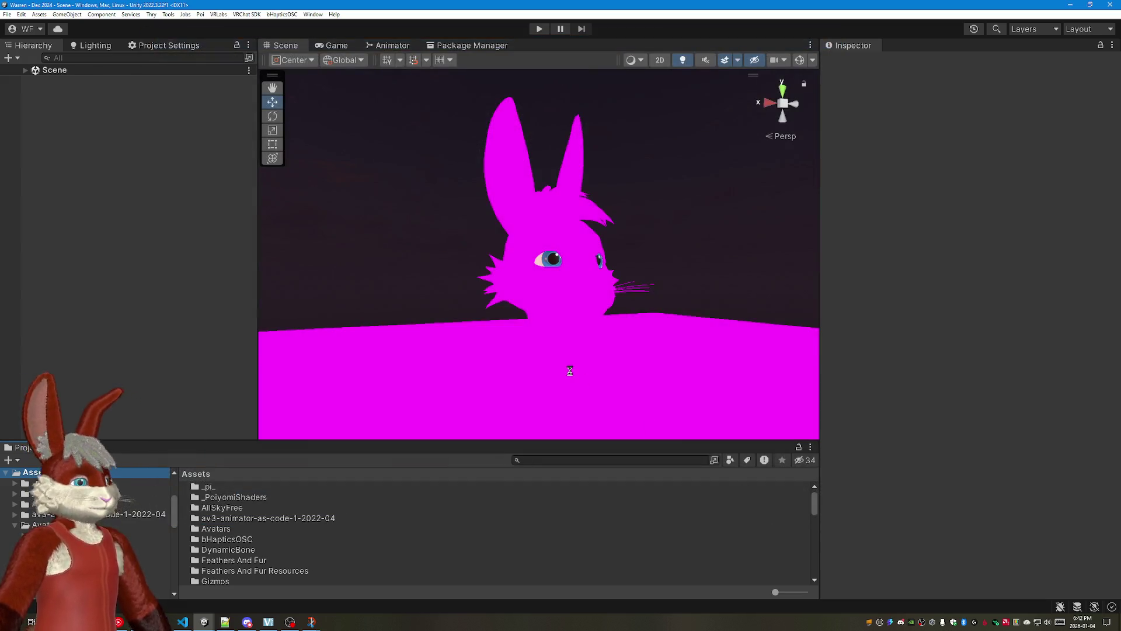
scroll(574, 367, "down", 5)
scroll(701, 438, "down", 5)
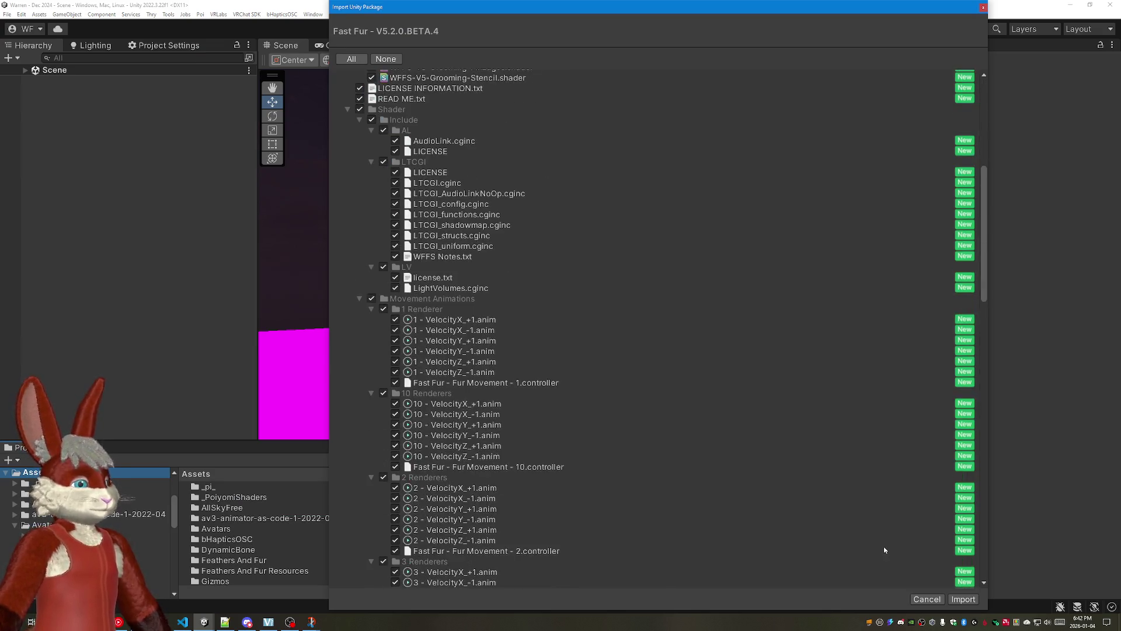
left_click(962, 598)
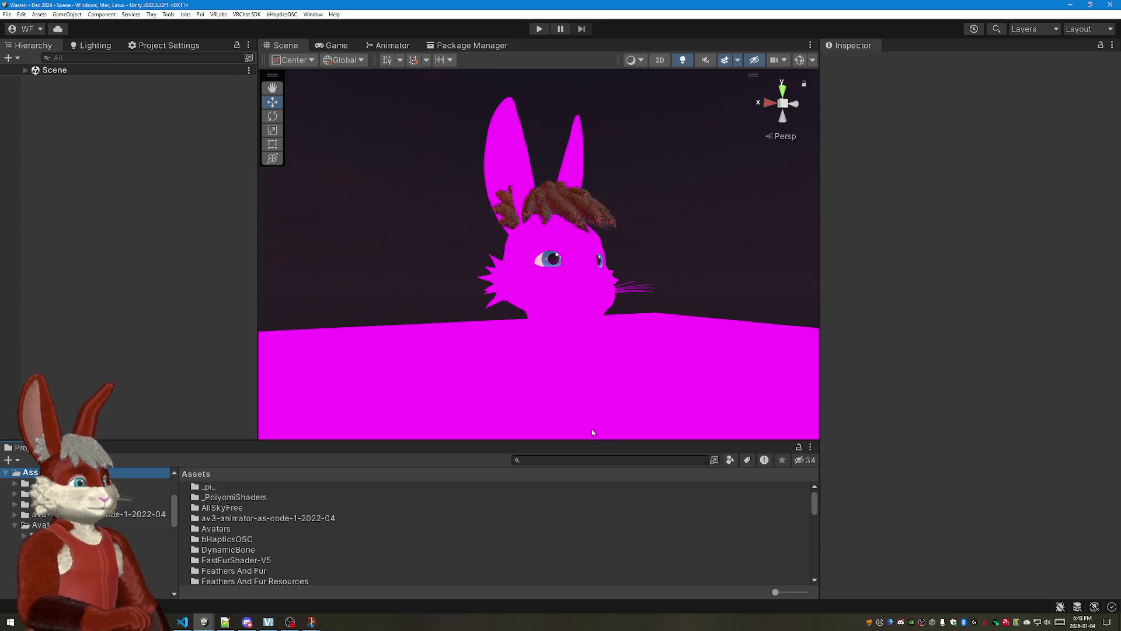
left_click_drag(600, 442, 600, 451)
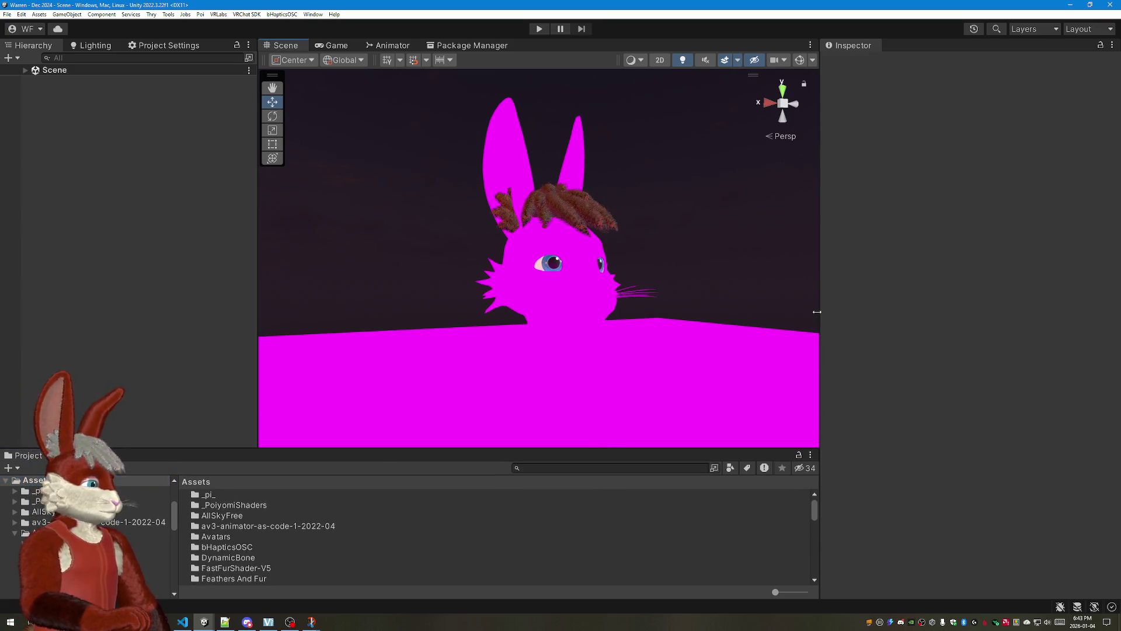
left_click_drag(820, 314, 851, 316)
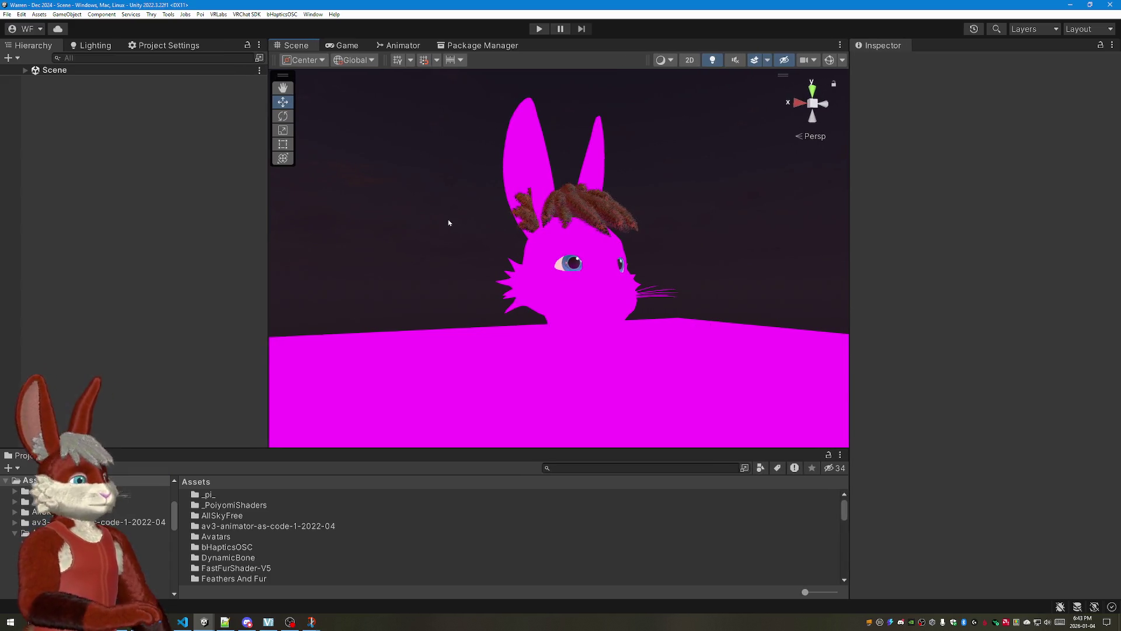
left_click(36, 14)
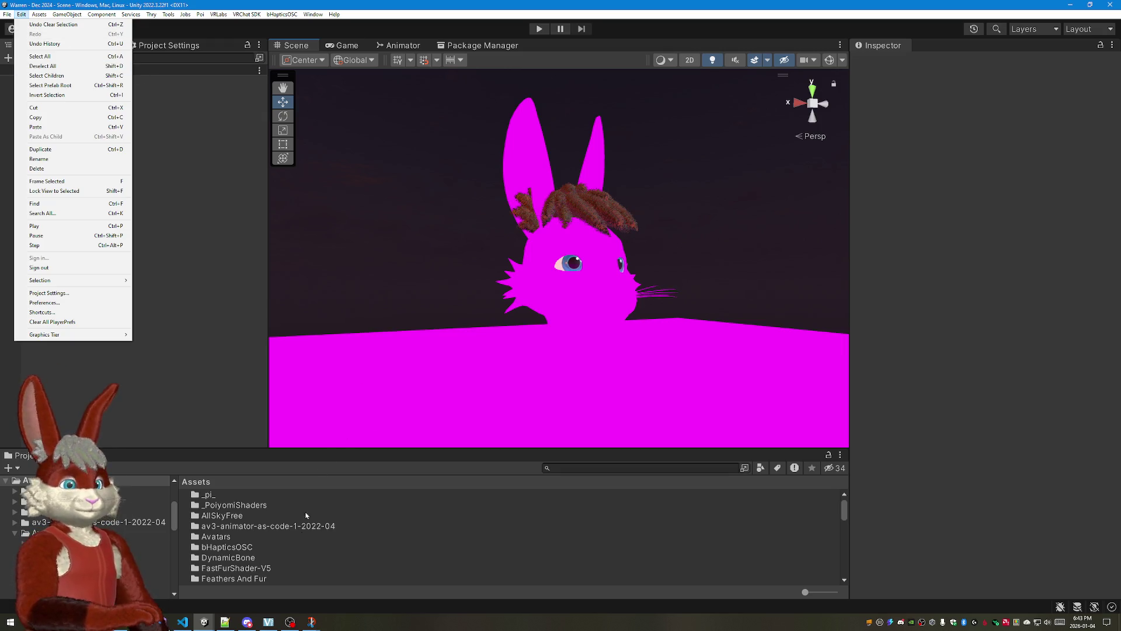
key("Escape")
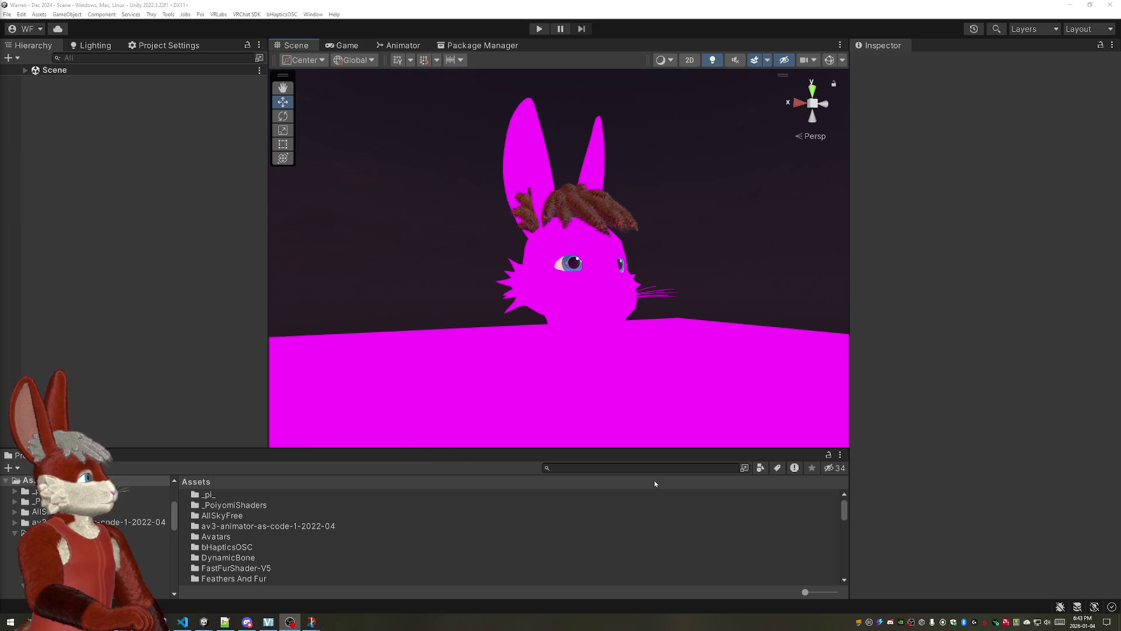
left_click(697, 468)
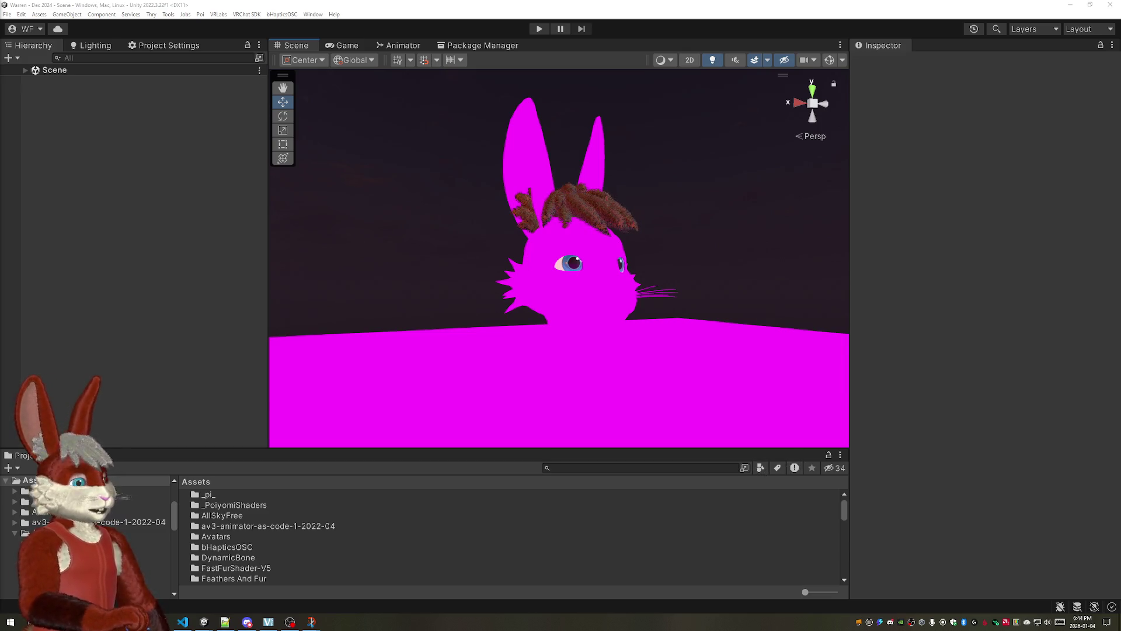
left_click(39, 15)
mouse_move(64, 123)
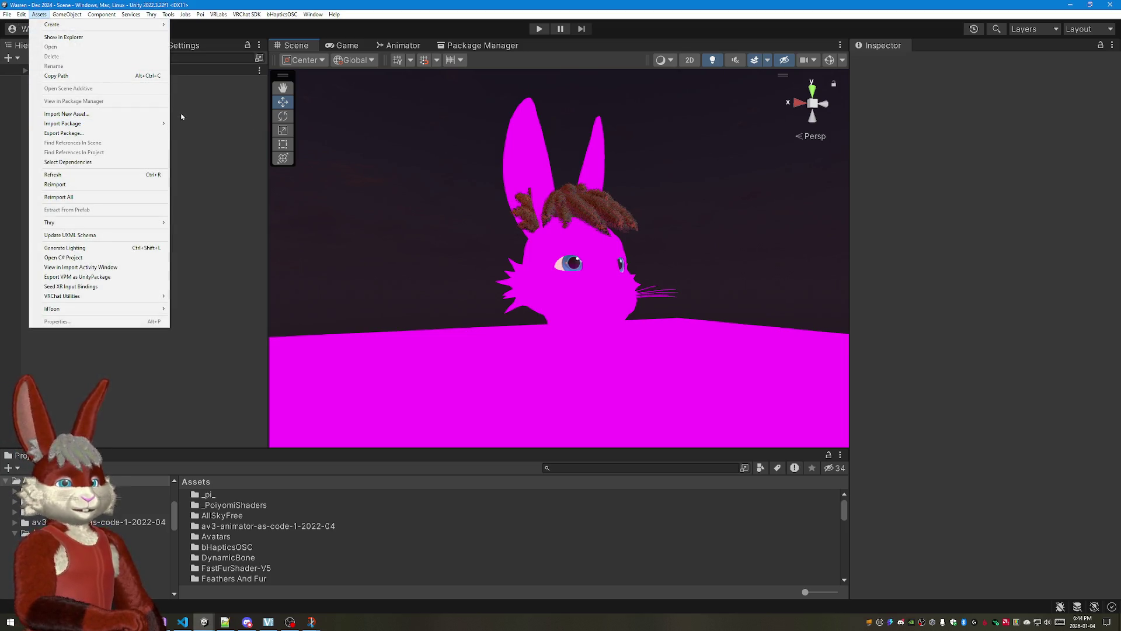
Step: Re-import the Fast Fur V5.2.0.BETA.4 package and dismiss the 'Nothing to import' notice
left_click(203, 123)
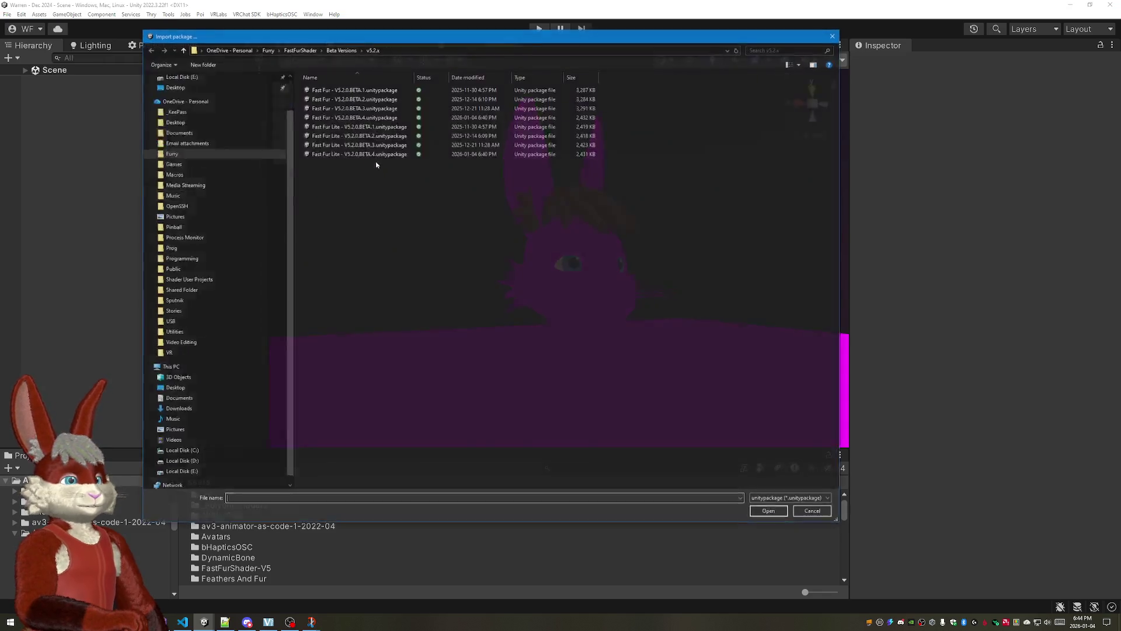
left_click(355, 117)
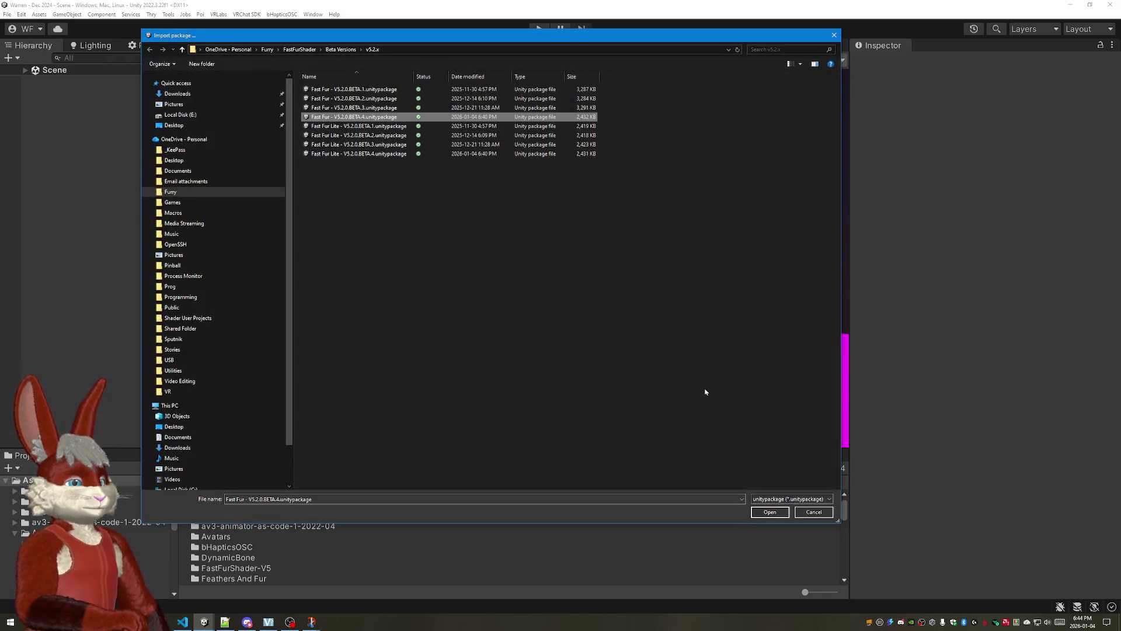
left_click(768, 512)
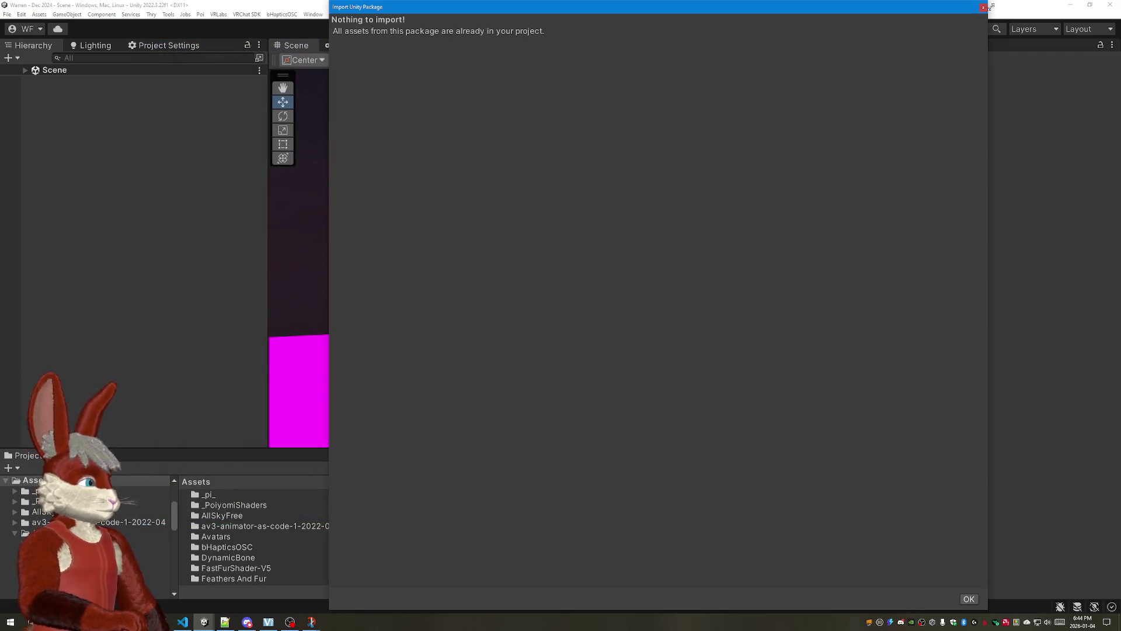
key("Return")
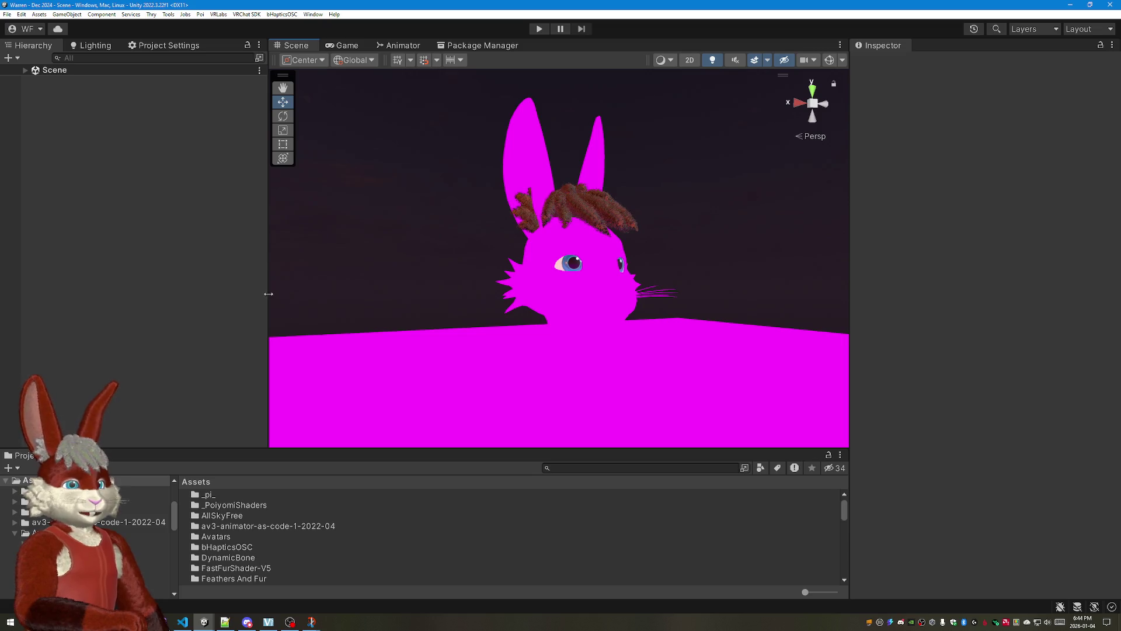
Step: Resize the panels, expand the Warren avatar in the Hierarchy and select its Body object
left_click_drag(268, 320, 257, 320)
left_click_drag(424, 449, 423, 461)
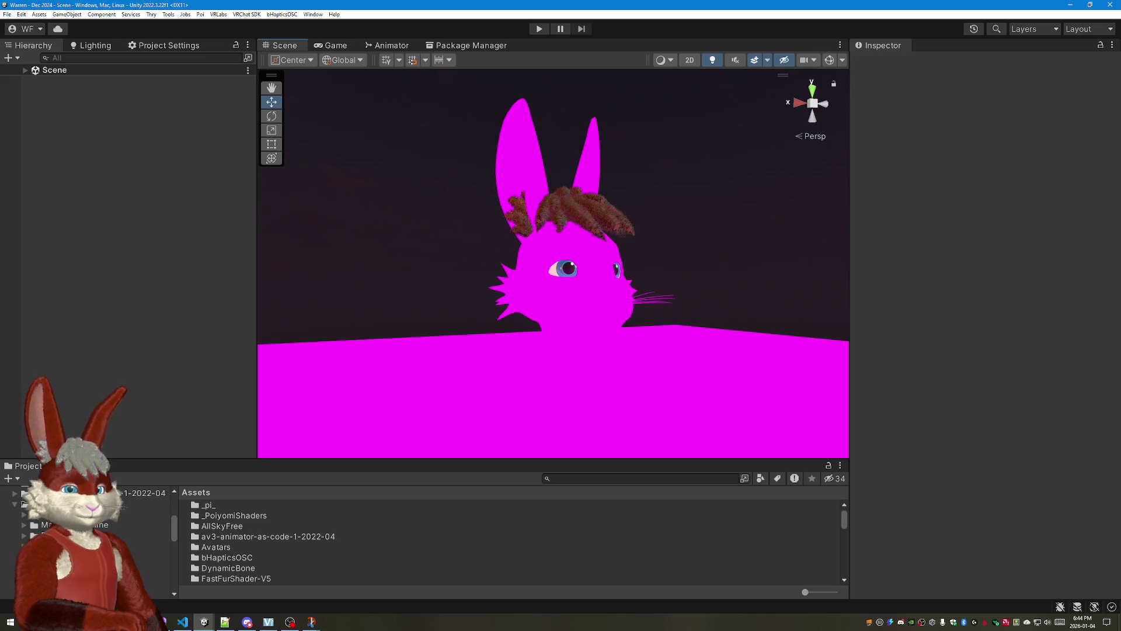
left_click(25, 517)
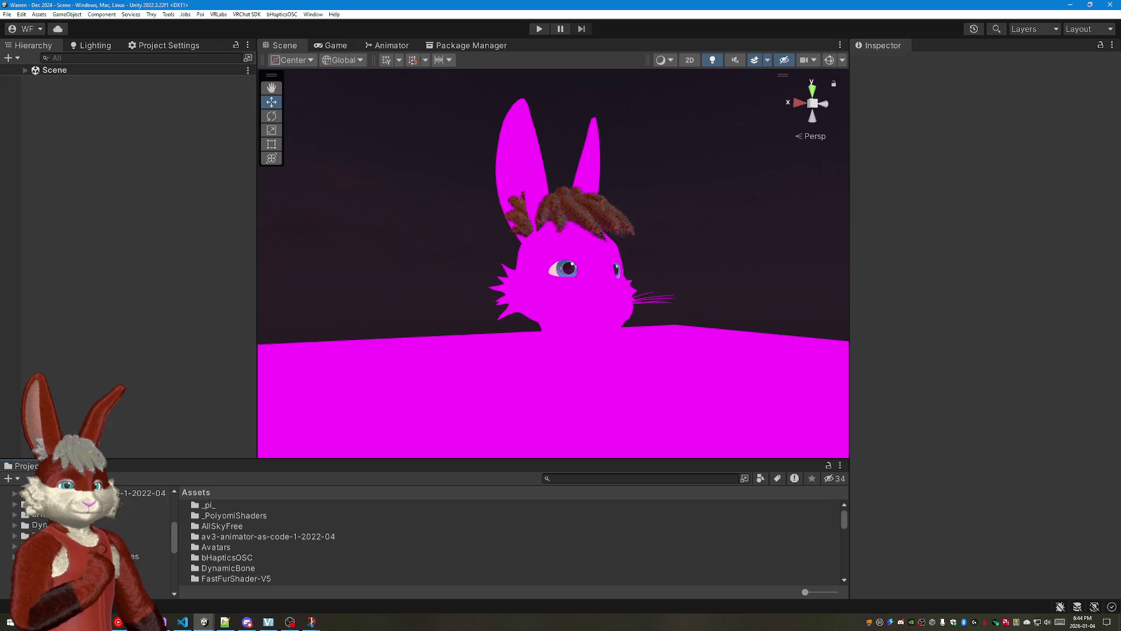
left_click(25, 70)
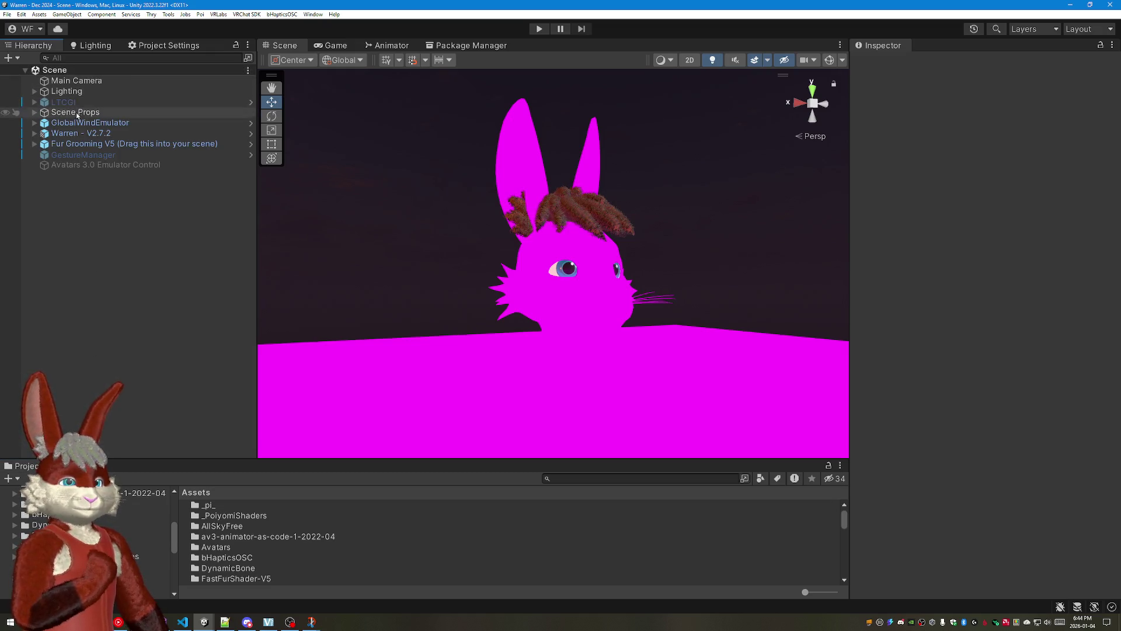
left_click(34, 133)
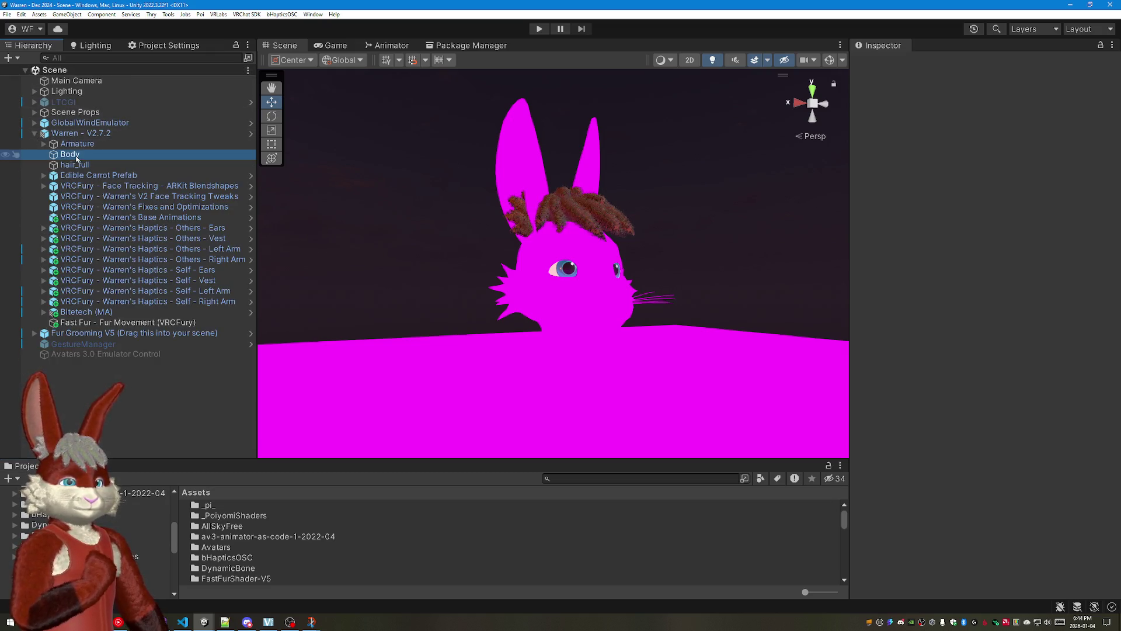
left_click(70, 155)
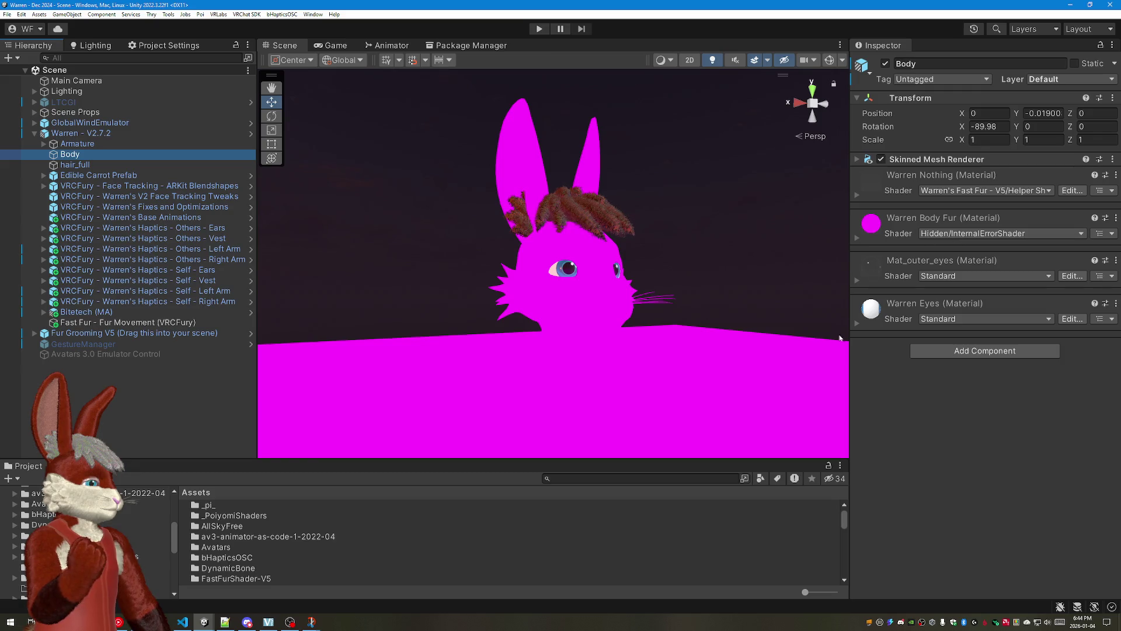
Step: Browse the Fast Fur - V5 shader choices available for the Warren Body Fur material
left_click_drag(733, 458, 734, 466)
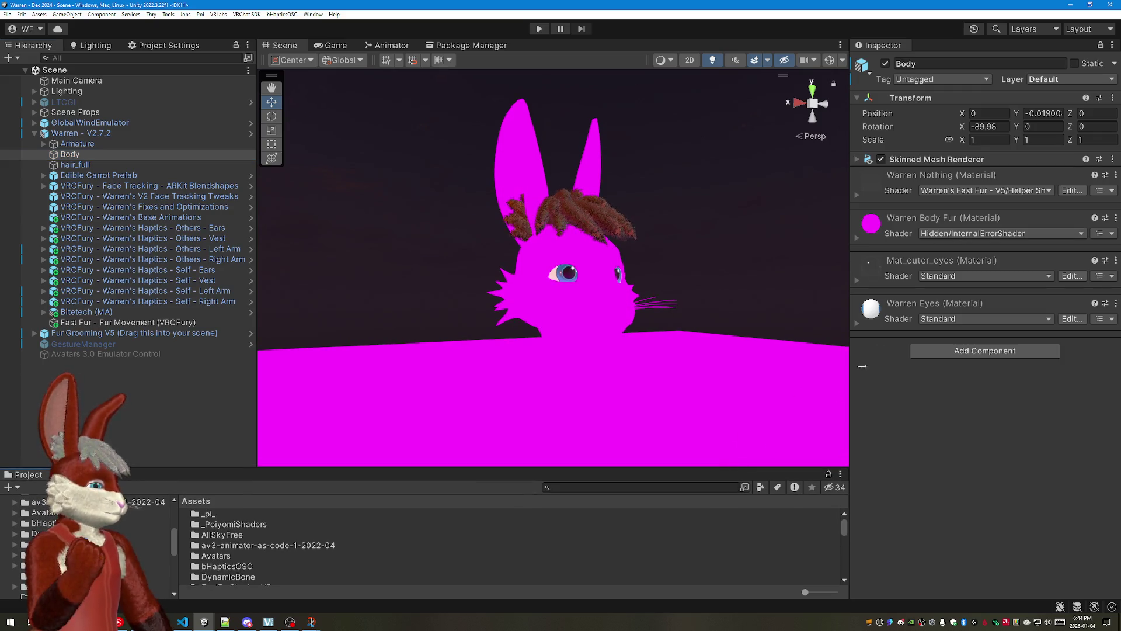
left_click(1050, 234)
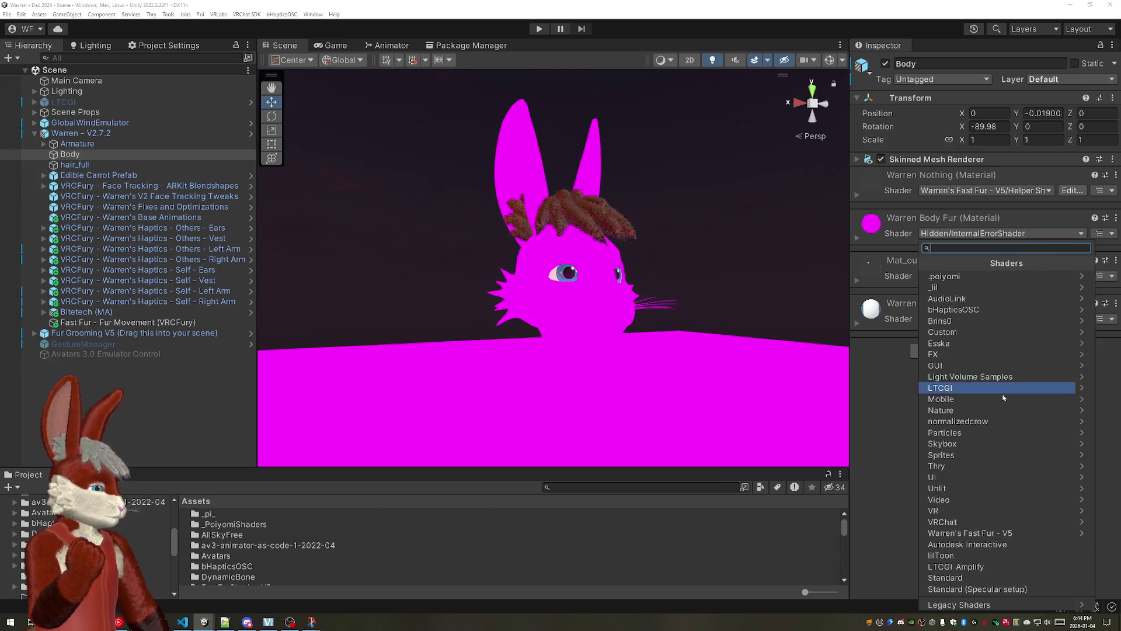
left_click(997, 533)
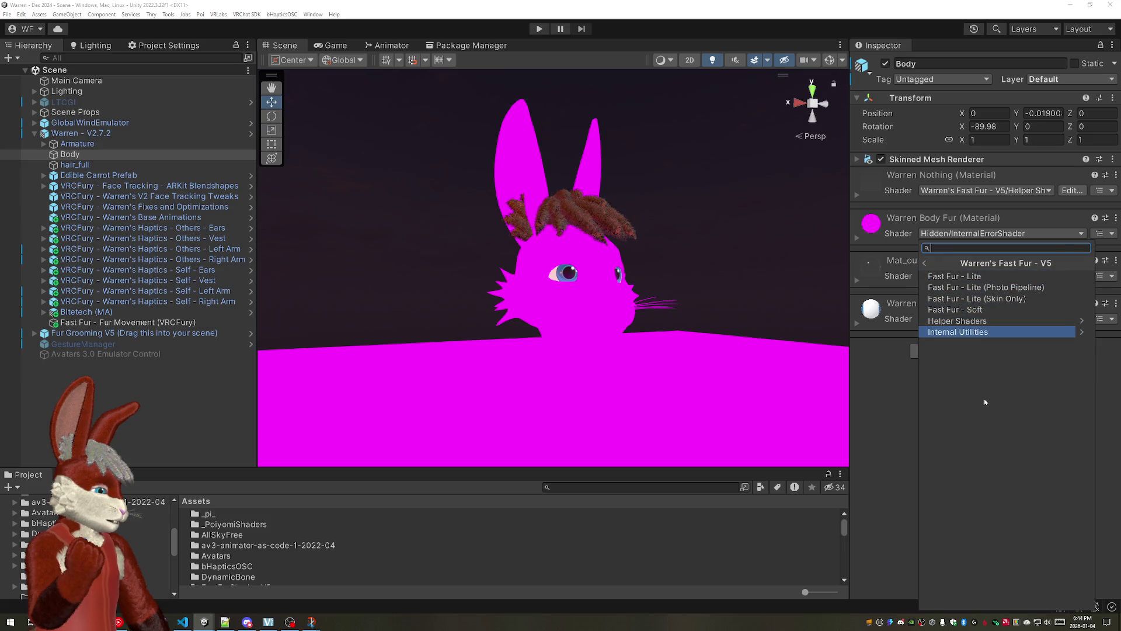
Step: Reopen Custom Package import on the BETA.4 file, cancel it, and switch to the Shader Development Unity window
left_click(40, 14)
left_click(209, 125)
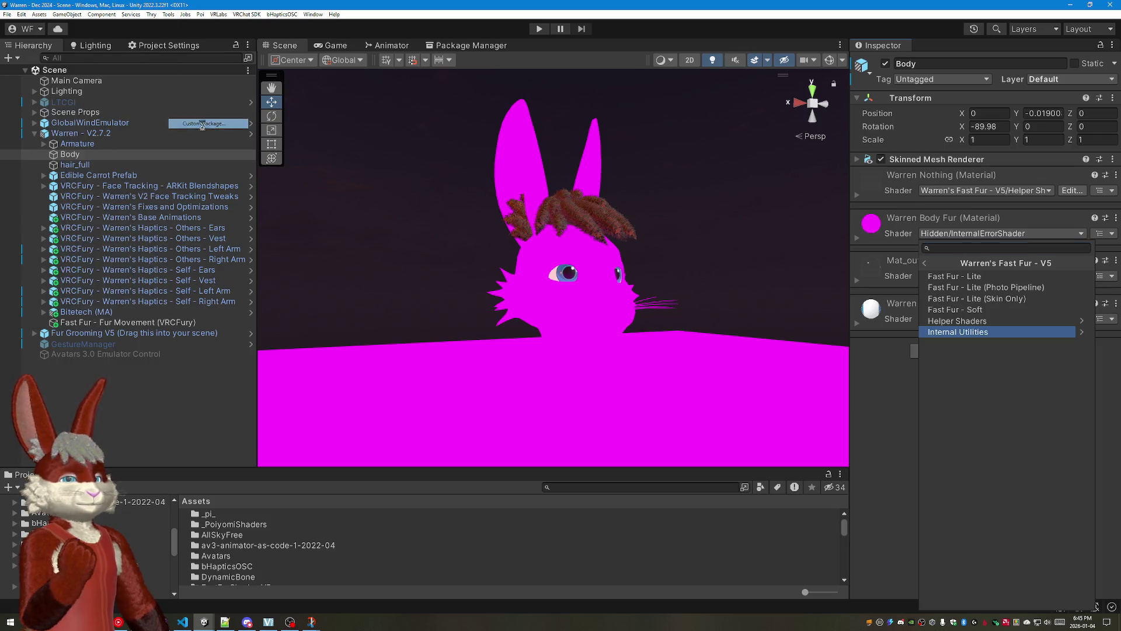
left_click(367, 118)
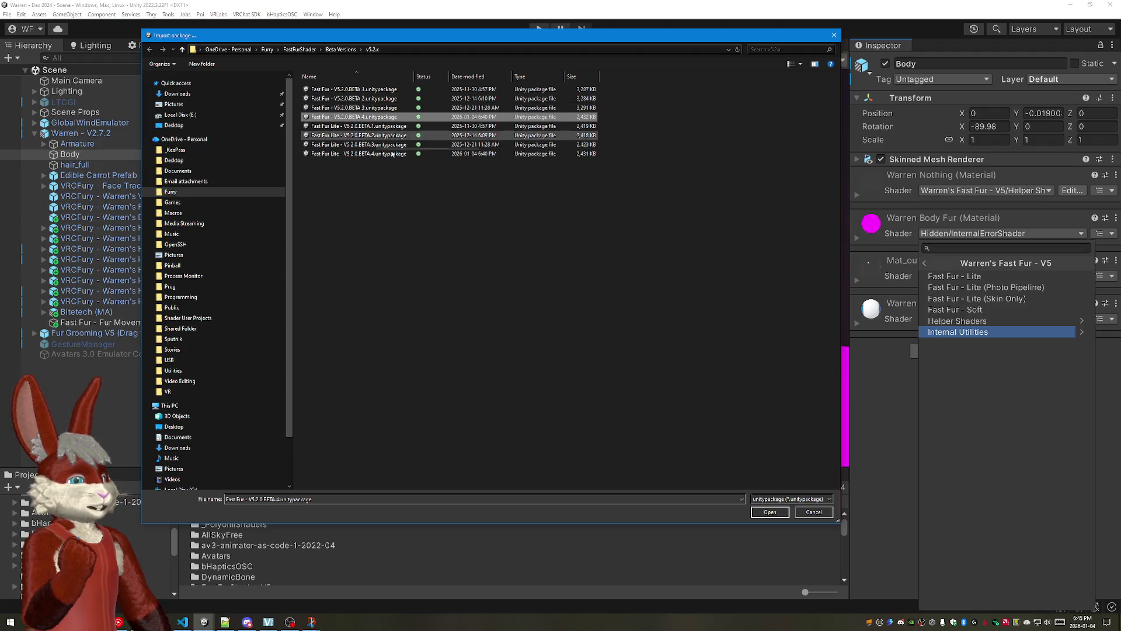
left_click(814, 512)
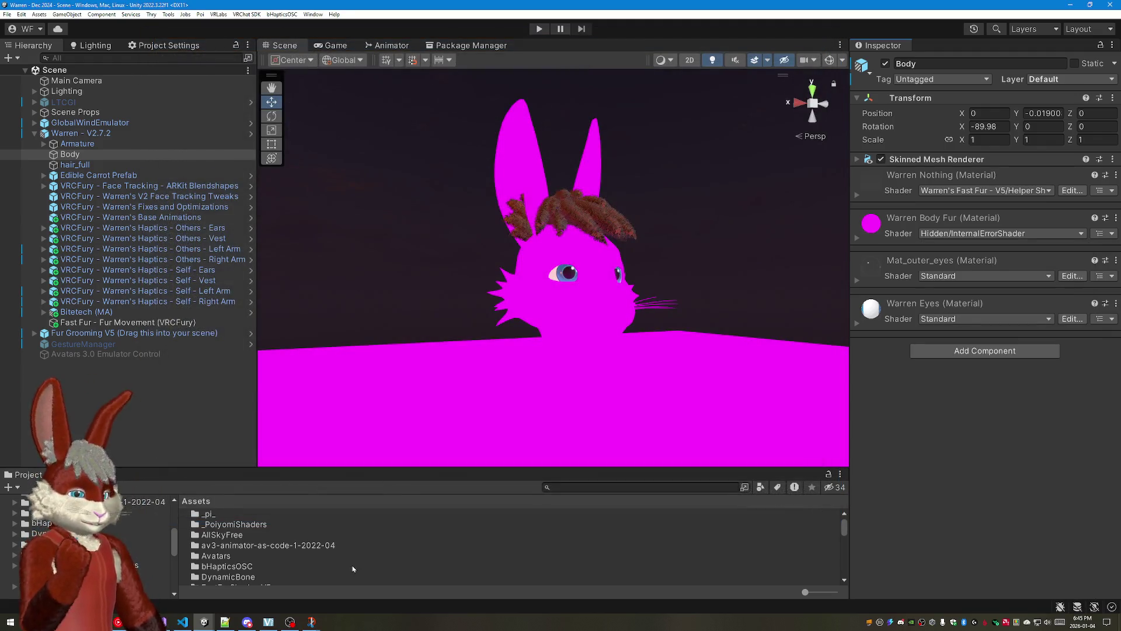
mouse_move(204, 623)
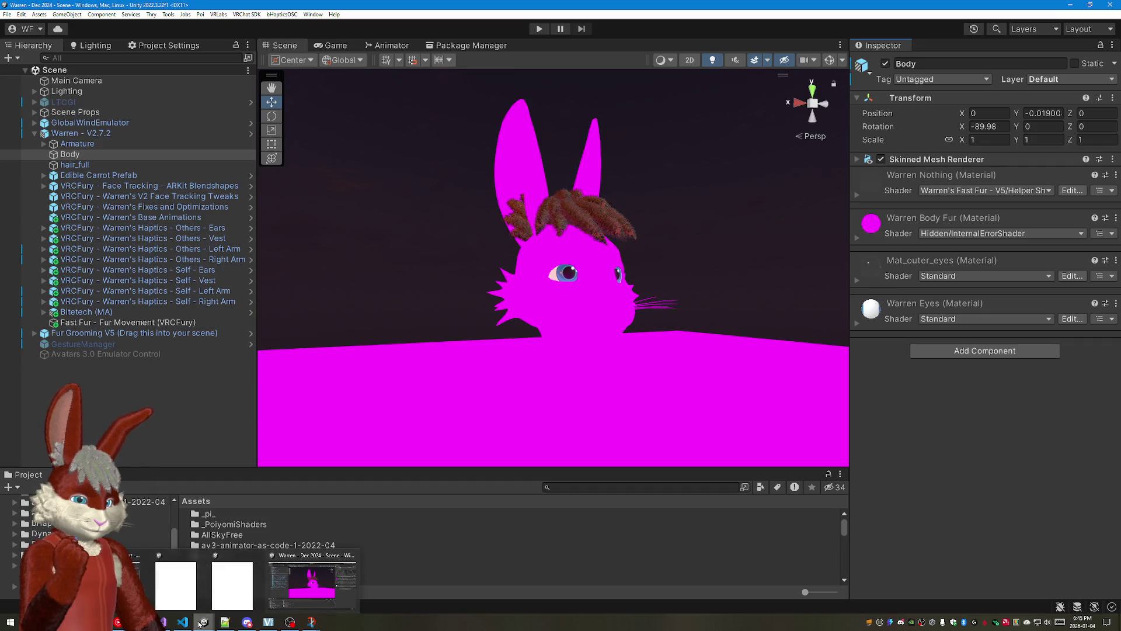
left_click(176, 583)
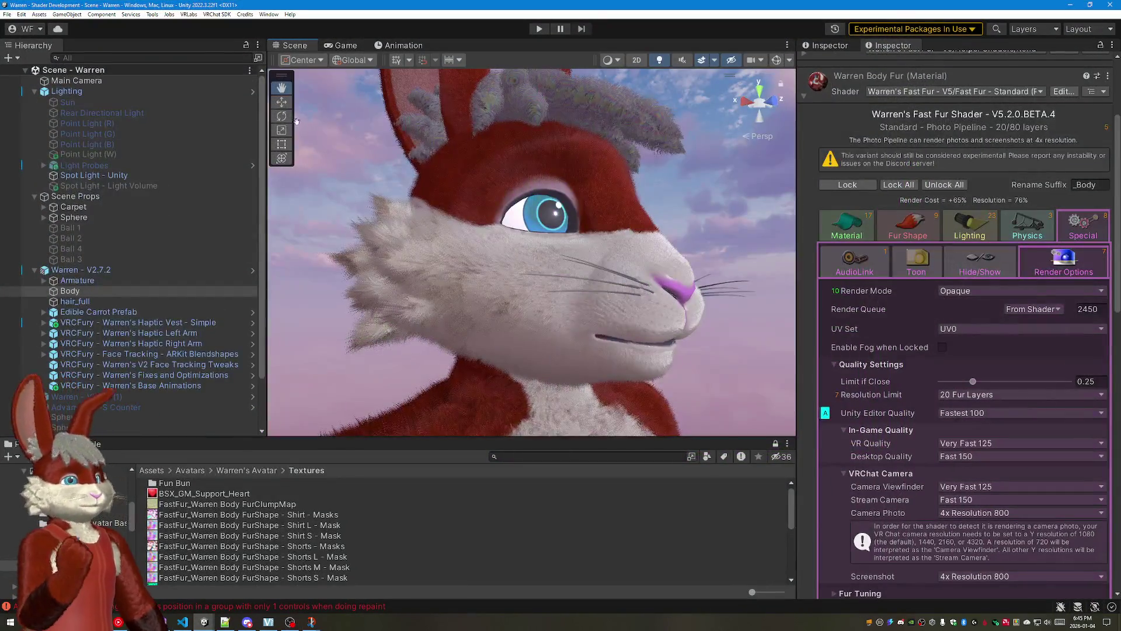
Step: Bring up the wHiteRabbiT package exporter and load the Standard preset's asset selection
left_click(269, 14)
mouse_move(396, 156)
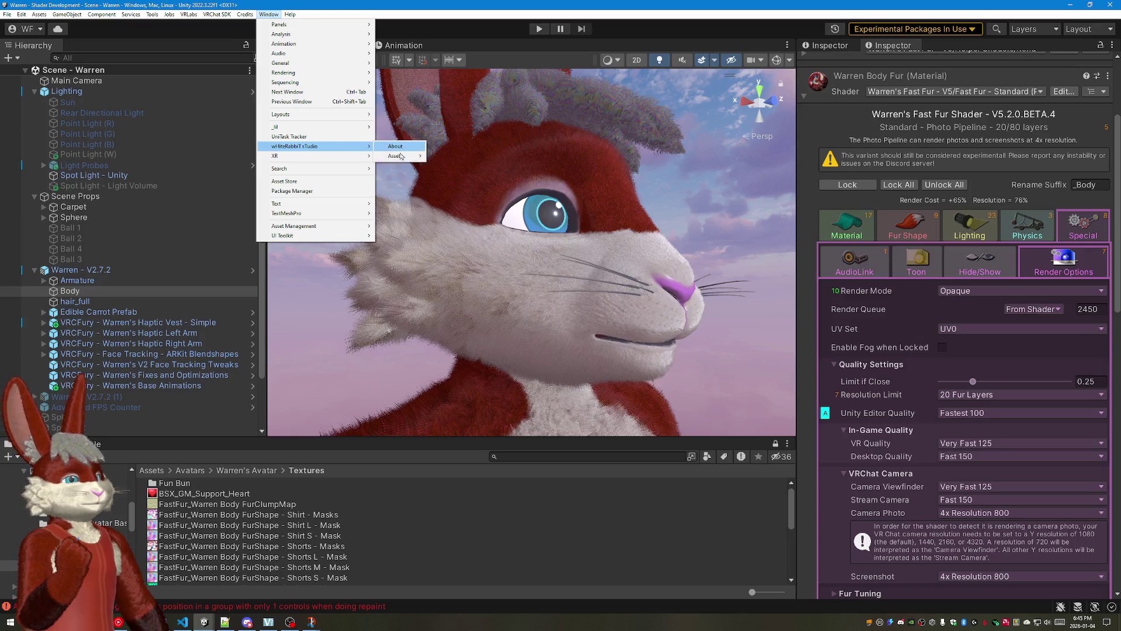
left_click(459, 156)
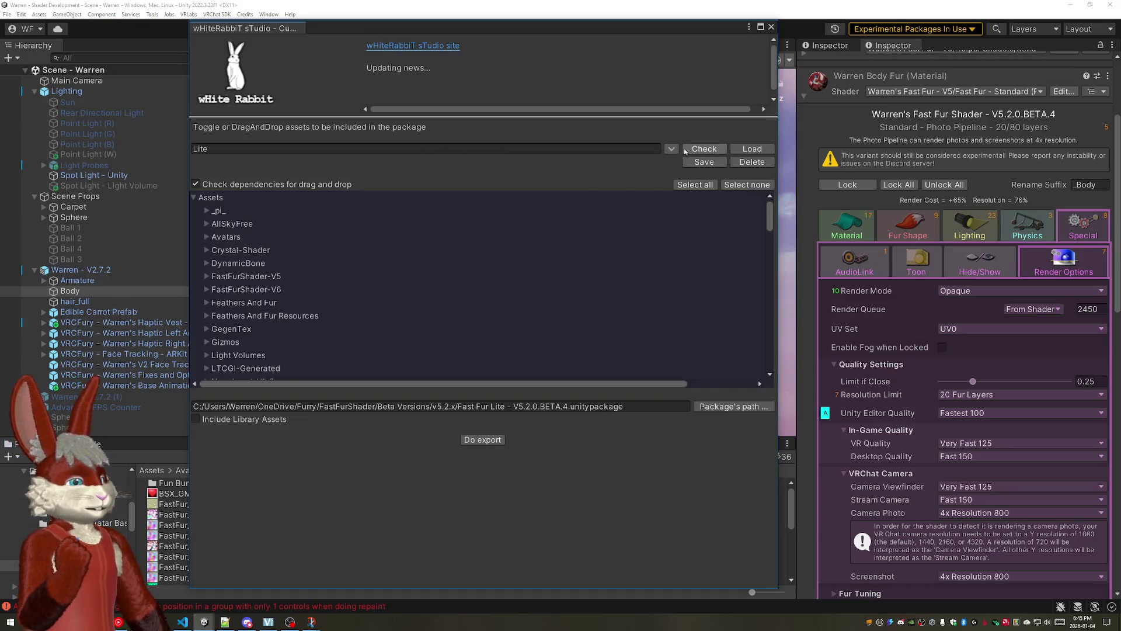
left_click(577, 149)
left_click(223, 202)
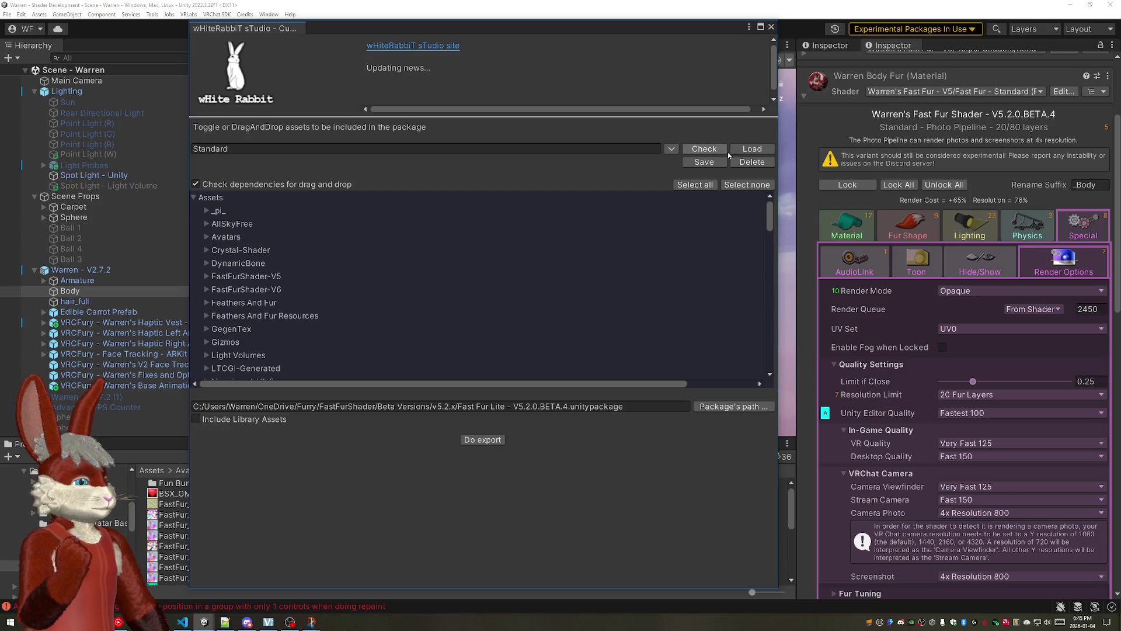
left_click(752, 149)
left_click_drag(770, 212, 785, 301)
scroll(321, 265, "down", 2)
scroll(321, 265, "down", 1)
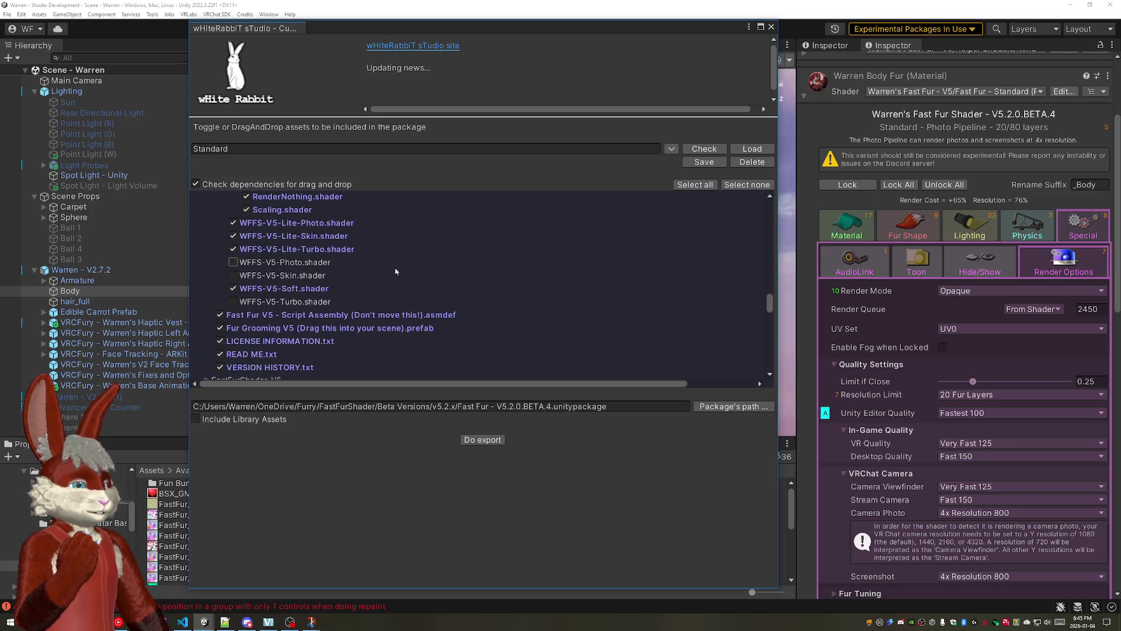
Step: Include the WFFS-V5 Photo, Skin and Turbo shaders in the package contents
left_click(234, 263)
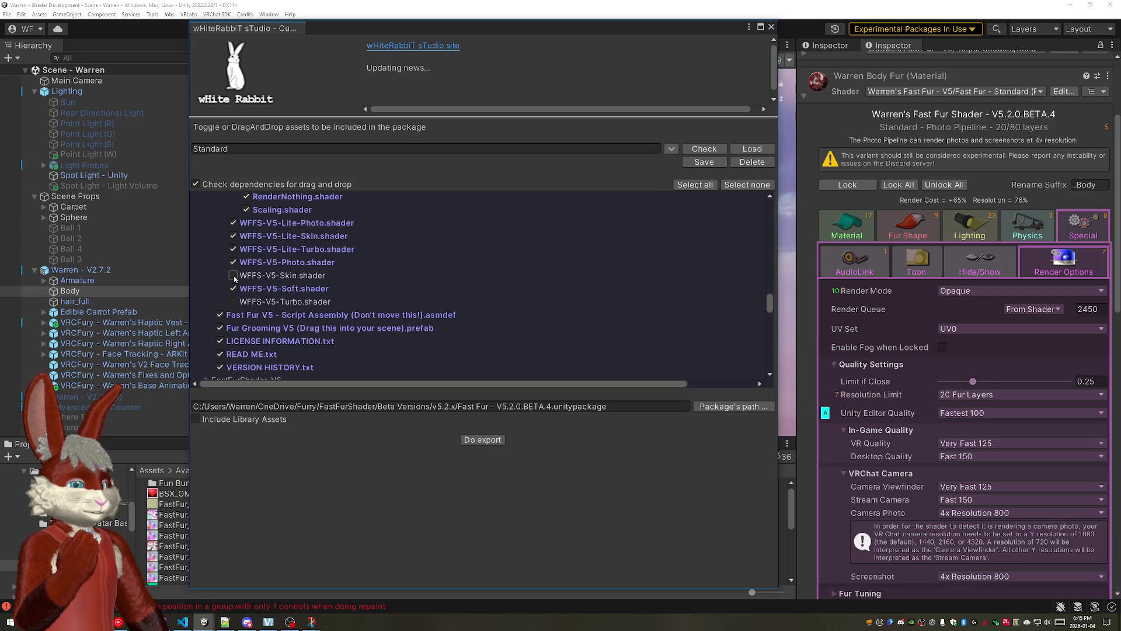
left_click(233, 276)
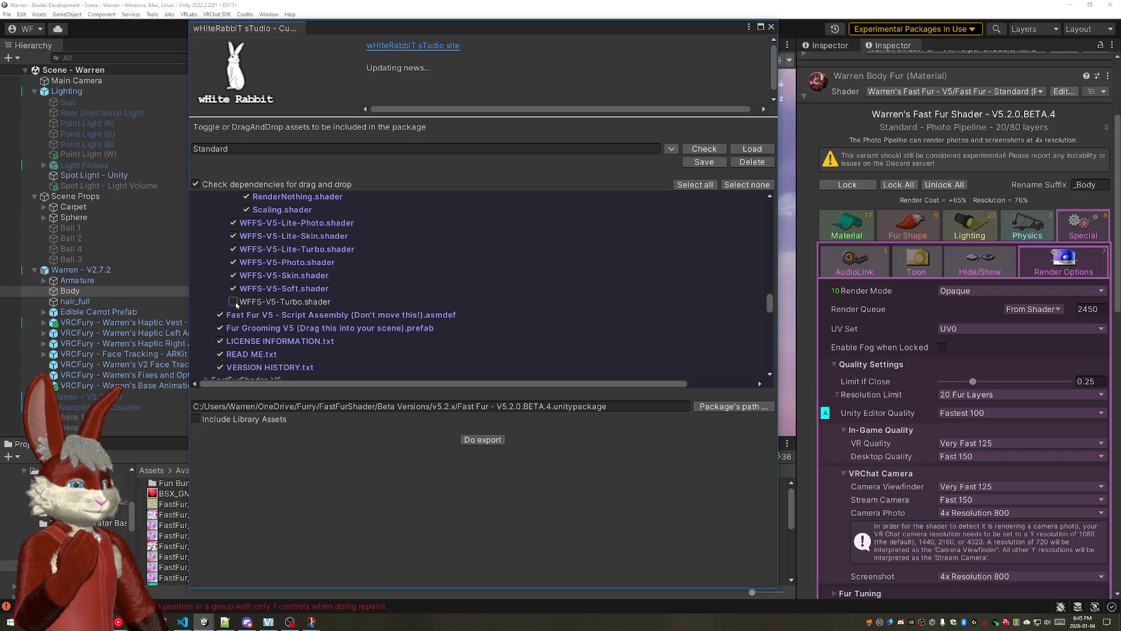
left_click(234, 303)
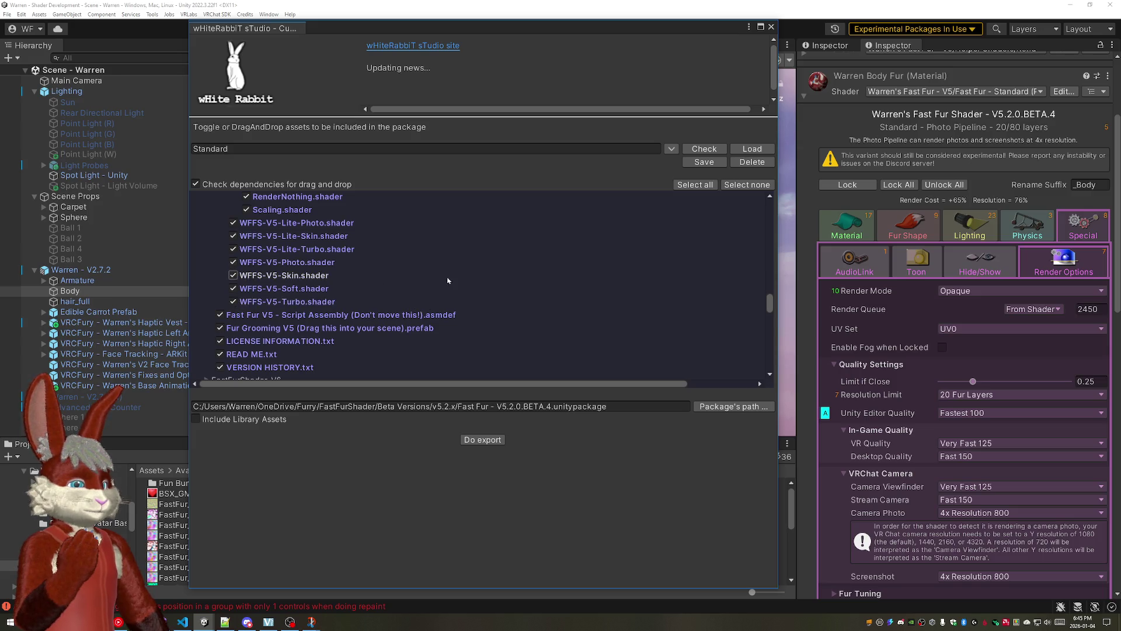
scroll(544, 280, "up", 3)
scroll(543, 280, "up", 3)
scroll(613, 289, "up", 3)
scroll(708, 300, "up", 3)
scroll(701, 324, "up", 3)
scroll(684, 351, "up", 3)
scroll(649, 347, "up", 2)
scroll(649, 348, "up", 3)
scroll(644, 345, "up", 3)
scroll(641, 342, "down", 3)
scroll(643, 340, "down", 3)
scroll(526, 308, "down", 3)
scroll(390, 287, "down", 1)
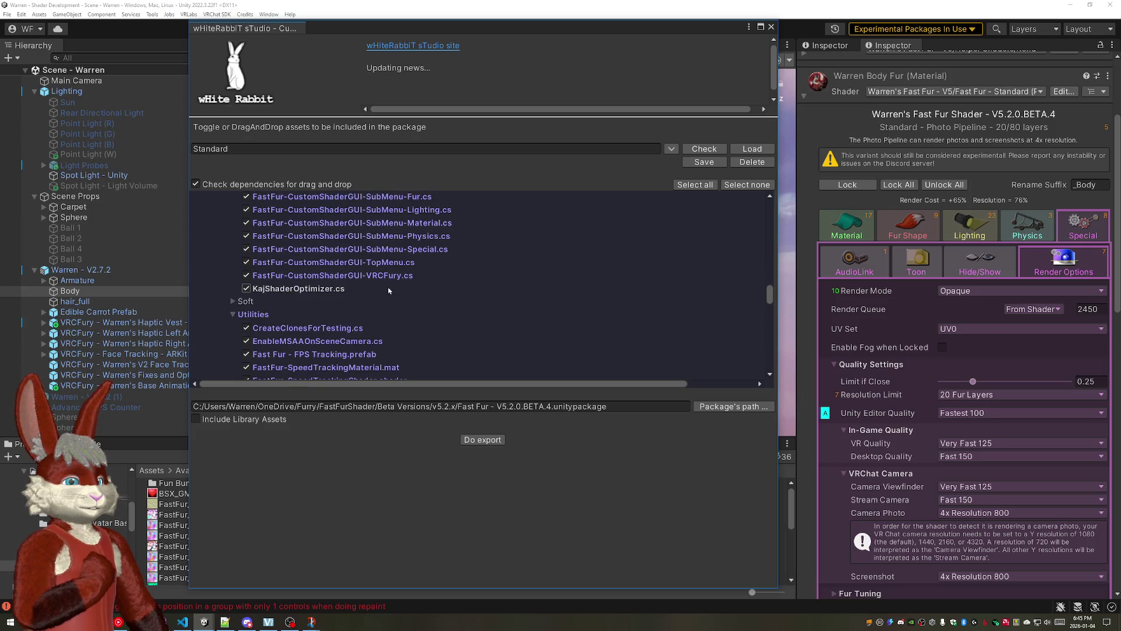
Step: Review the Soft folder contents, save the selection as Standard, then close Explorer and the exporter
left_click(234, 302)
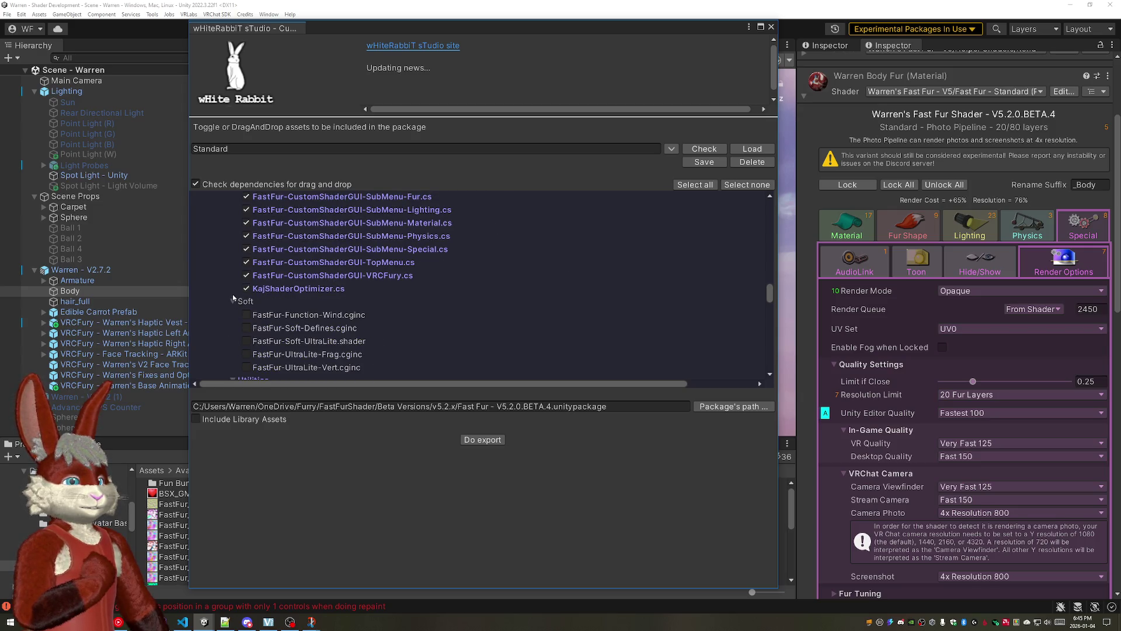
scroll(266, 287, "down", 2)
scroll(369, 280, "down", 3)
scroll(483, 268, "down", 3)
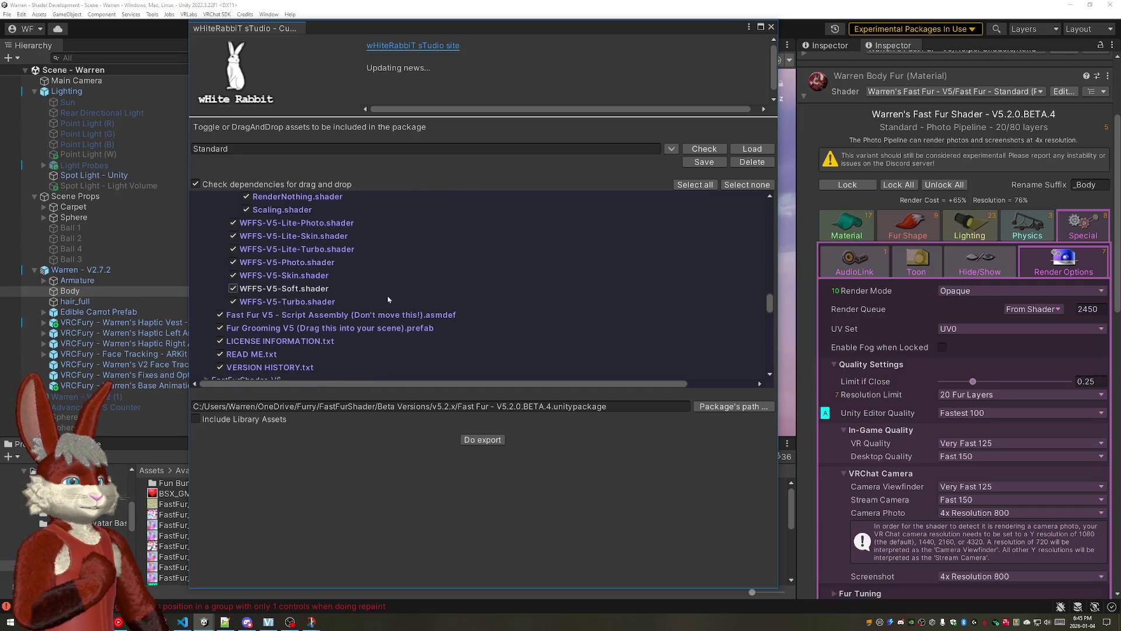
scroll(389, 282, "up", 3)
scroll(390, 282, "up", 4)
scroll(390, 282, "up", 4)
scroll(390, 282, "up", 3)
scroll(525, 333, "up", 2)
scroll(649, 371, "up", 3)
scroll(684, 342, "up", 3)
scroll(712, 320, "up", 3)
scroll(712, 322, "up", 2)
scroll(712, 319, "up", 2)
scroll(712, 319, "up", 3)
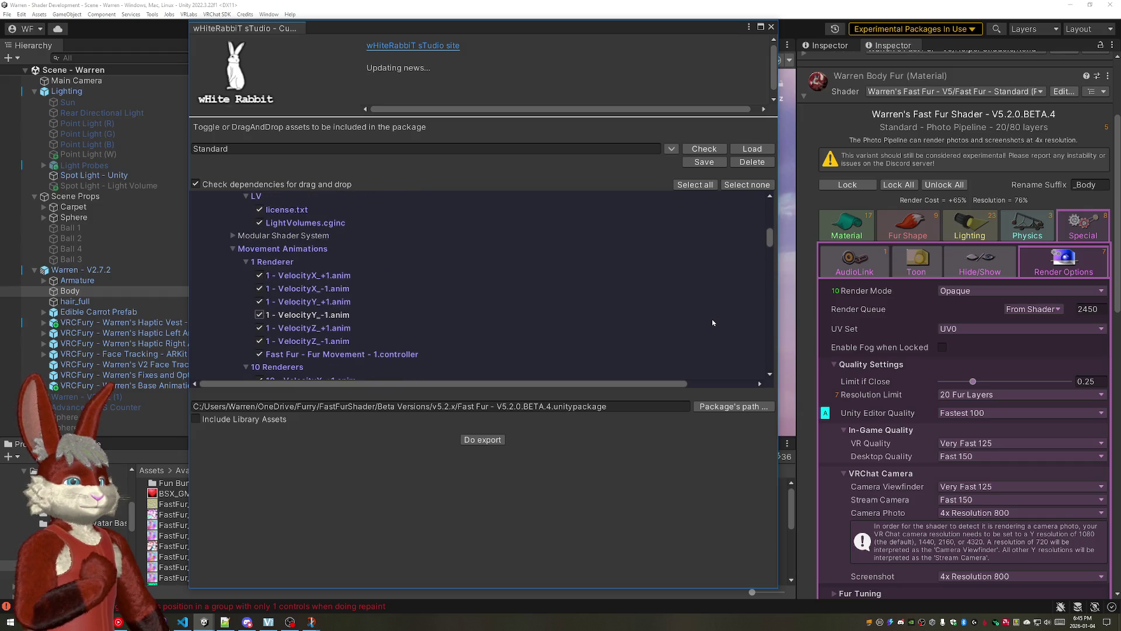
scroll(713, 320, "up", 3)
scroll(687, 329, "up", 2)
scroll(688, 329, "up", 3)
scroll(687, 328, "up", 3)
scroll(699, 340, "up", 2)
scroll(700, 340, "up", 3)
scroll(693, 338, "up", 3)
scroll(683, 336, "up", 3)
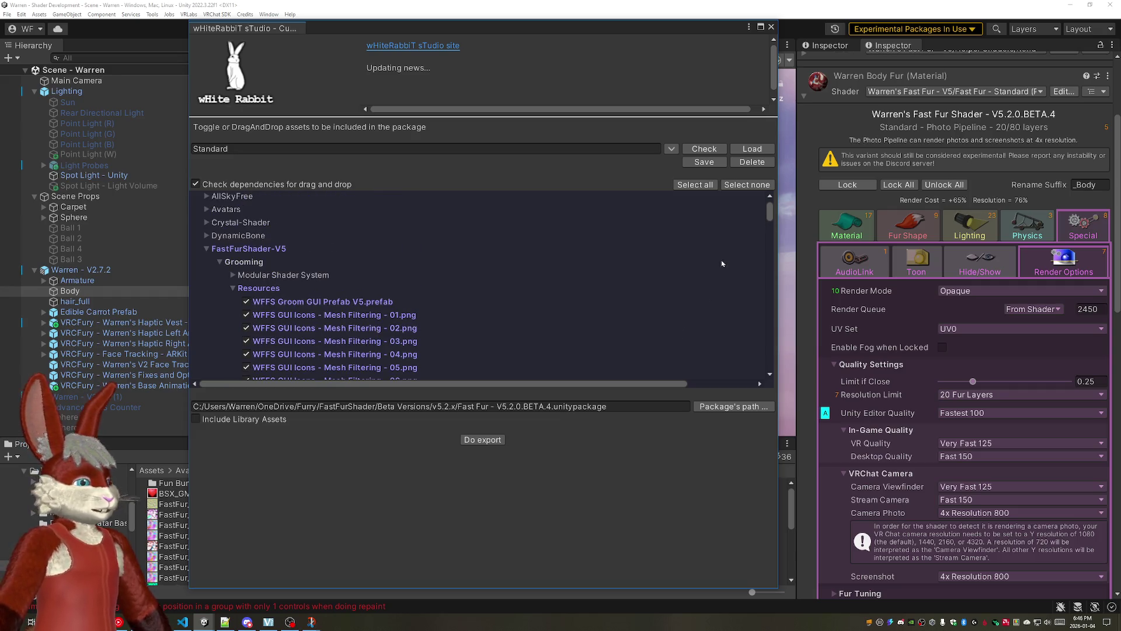
left_click(704, 161)
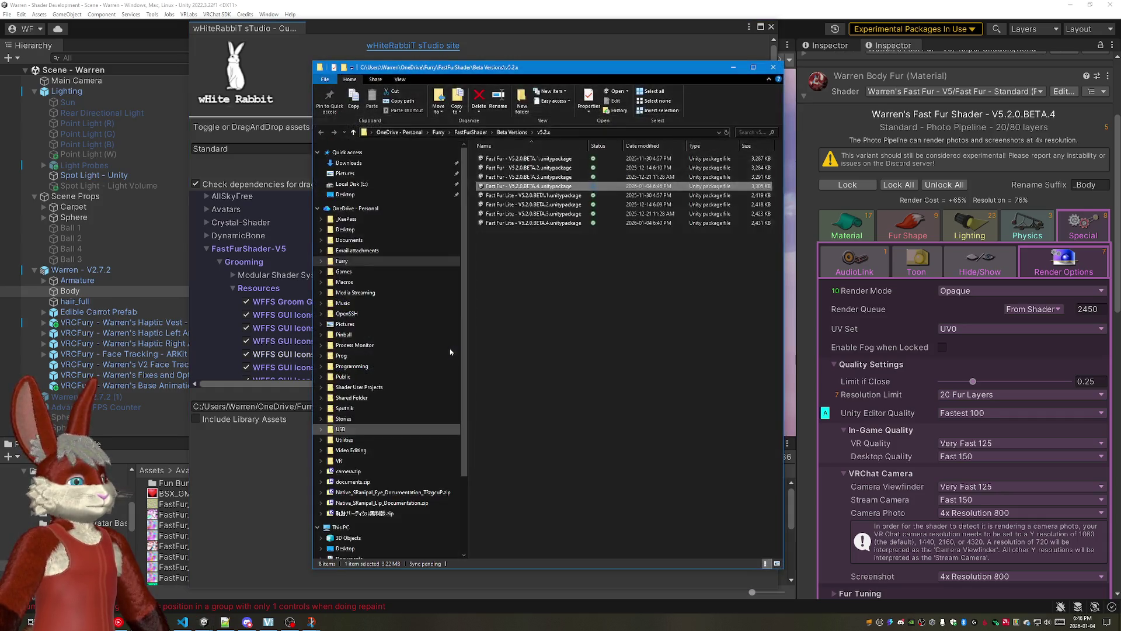
left_click(774, 69)
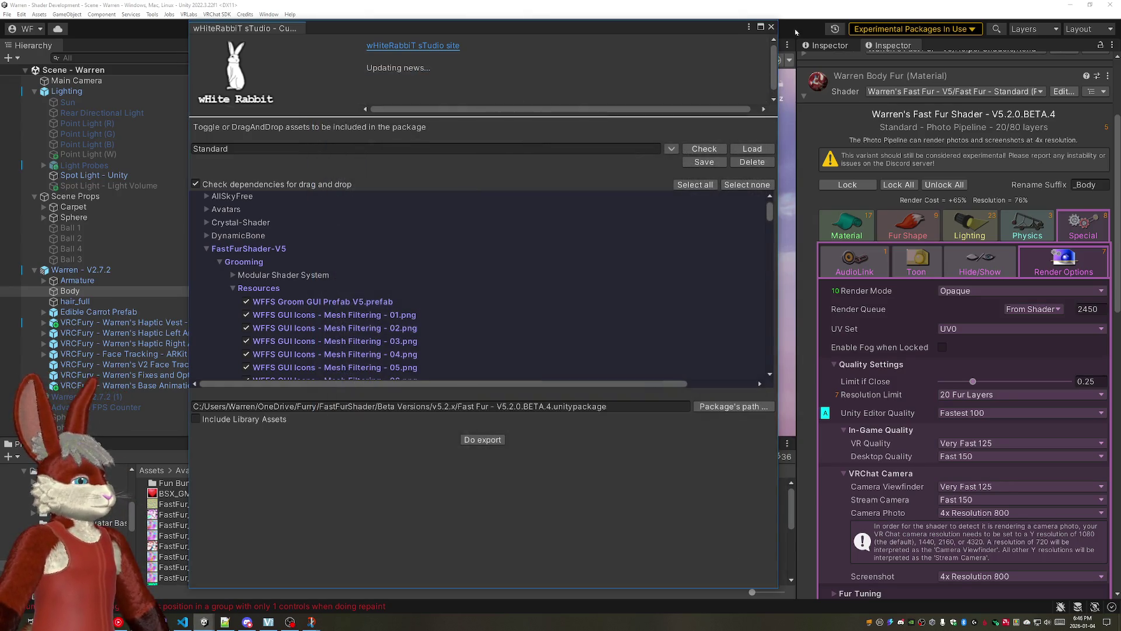
left_click(771, 28)
left_click(403, 45)
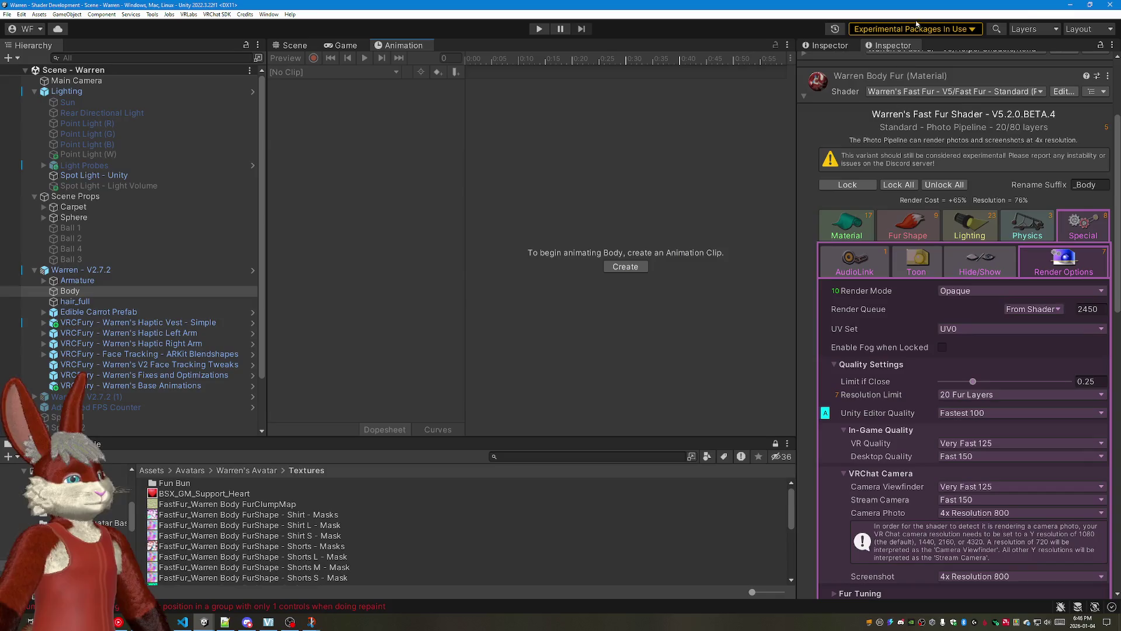
Step: Close Shader Development and import the Fast Fur V5.2.0.BETA.4 custom package into the Warren project
left_click(1070, 8)
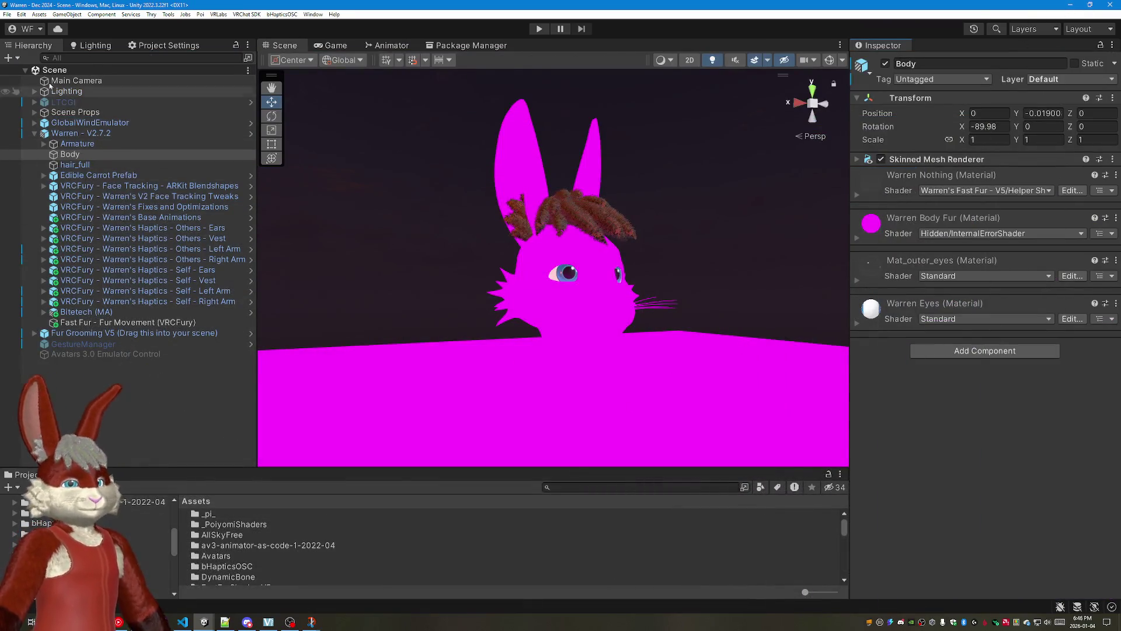
left_click(39, 15)
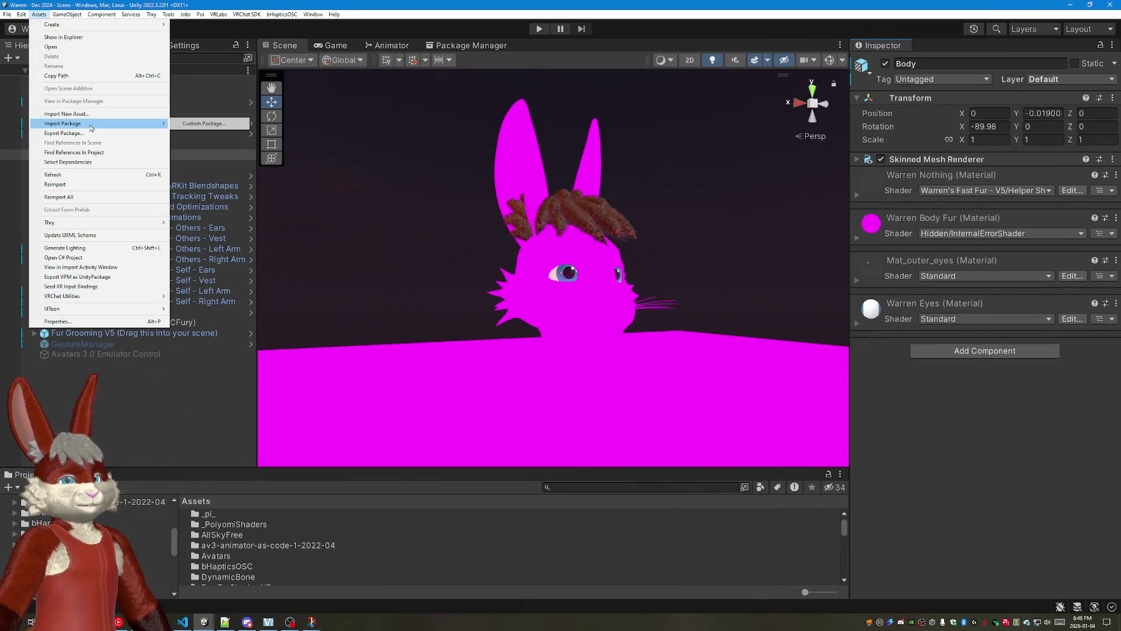
left_click(210, 124)
left_click(360, 118)
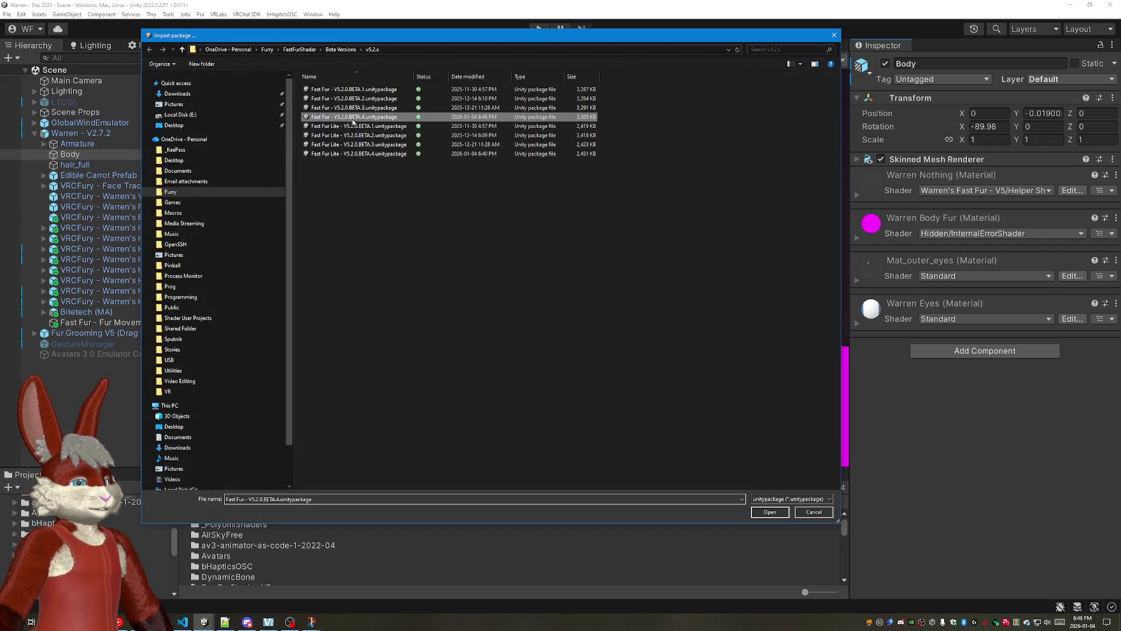
left_click(769, 512)
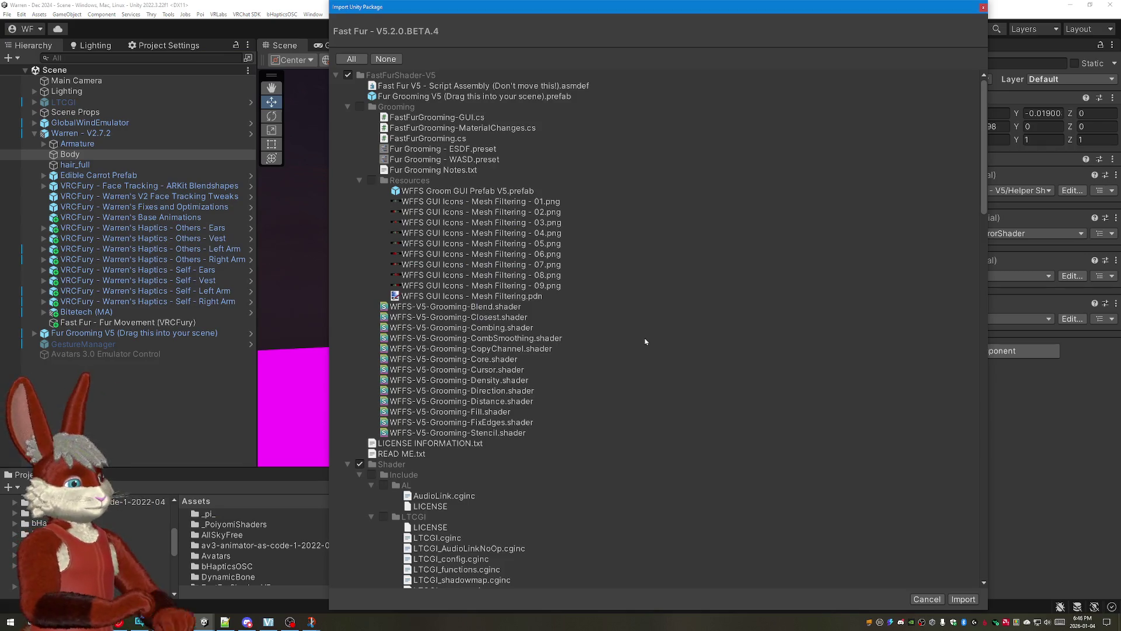
scroll(645, 342, "down", 3)
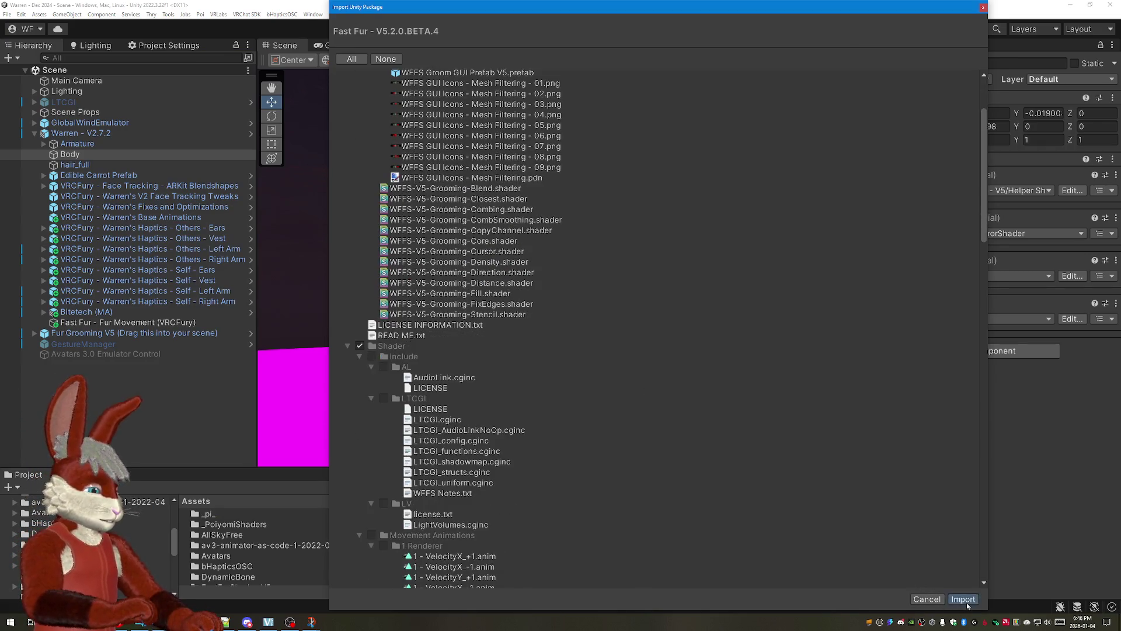
left_click(963, 600)
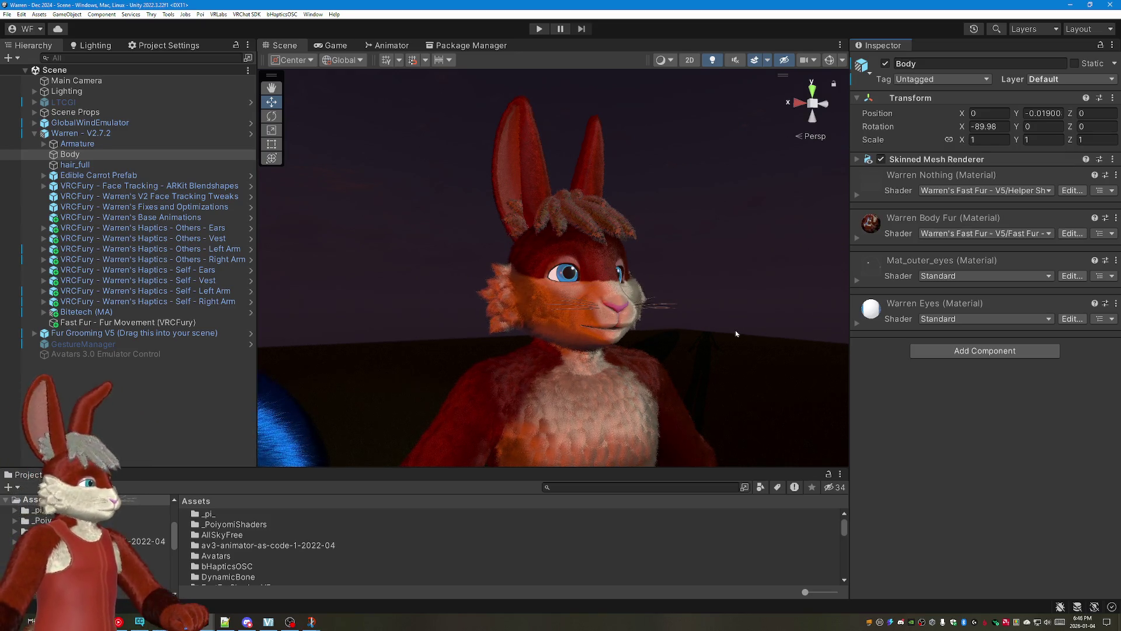
Step: Orbit the Scene view down to inspect the fur rendering on the avatar's torso
mouse_move(734, 330)
left_mouse_down()
mouse_move(676, 403)
mouse_move(535, 234)
mouse_move(705, 238)
left_mouse_up()
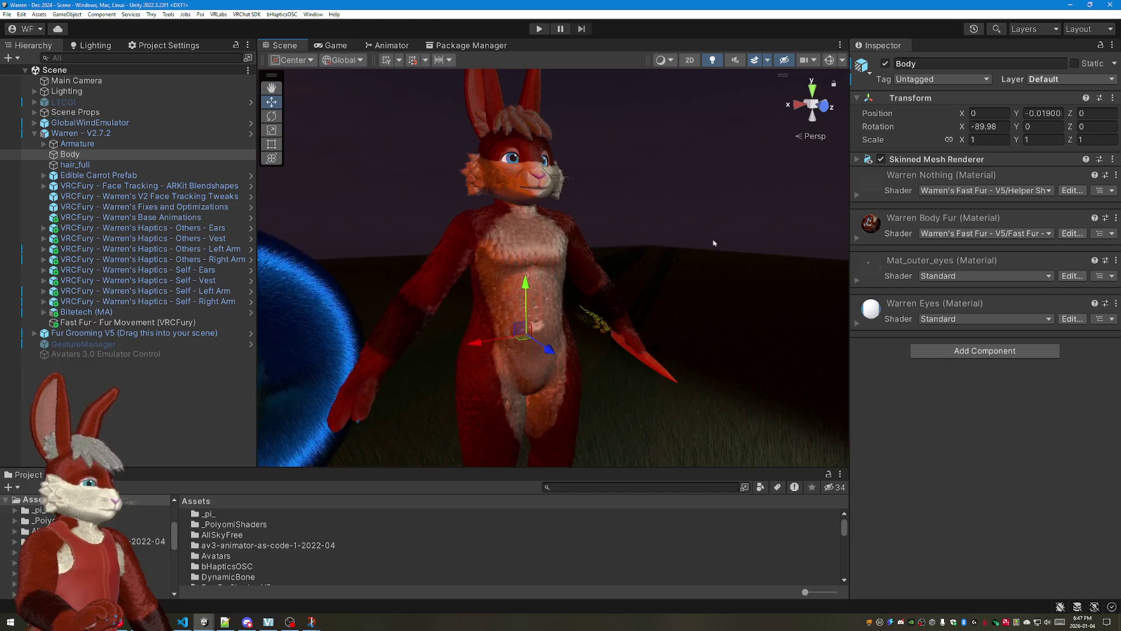
Step: Select Fur Grooming V5, enter play mode and bring up the groomable materials list
left_click(134, 333)
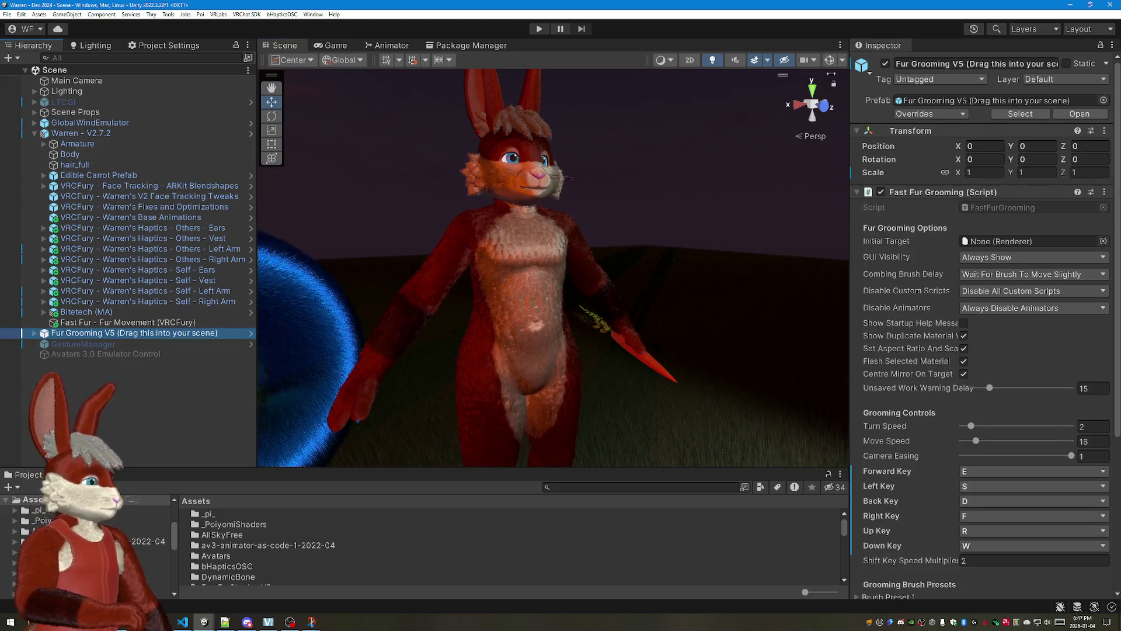
left_click(539, 29)
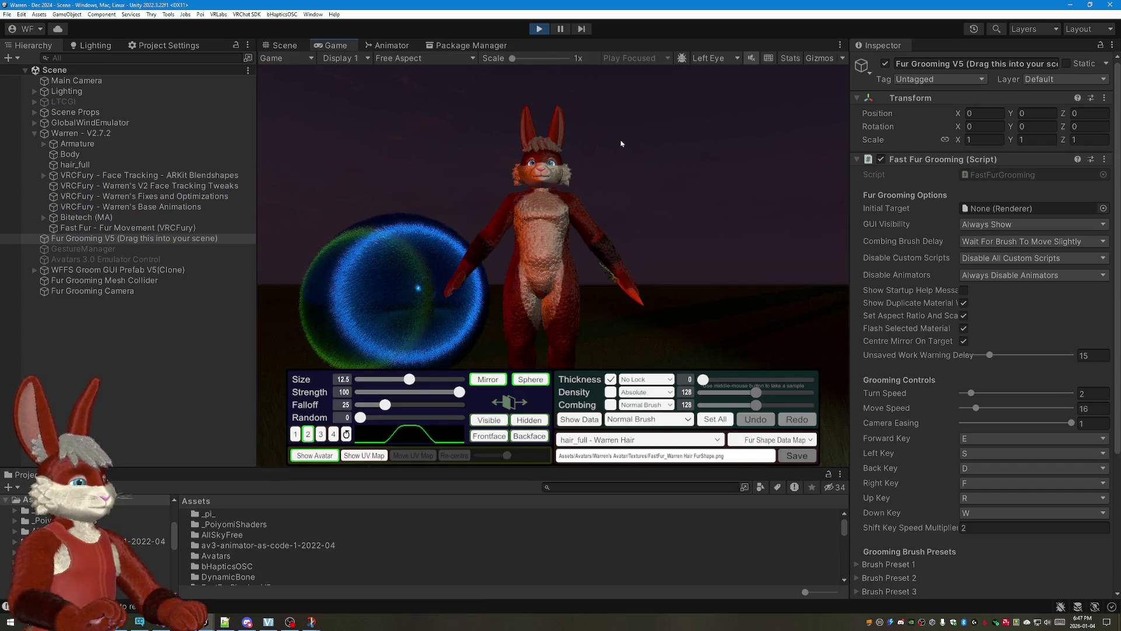
left_click(640, 439)
Step: Choose Body - Warren Body Fur, comb a test stroke across the chest and undo it
left_click(614, 403)
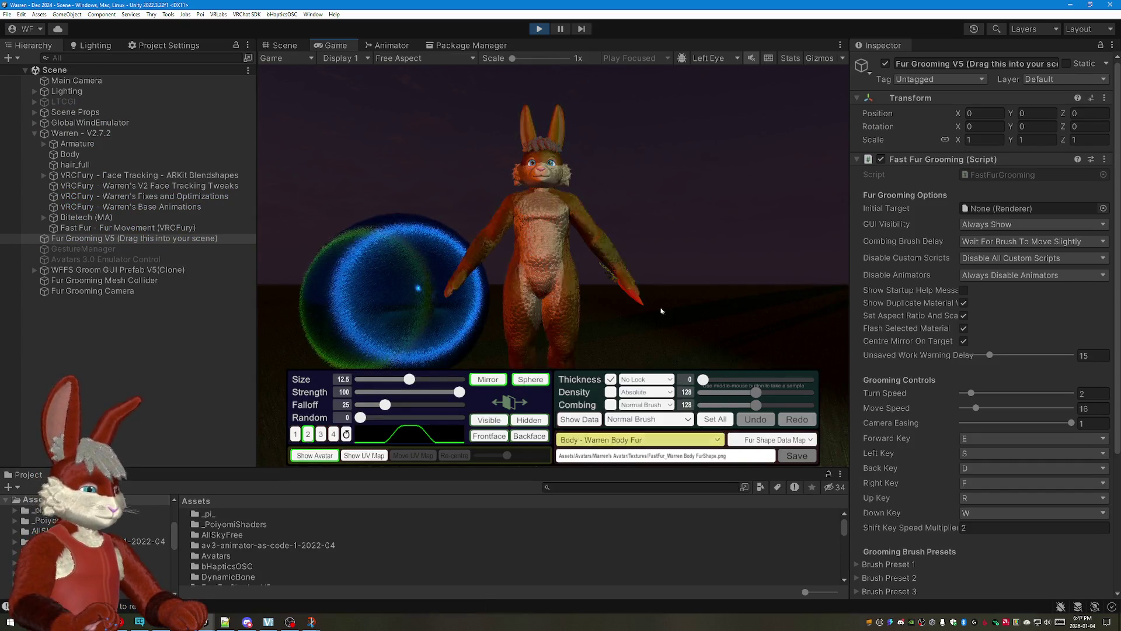
key("e")
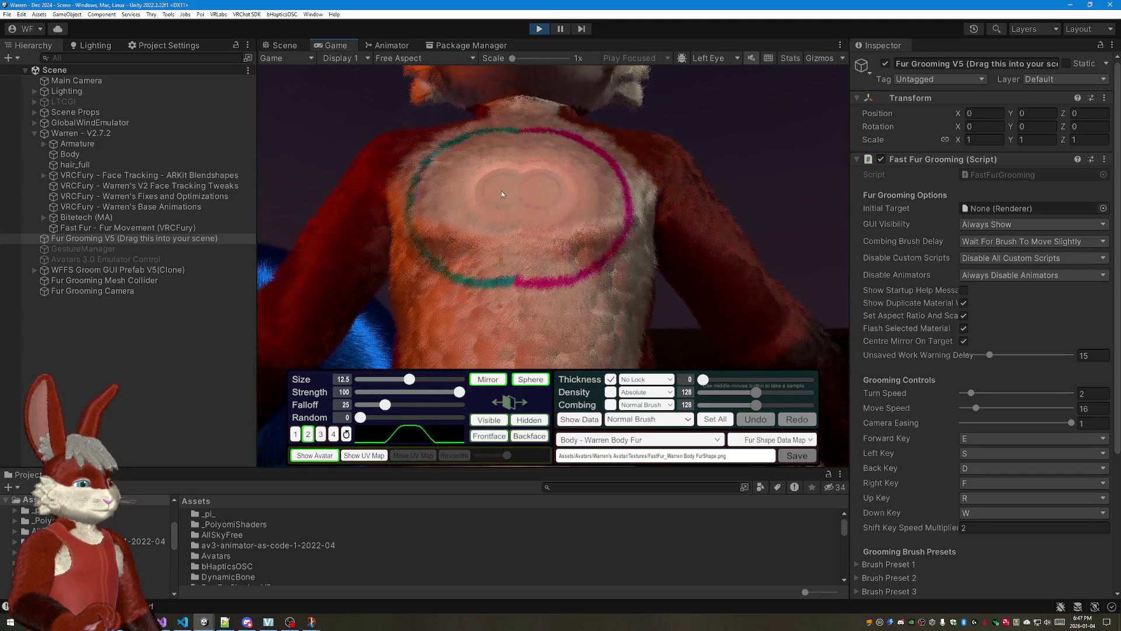
left_click_drag(502, 191, 641, 200)
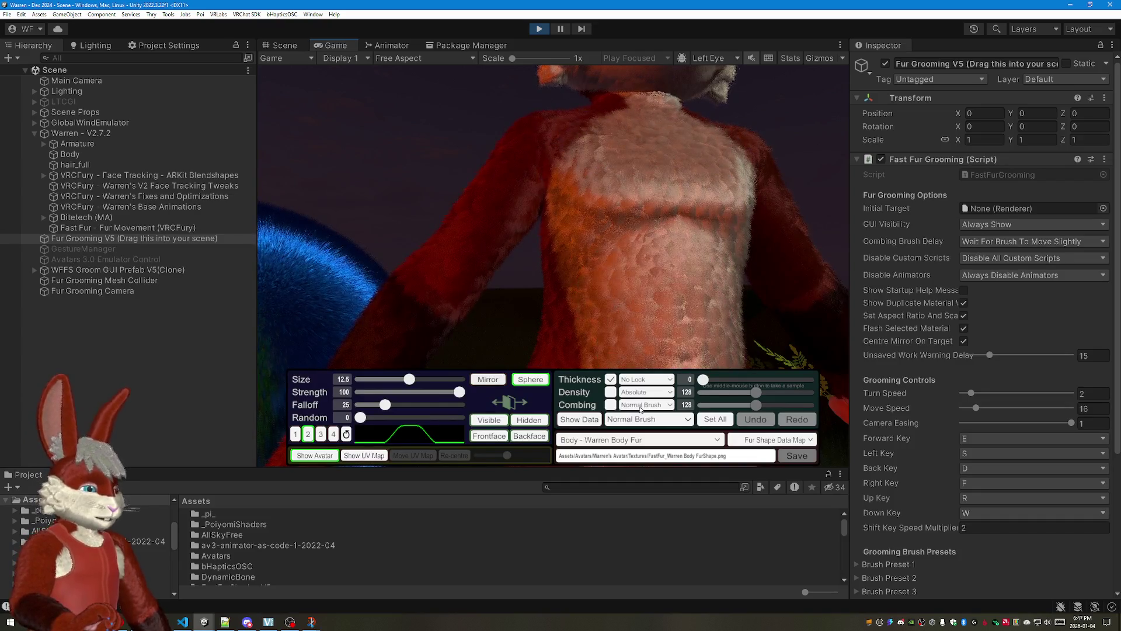
mouse_move(644, 177)
left_mouse_down()
mouse_move(696, 167)
mouse_move(663, 150)
mouse_move(708, 258)
mouse_move(614, 289)
left_mouse_up()
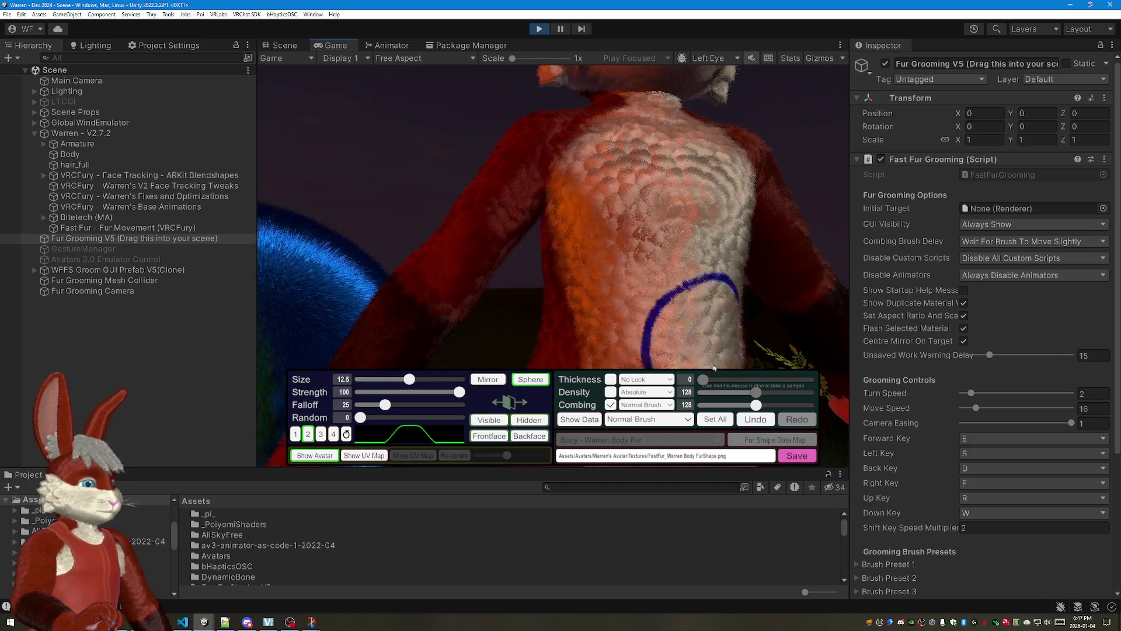
left_click(757, 420)
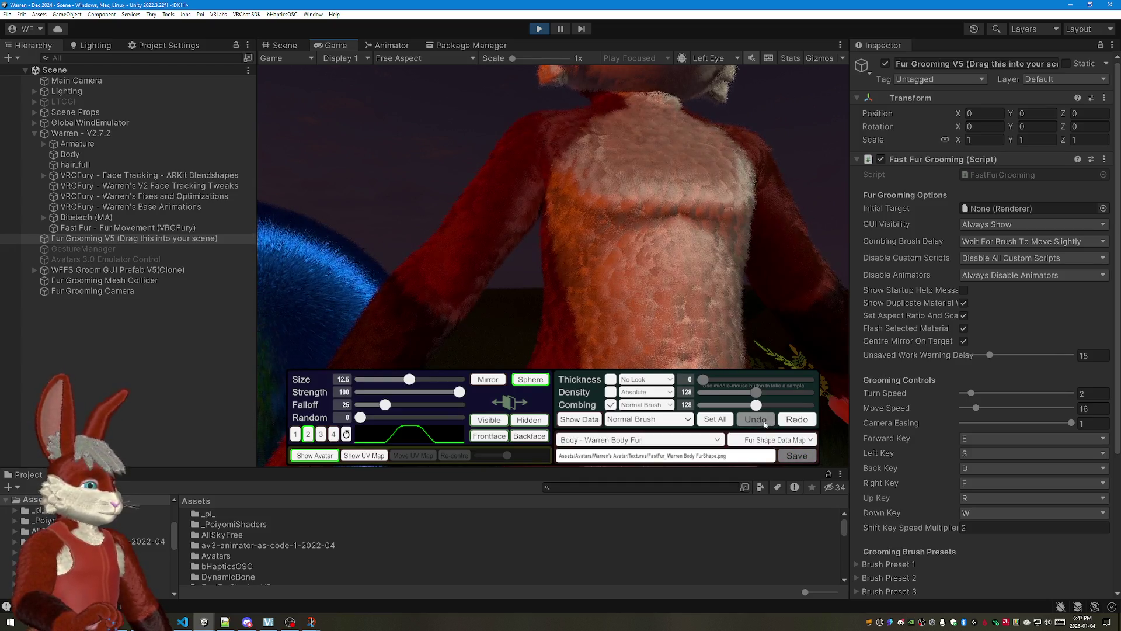
scroll(761, 190, "down", 5)
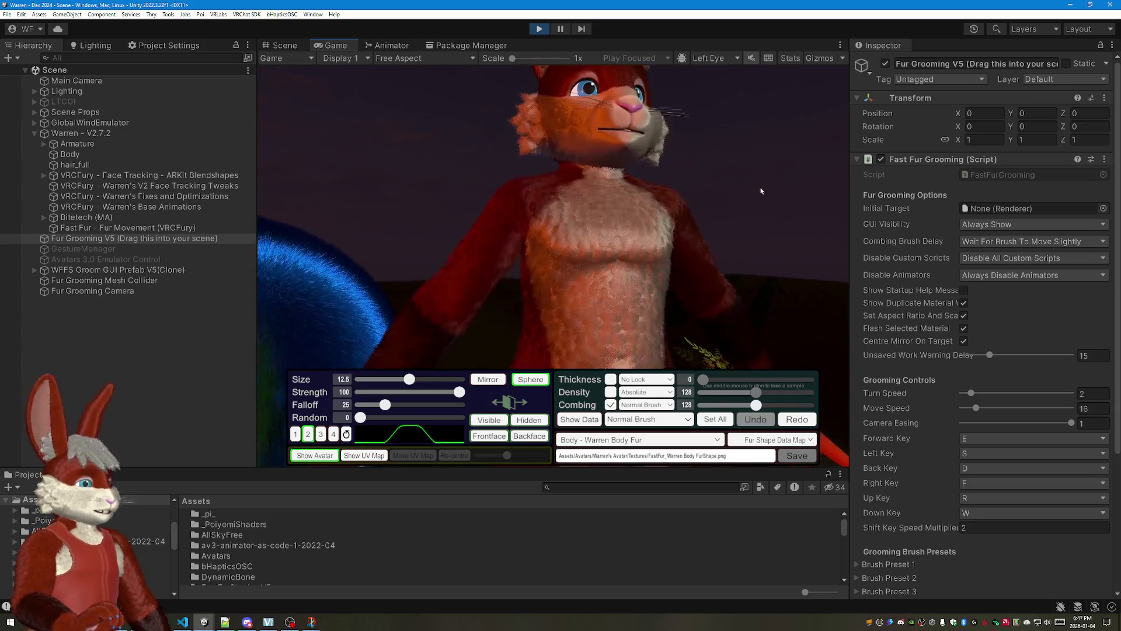
Step: Enlarge the game view by dragging its panel borders taller and wider
left_click_drag(722, 472, 722, 550)
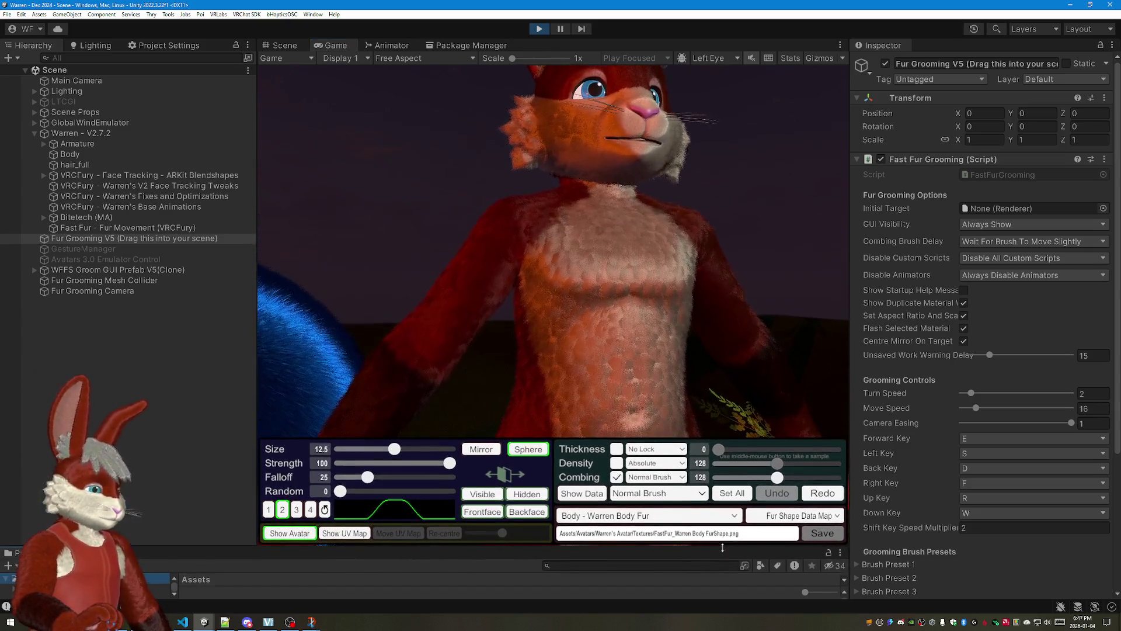
left_click_drag(850, 301, 880, 300)
scroll(831, 288, "down", 4)
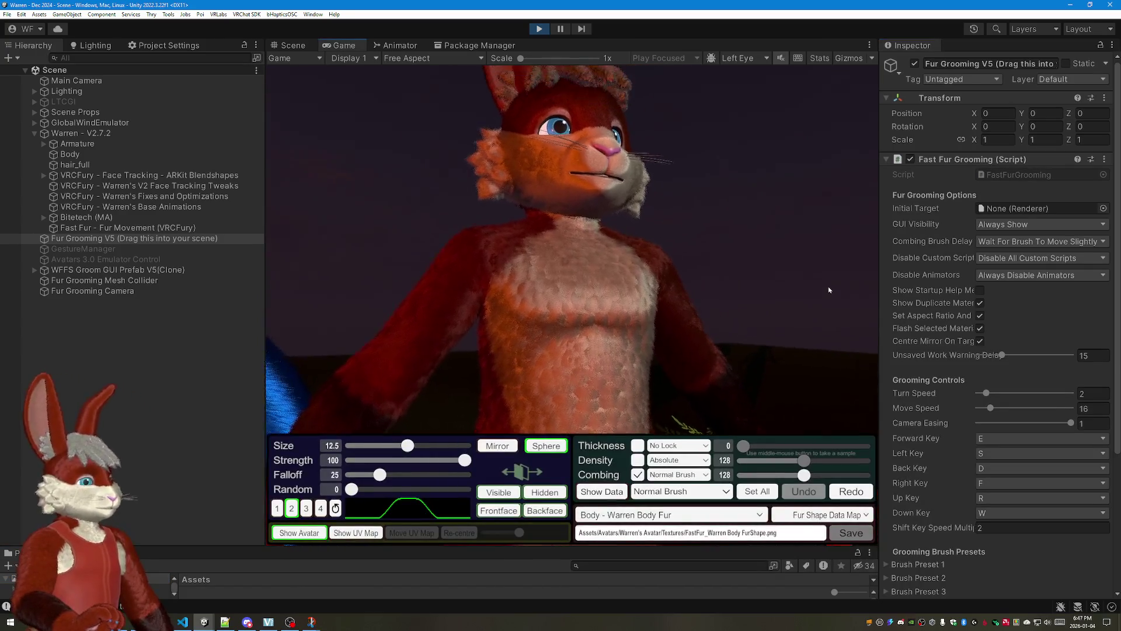
scroll(831, 288, "up", 4)
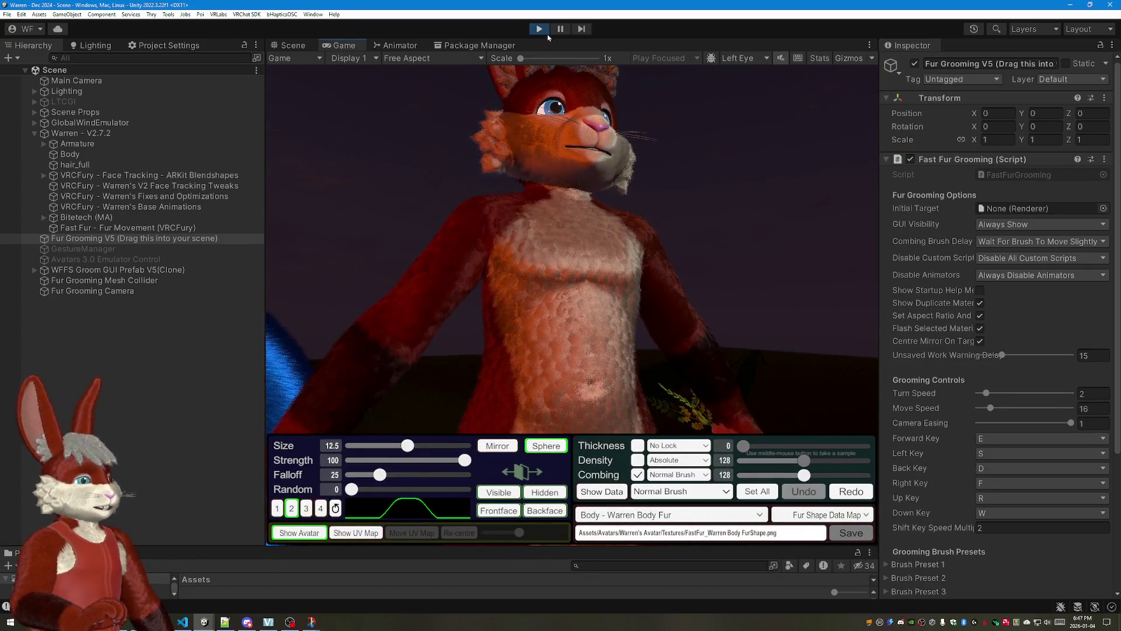
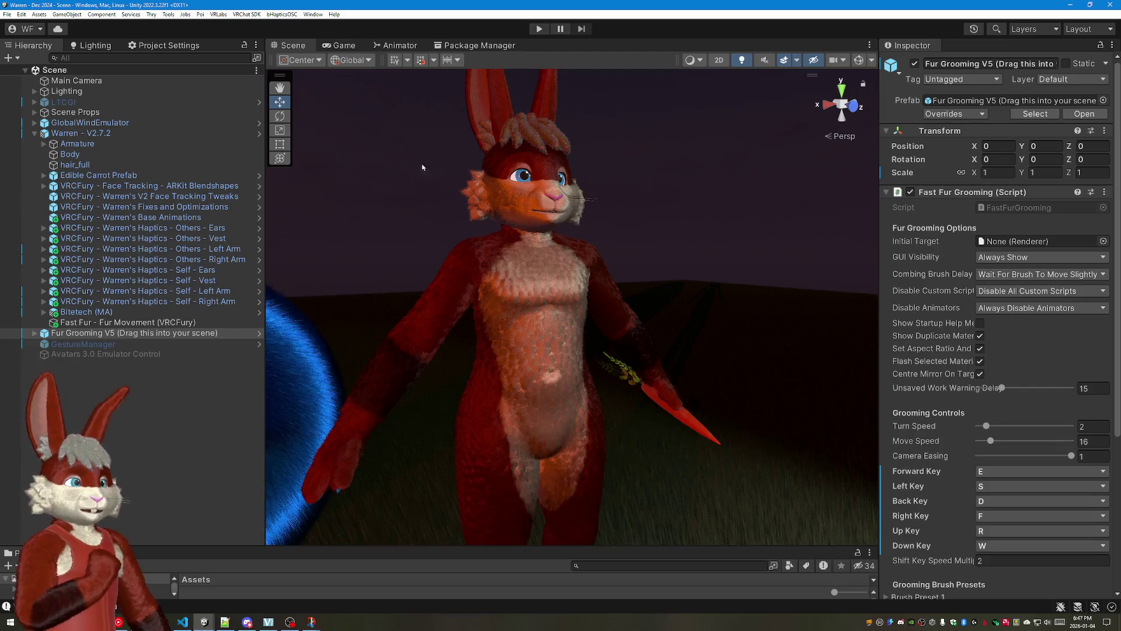
Step: Bring up the Lighting settings' Environment section with the panel widened to show values
left_click_drag(266, 202, 222, 202)
left_click_drag(881, 215, 898, 214)
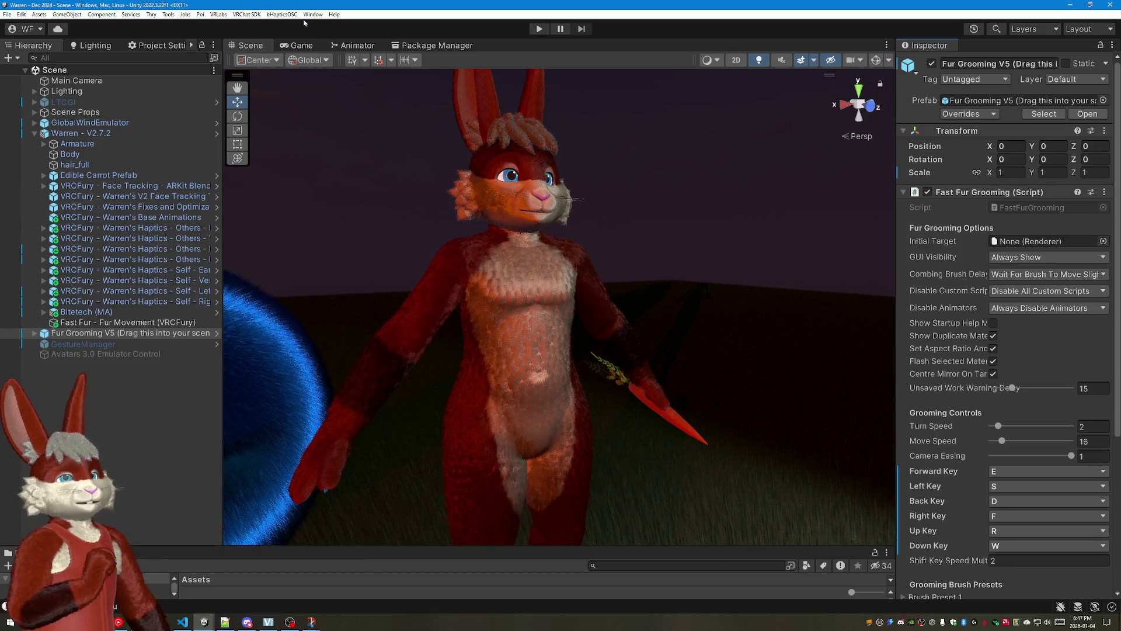
left_click(167, 45)
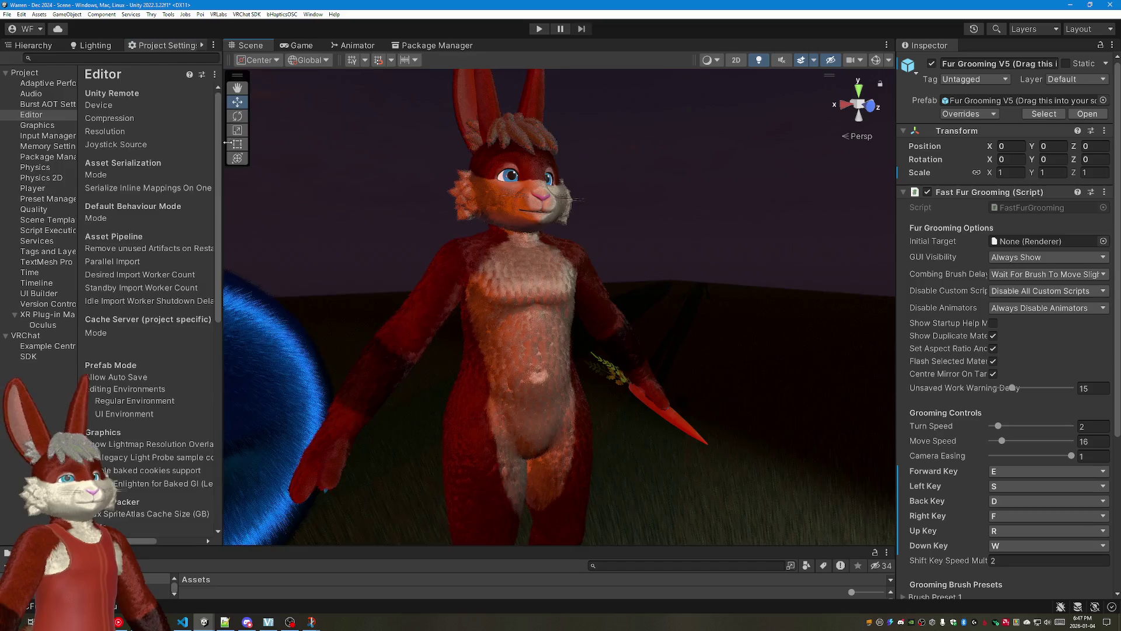
left_click_drag(226, 143, 301, 142)
left_click(96, 45)
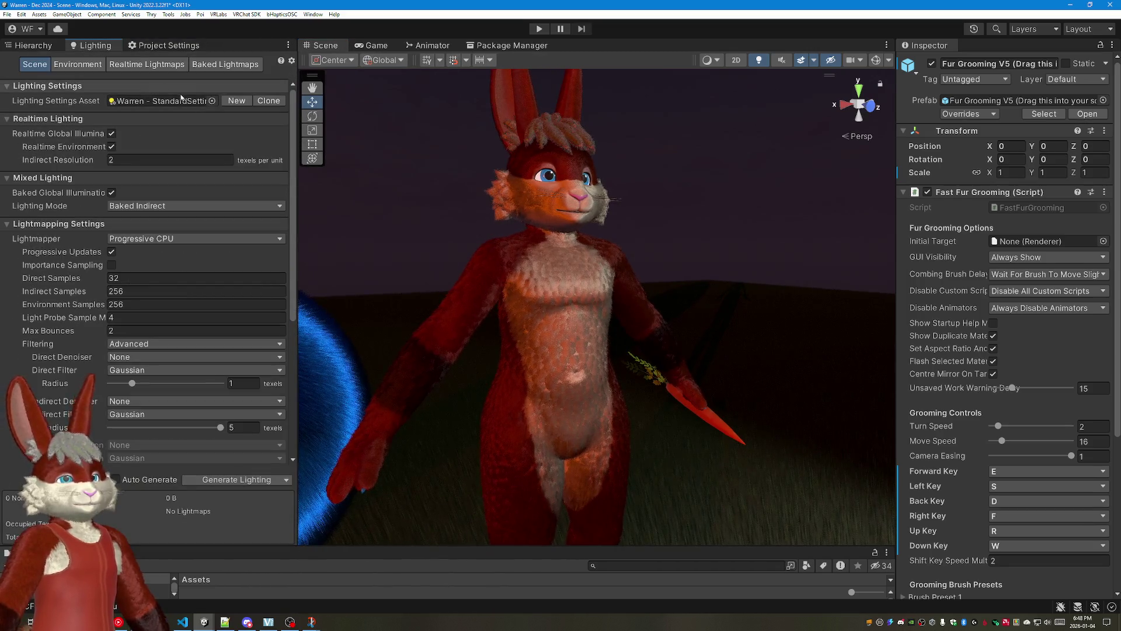
left_click(78, 64)
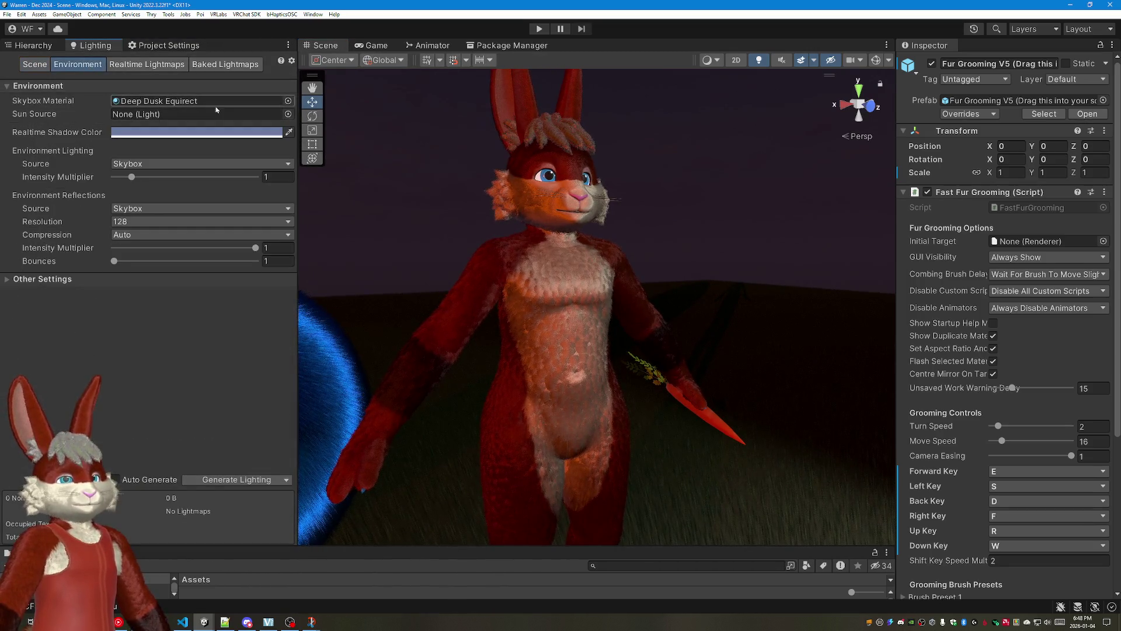
Step: Swap the skybox material from Deep Dusk Equirect to Epic_GloriousPink Equirect and view the new sky
left_click(286, 100)
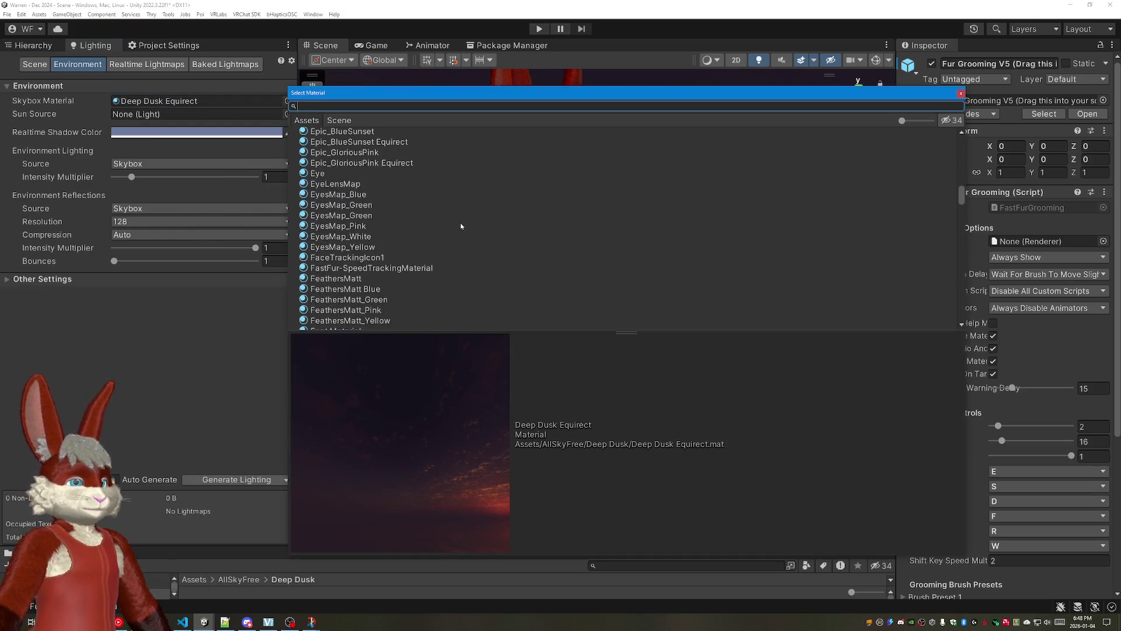
scroll(384, 217, "up", 3)
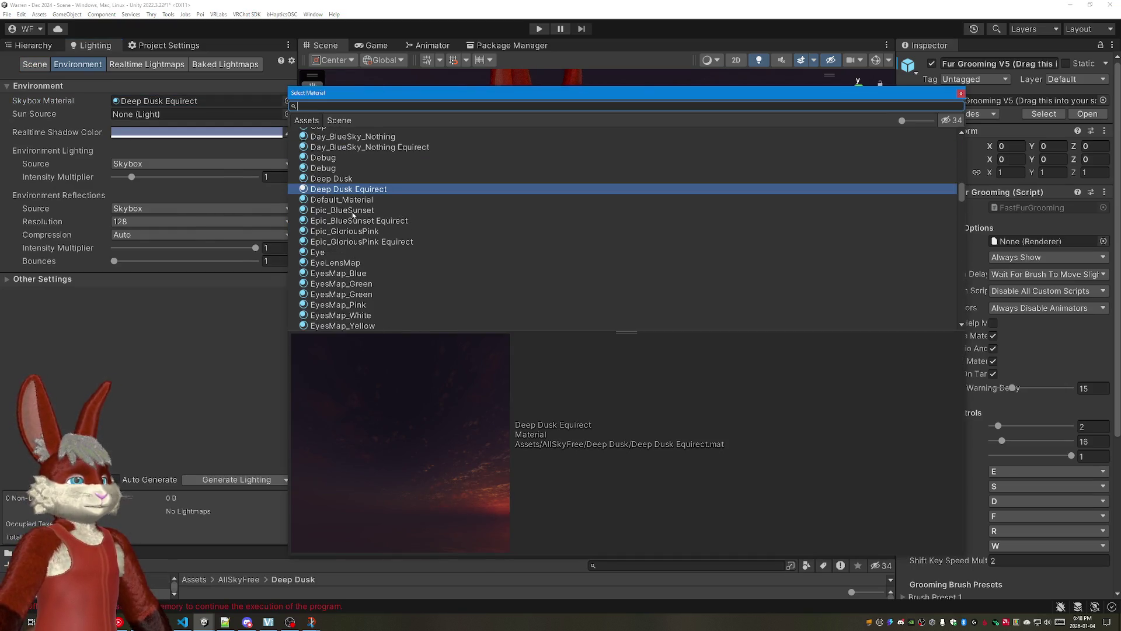
left_click(388, 242)
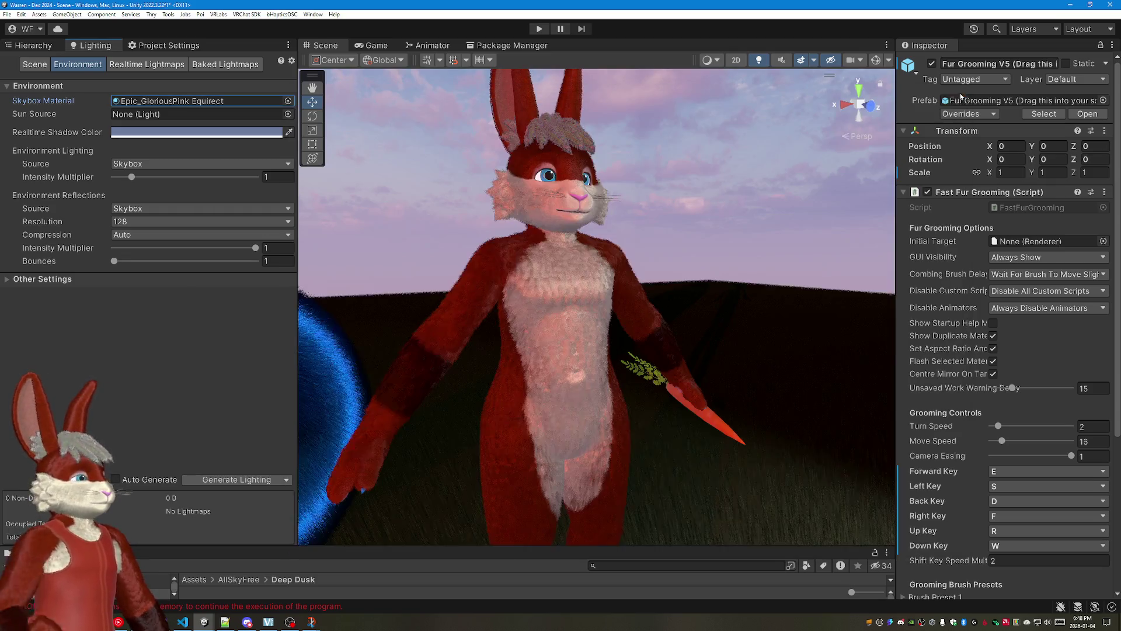
left_click(960, 92)
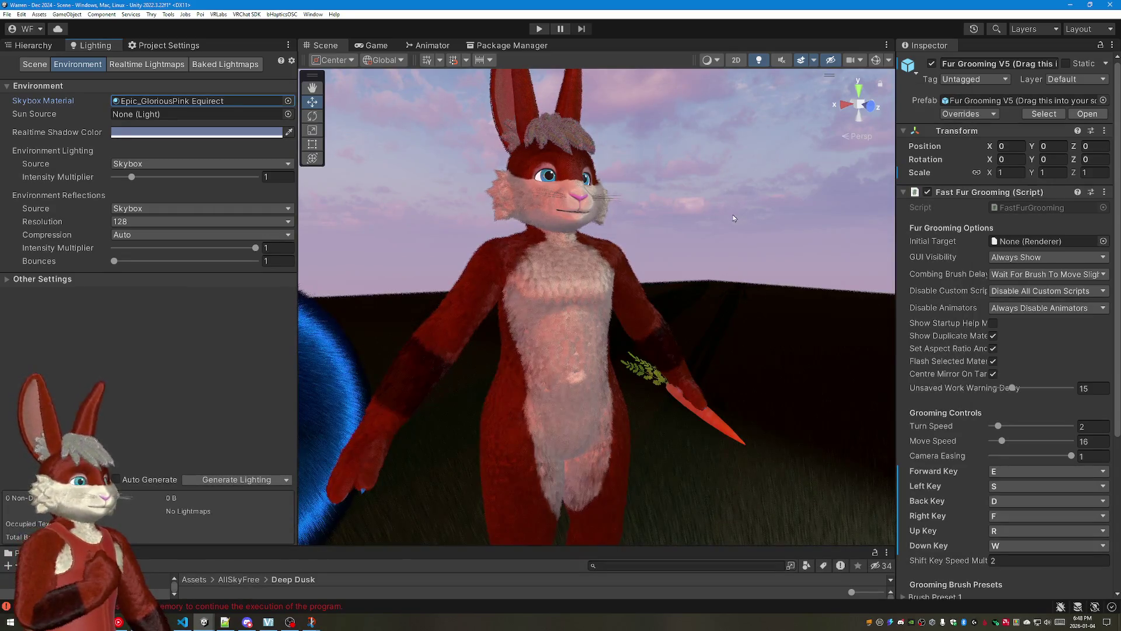
mouse_move(748, 221)
left_mouse_down()
mouse_move(626, 208)
mouse_move(619, 221)
mouse_move(673, 234)
mouse_move(500, 247)
mouse_move(527, 246)
left_mouse_up()
scroll(673, 235, "up", 2)
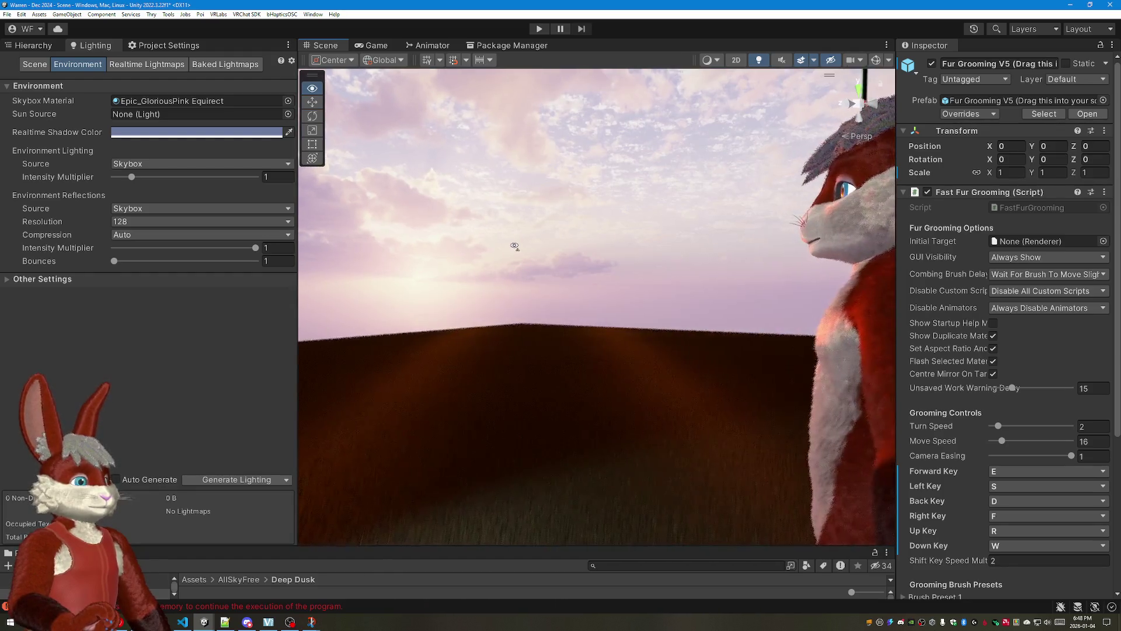
Step: Inspect the pink sky from another angle and return to the scene Hierarchy
mouse_move(527, 246)
left_mouse_down()
mouse_move(526, 210)
mouse_move(755, 215)
mouse_move(438, 223)
left_mouse_up()
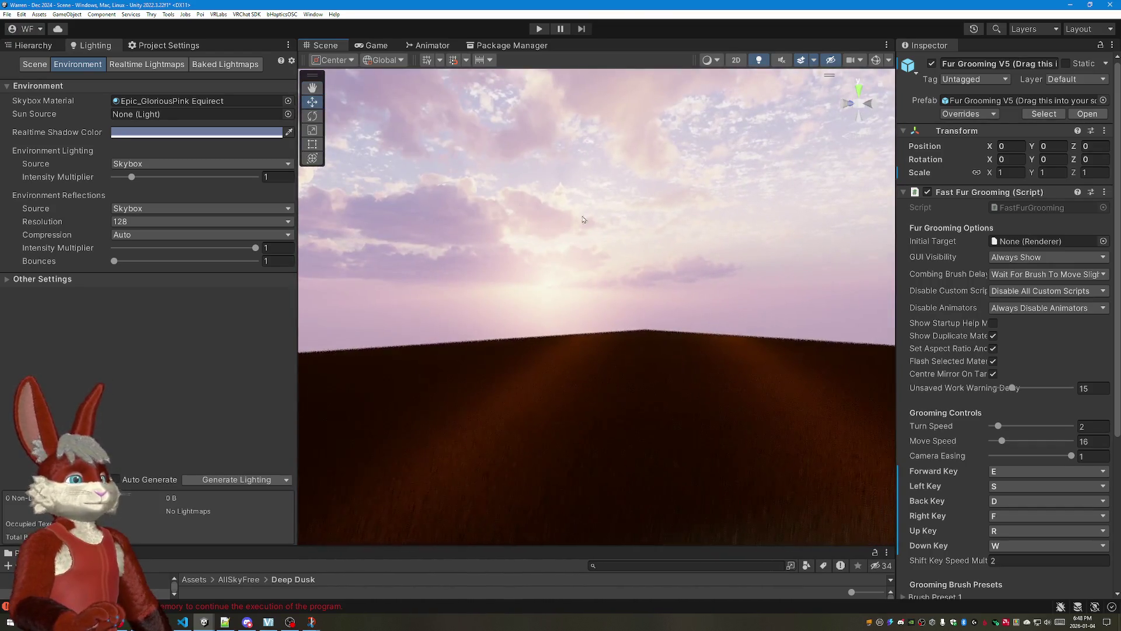
left_click(29, 45)
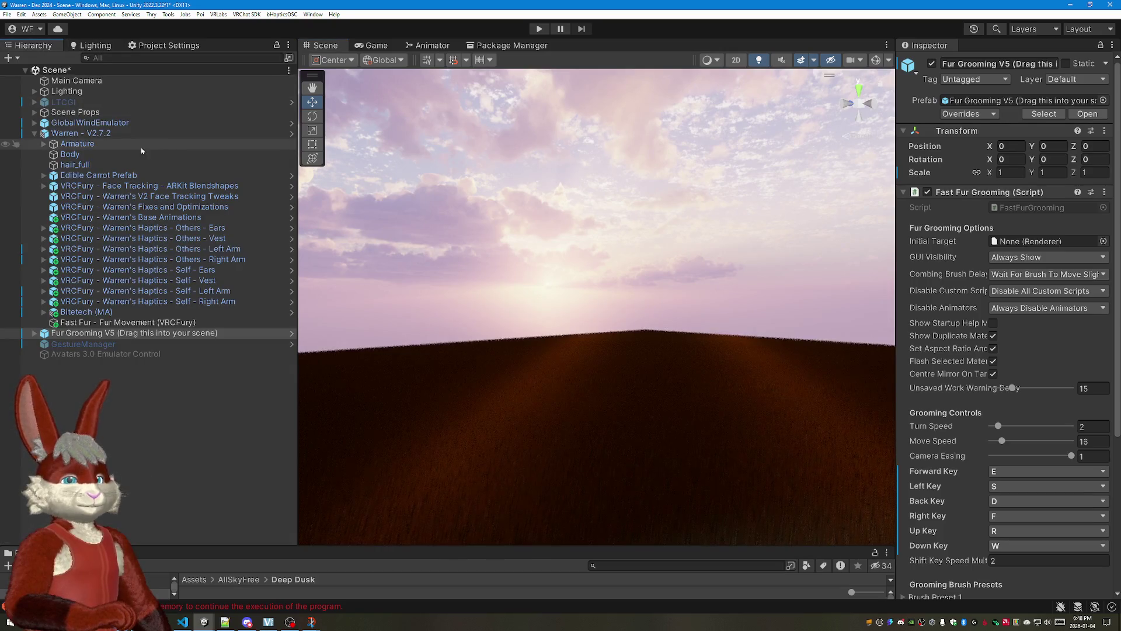
Step: Duplicate the Sunset light under Lighting and disable the original Sunset
left_click(36, 91)
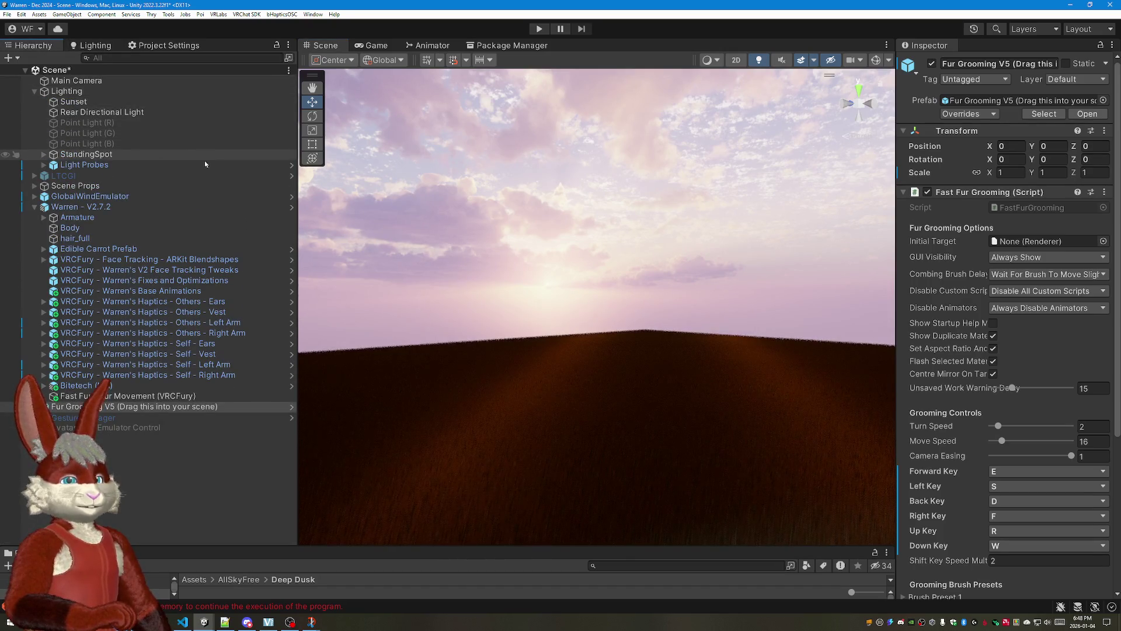
left_click(74, 102)
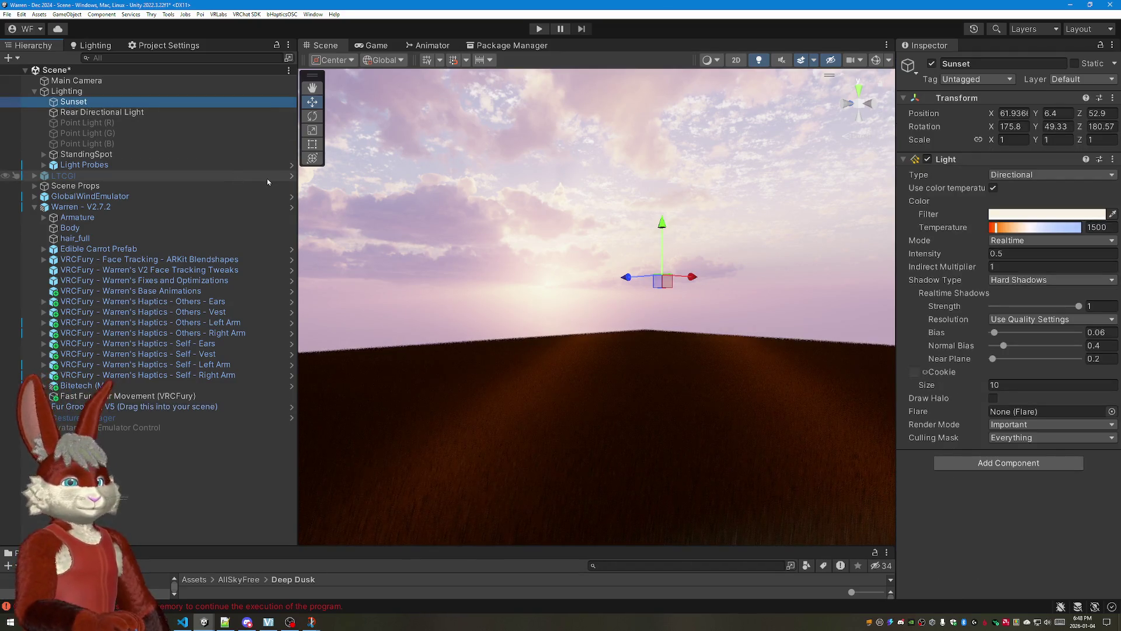
key("ctrl+d")
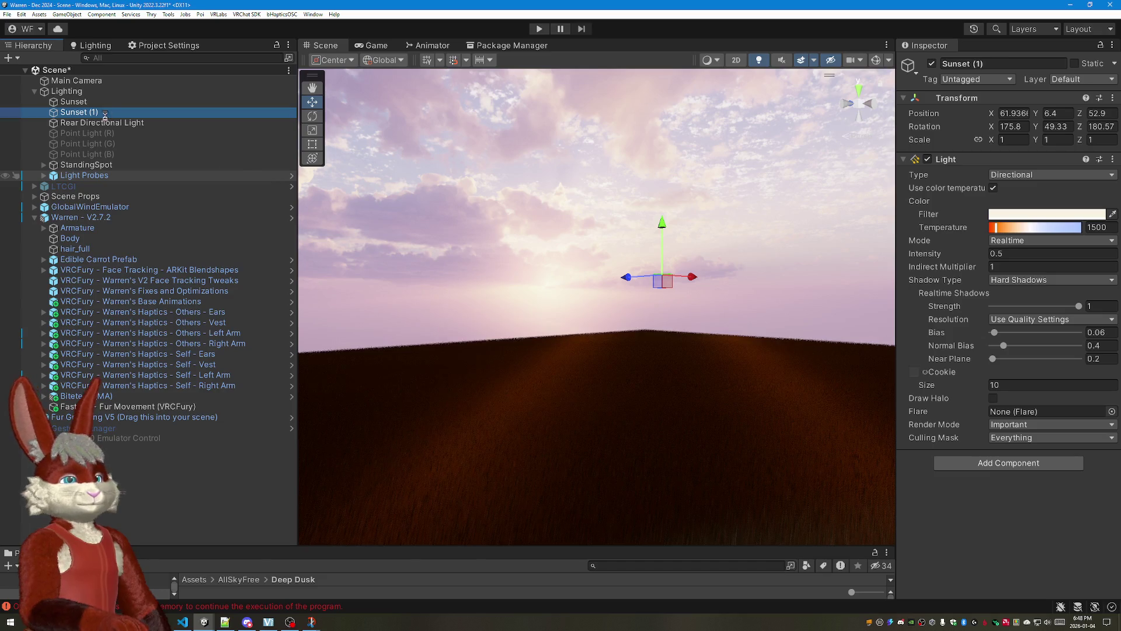
left_click(73, 102)
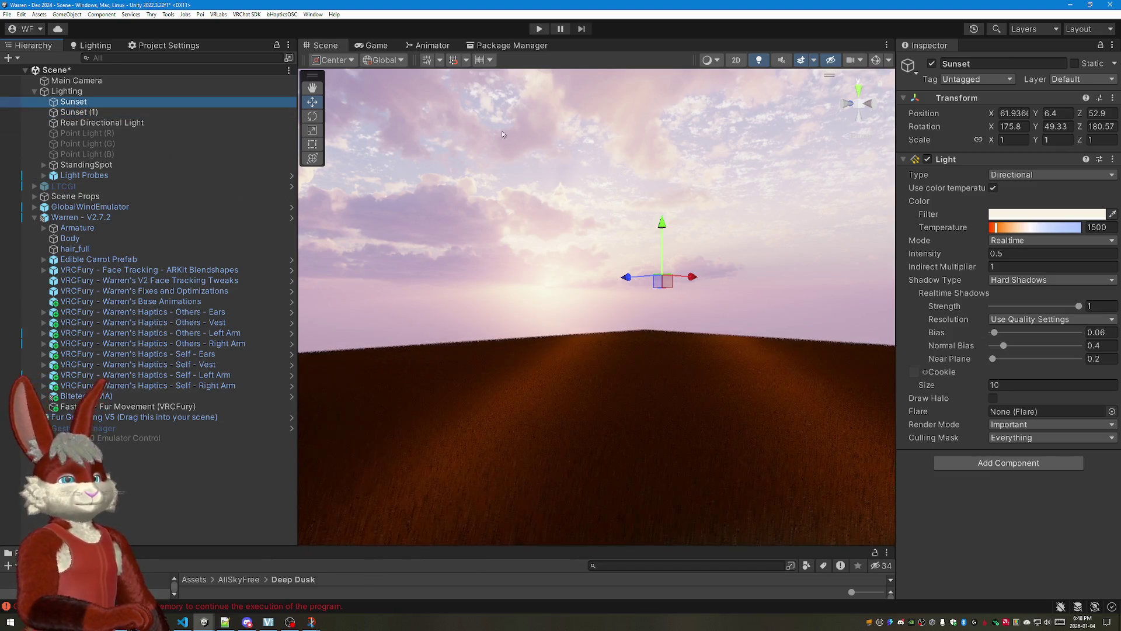
left_click(933, 63)
Step: Rename the Sunset (1) copy to Sunlight and fly the view back to the avatar
left_click(79, 112)
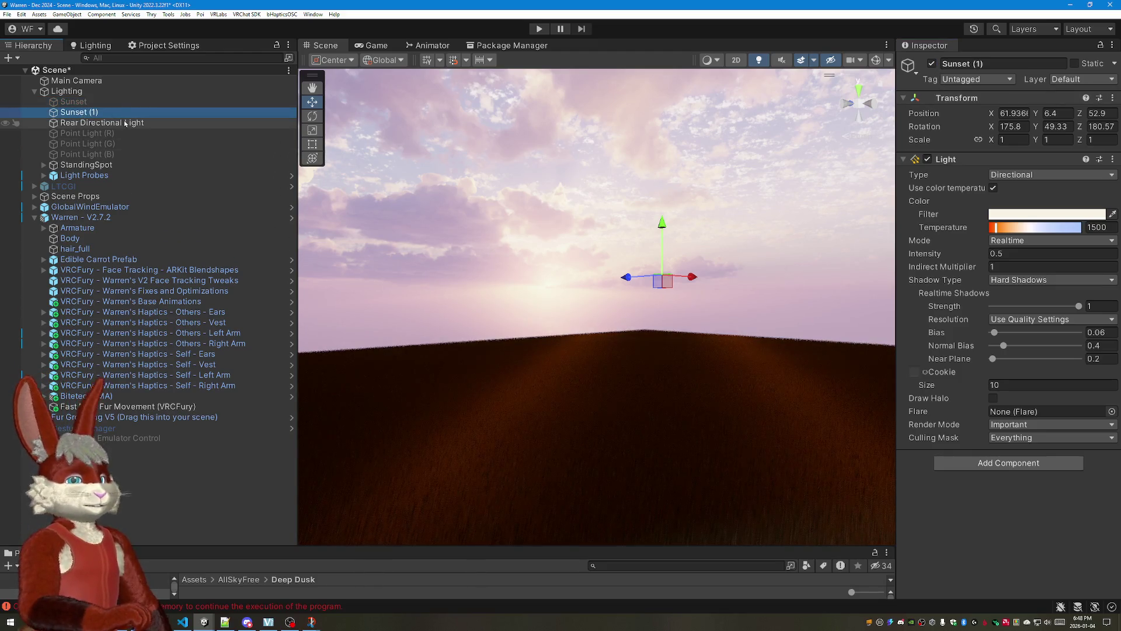
left_click(77, 112)
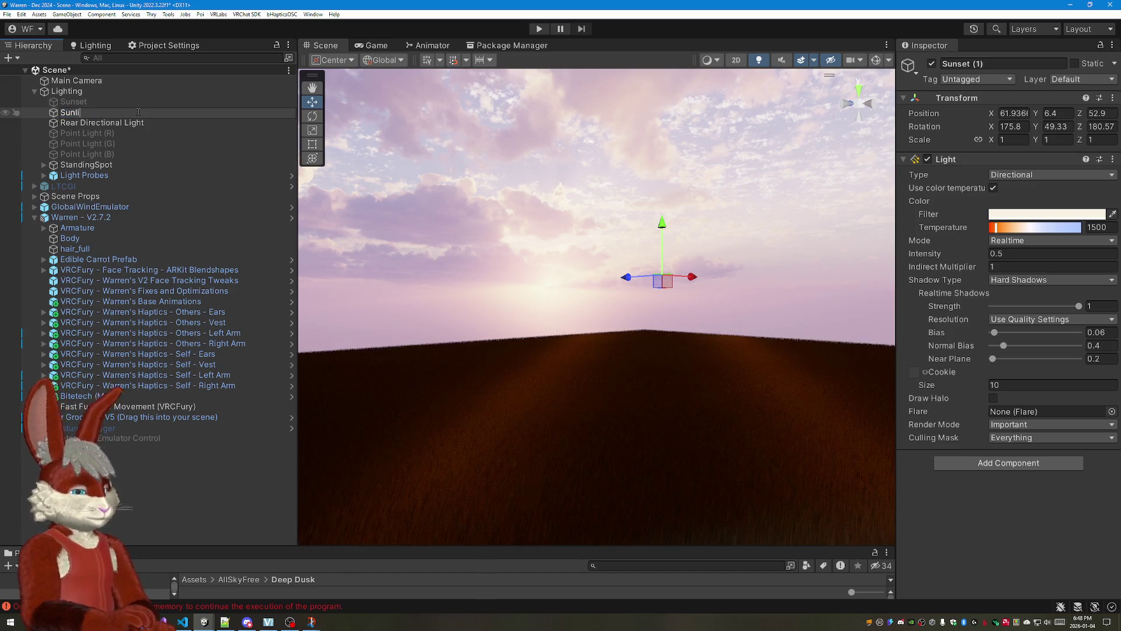
type("ight")
key("Return")
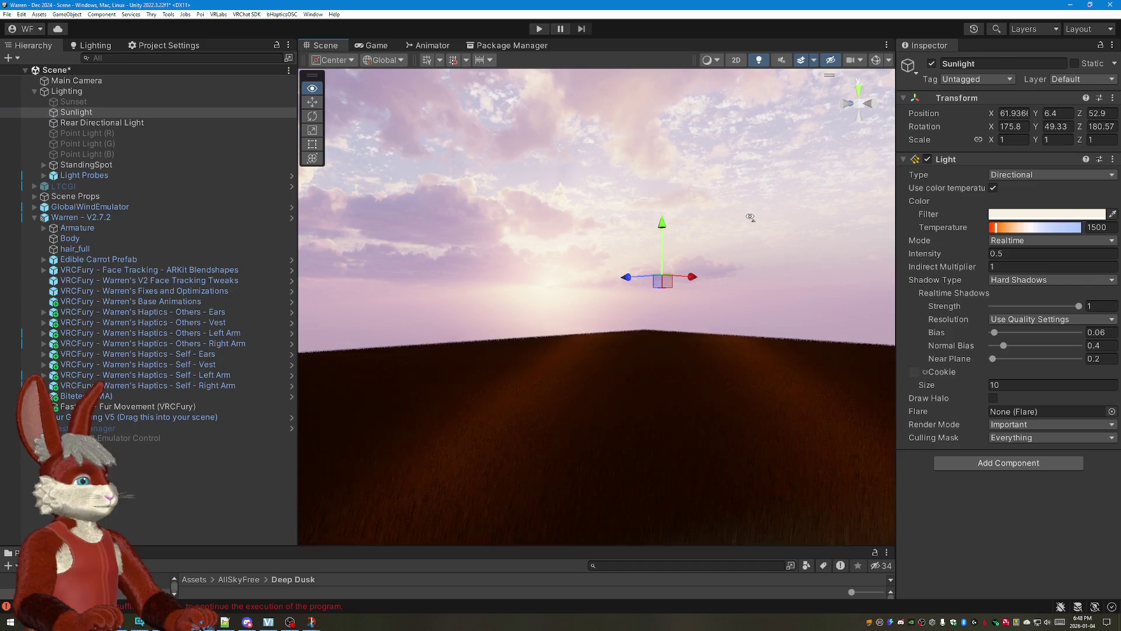
mouse_move(750, 216)
left_mouse_down()
mouse_move(740, 312)
mouse_move(745, 272)
left_mouse_up()
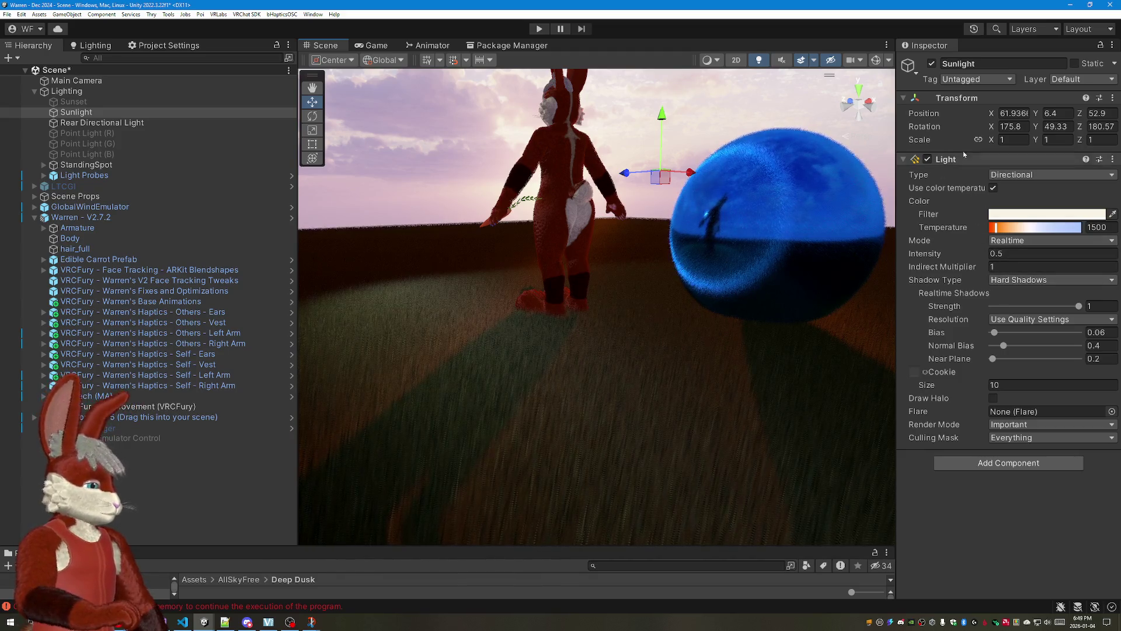
Step: Set Sunlight's Y rotation to 35.8 to shift the avatar's shadows
mouse_move(986, 128)
left_mouse_down()
mouse_move(954, 129)
mouse_move(989, 147)
mouse_move(1019, 128)
left_mouse_up()
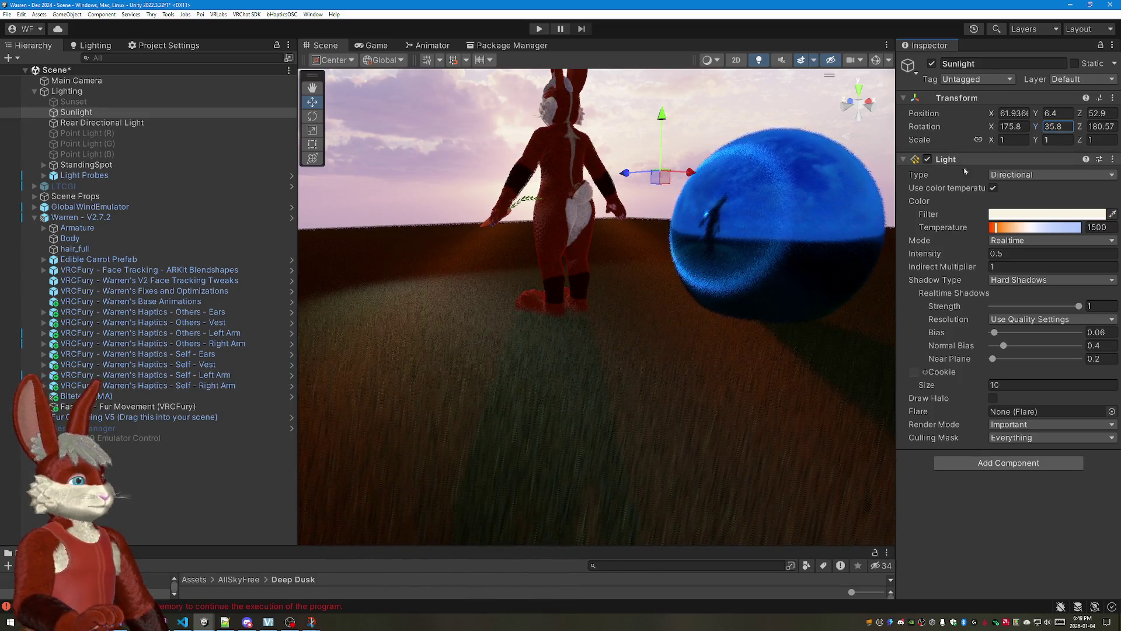
scroll(596, 262, "down", 3)
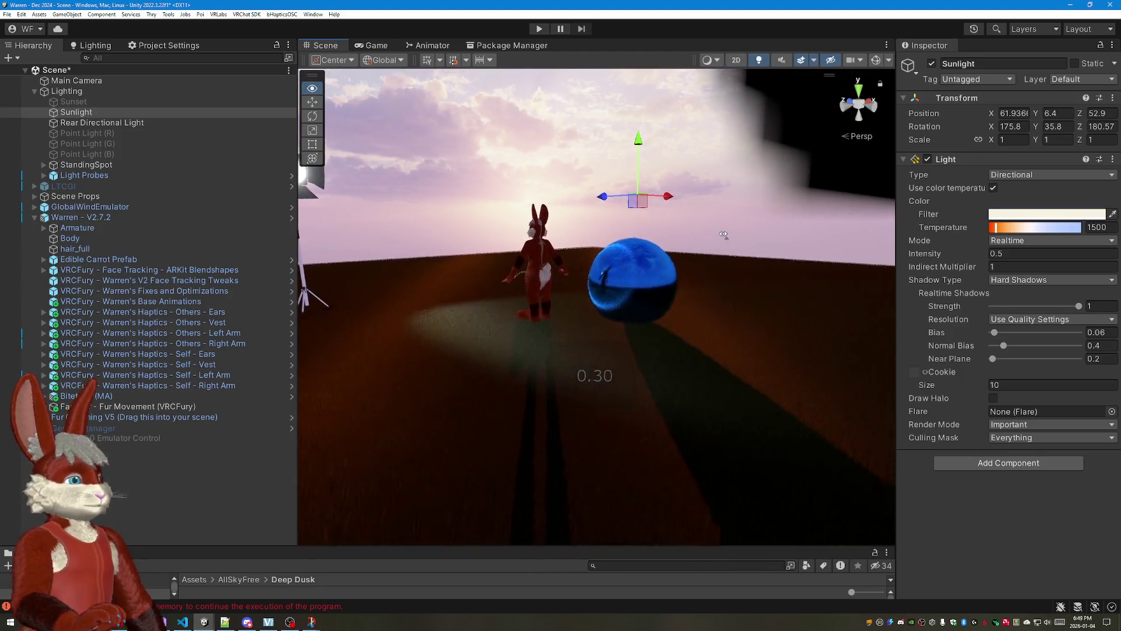
key("w")
mouse_move(724, 232)
left_mouse_down()
mouse_move(714, 264)
mouse_move(715, 246)
mouse_move(903, 237)
left_mouse_up()
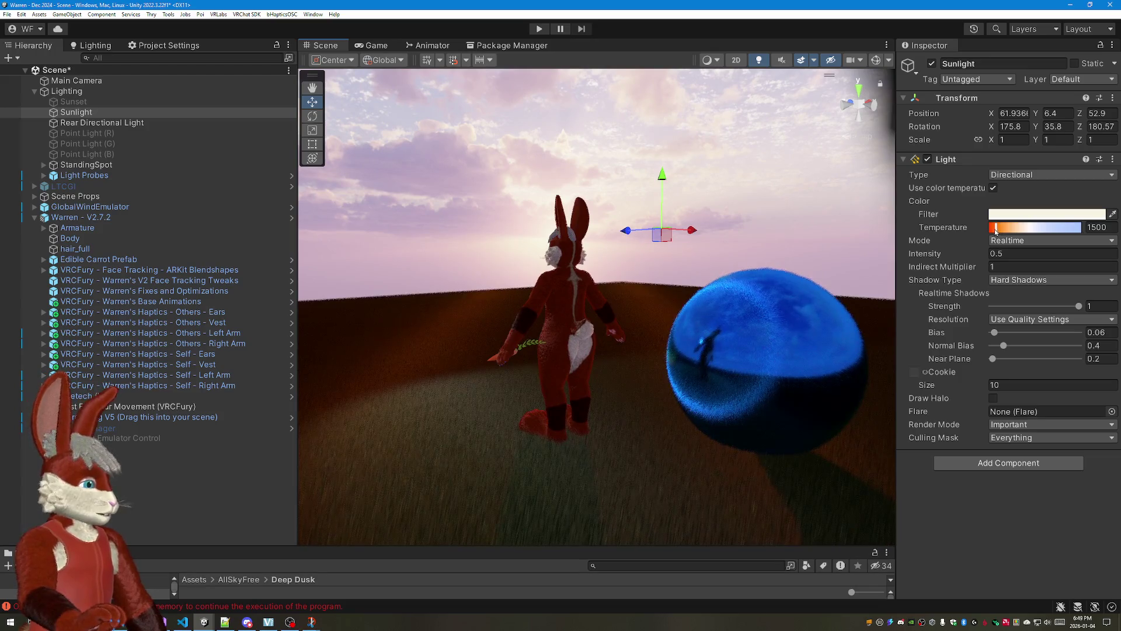
Step: Raise Sunlight's colour temperature to 6354 K for whiter daylight on the rabbit
left_click_drag(1003, 228, 1018, 229)
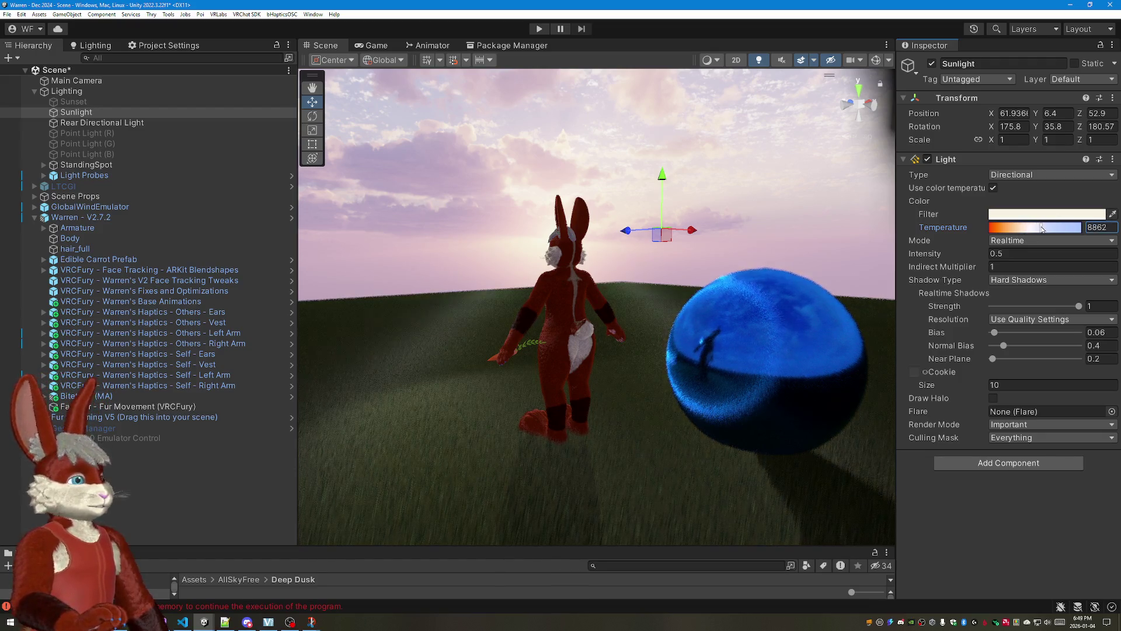
left_click_drag(1027, 228, 1029, 229)
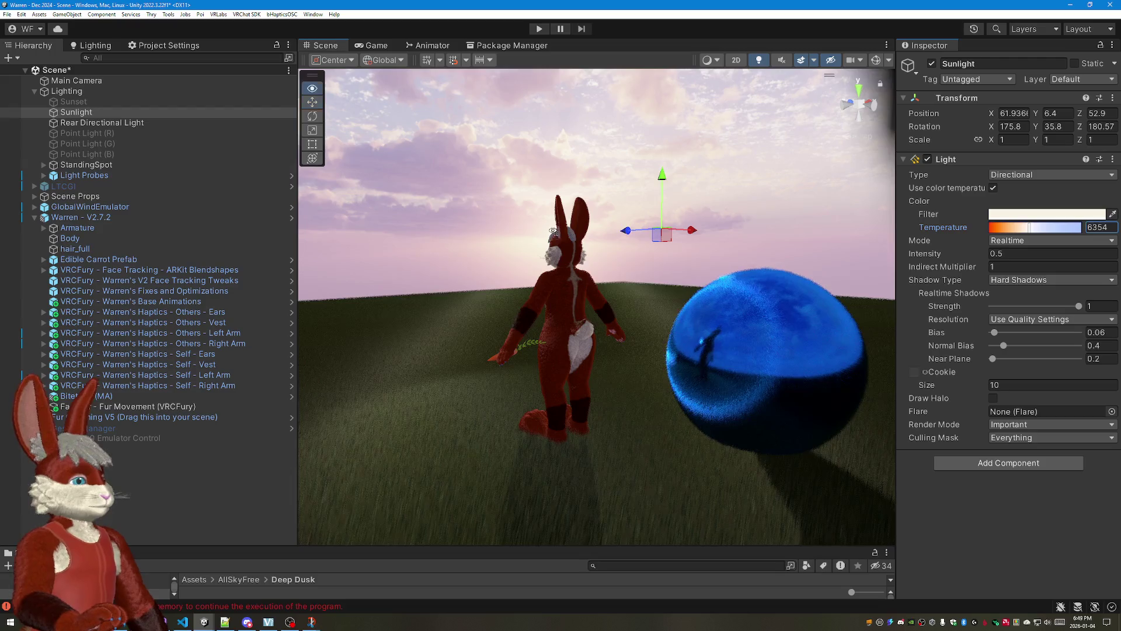
left_click_drag(554, 235, 888, 267)
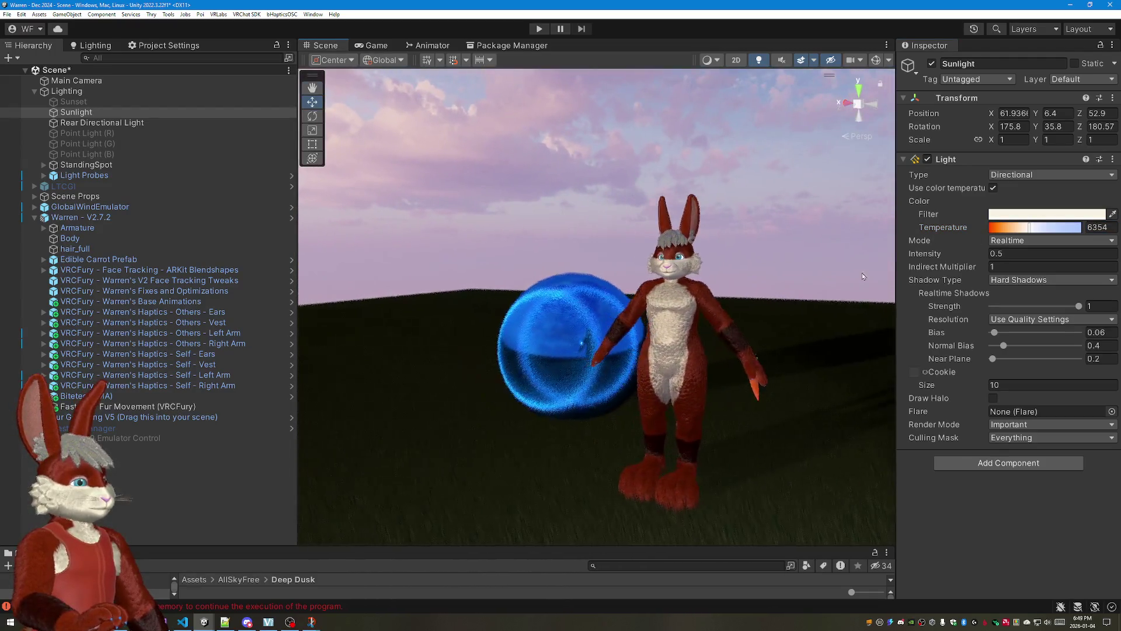
scroll(740, 250, "up", 8)
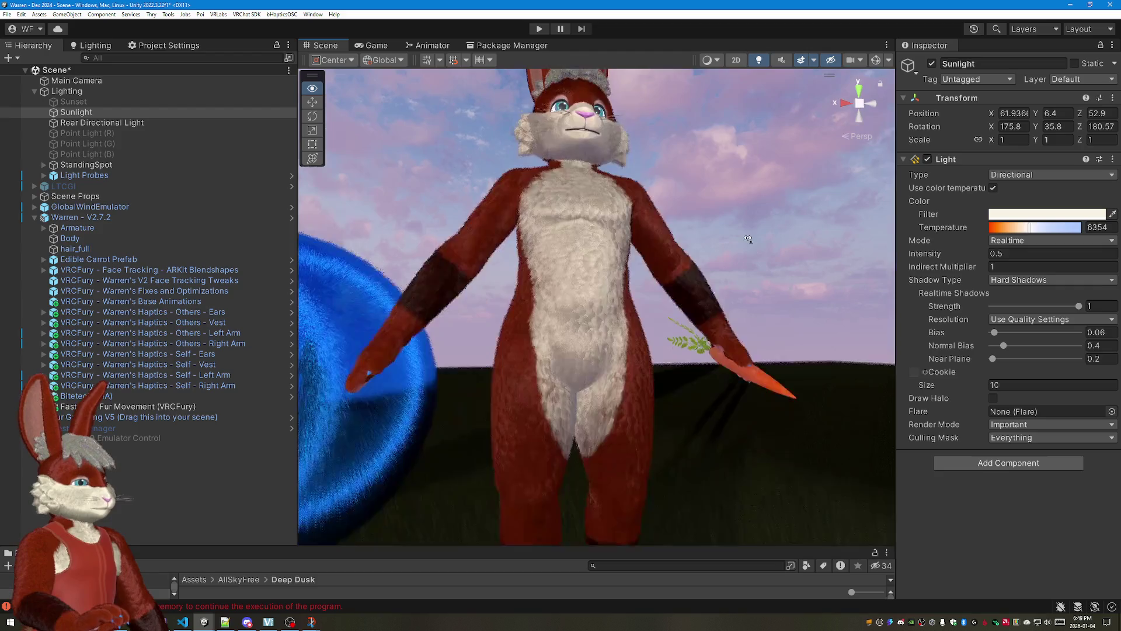
left_click_drag(747, 238, 744, 351)
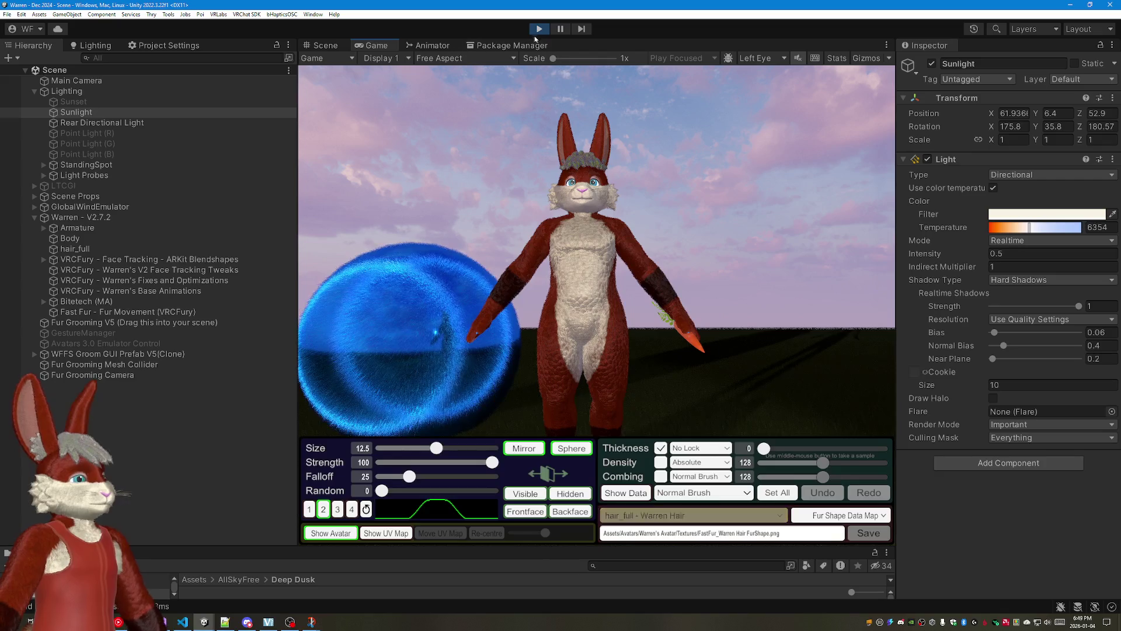
Step: Disable the Edible Carrot Prefab outside Play mode and run the grooming tool in a wider Game view
left_click(540, 29)
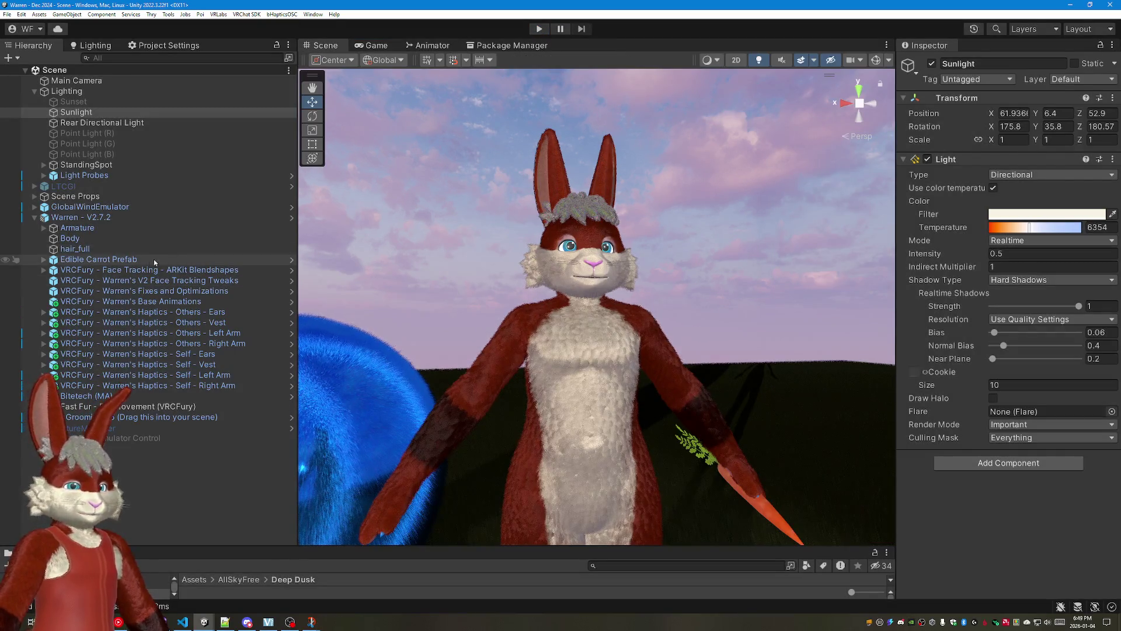
left_click(98, 259)
left_click(933, 63)
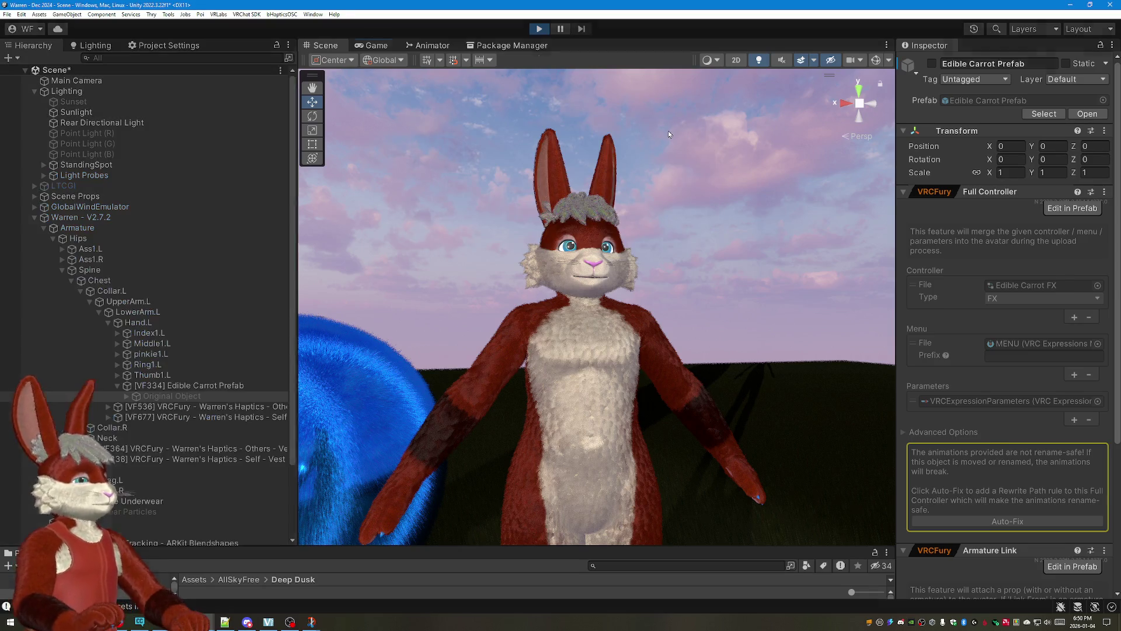
scroll(689, 179, "up", 5)
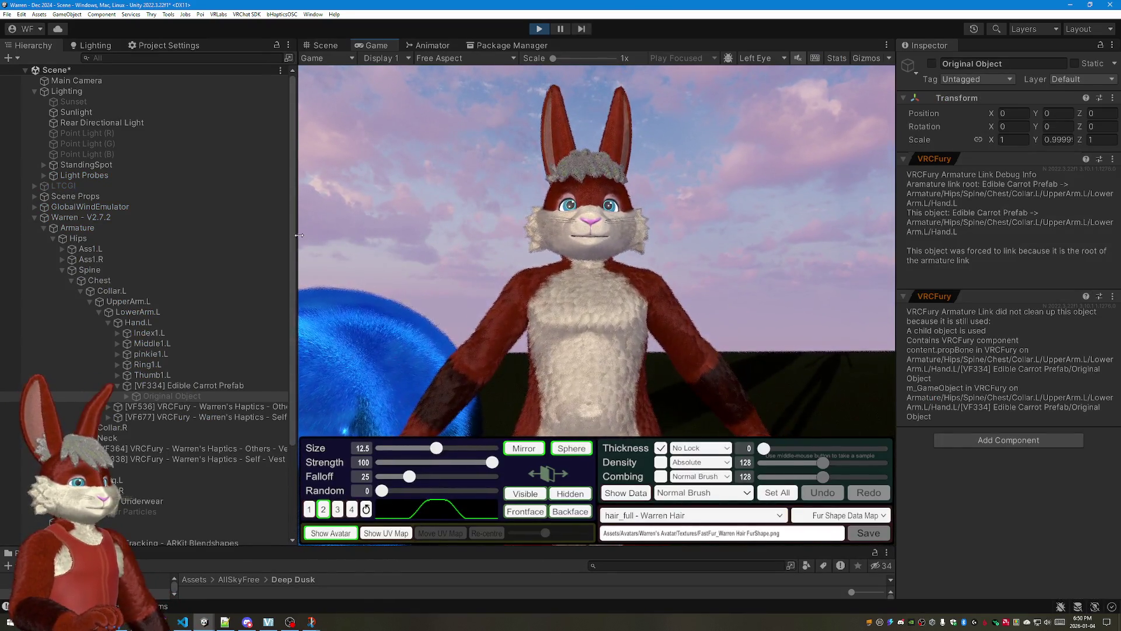
left_click_drag(298, 234, 171, 235)
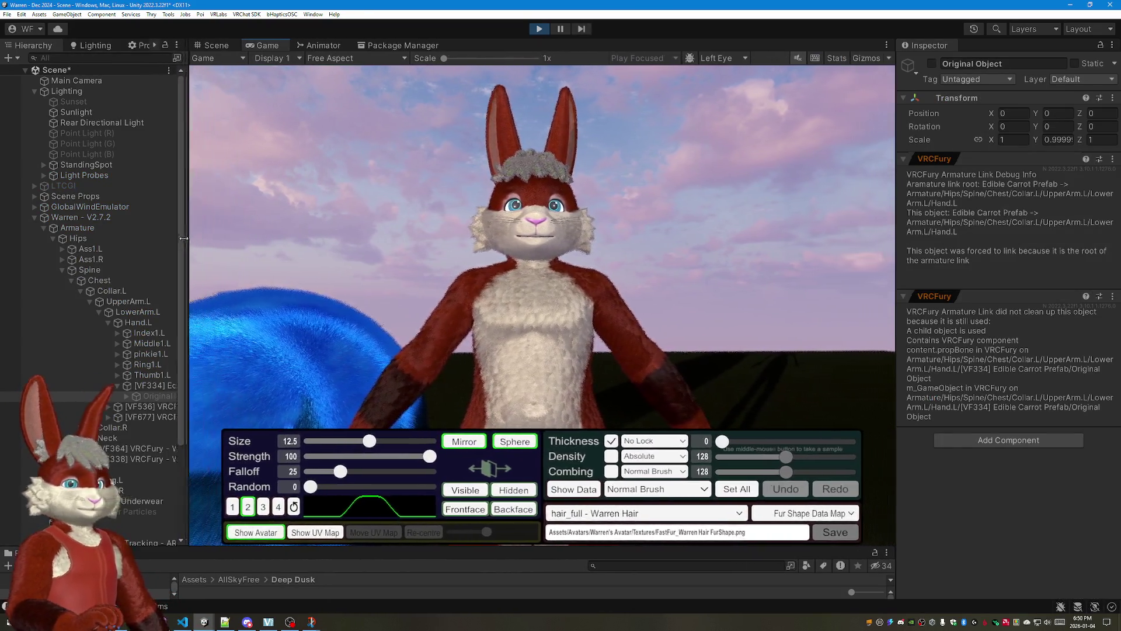
Step: Enlarge the Game view around a side close-up of the avatar's torso
left_click_drag(898, 274, 925, 281)
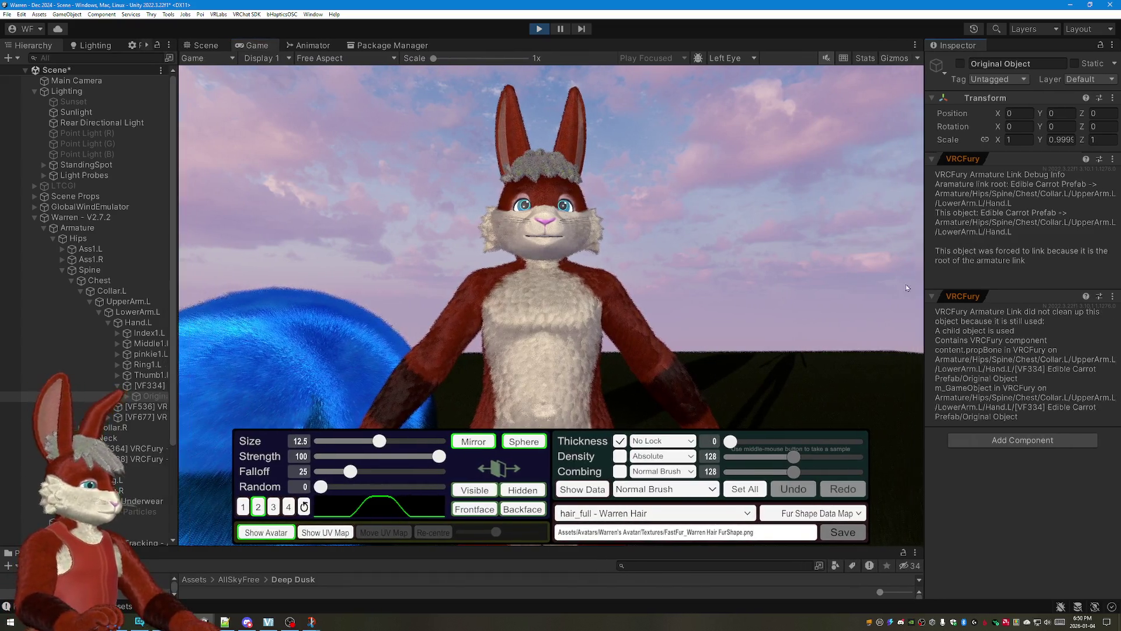
left_click_drag(593, 549, 592, 568)
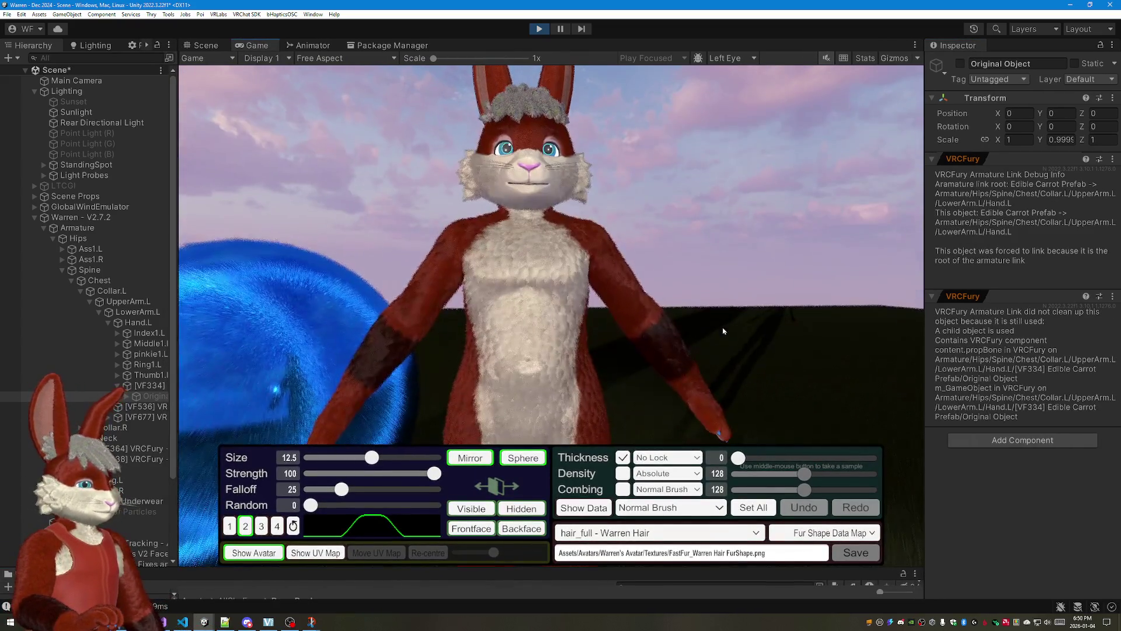
scroll(727, 306, "up", 3)
scroll(726, 306, "up", 3)
mouse_move(726, 306)
left_mouse_down()
mouse_move(792, 341)
mouse_move(690, 337)
mouse_move(751, 340)
left_mouse_up()
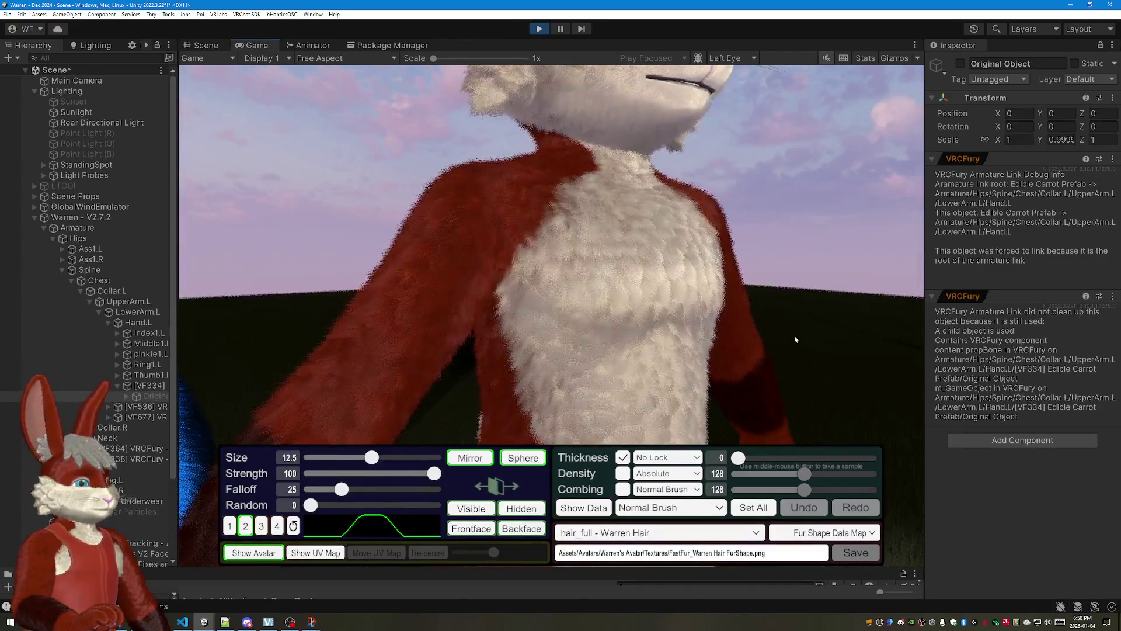
scroll(706, 338, "up", 3)
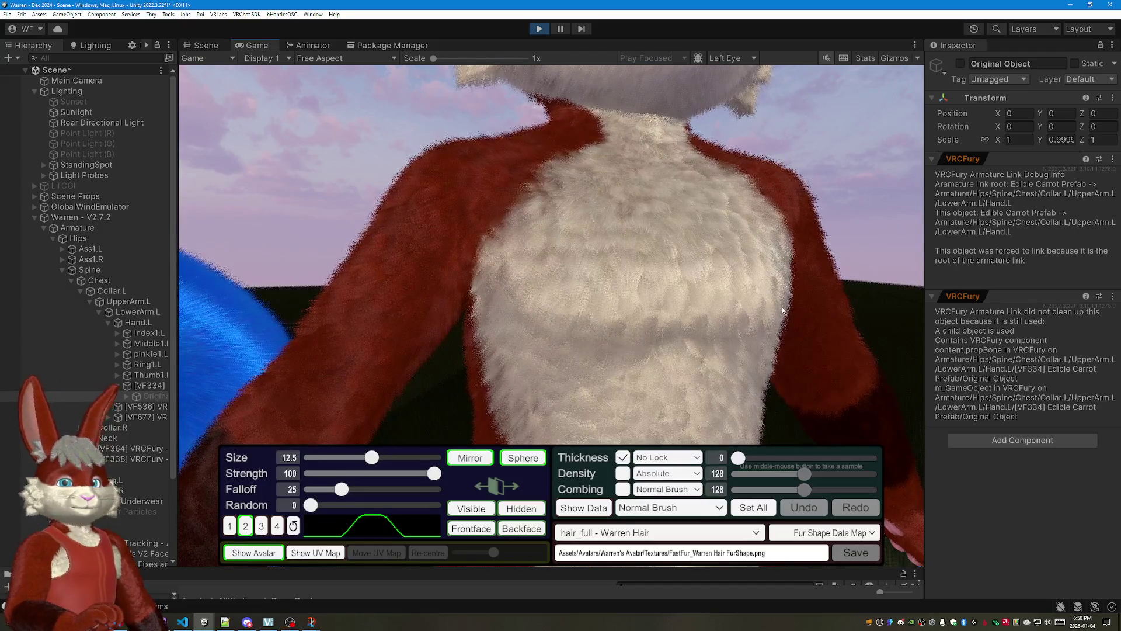
mouse_move(743, 315)
left_mouse_down()
mouse_move(752, 325)
mouse_move(735, 297)
mouse_move(737, 315)
mouse_move(768, 326)
left_mouse_up()
scroll(752, 326, "down", 3)
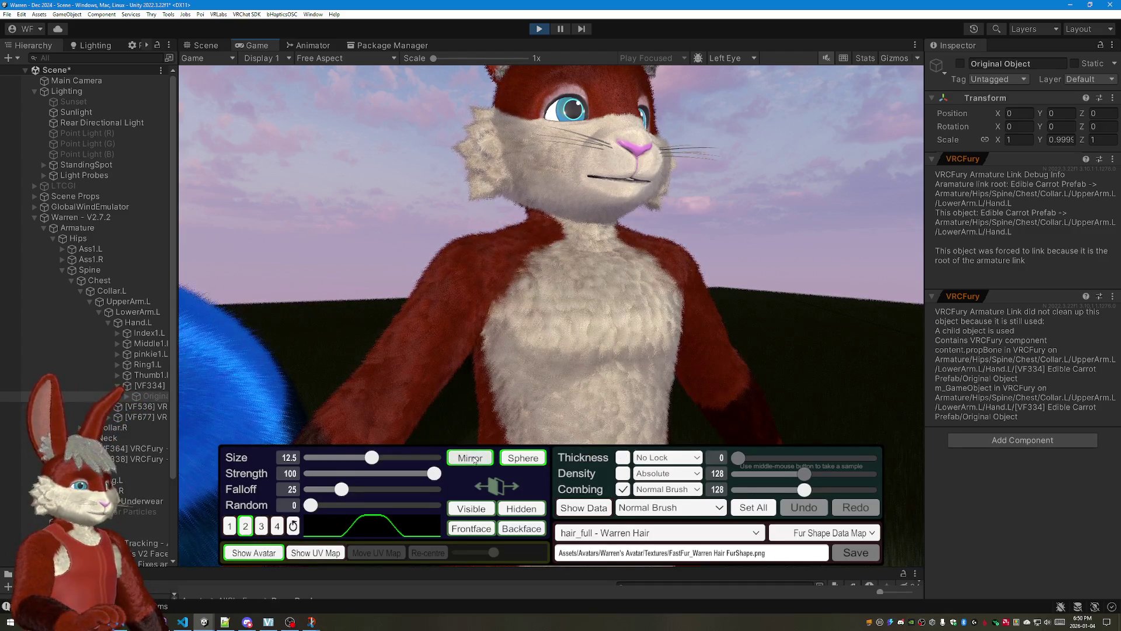
Step: Choose Body - Warren Body Fur as the mesh to groom
left_click(659, 532)
left_click(658, 482)
Step: Sample brush values from the red torso fur: thickness 223, density 124, combing 197
mouse_move(614, 281)
left_mouse_down()
mouse_move(887, 280)
mouse_move(788, 263)
left_mouse_up()
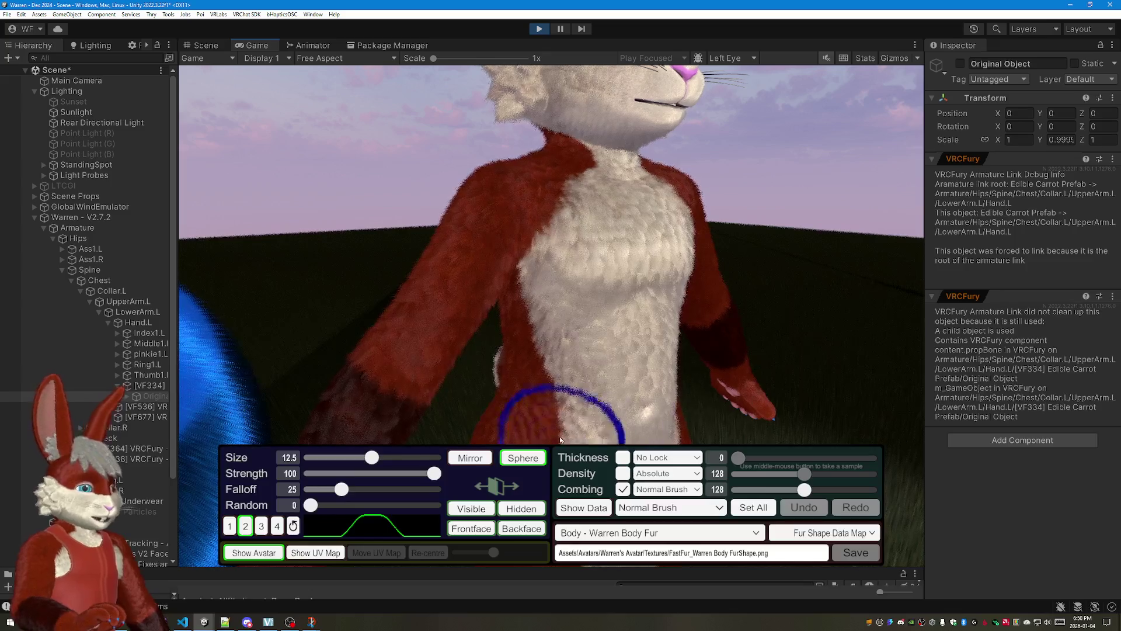
mouse_move(546, 264)
left_mouse_down()
mouse_move(864, 236)
mouse_move(627, 256)
left_mouse_up()
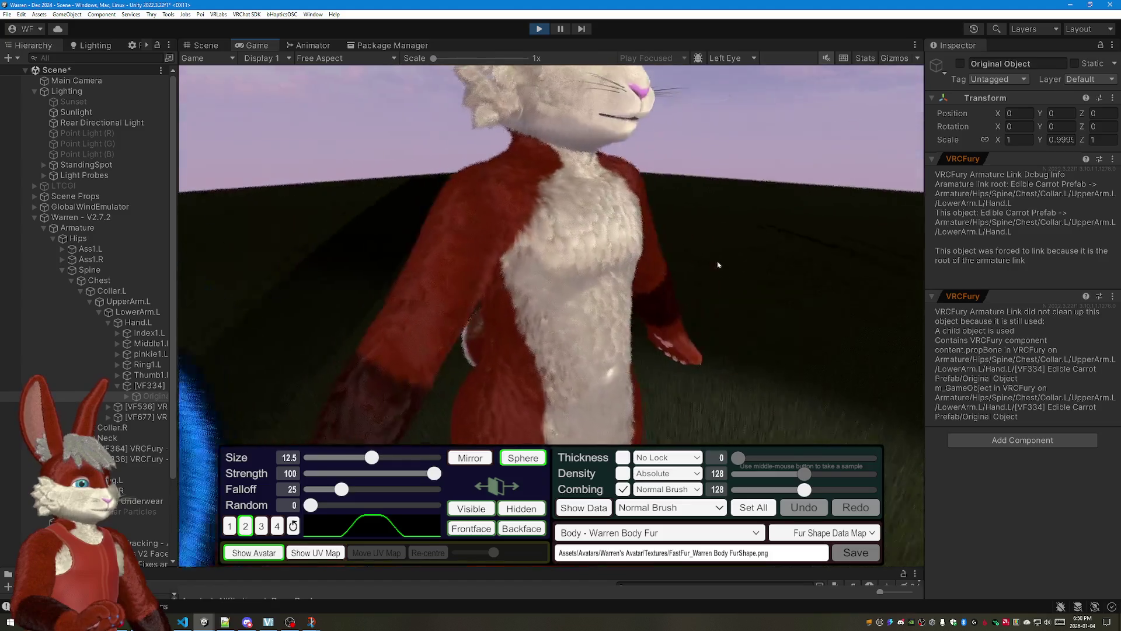
scroll(628, 256, "down", 3)
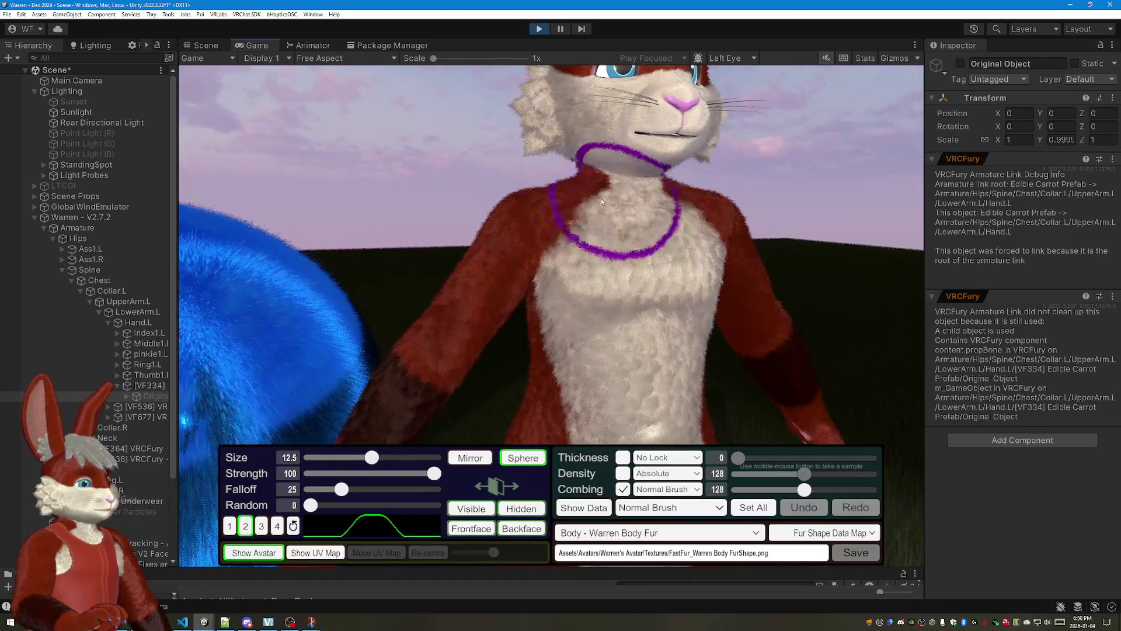
left_click_drag(420, 373, 614, 263)
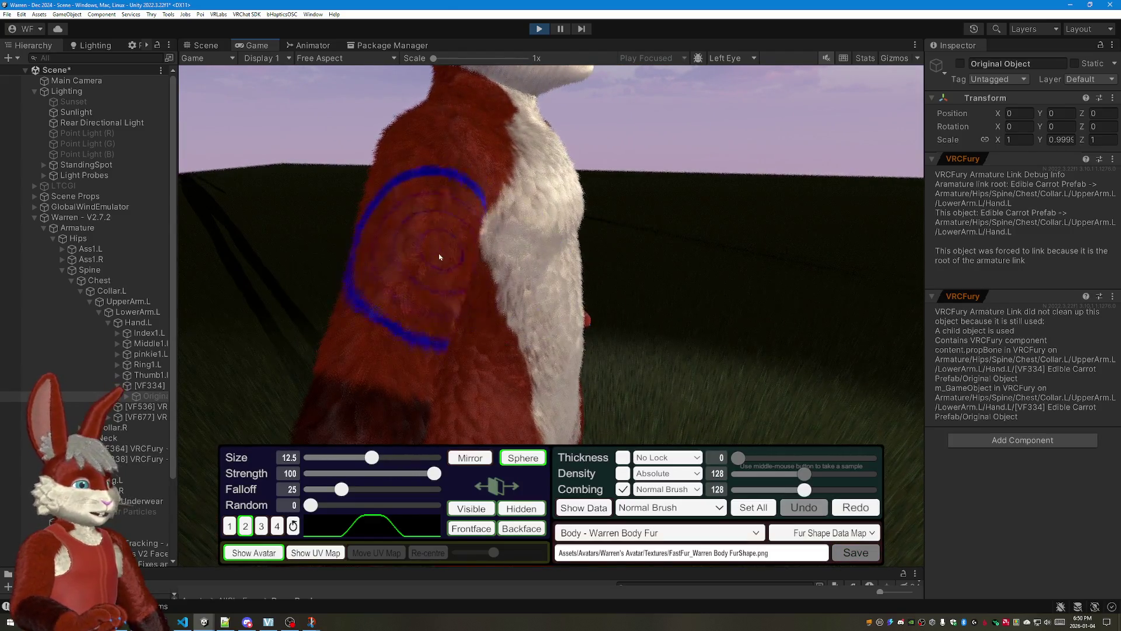
middle_click(464, 311)
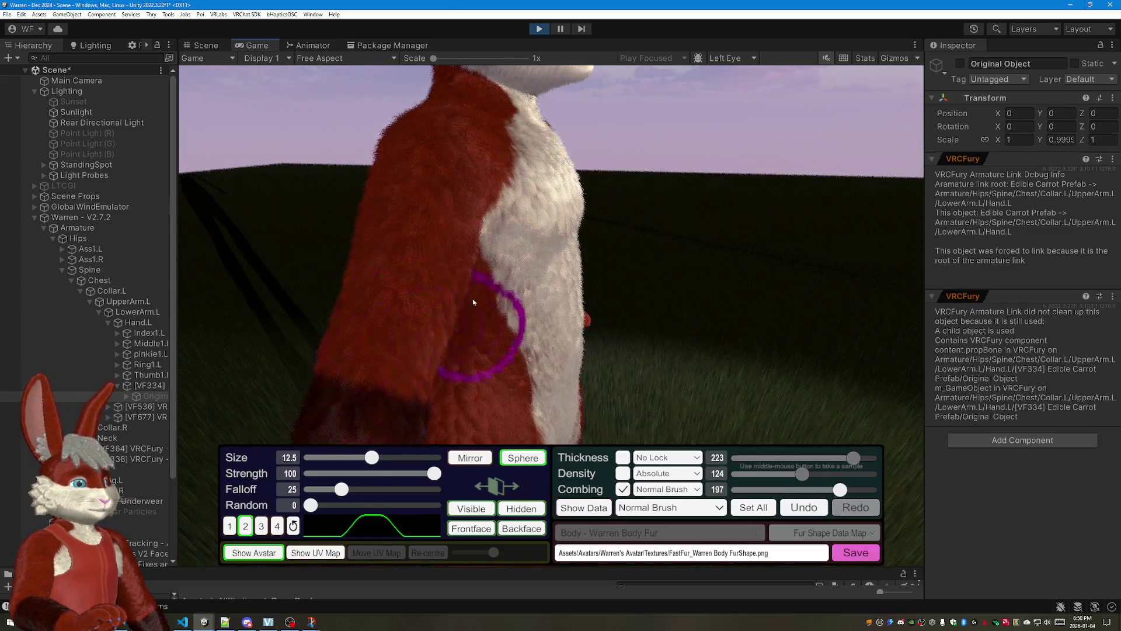
Step: Comb the wrist and hand fur downward toward the fingers
left_click_drag(464, 311, 407, 250)
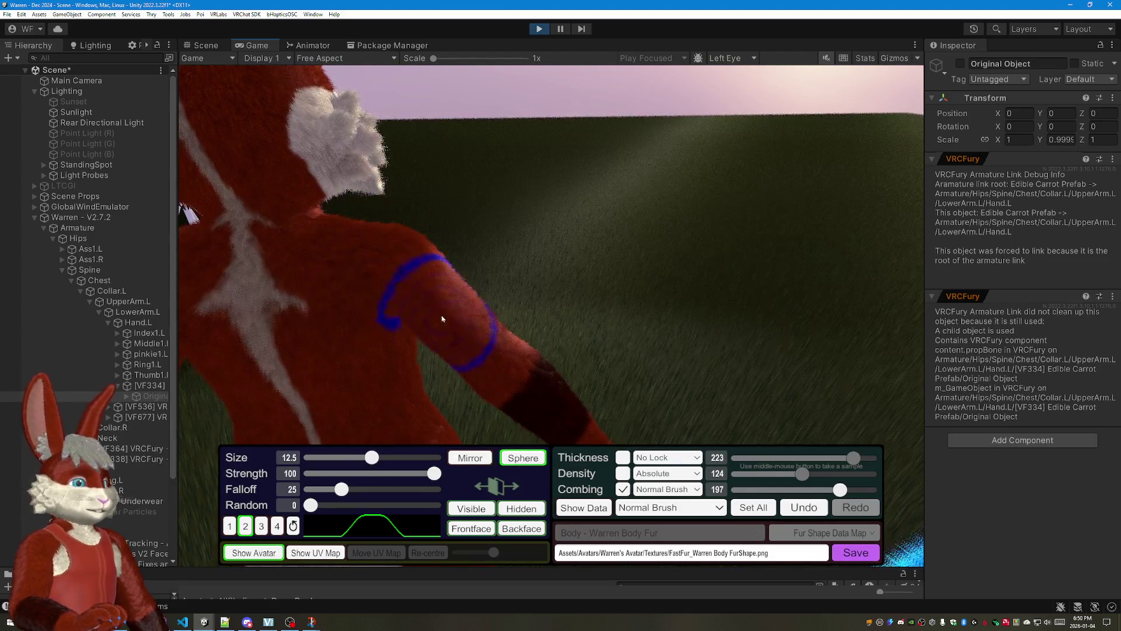
left_click_drag(559, 400, 443, 284)
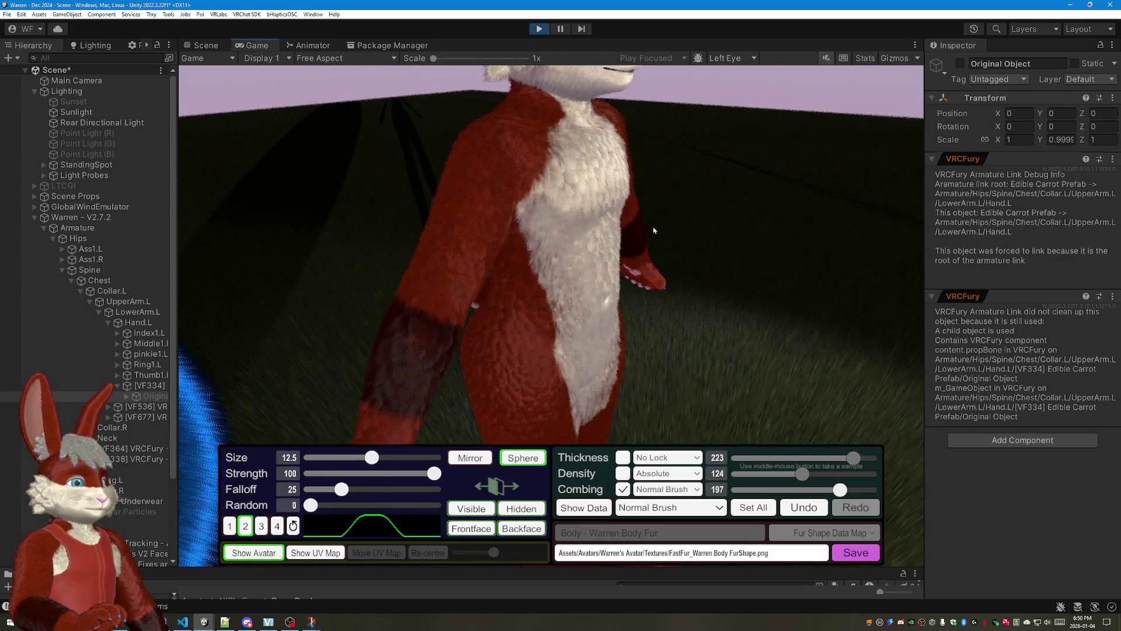
left_click_drag(654, 230, 495, 257)
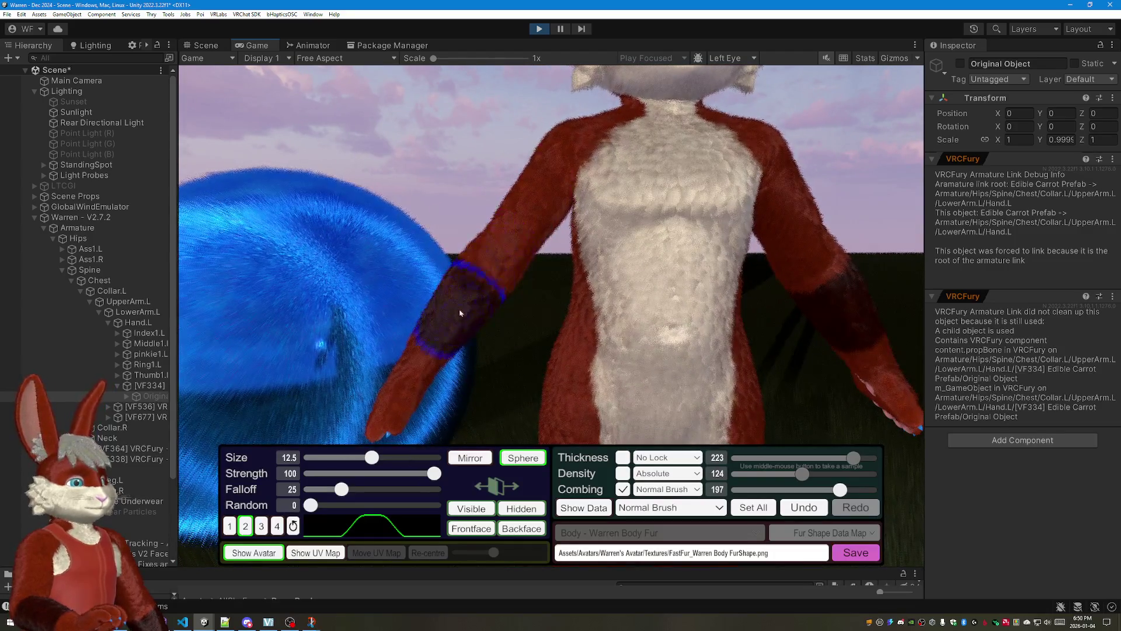
left_click_drag(454, 382, 677, 260)
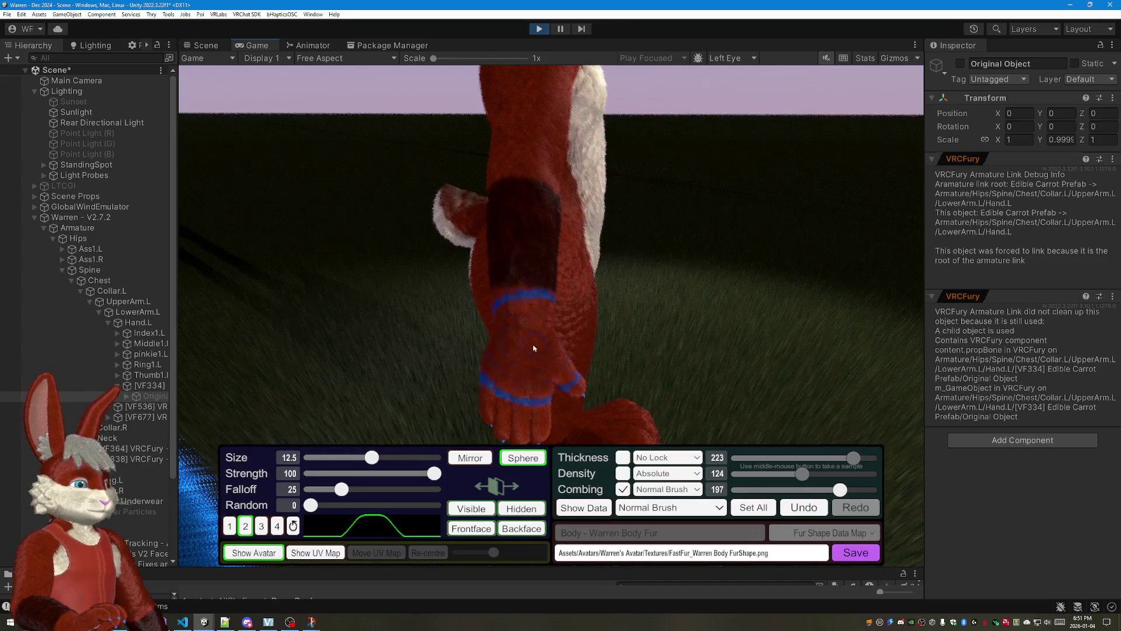
mouse_move(608, 342)
left_mouse_down()
mouse_move(480, 192)
mouse_move(467, 227)
left_mouse_up()
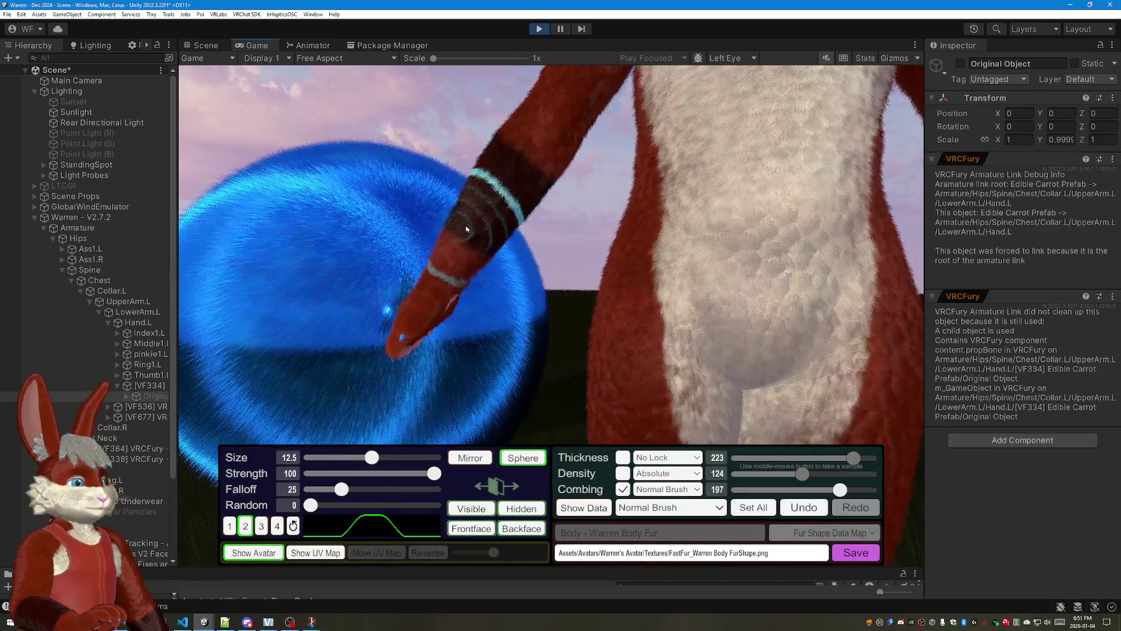
mouse_move(427, 298)
left_mouse_down()
mouse_move(406, 158)
mouse_move(379, 146)
left_mouse_up()
left_click_drag(438, 228, 527, 237)
left_click_drag(507, 169, 478, 392)
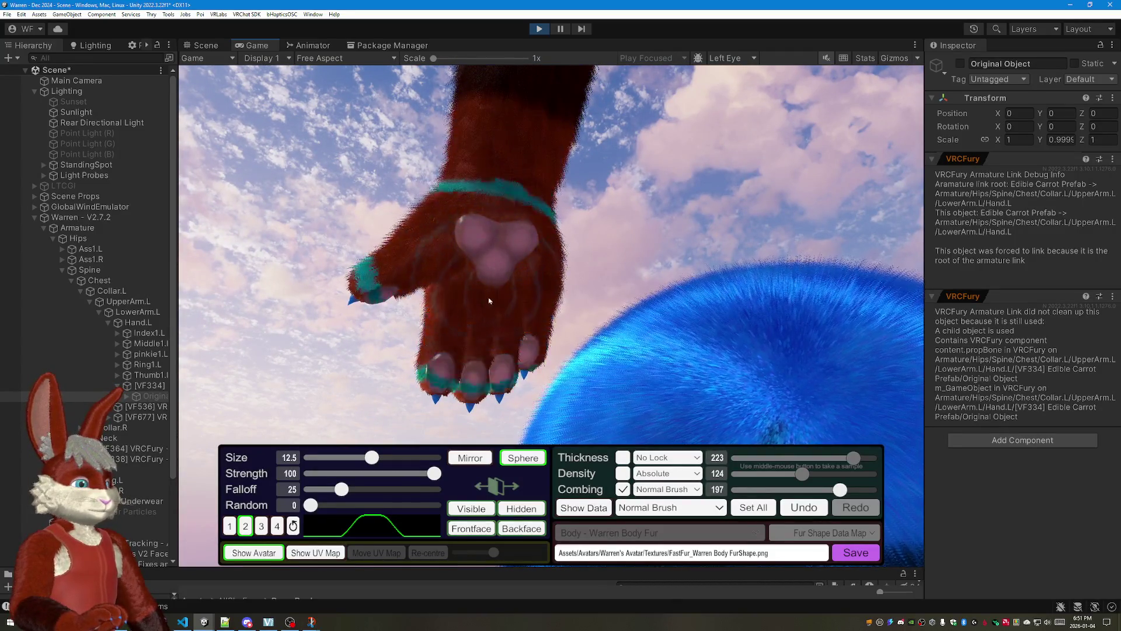
left_click_drag(548, 107, 491, 281)
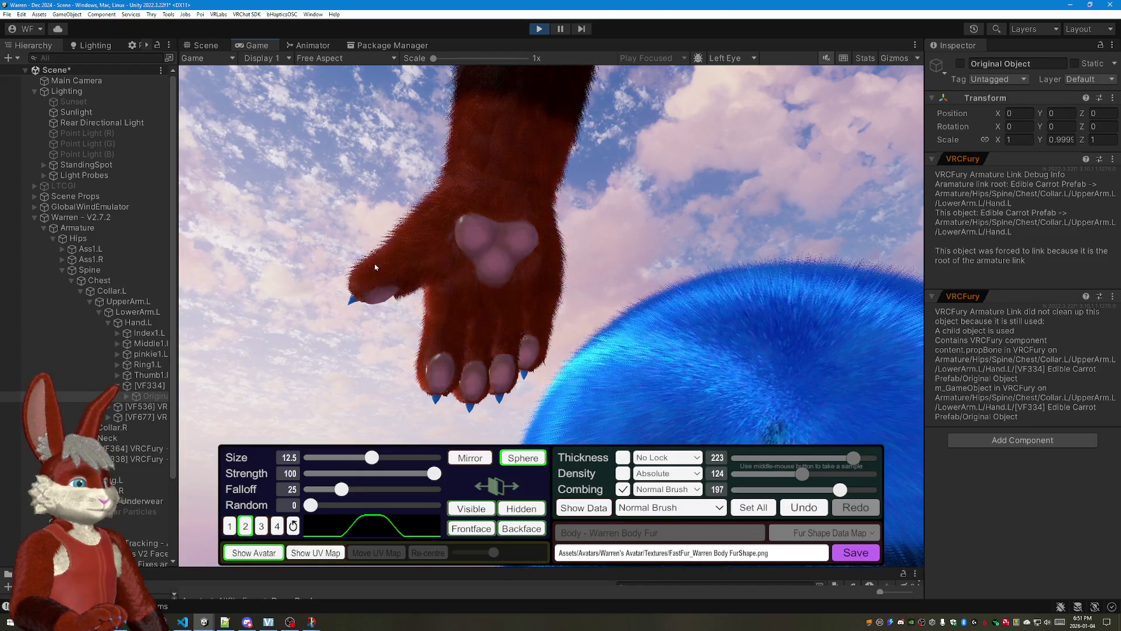
Step: Comb the upper-arm fur after circling the arm from several angles
mouse_move(273, 127)
left_mouse_down()
mouse_move(885, 114)
mouse_move(750, 191)
mouse_move(633, 199)
mouse_move(807, 247)
mouse_move(793, 273)
mouse_move(526, 96)
mouse_move(501, 134)
left_mouse_up()
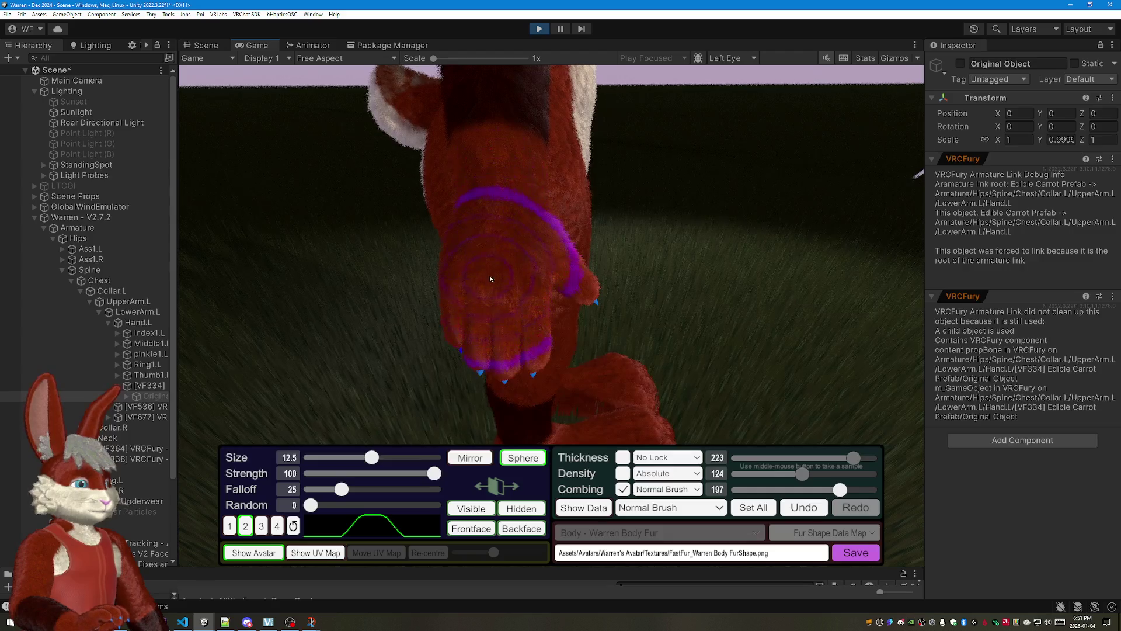
left_click_drag(480, 350, 813, 172)
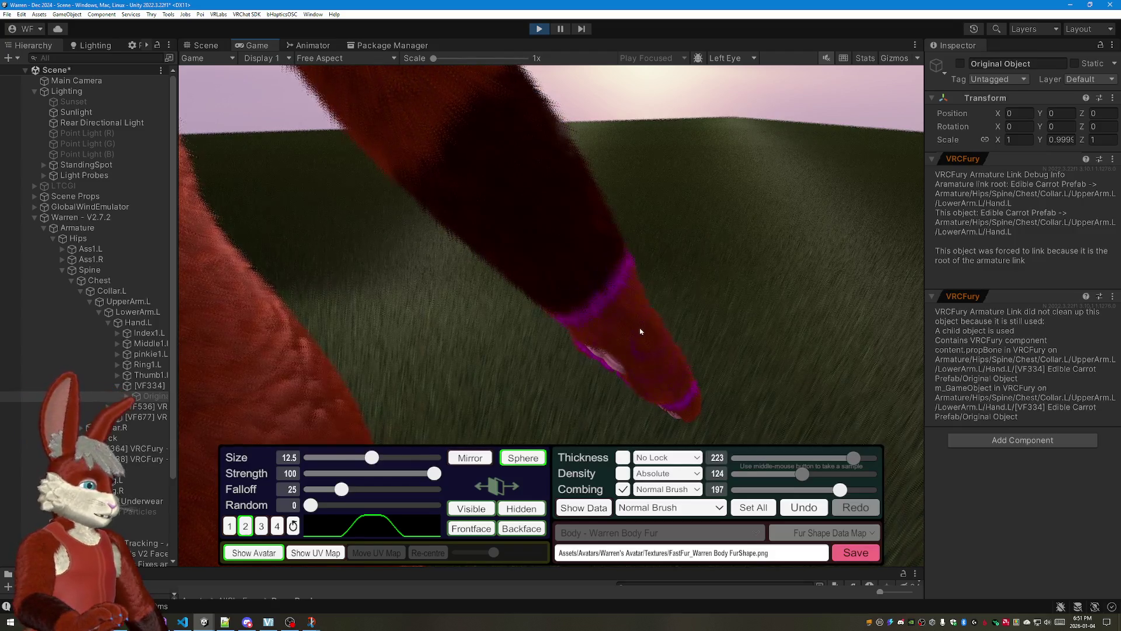
mouse_move(728, 348)
left_mouse_down()
mouse_move(610, 200)
mouse_move(644, 187)
left_mouse_up()
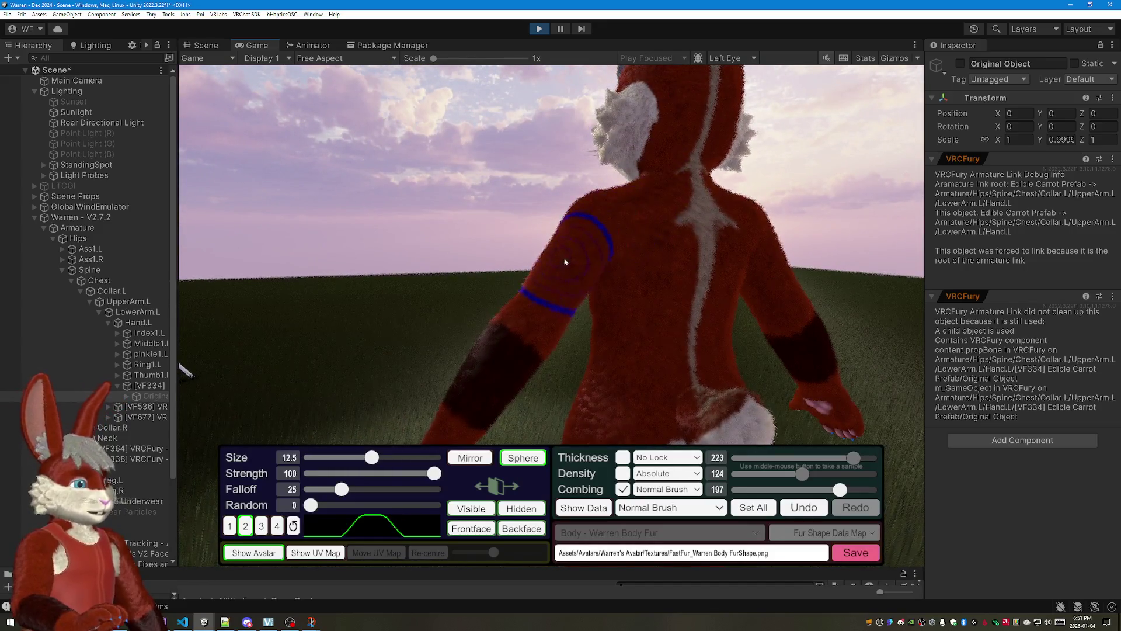
mouse_move(495, 353)
left_mouse_down()
mouse_move(614, 219)
mouse_move(806, 197)
mouse_move(614, 262)
mouse_move(491, 236)
left_mouse_up()
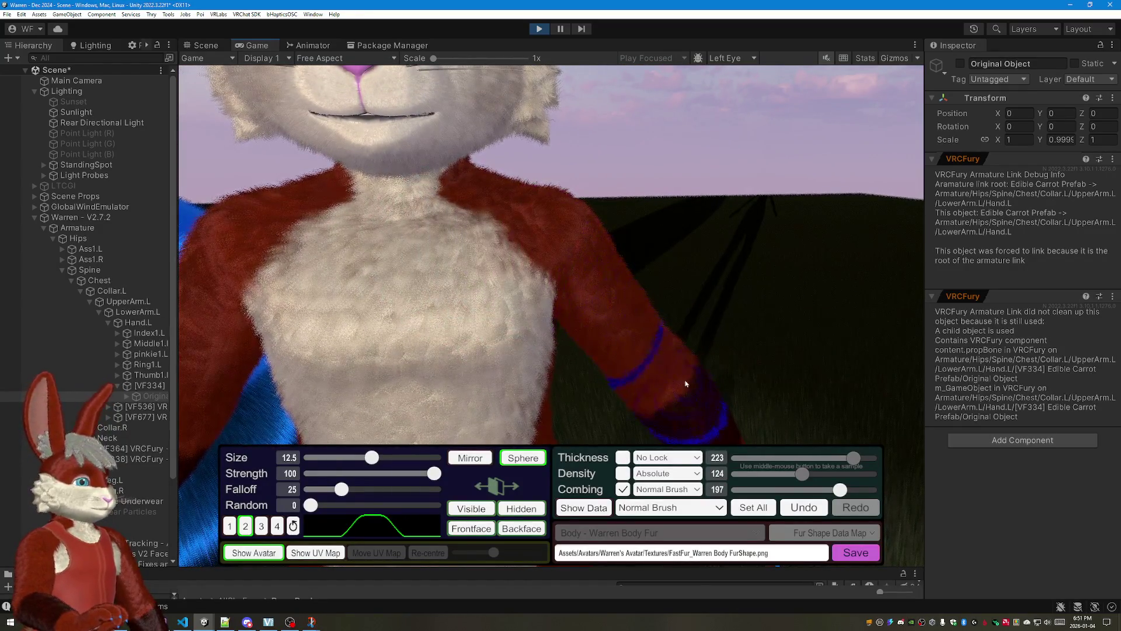
mouse_move(684, 383)
left_mouse_down()
mouse_move(526, 262)
mouse_move(371, 202)
left_mouse_up()
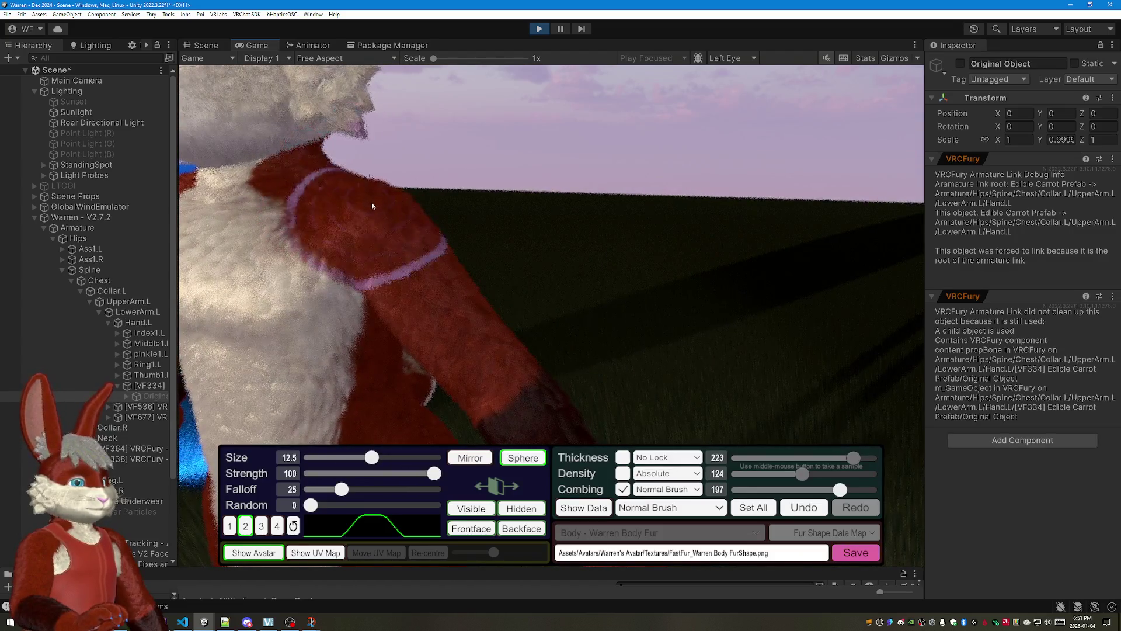
mouse_move(541, 419)
left_mouse_down()
mouse_move(614, 334)
mouse_move(371, 300)
left_mouse_up()
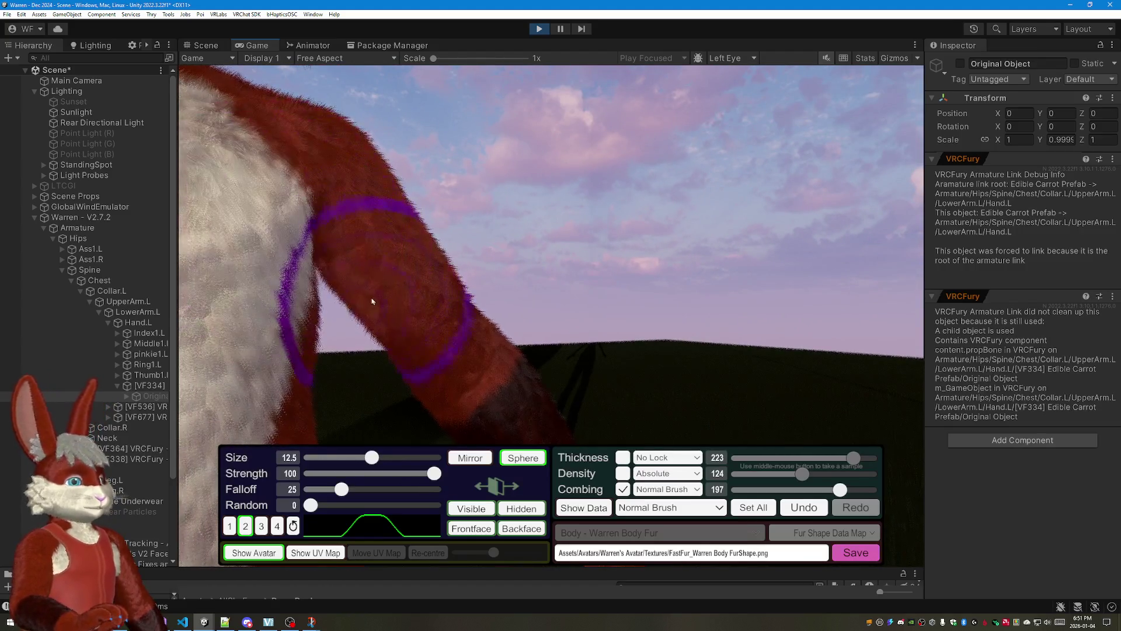
mouse_move(467, 408)
left_mouse_down()
mouse_move(438, 219)
mouse_move(522, 326)
mouse_move(543, 298)
mouse_move(537, 238)
mouse_move(447, 132)
left_mouse_up()
scroll(578, 415, "down", 5)
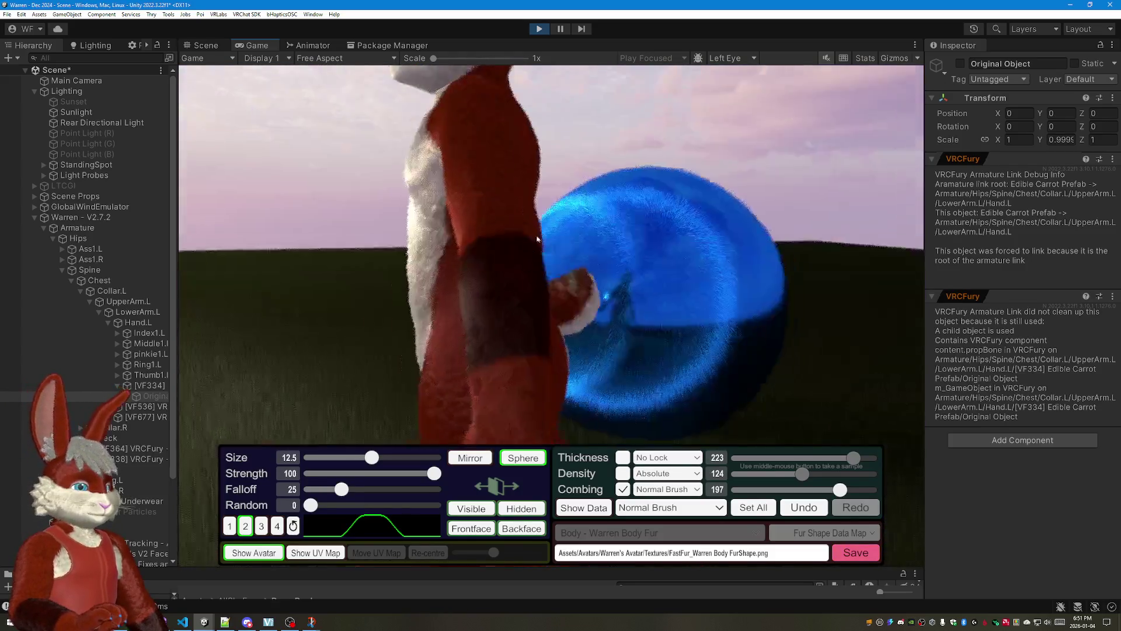
scroll(536, 239, "up", 5)
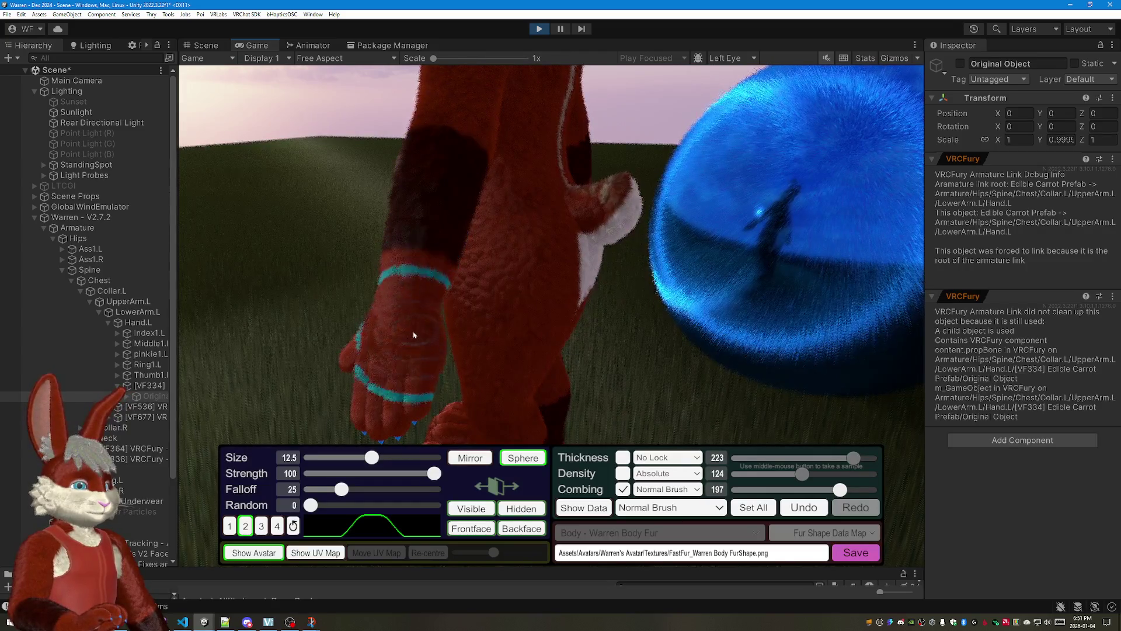
Step: Inspect the combed arm from below and pull back to a full-body front view
left_click_drag(430, 363, 474, 109)
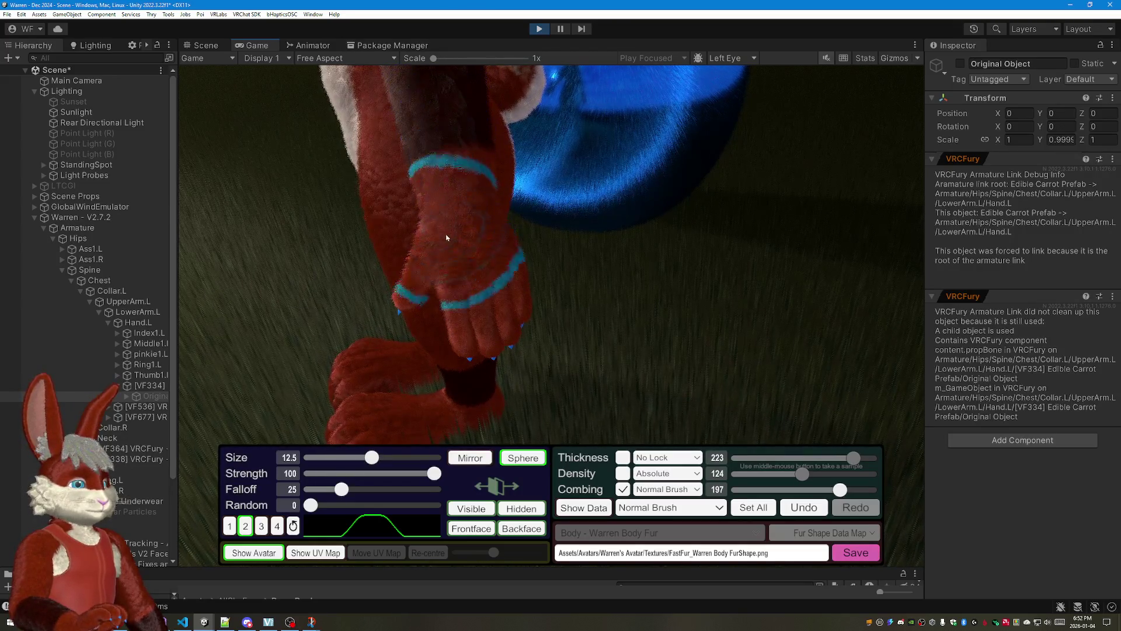
left_click_drag(502, 306, 597, 123)
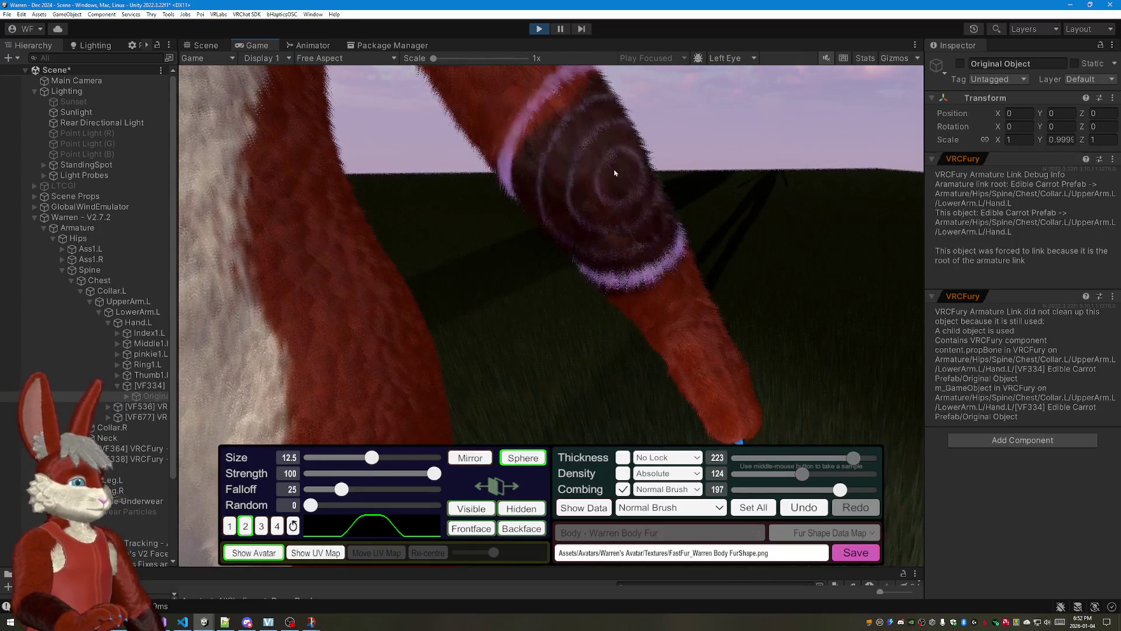
mouse_move(744, 430)
left_mouse_down()
mouse_move(529, 180)
mouse_move(540, 183)
left_mouse_up()
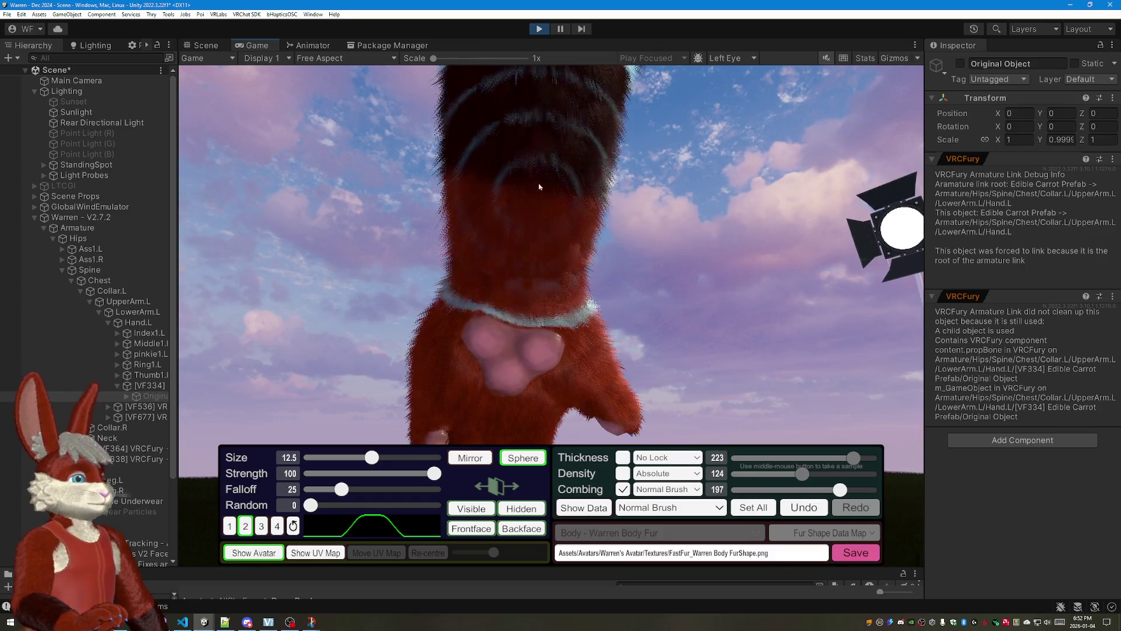
scroll(529, 386, "down", 4)
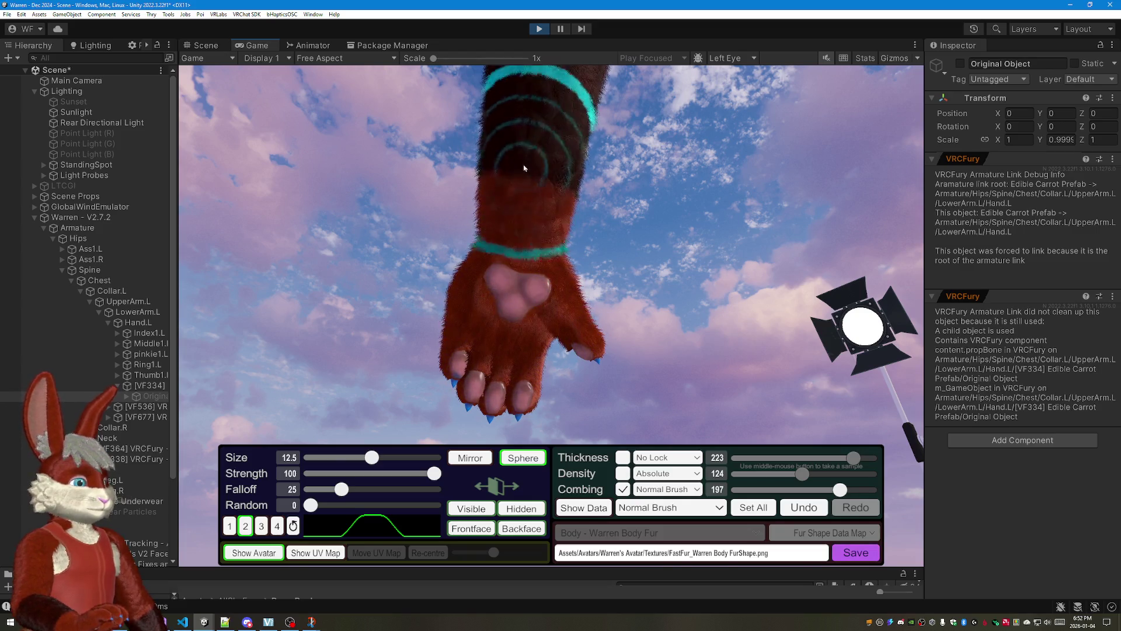
mouse_move(492, 375)
left_mouse_down()
mouse_move(595, 202)
mouse_move(371, 246)
mouse_move(456, 176)
left_mouse_up()
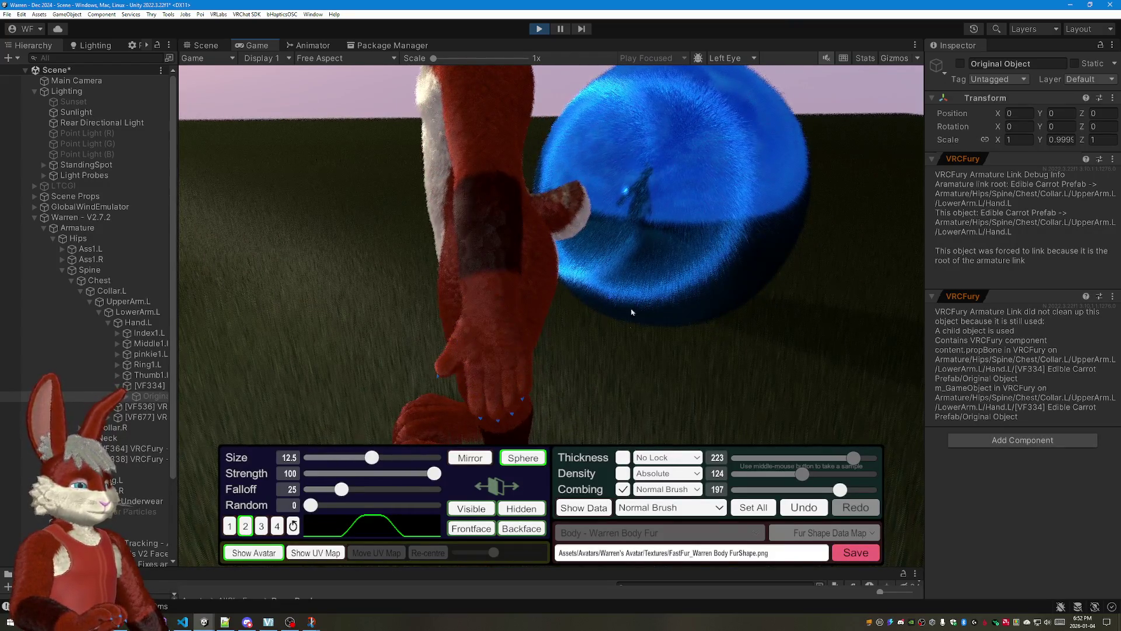
left_click_drag(628, 324, 608, 448)
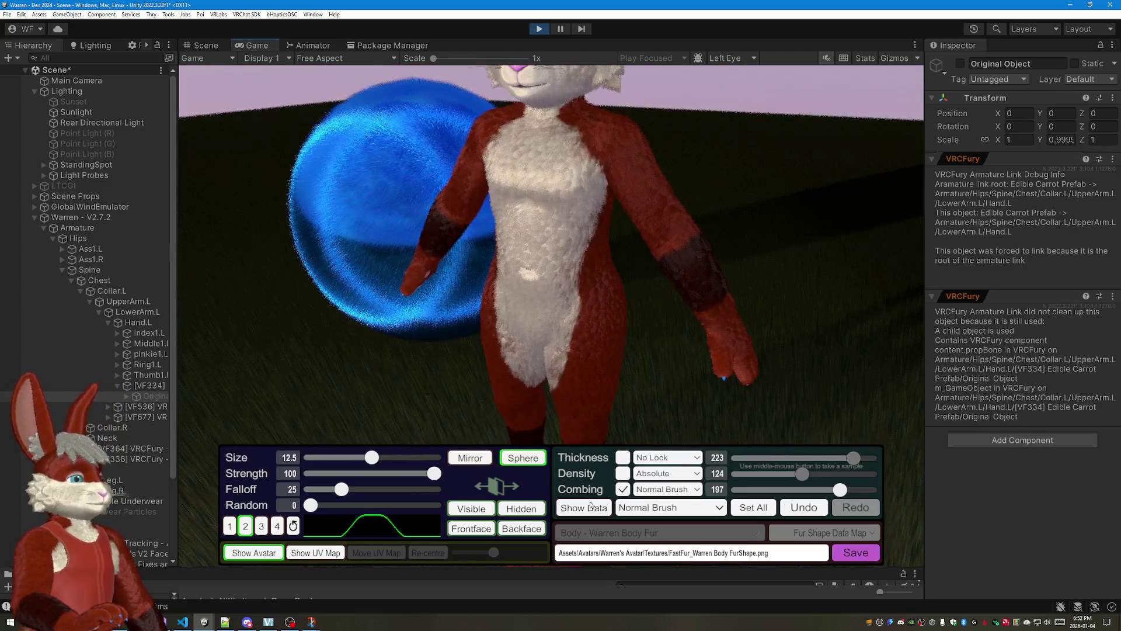
Step: With the fur data colour overlay on, comb the chest fur downward with the Normal Brush
left_click(589, 507)
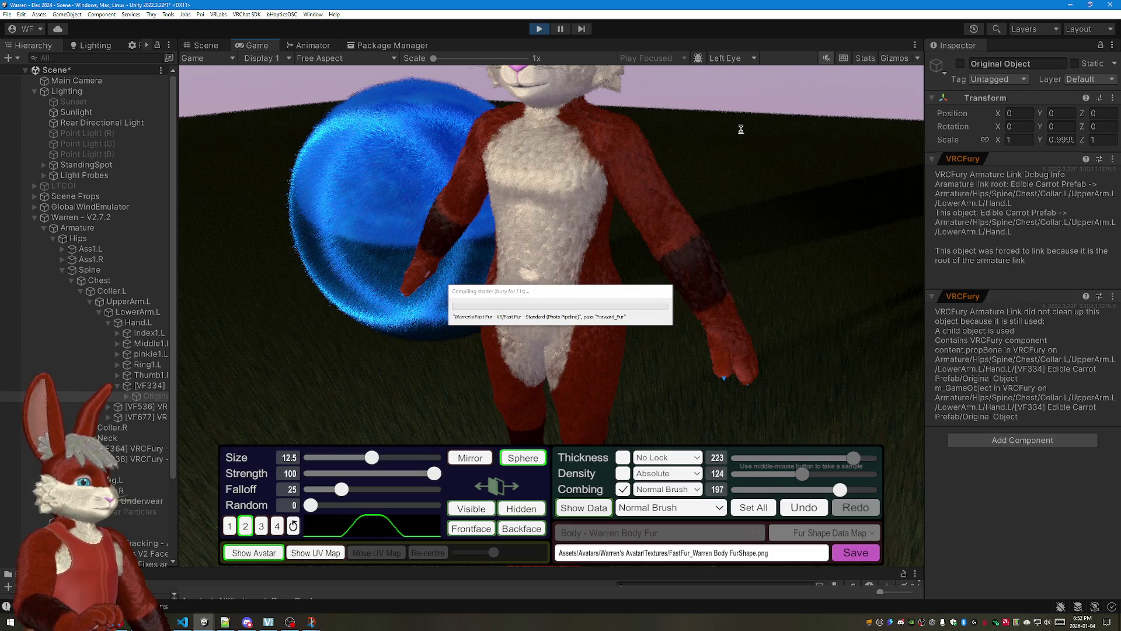
right_click(706, 124)
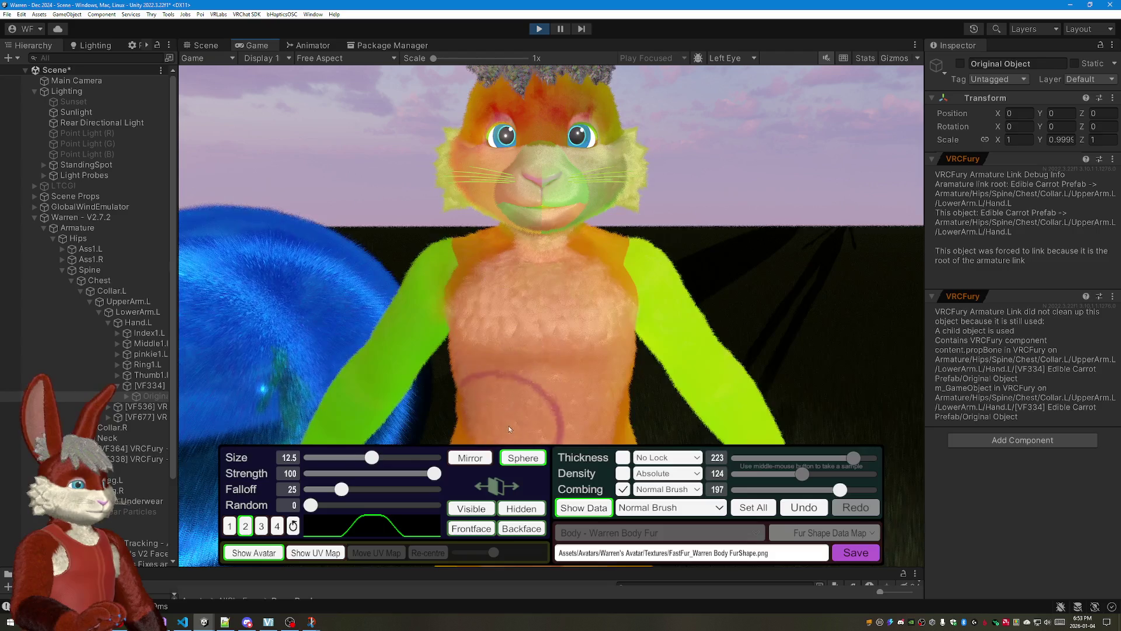
mouse_move(507, 421)
left_mouse_down()
mouse_move(482, 187)
mouse_move(408, 186)
left_mouse_up()
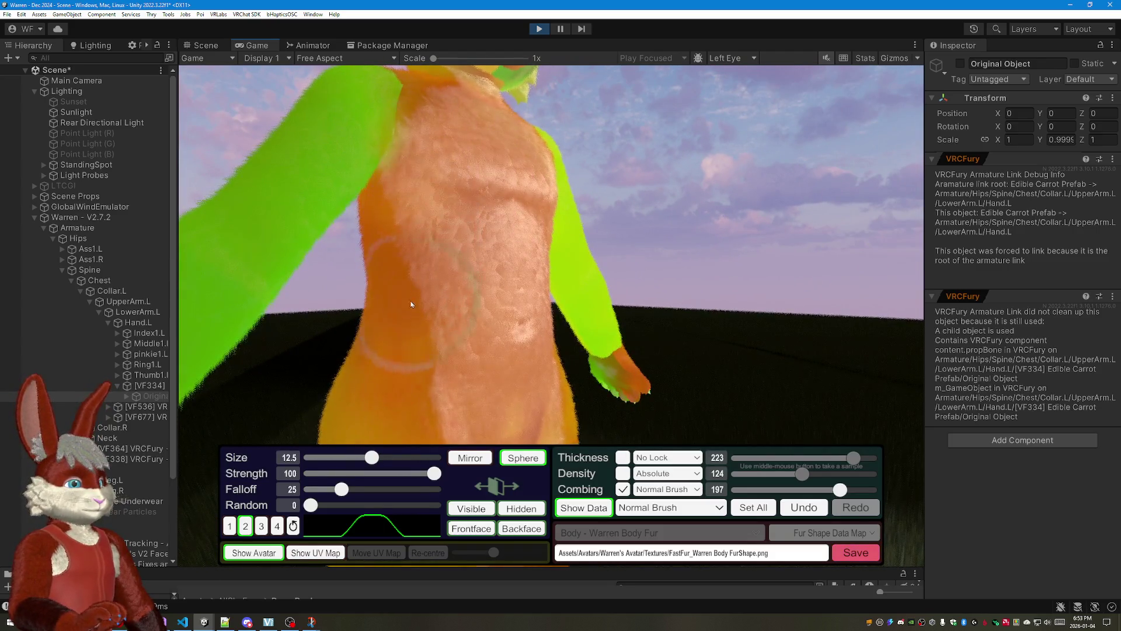
left_click_drag(407, 372, 567, 185)
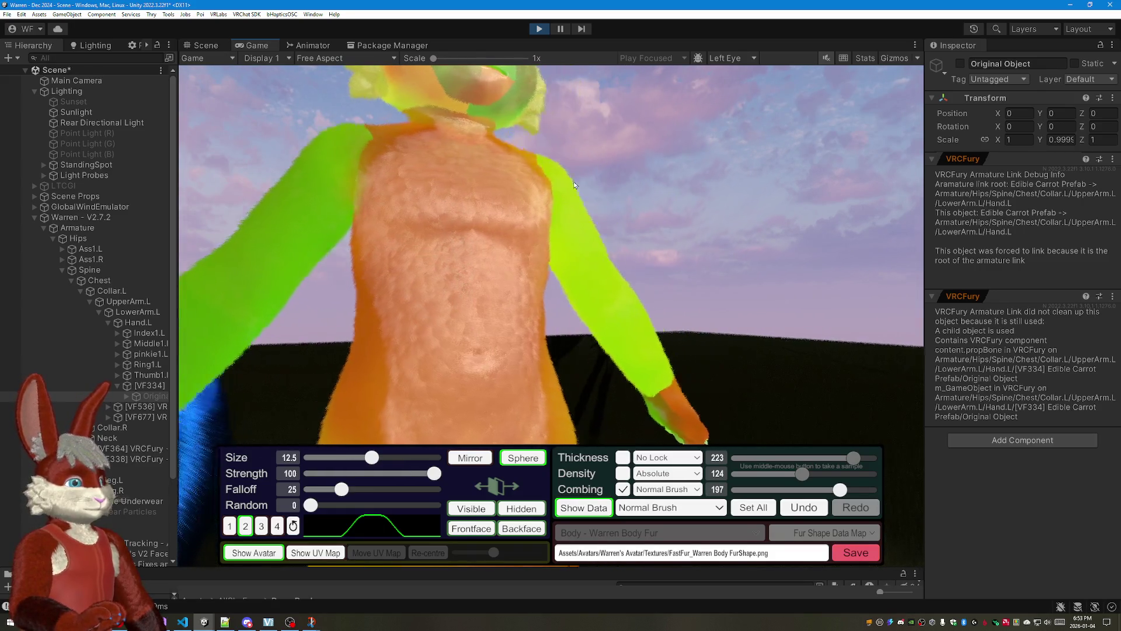
left_click_drag(452, 395, 476, 138)
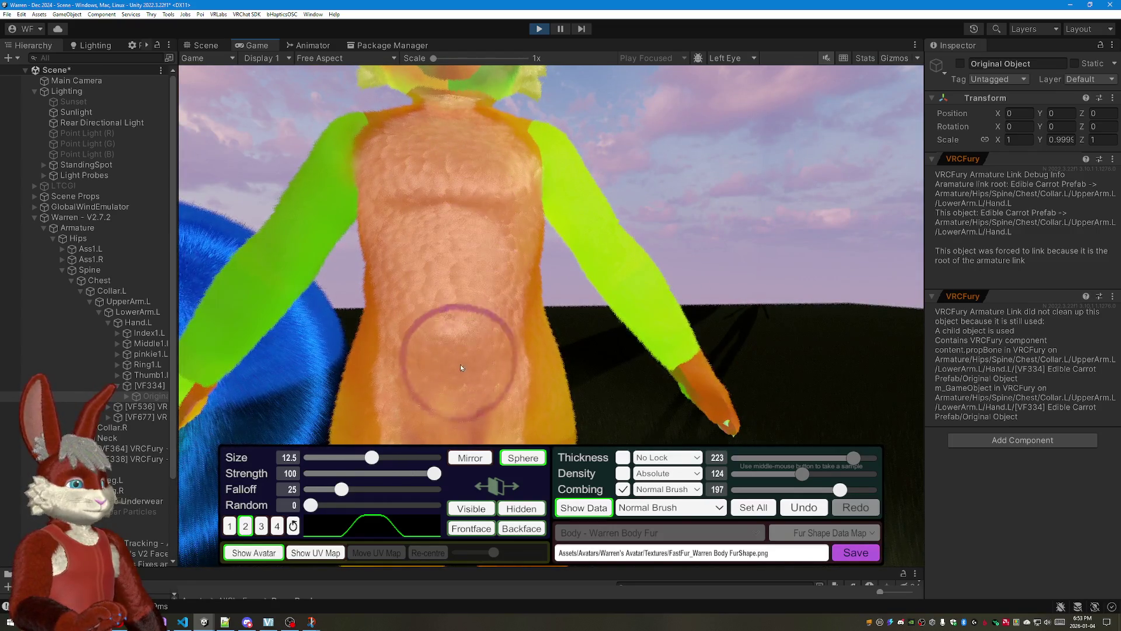
left_click_drag(657, 265, 563, 218)
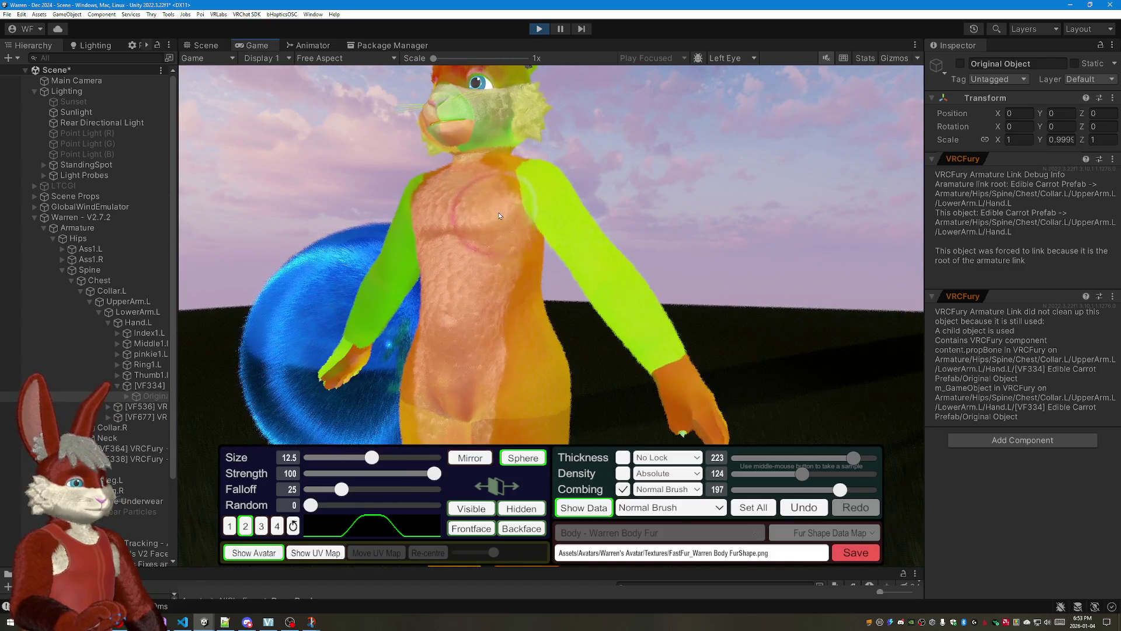
left_click_drag(634, 162, 520, 106)
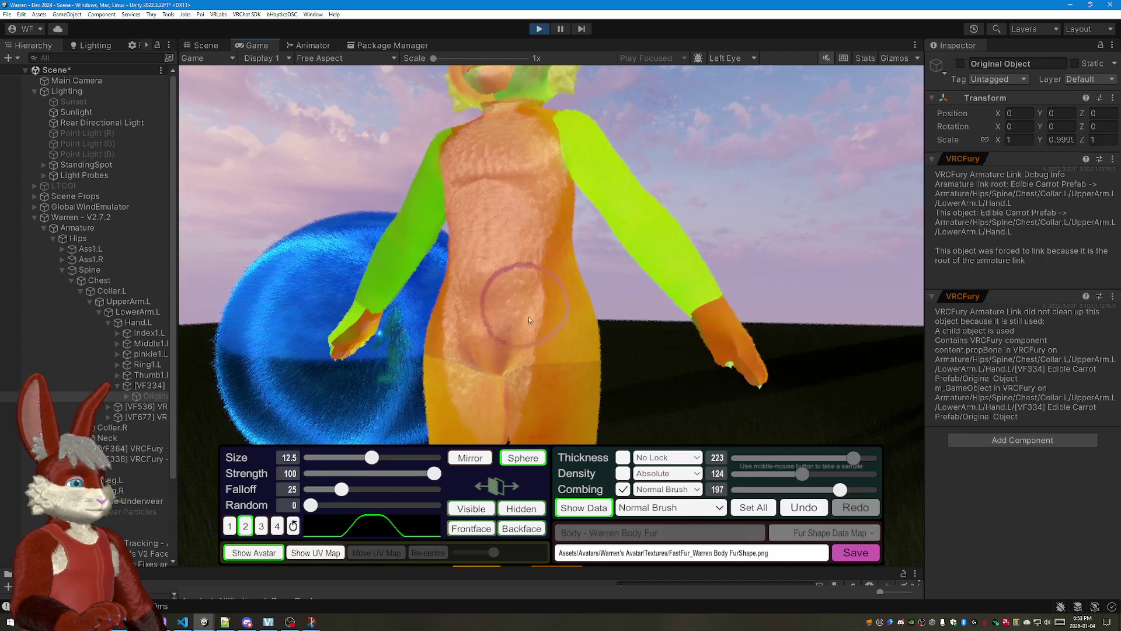
scroll(726, 145, "up", 4)
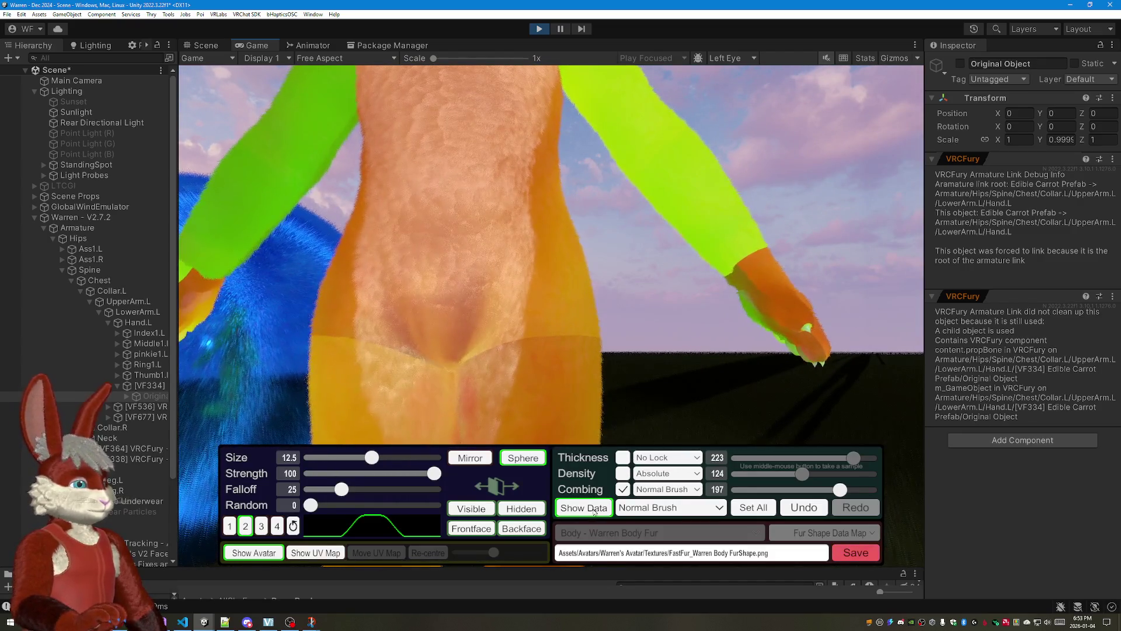
Step: Back in normal render, brush the red and white fur around the tail, undoing one stroke
key("space")
scroll(667, 258, "down", 4)
scroll(661, 216, "up", 5)
mouse_move(661, 217)
left_mouse_down()
mouse_move(716, 259)
mouse_move(666, 255)
left_mouse_up()
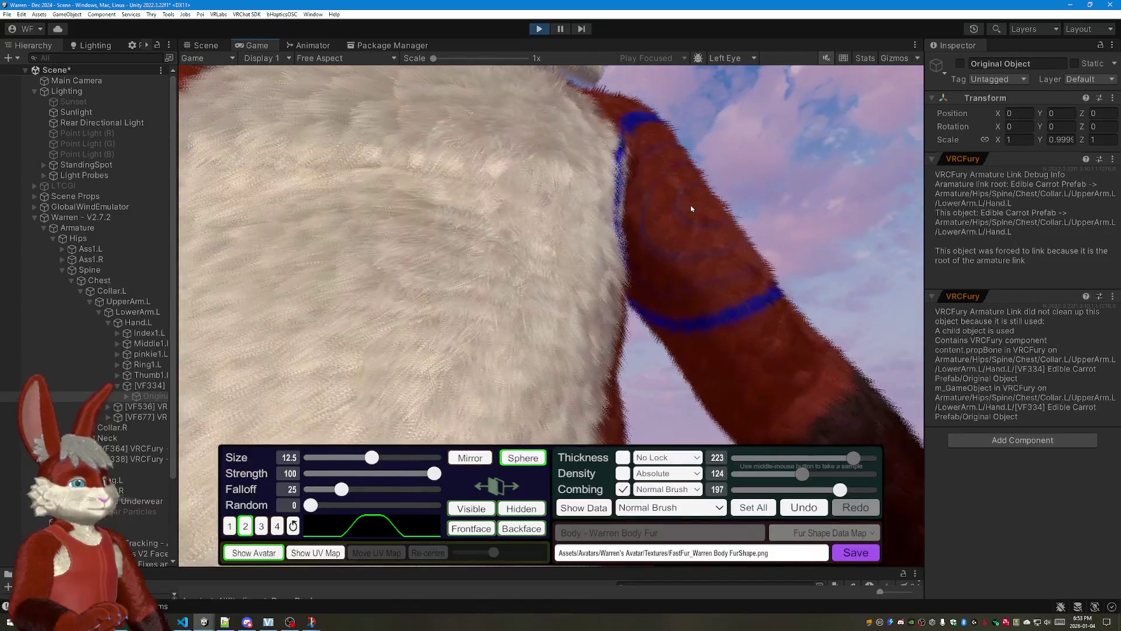
scroll(702, 241, "down", 3)
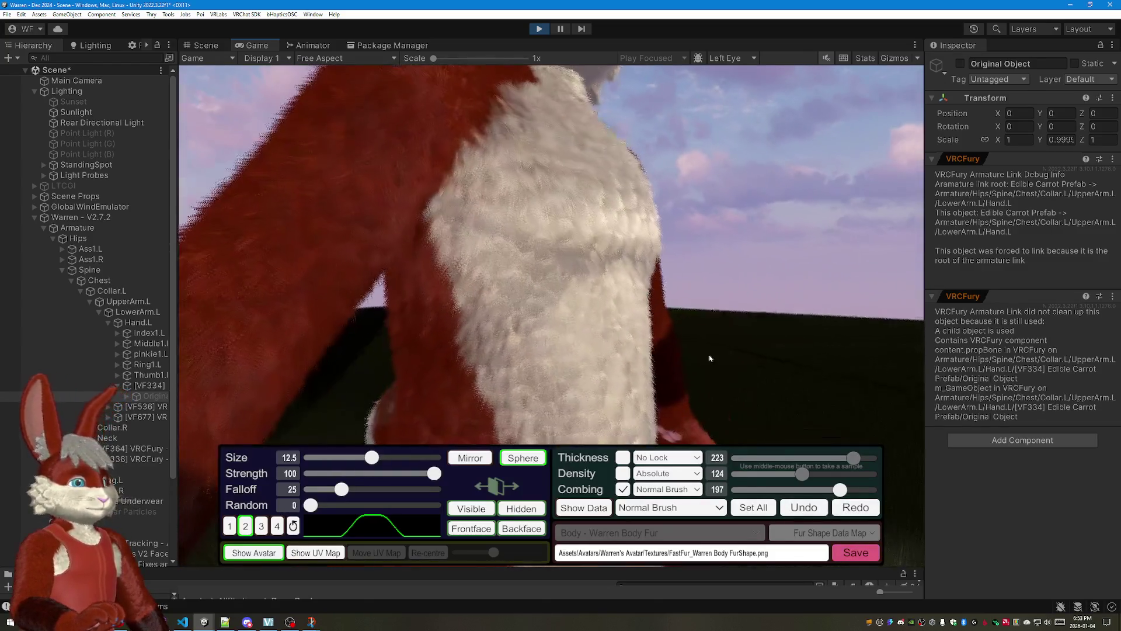
left_click_drag(709, 355, 709, 328)
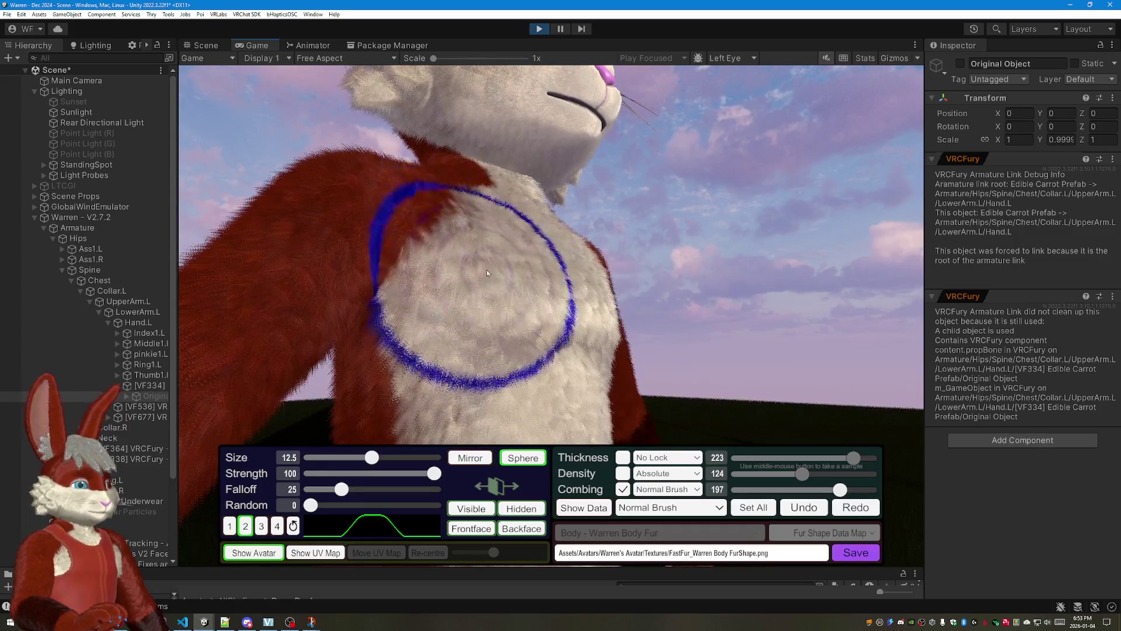
left_click_drag(517, 426, 716, 221)
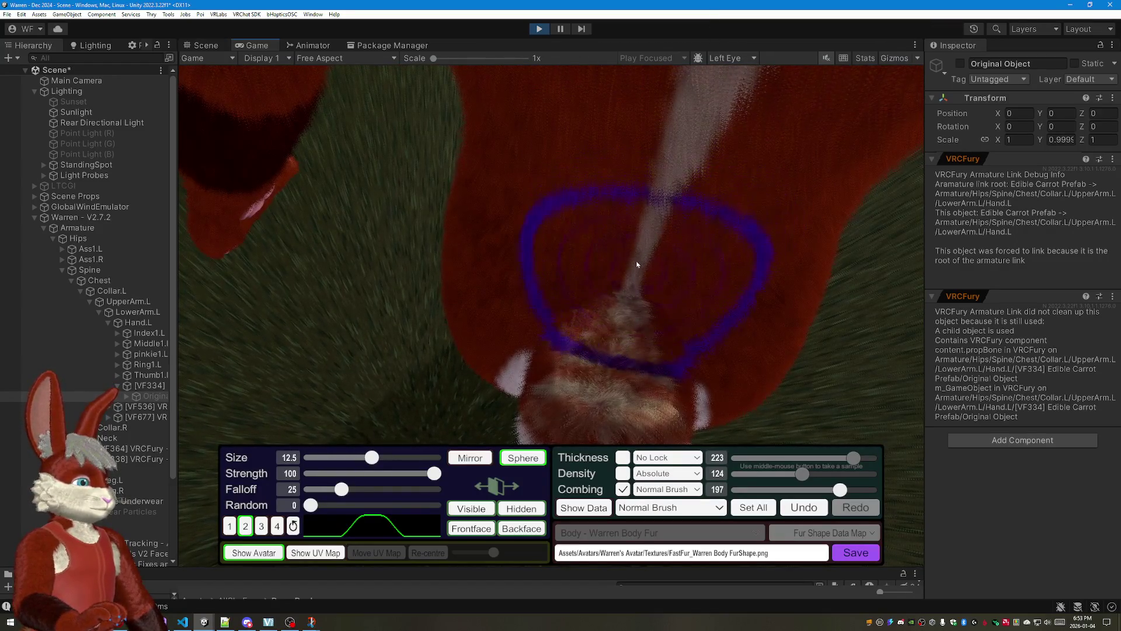
scroll(631, 333, "down", 5)
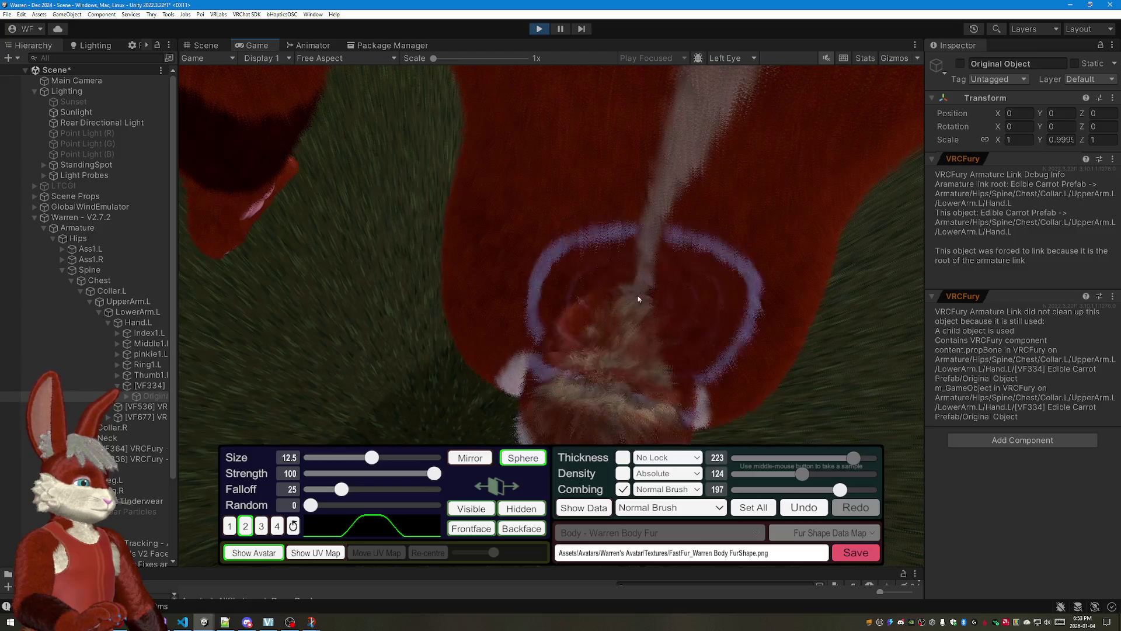
mouse_move(639, 307)
left_mouse_down()
mouse_move(690, 94)
mouse_move(652, 107)
left_mouse_up()
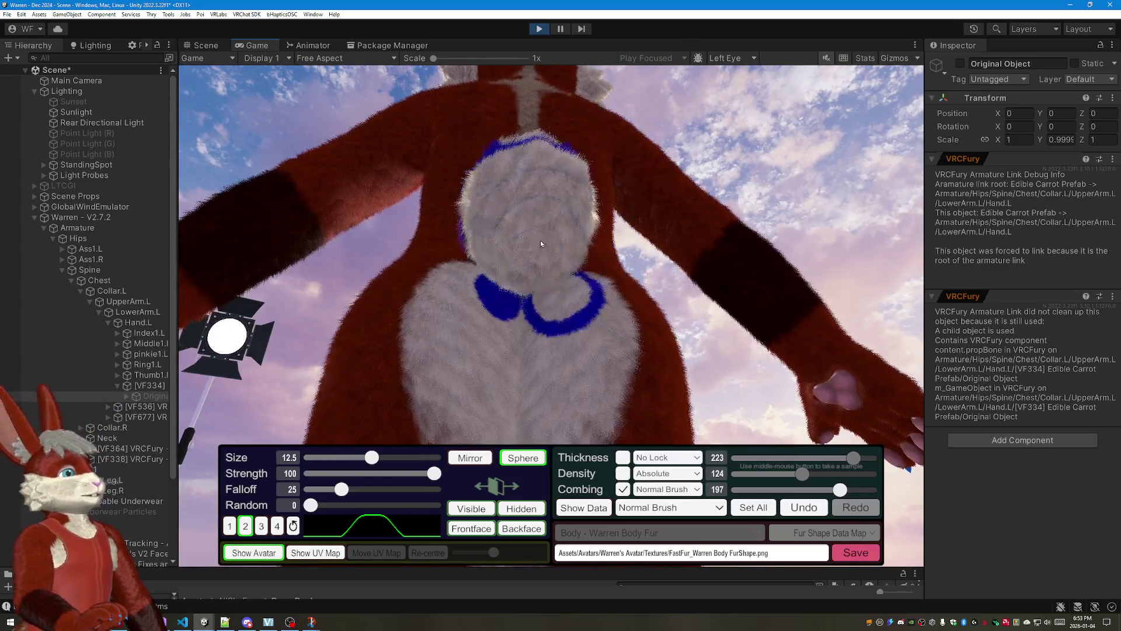
left_click_drag(540, 240, 525, 219)
left_click(805, 508)
left_click_drag(586, 306, 529, 263)
key("ctrl+z")
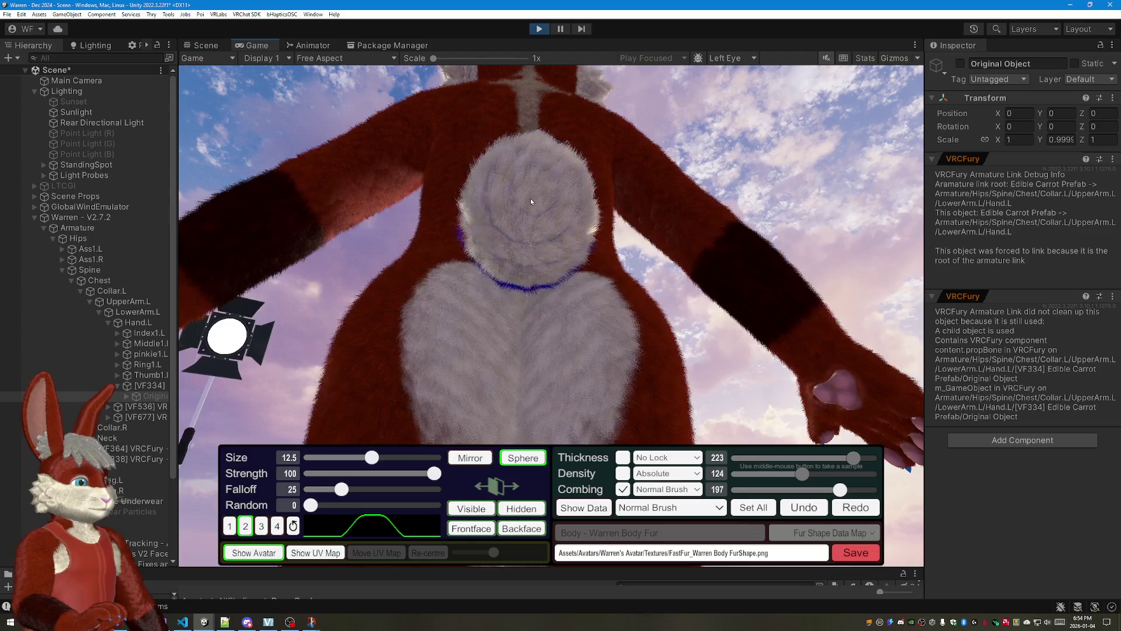
Step: Comb the red fur across the avatar's side flank and arm
left_click_drag(542, 181, 777, 253)
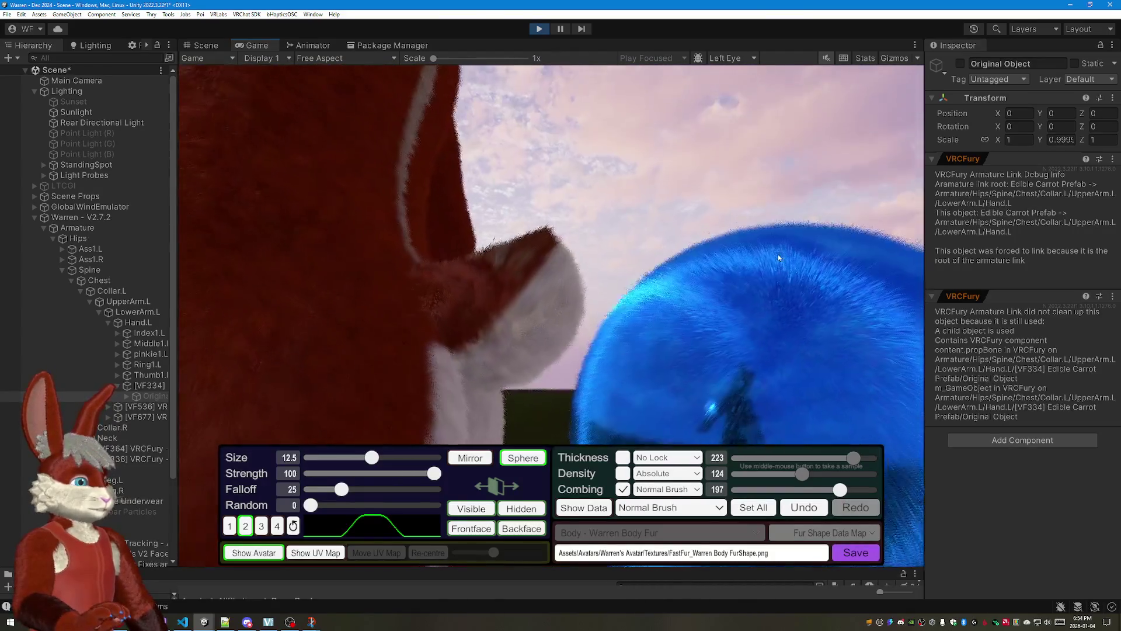
mouse_move(491, 263)
left_mouse_down()
mouse_move(445, 307)
mouse_move(502, 295)
left_mouse_up()
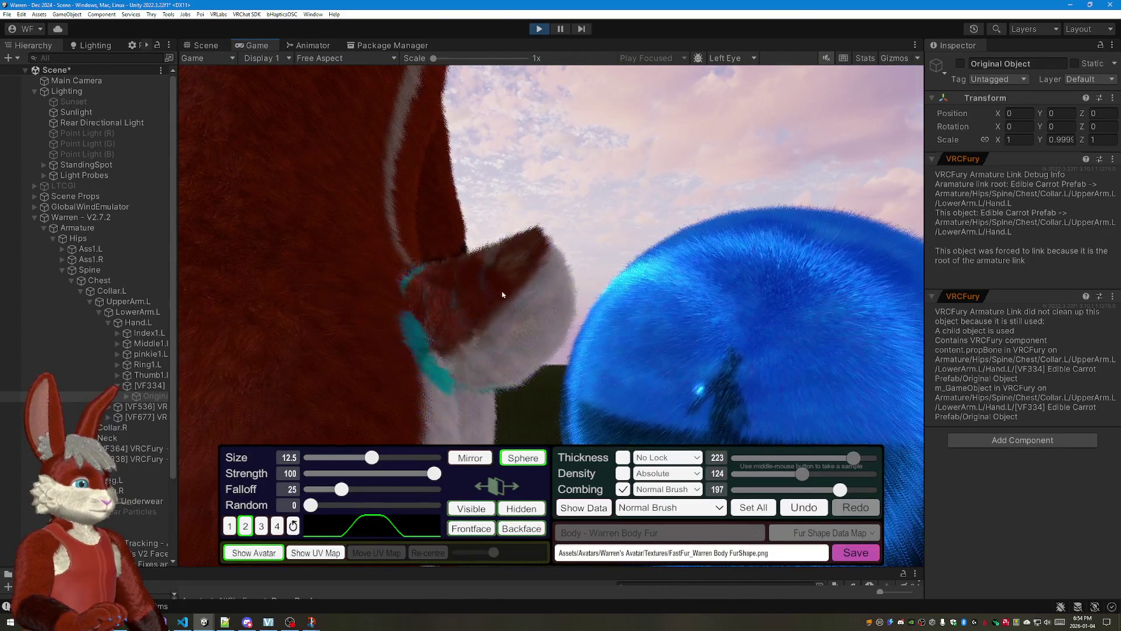
left_click_drag(447, 263, 543, 257)
left_click_drag(627, 197, 188, 213)
mouse_move(395, 333)
left_mouse_down()
mouse_move(355, 300)
mouse_move(411, 333)
mouse_move(668, 314)
left_mouse_up()
scroll(669, 314, "down", 5)
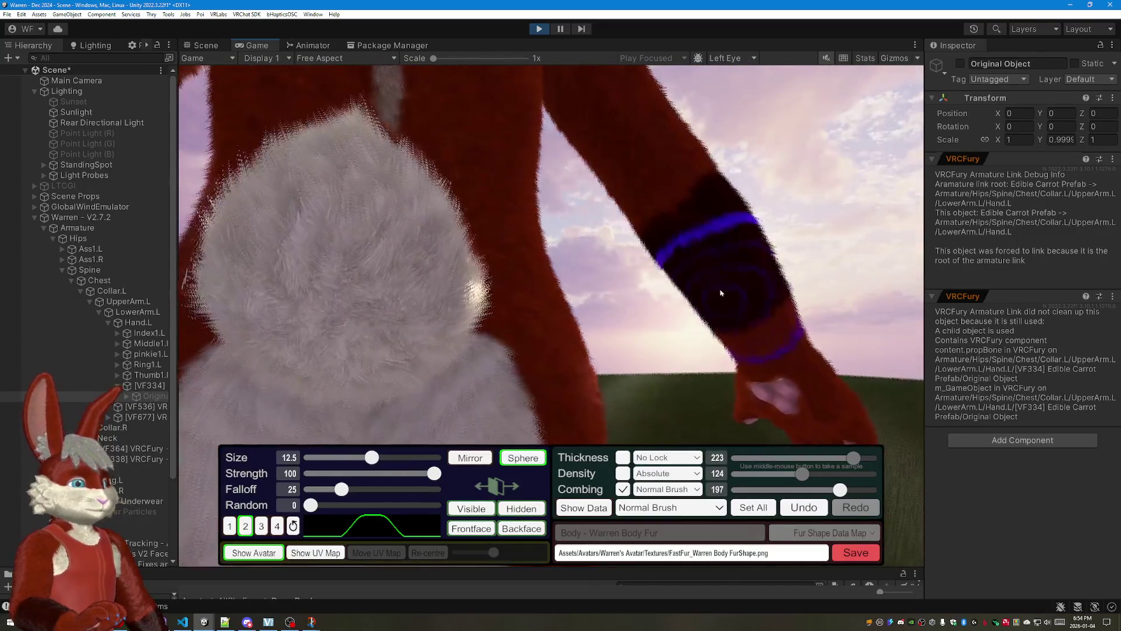
scroll(614, 316, "down", 3)
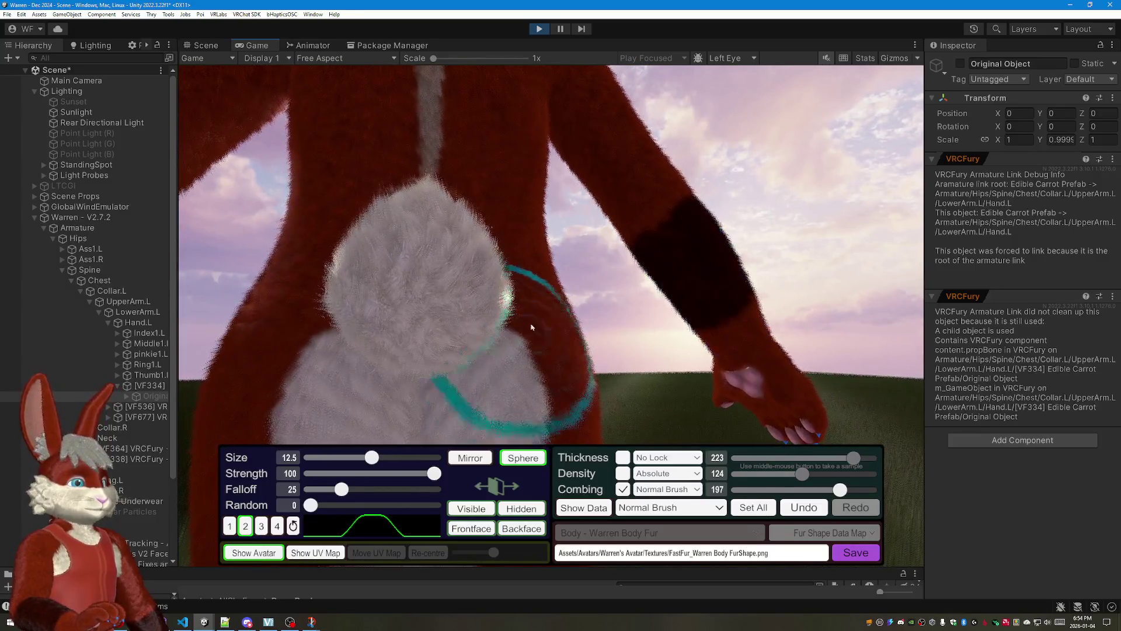
Step: Comb the hip, thigh, leg and white chest fur downward, then show the fur data colour view
mouse_move(531, 327)
left_mouse_down()
mouse_move(630, 340)
mouse_move(425, 90)
left_mouse_up()
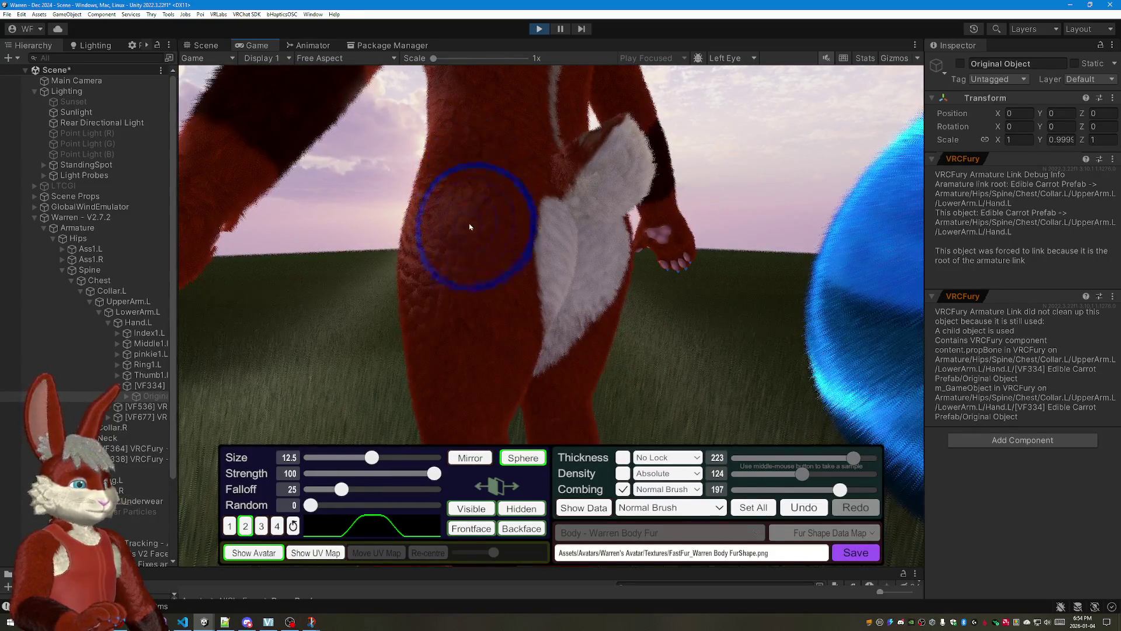
left_click_drag(491, 131, 526, 152)
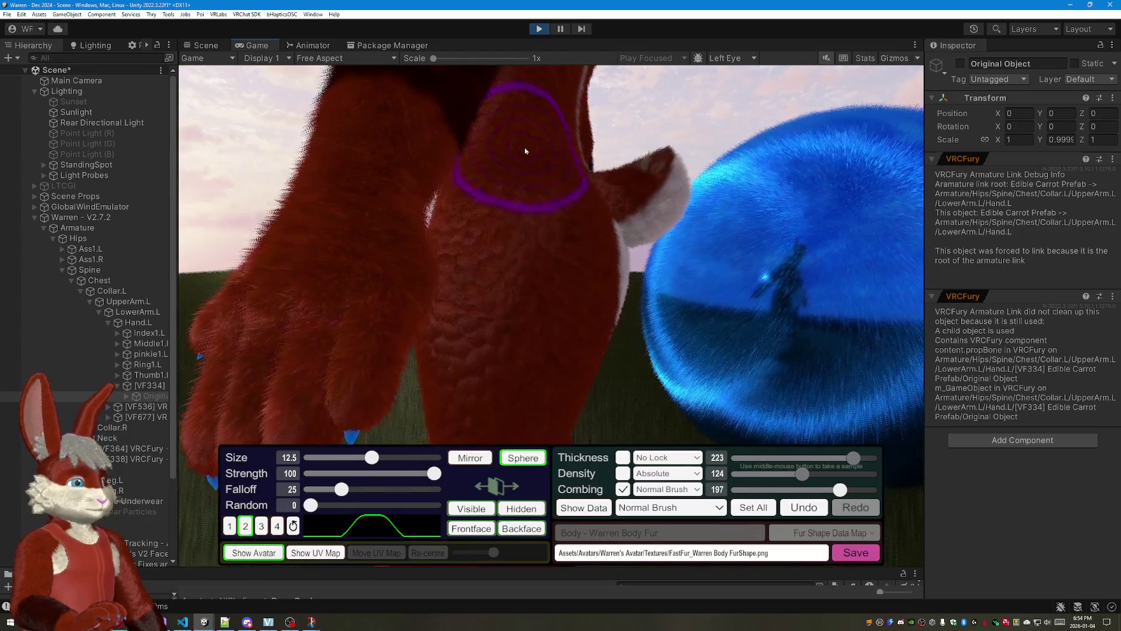
left_click_drag(535, 342, 388, 105)
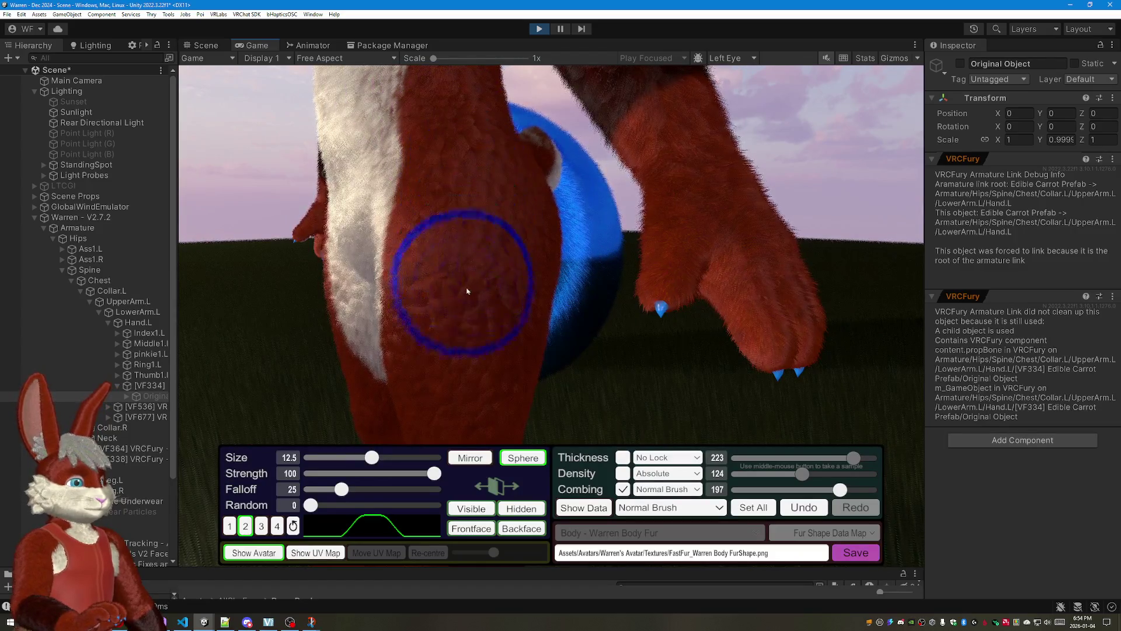
left_click_drag(502, 175, 543, 117)
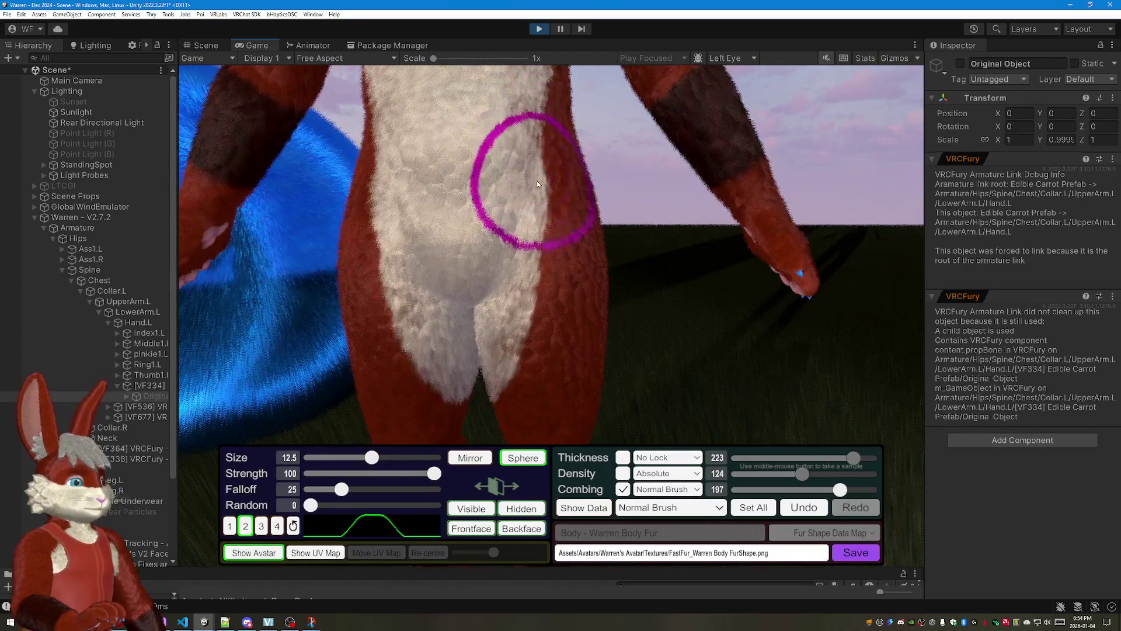
mouse_move(533, 358)
left_mouse_down()
mouse_move(521, 105)
mouse_move(534, 140)
left_mouse_up()
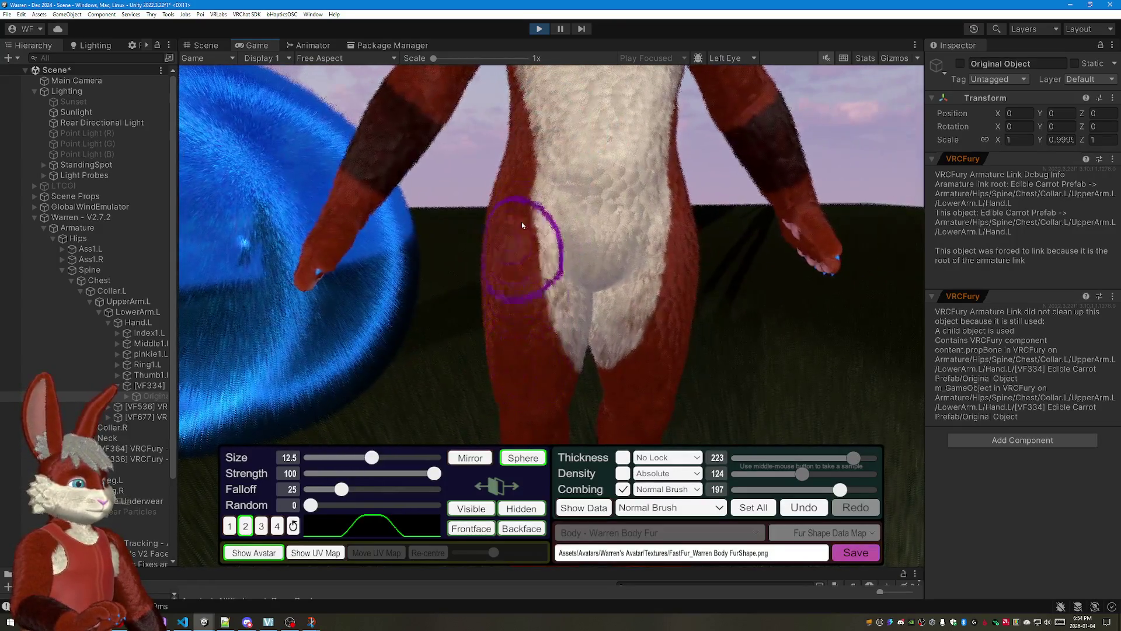
left_click_drag(522, 222, 561, 175)
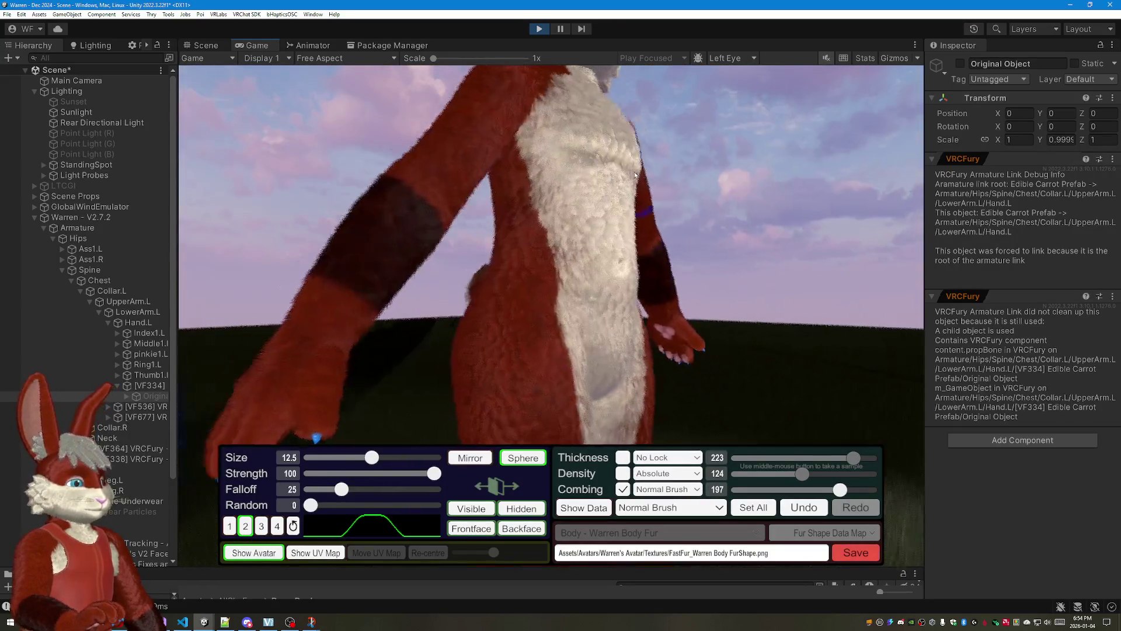
left_click_drag(610, 419, 539, 355)
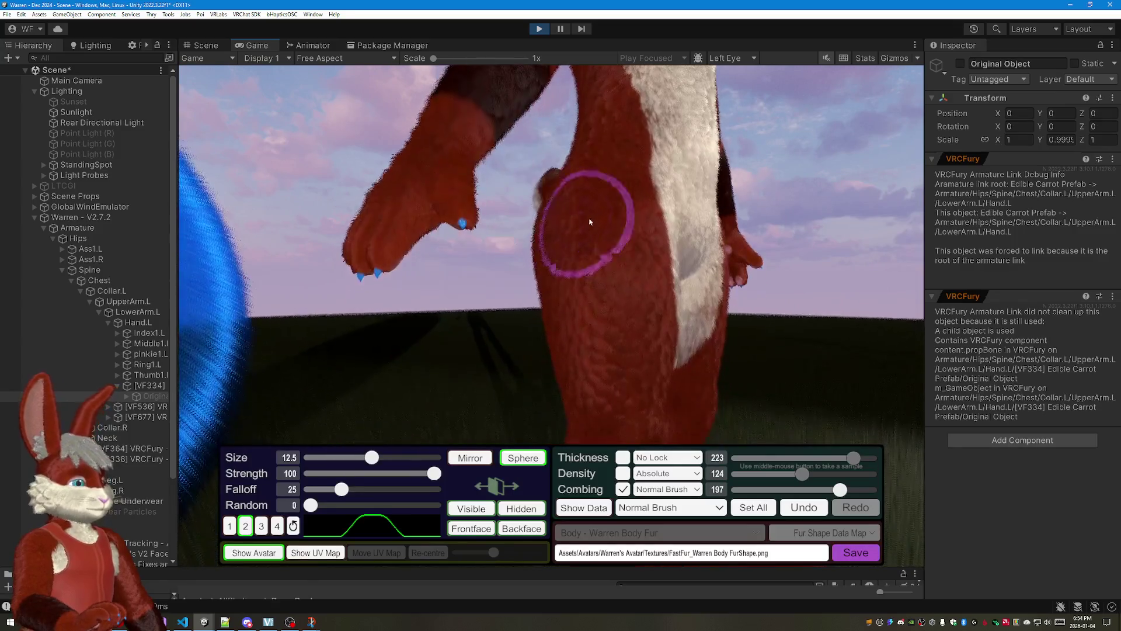
left_click(583, 508)
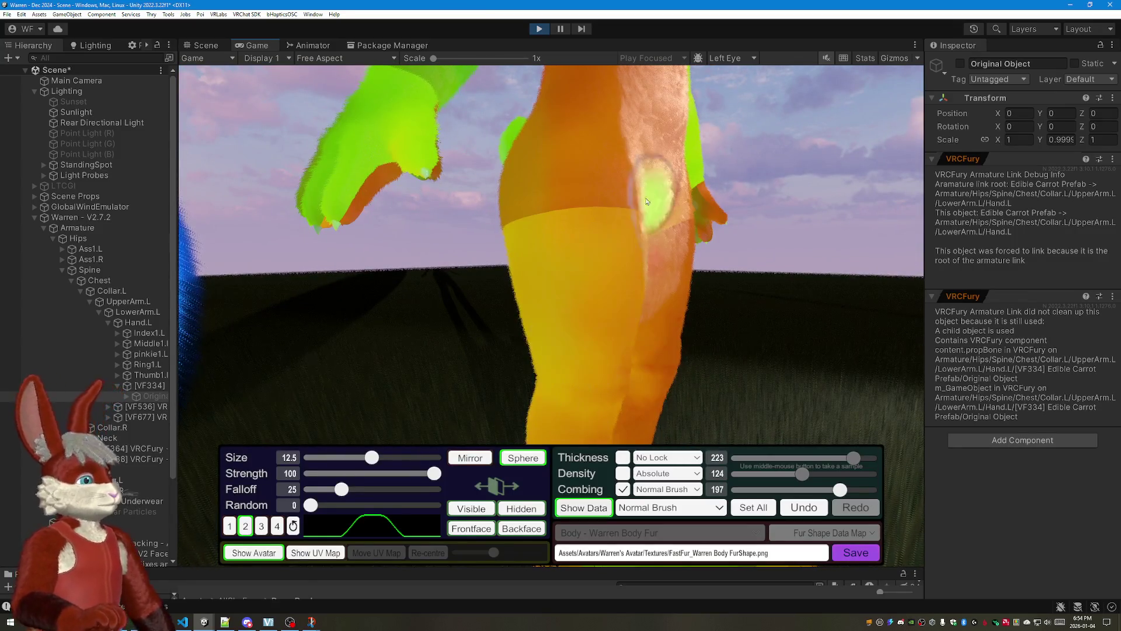
Step: Comb the hip, belly and rear fur, orbiting around the avatar between strokes
left_click_drag(647, 205, 685, 221)
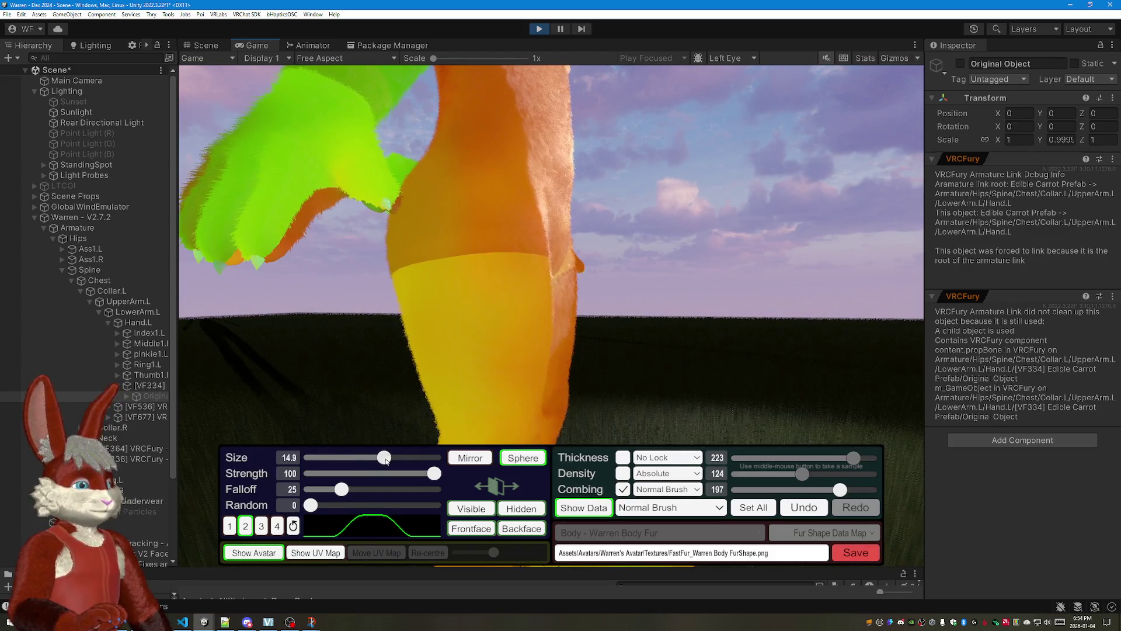
left_click_drag(454, 248, 622, 260)
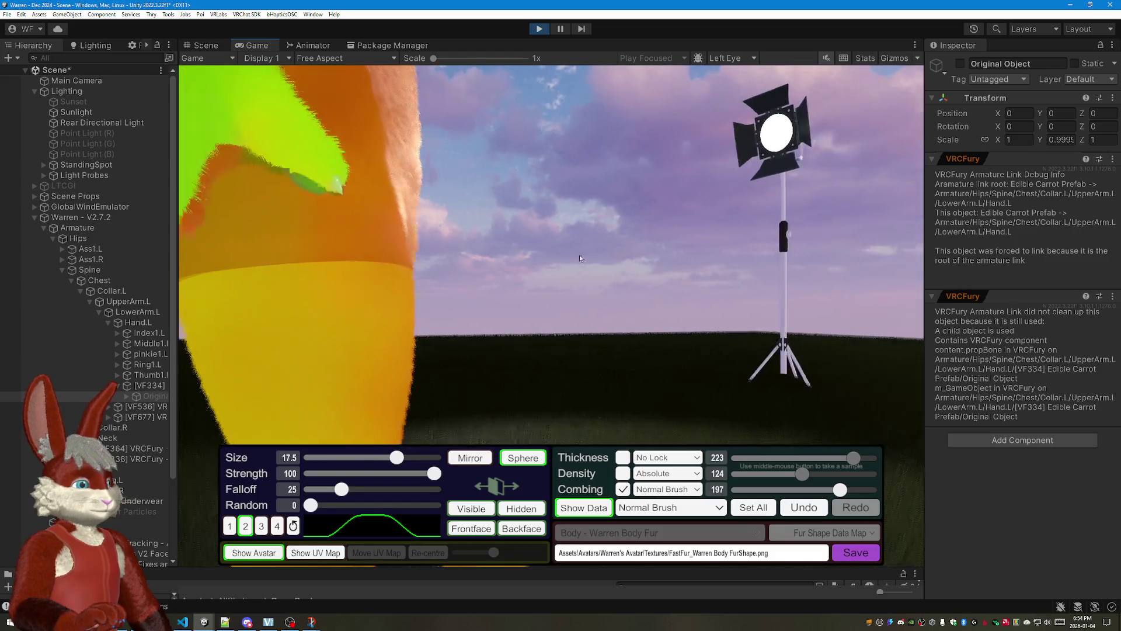
left_click(439, 181)
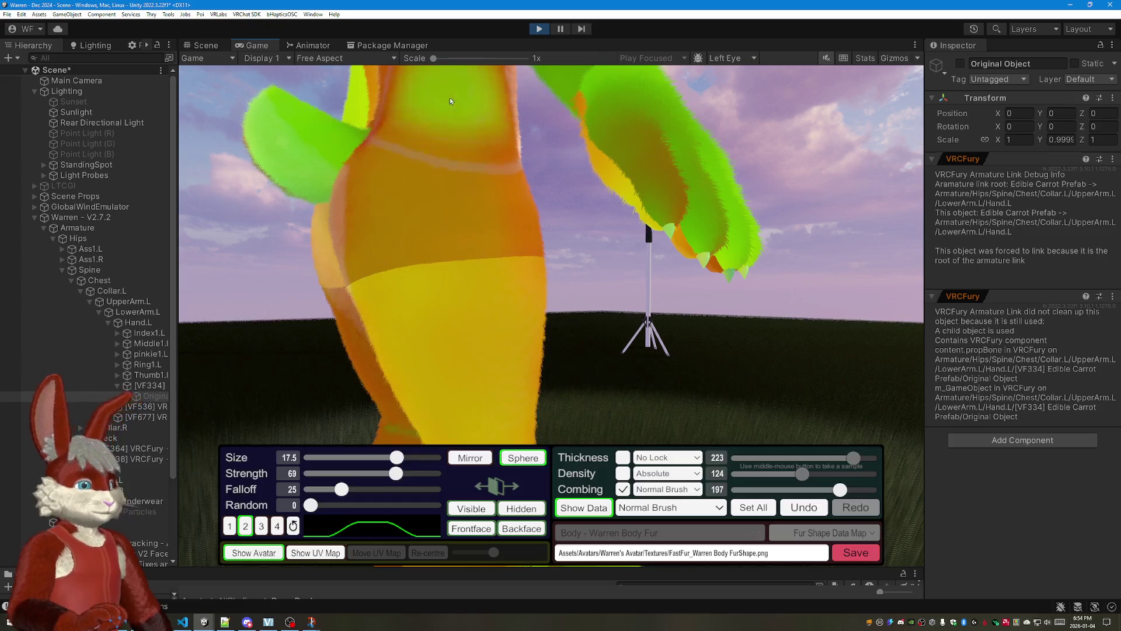
mouse_move(502, 273)
left_mouse_down()
mouse_move(447, 128)
mouse_move(470, 152)
mouse_move(483, 130)
left_mouse_up()
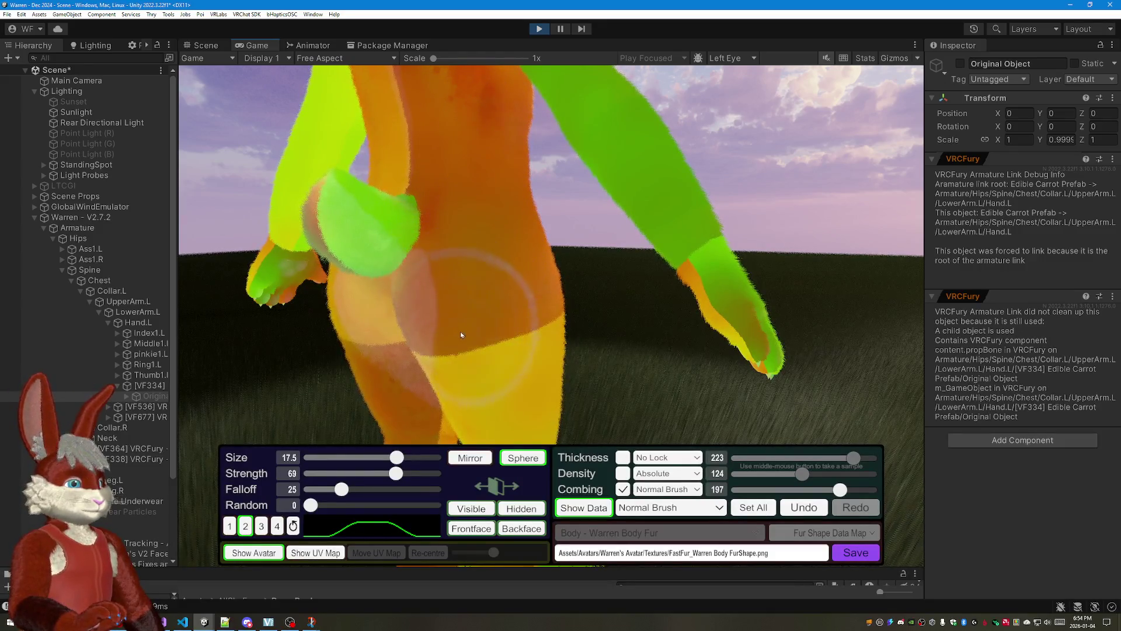
mouse_move(487, 394)
left_mouse_down()
mouse_move(653, 366)
mouse_move(500, 186)
left_mouse_up()
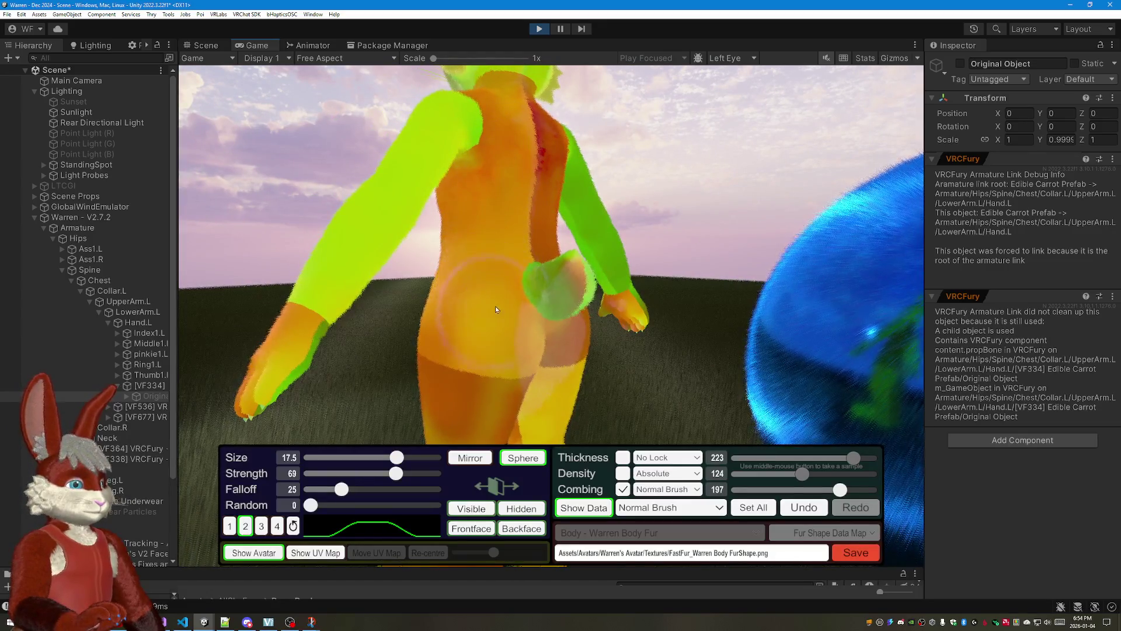
mouse_move(543, 299)
left_mouse_down()
mouse_move(576, 208)
mouse_move(542, 177)
left_mouse_up()
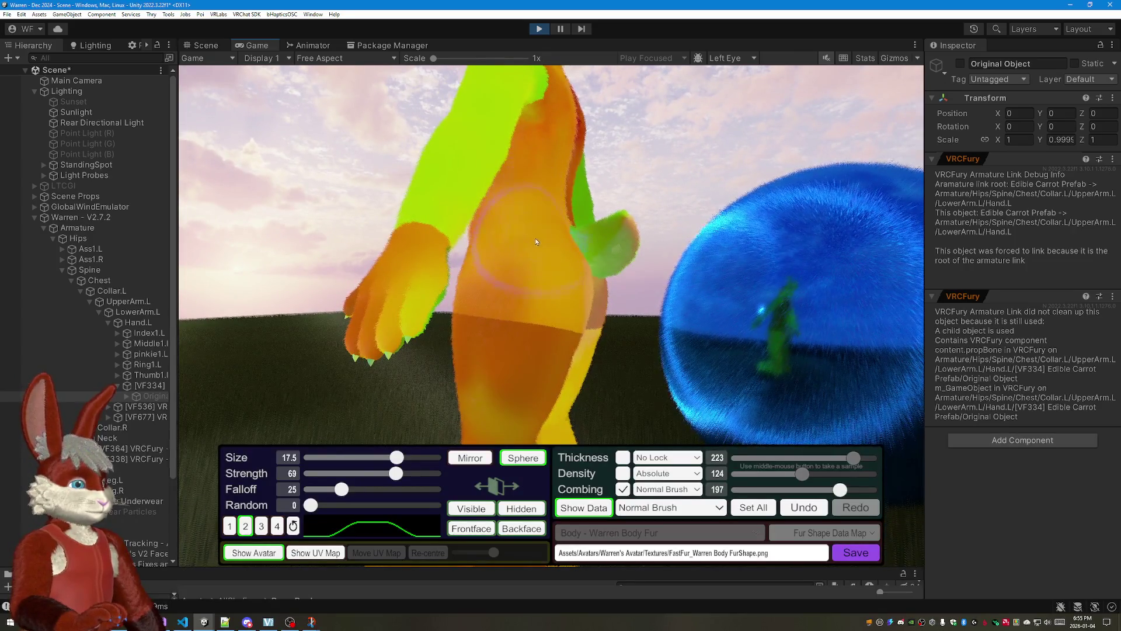
mouse_move(577, 356)
left_mouse_down()
mouse_move(628, 223)
mouse_move(702, 224)
mouse_move(593, 218)
left_mouse_up()
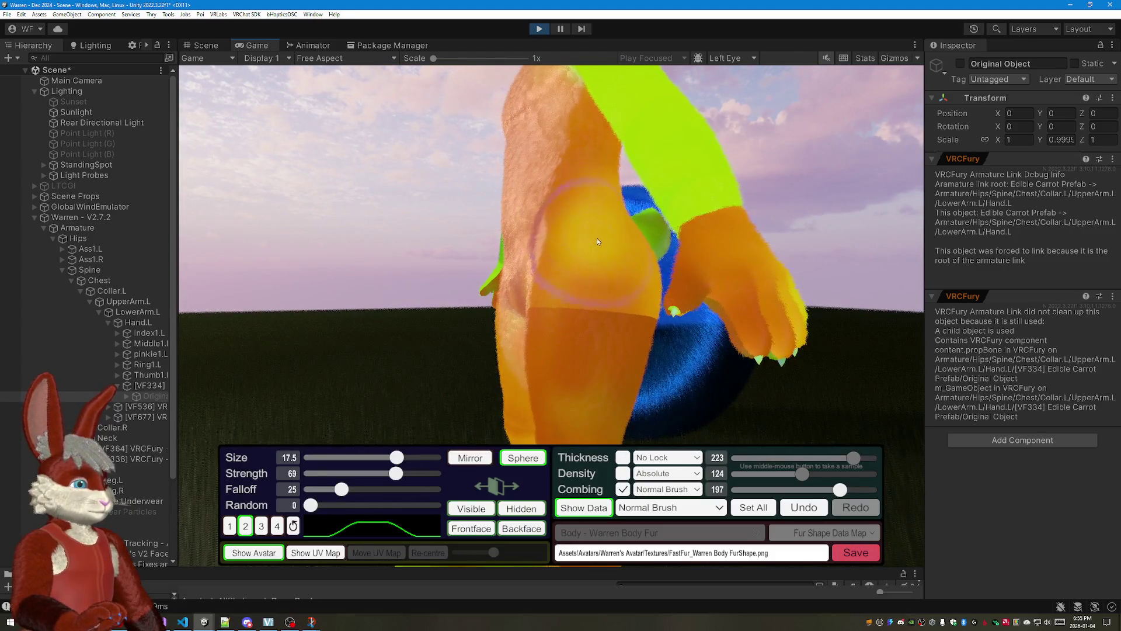
mouse_move(612, 160)
left_mouse_down()
mouse_move(562, 176)
mouse_move(589, 152)
left_mouse_up()
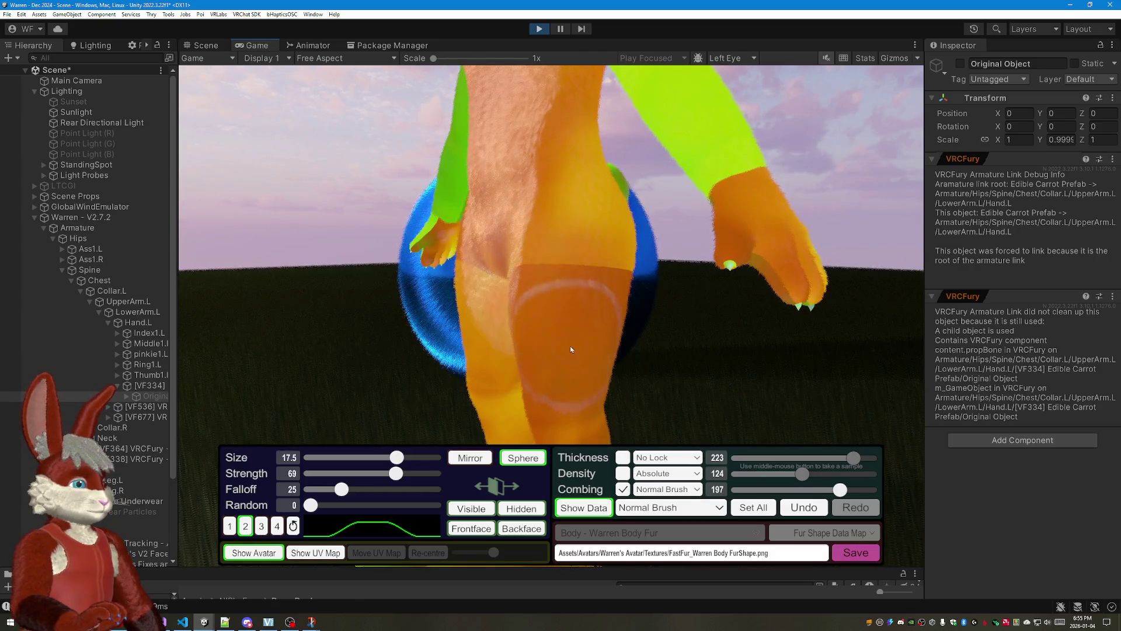
mouse_move(526, 219)
left_mouse_down()
mouse_move(855, 235)
mouse_move(716, 166)
left_mouse_up()
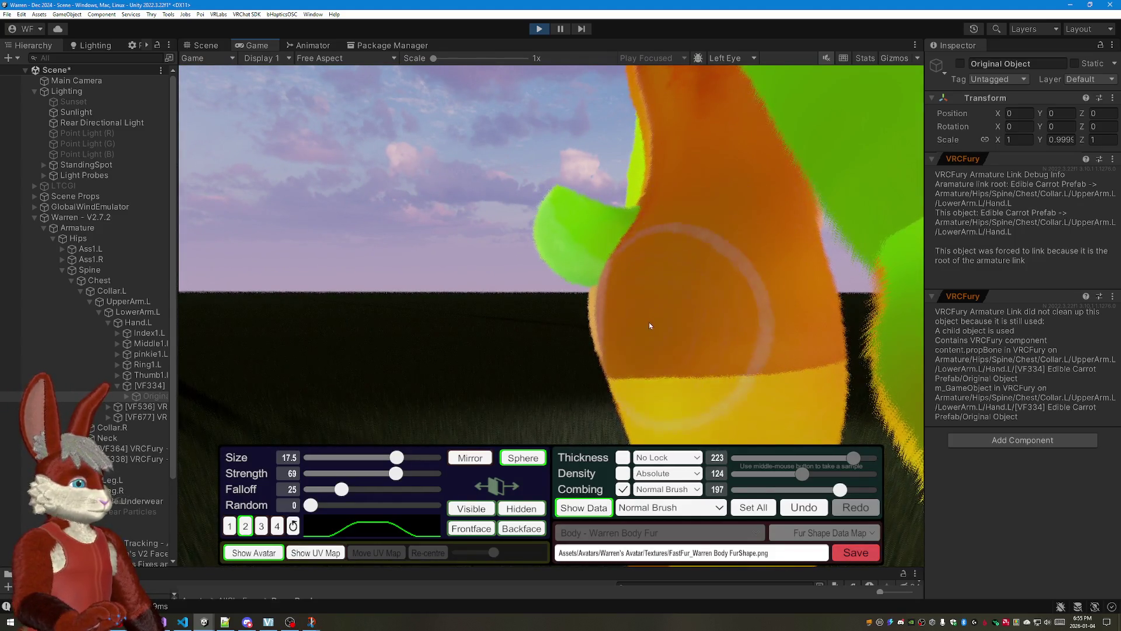
Step: Paint a slightly lighter patch on the mid-back and shrink the brush size to 12.7
mouse_move(730, 423)
left_mouse_down()
mouse_move(777, 258)
mouse_move(651, 214)
left_mouse_up()
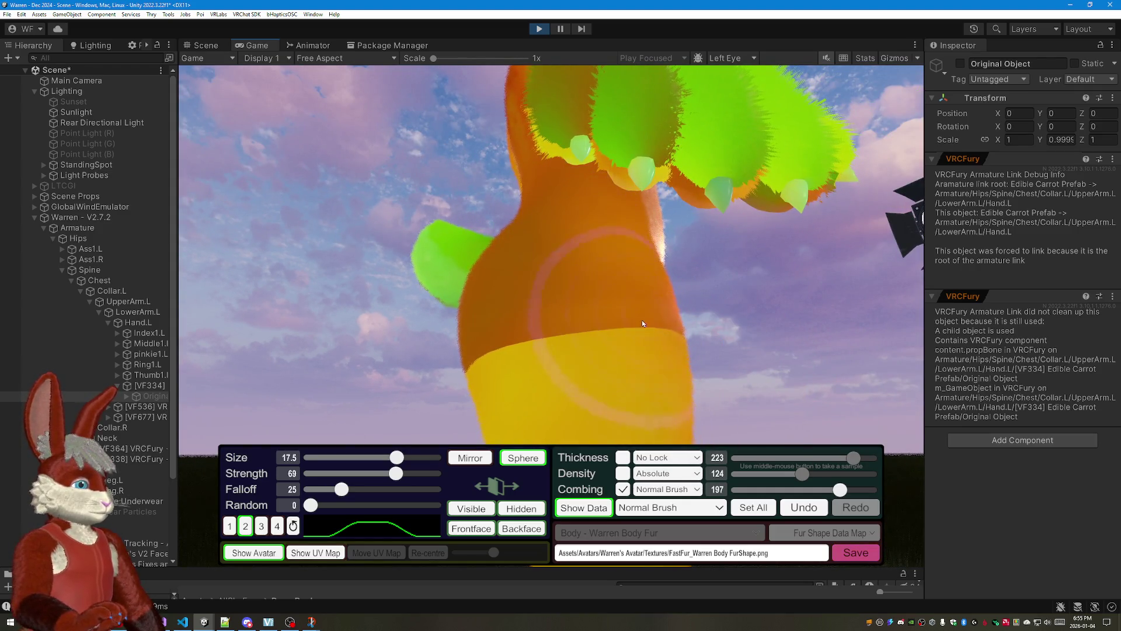
mouse_move(644, 420)
left_mouse_down()
mouse_move(718, 362)
mouse_move(679, 203)
left_mouse_up()
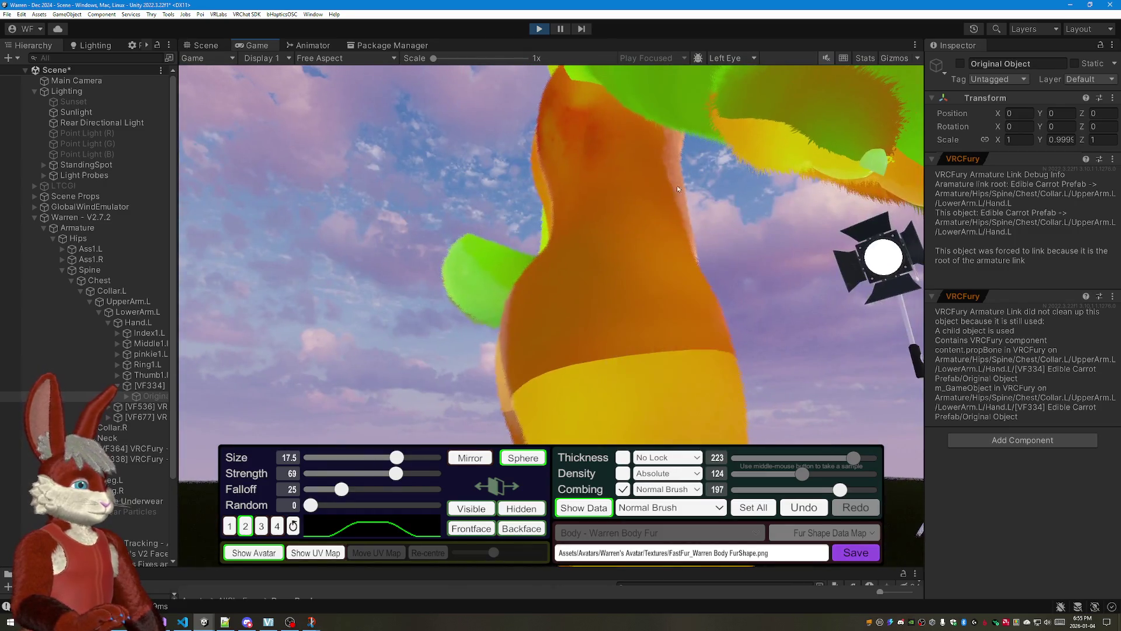
mouse_move(652, 369)
left_mouse_down()
mouse_move(767, 292)
mouse_move(654, 239)
left_mouse_up()
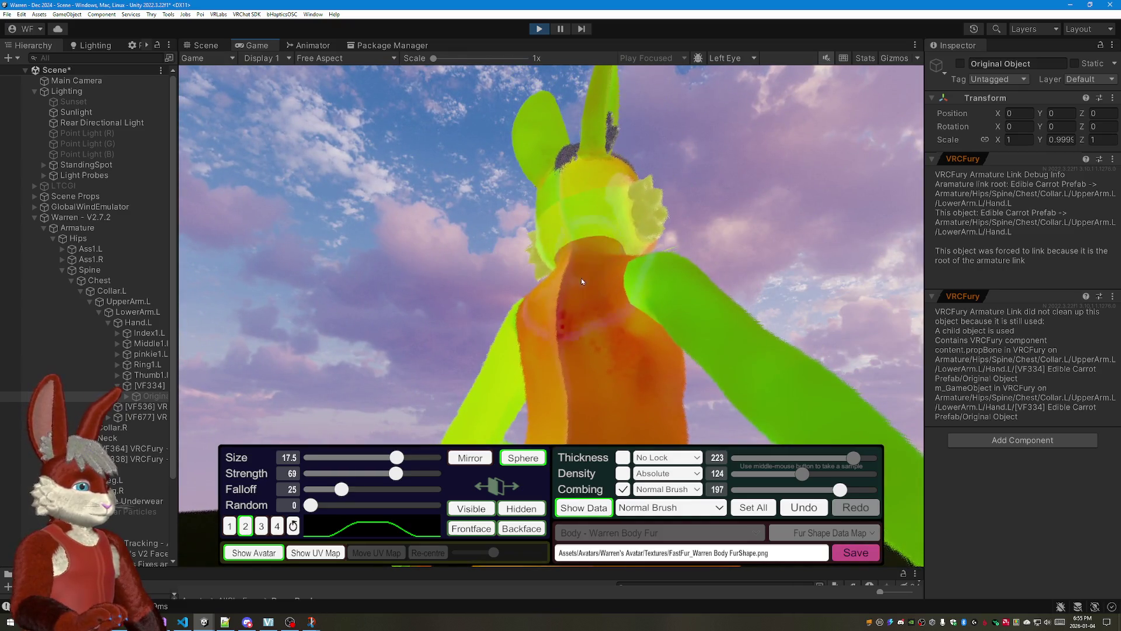
mouse_move(598, 340)
left_mouse_down()
mouse_move(712, 302)
mouse_move(638, 176)
left_mouse_up()
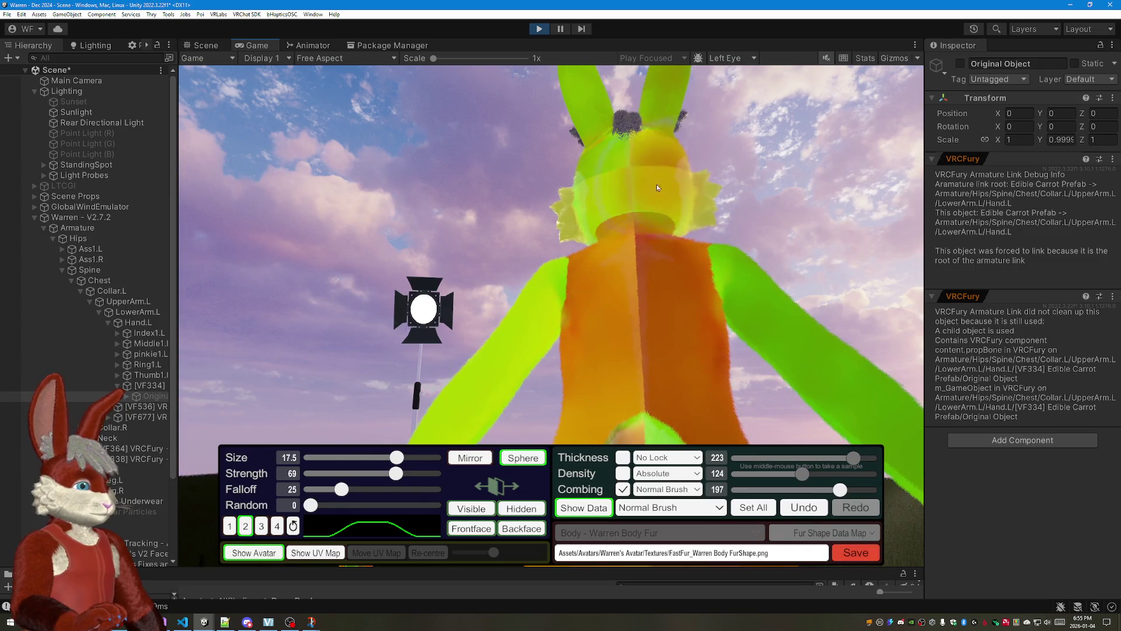
mouse_move(698, 223)
left_mouse_down()
mouse_move(634, 224)
mouse_move(637, 265)
left_mouse_up()
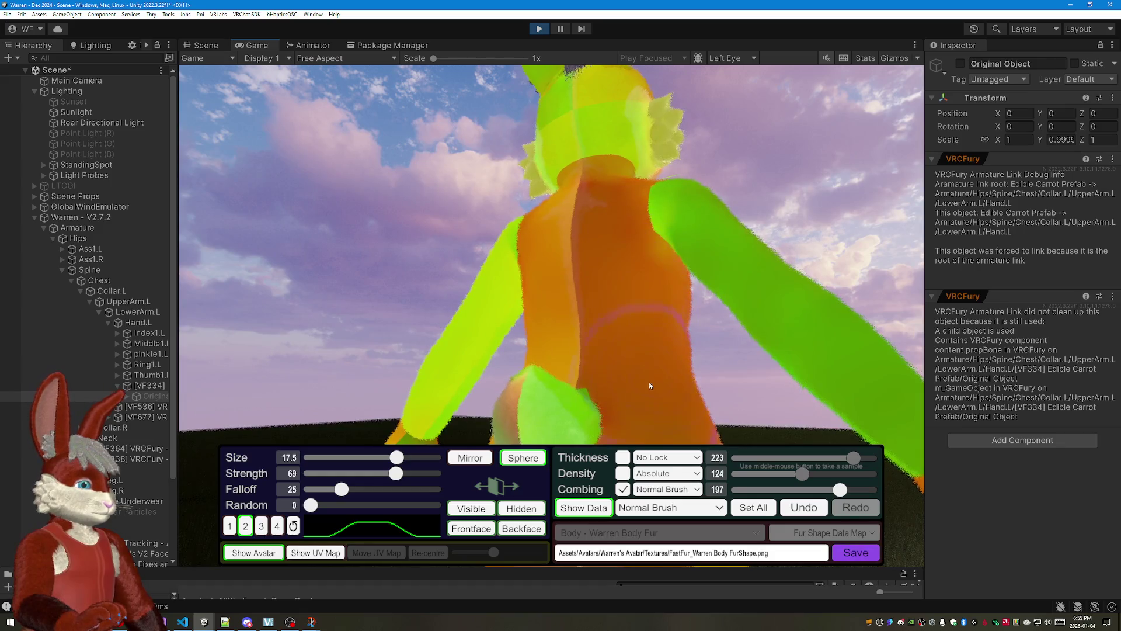
left_click(640, 297)
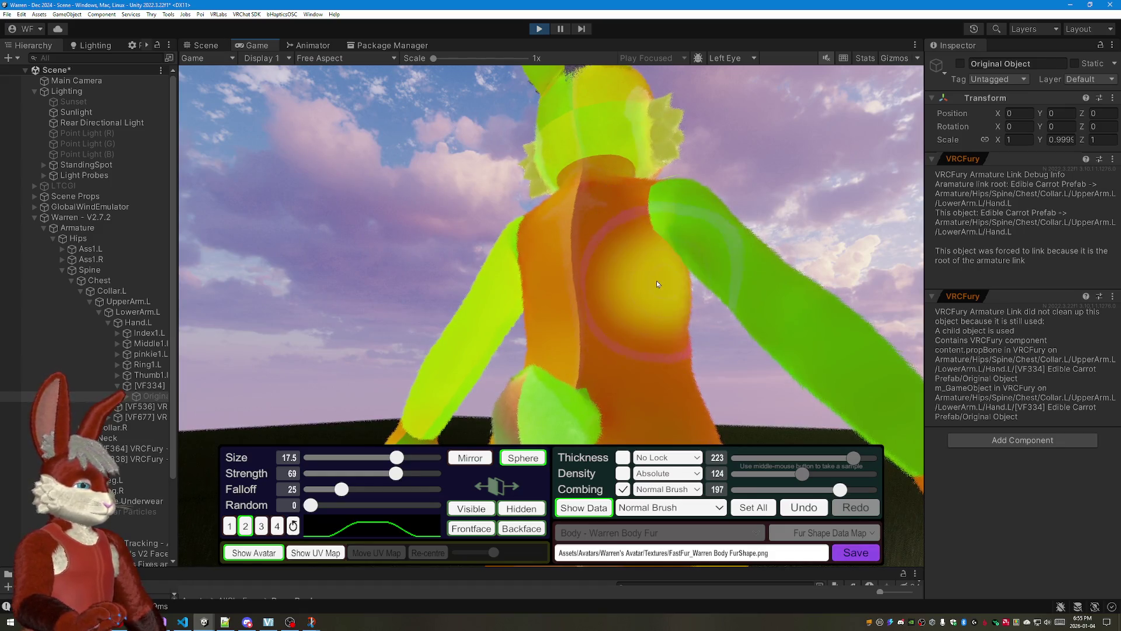
left_click_drag(375, 456, 372, 456)
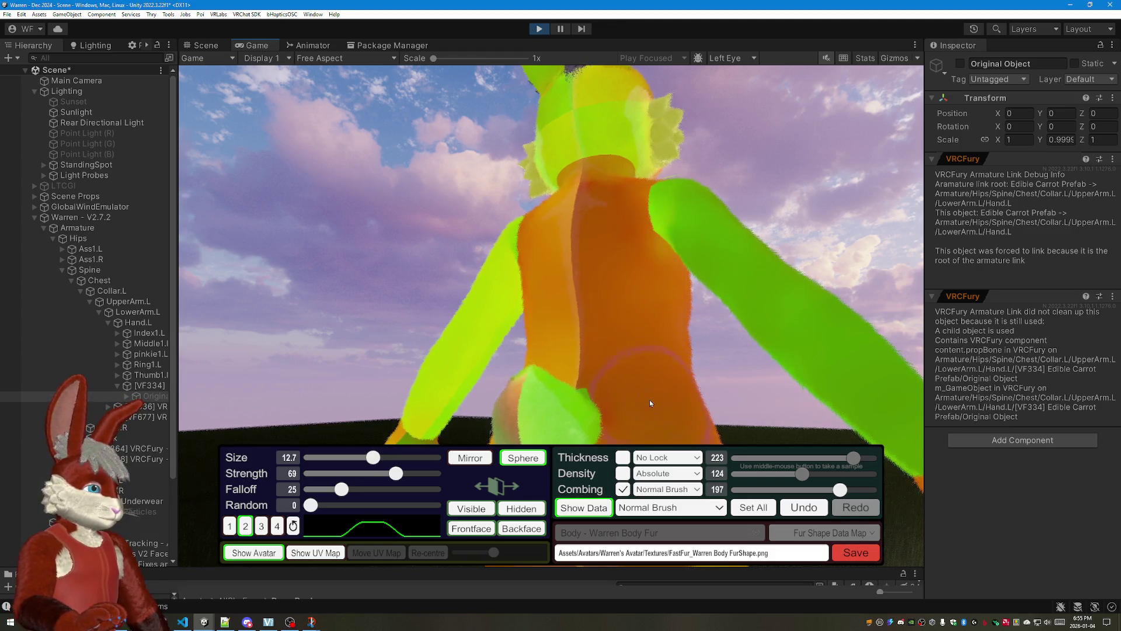
Step: Orbit around the avatar to inspect the back and shoulders in the fur data view
left_click_drag(607, 347, 595, 159)
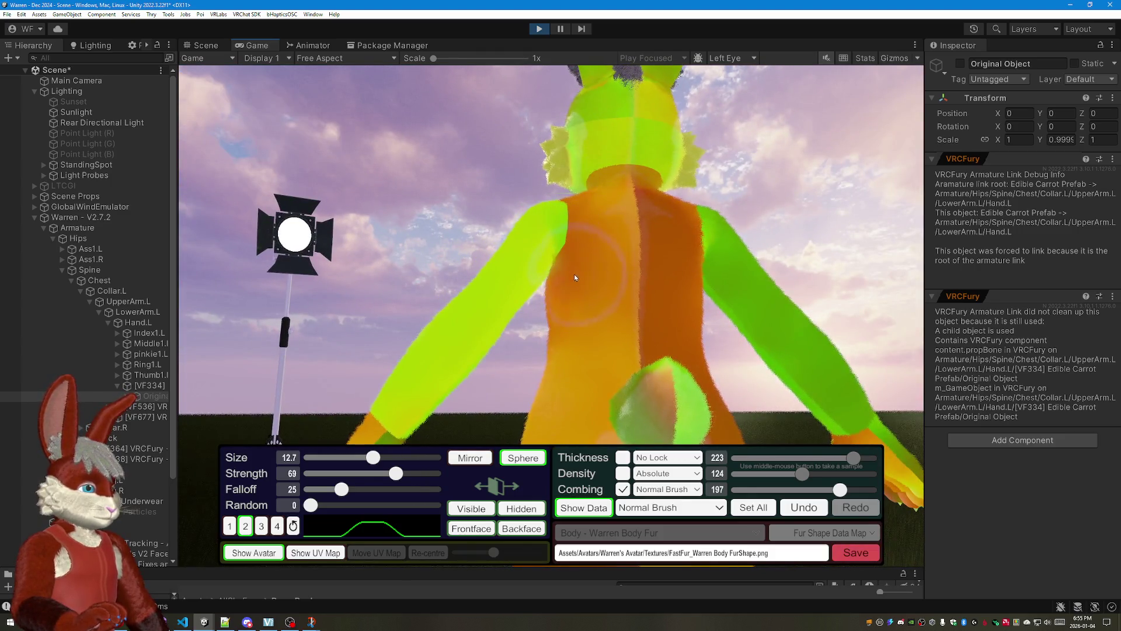
mouse_move(572, 324)
left_mouse_down()
mouse_move(685, 277)
mouse_move(759, 295)
mouse_move(910, 271)
mouse_move(708, 151)
mouse_move(664, 183)
left_mouse_up()
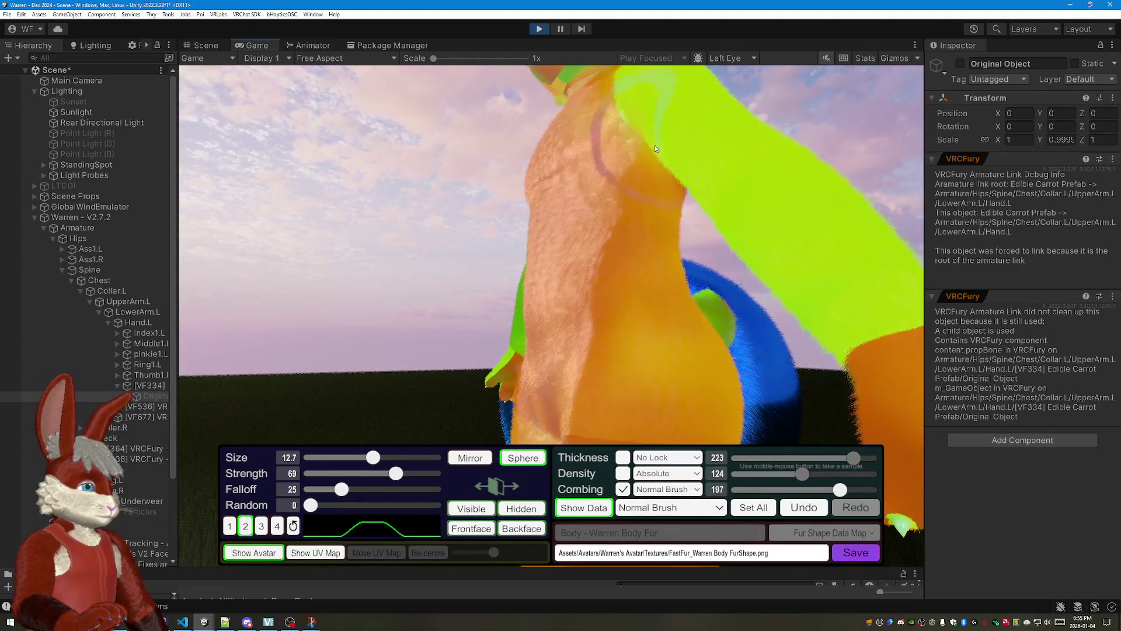
mouse_move(653, 246)
left_mouse_down()
mouse_move(661, 156)
mouse_move(572, 111)
mouse_move(459, 201)
left_mouse_up()
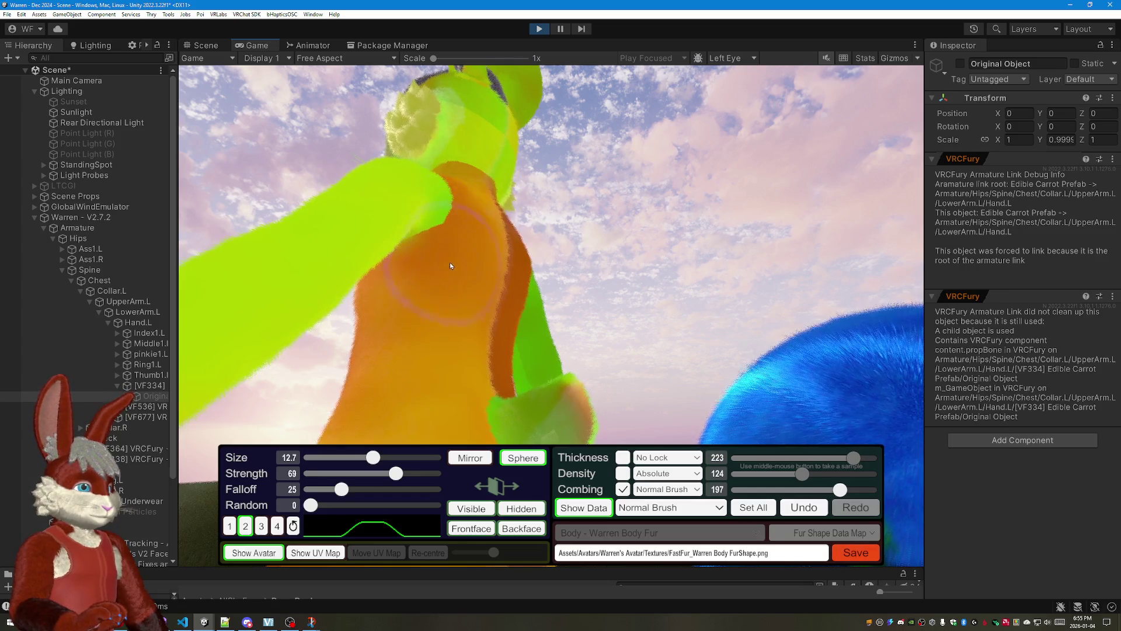
mouse_move(580, 302)
left_mouse_down()
mouse_move(544, 263)
mouse_move(392, 315)
mouse_move(573, 291)
mouse_move(519, 189)
mouse_move(371, 193)
mouse_move(397, 201)
left_mouse_up()
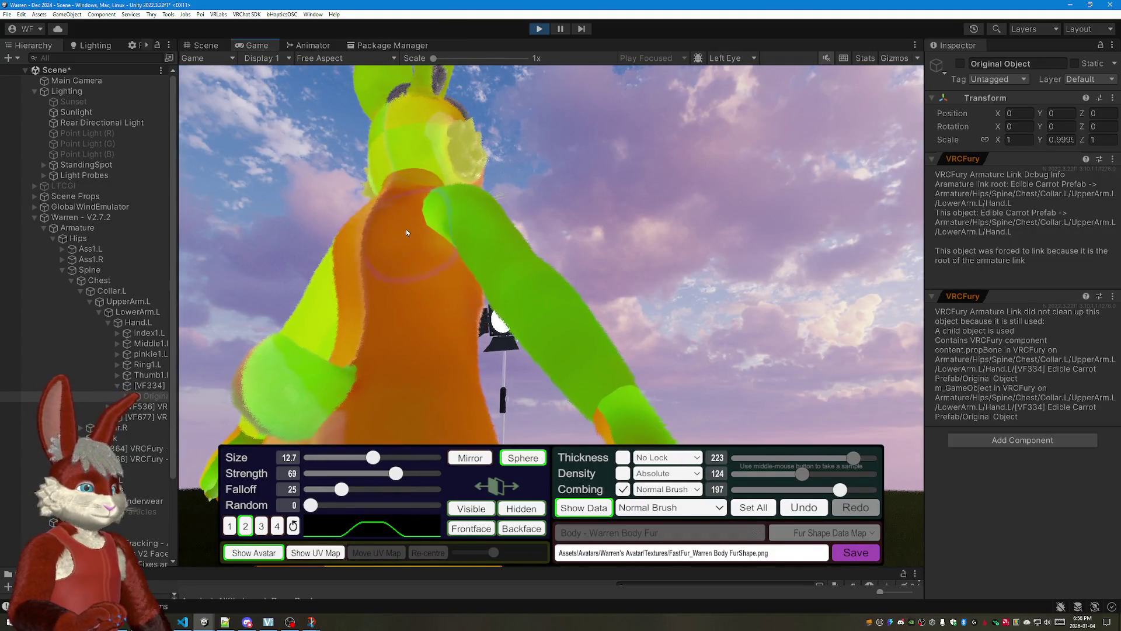
mouse_move(715, 186)
left_mouse_down()
mouse_move(730, 187)
mouse_move(487, 141)
left_mouse_up()
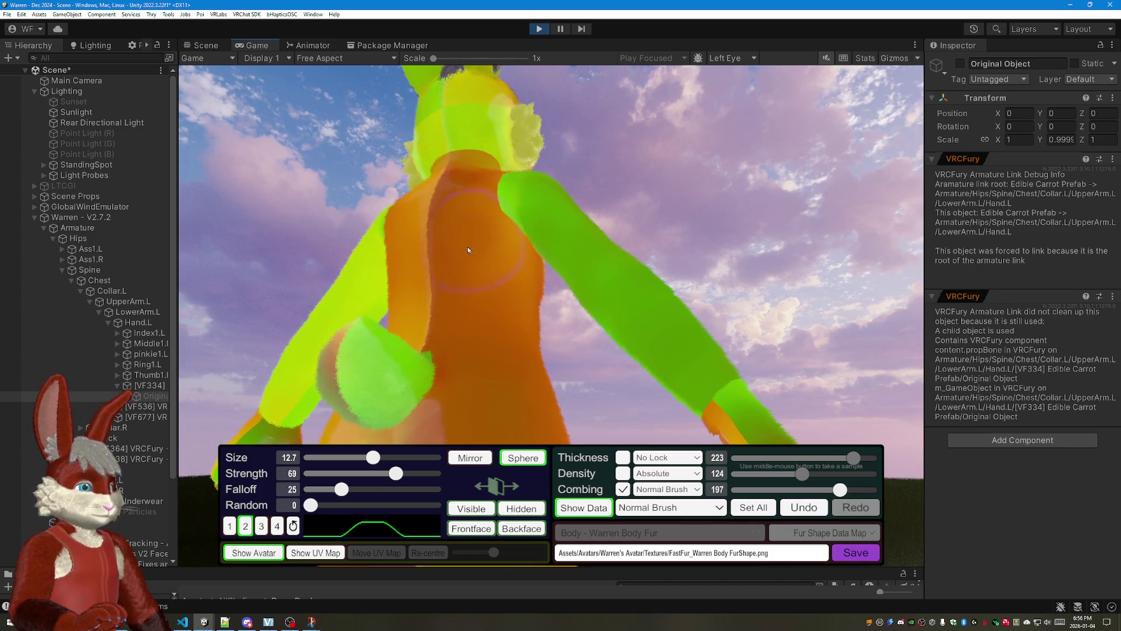
mouse_move(520, 129)
left_mouse_down()
mouse_move(517, 104)
mouse_move(475, 182)
left_mouse_up()
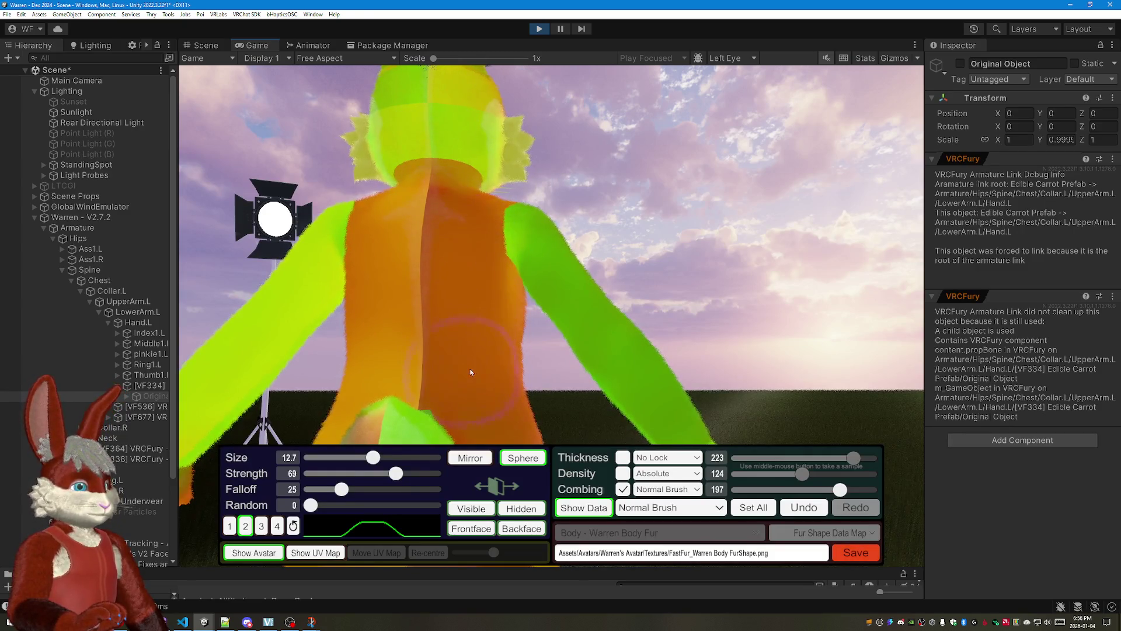
left_click_drag(455, 191, 511, 139)
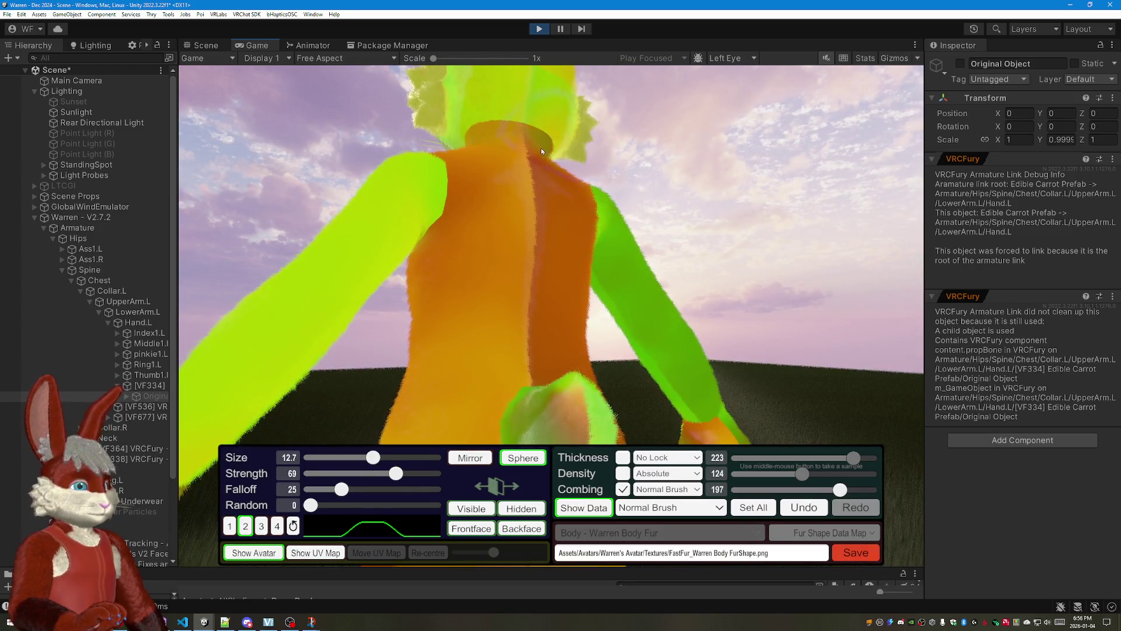
left_click_drag(596, 197, 442, 193)
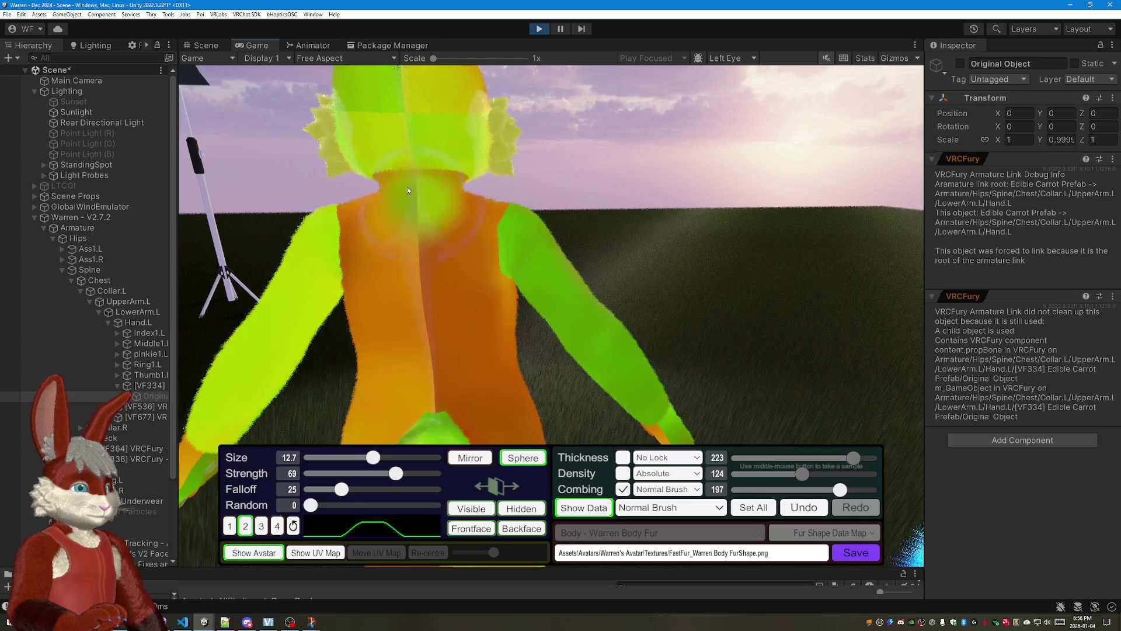
left_click_drag(403, 323, 429, 155)
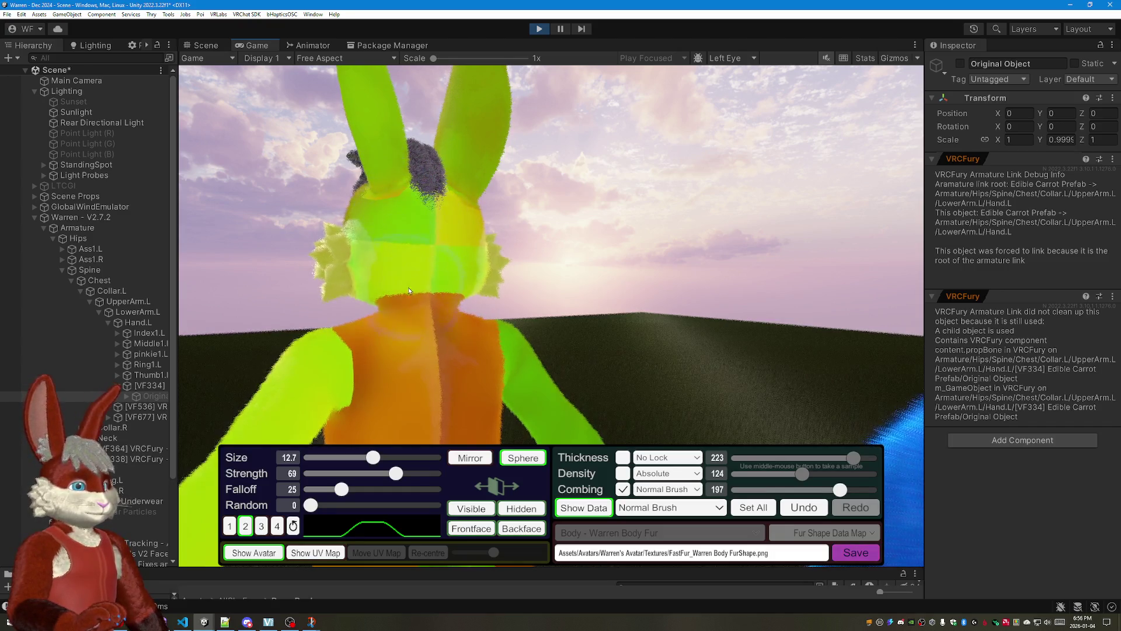
left_click_drag(514, 215, 413, 223)
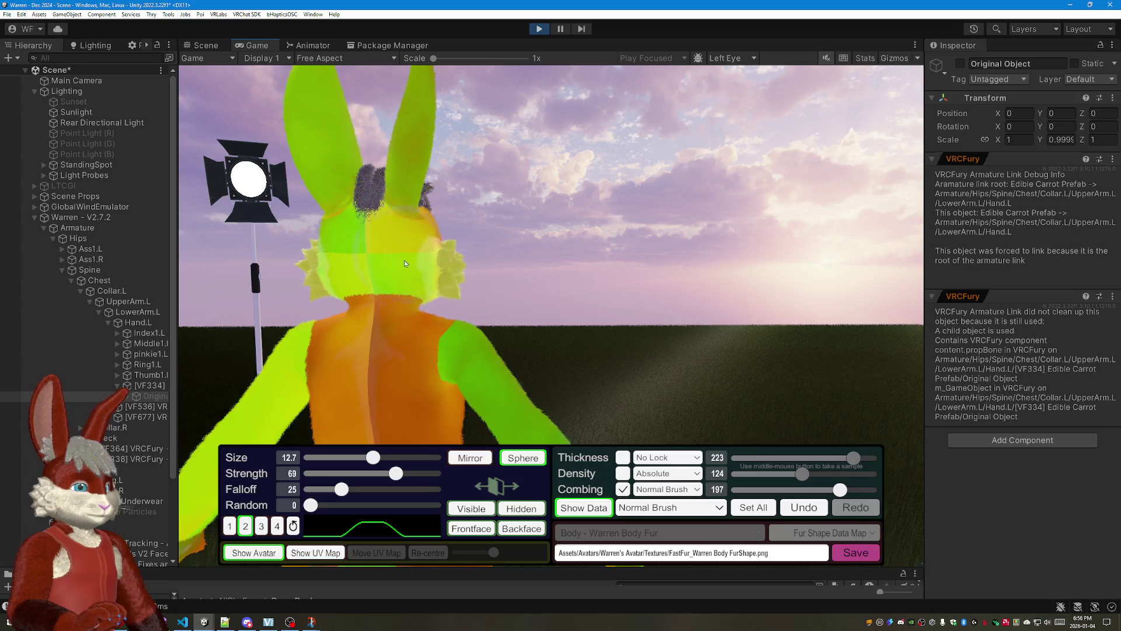
mouse_move(508, 256)
left_mouse_down()
mouse_move(479, 170)
mouse_move(402, 194)
mouse_move(697, 176)
mouse_move(619, 169)
mouse_move(554, 179)
left_mouse_up()
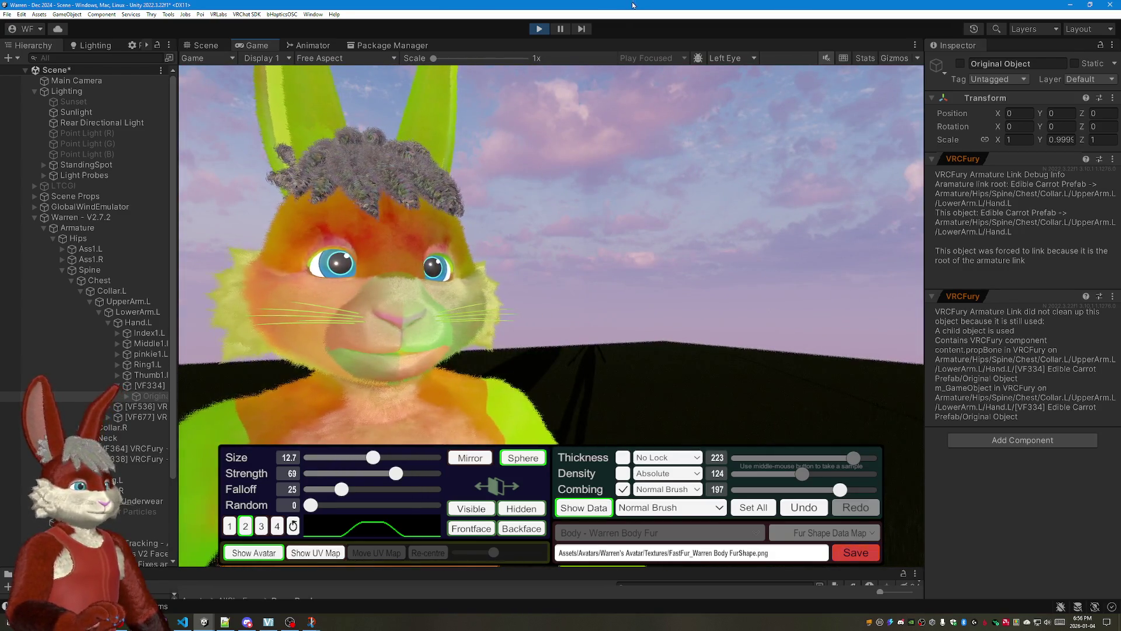
Step: Hide the hair_full curly hair object and save the groomed body fur shape data
left_click_drag(617, 115, 476, 133)
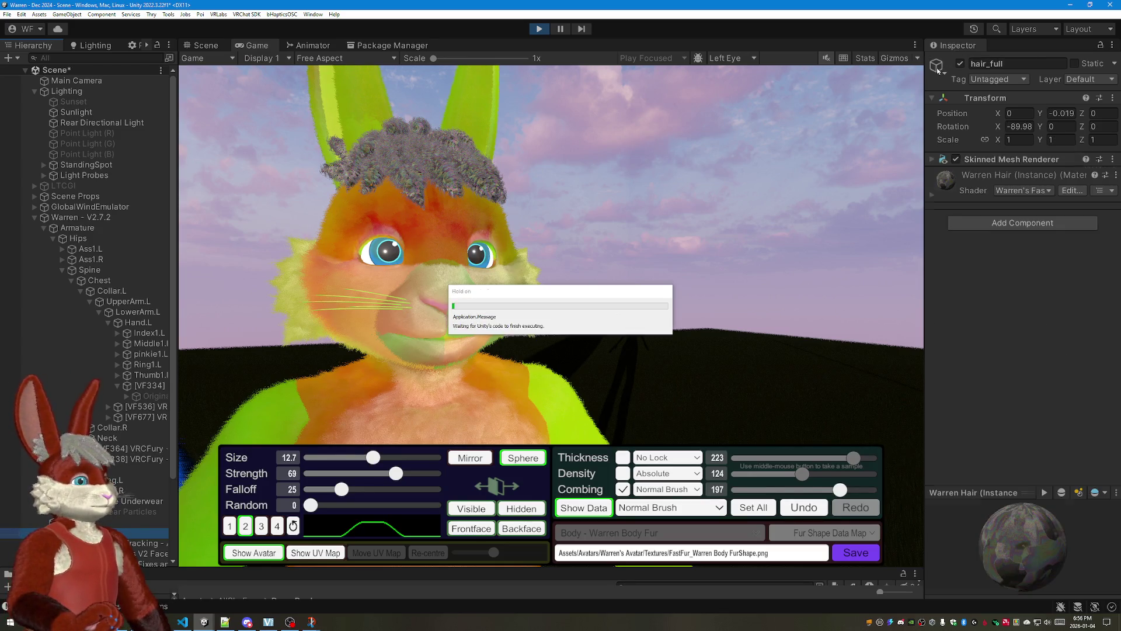
left_click(960, 64)
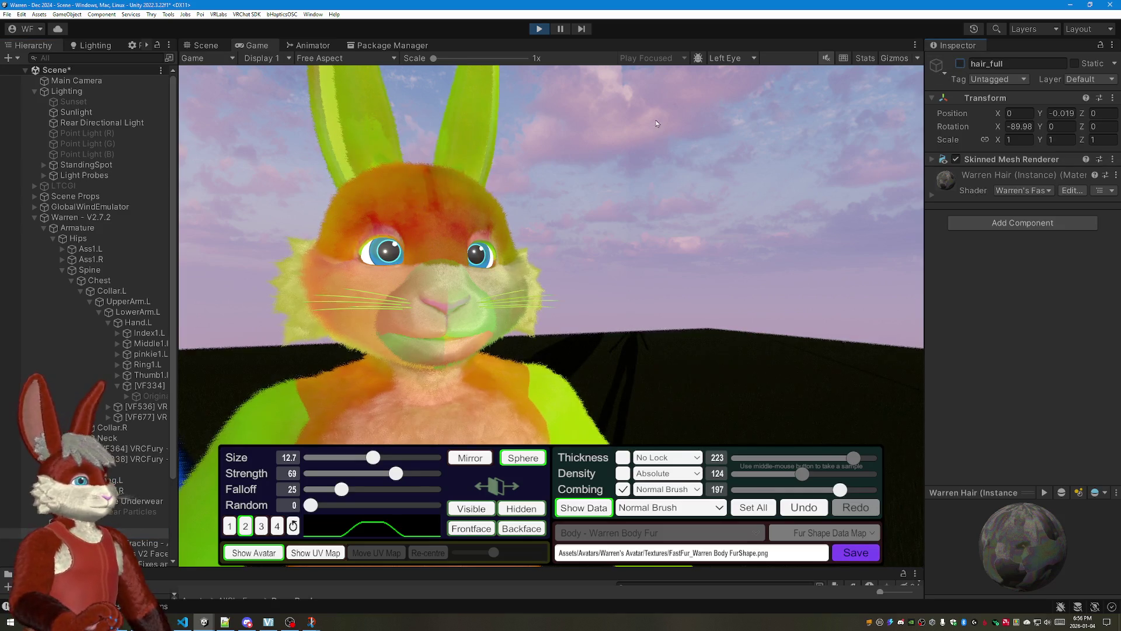
left_click_drag(657, 120, 490, 331)
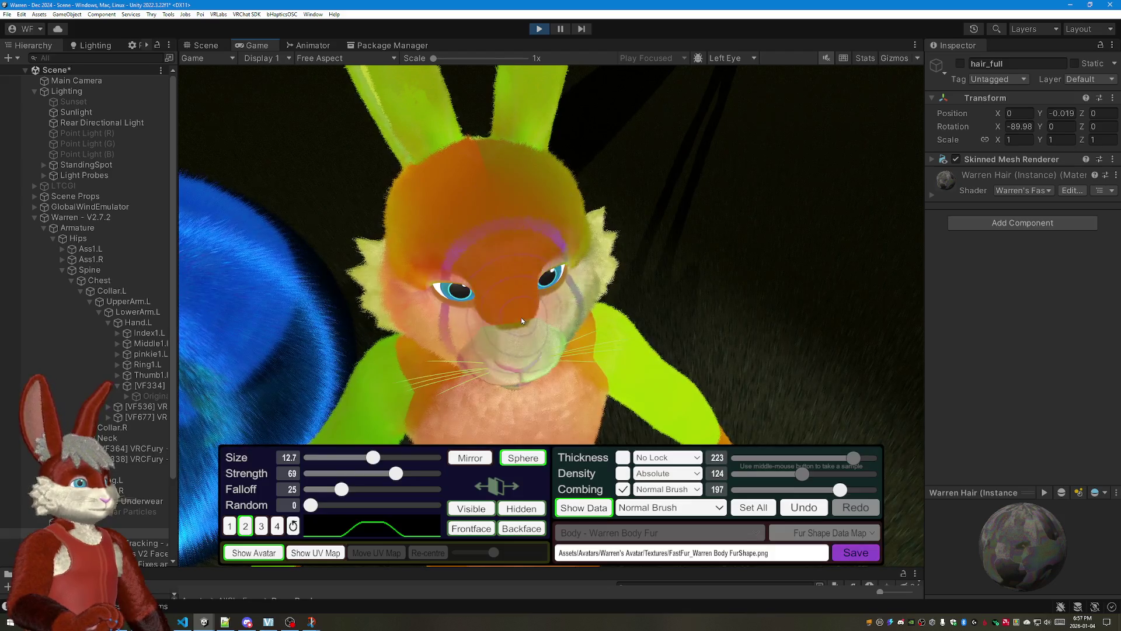
left_click_drag(592, 234, 789, 263)
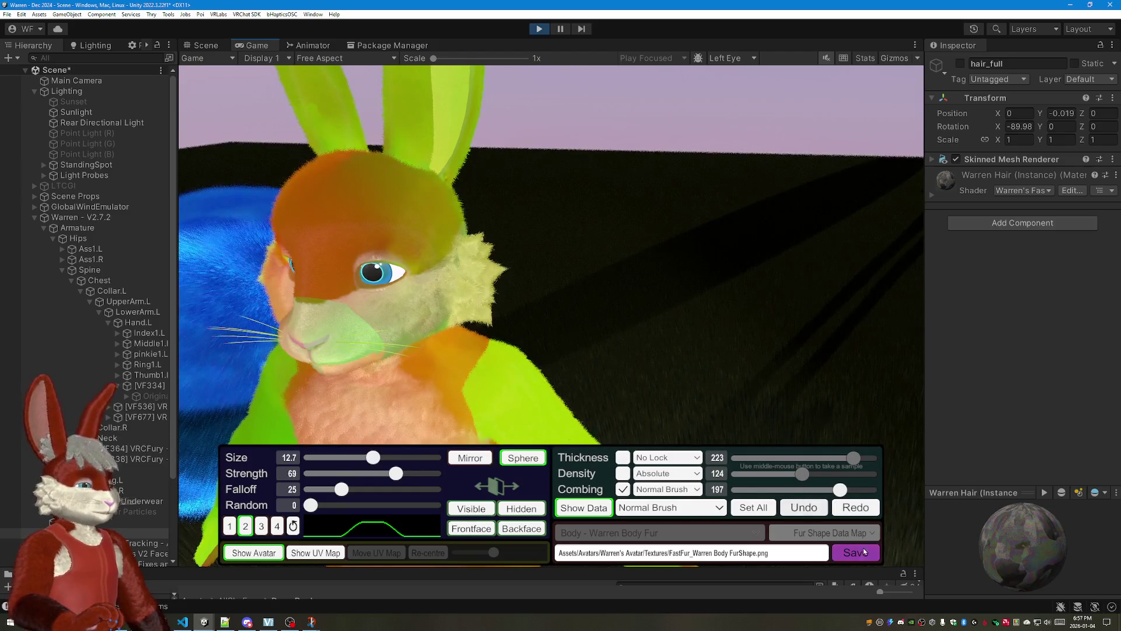
left_click(854, 553)
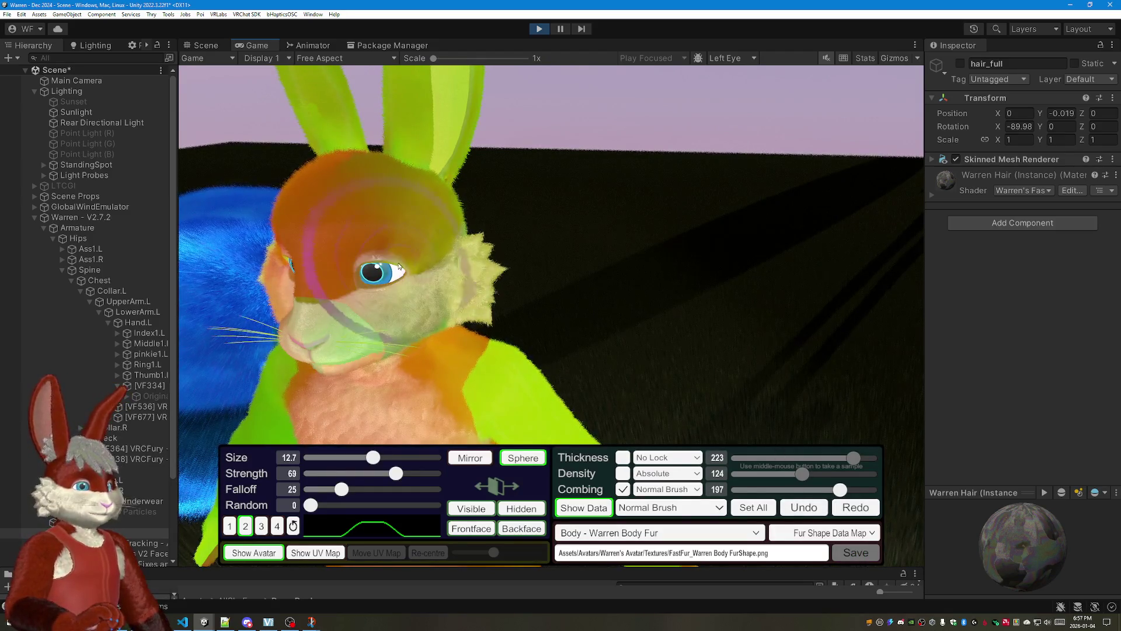
Step: Paint strokes from the crown around the eye, across the cheek to the muzzle, mouth and chin
mouse_move(425, 202)
left_mouse_down()
mouse_move(443, 271)
mouse_move(441, 227)
left_mouse_up()
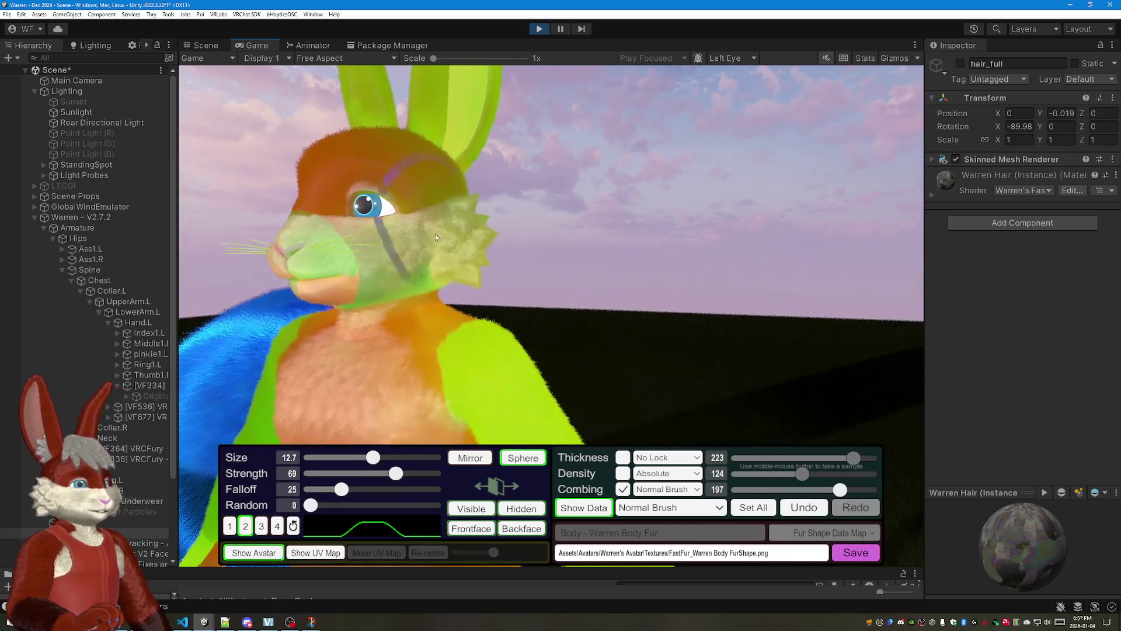
mouse_move(631, 233)
left_mouse_down()
mouse_move(585, 153)
mouse_move(458, 165)
left_mouse_up()
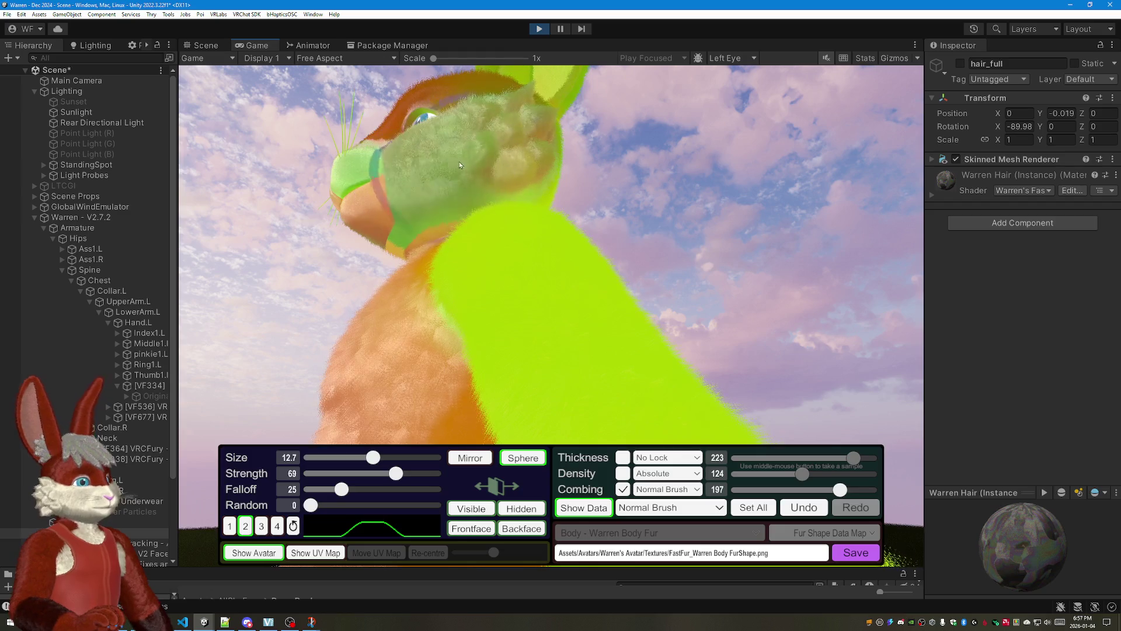
left_click_drag(500, 156, 453, 148)
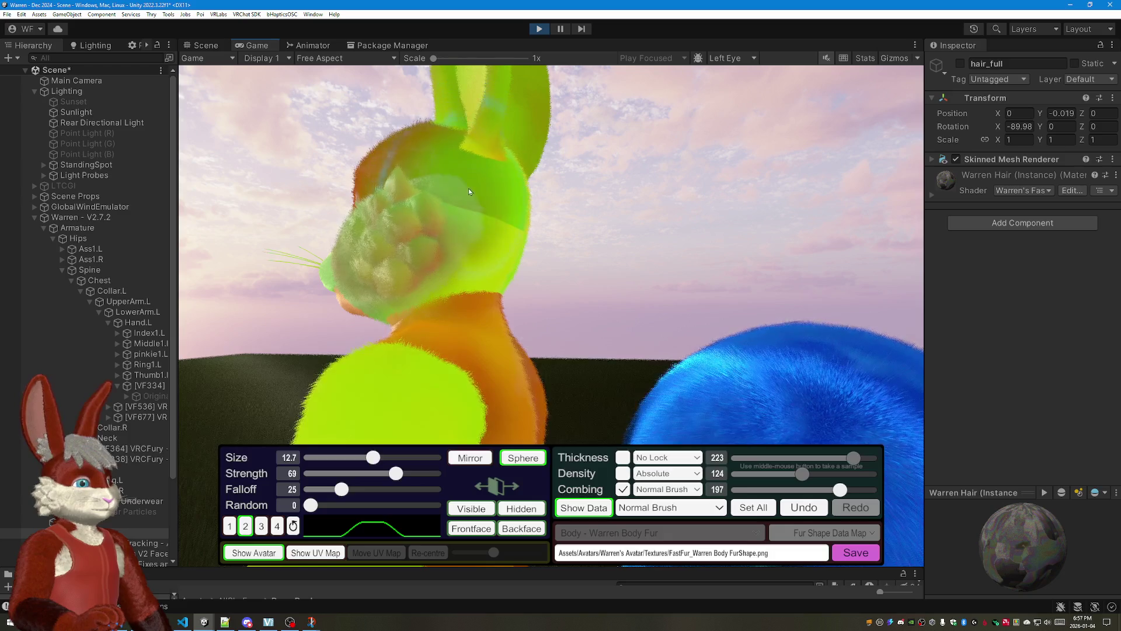
mouse_move(640, 253)
left_mouse_down()
mouse_move(522, 218)
mouse_move(481, 313)
left_mouse_up()
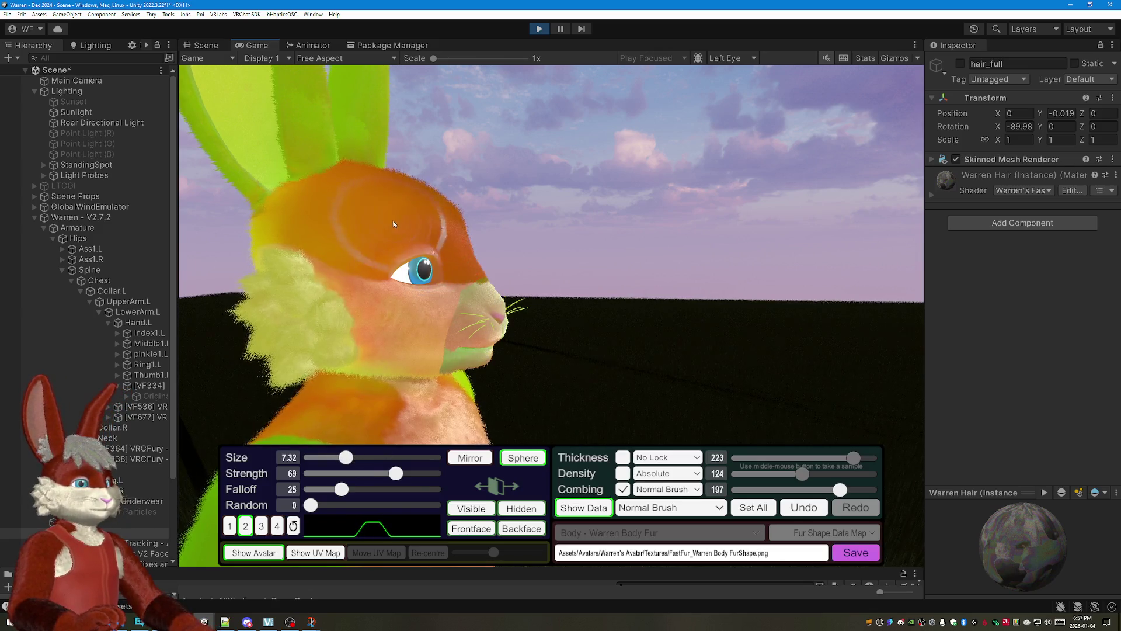
mouse_move(408, 305)
left_mouse_down()
mouse_move(481, 342)
mouse_move(438, 333)
left_mouse_up()
right_click(491, 350)
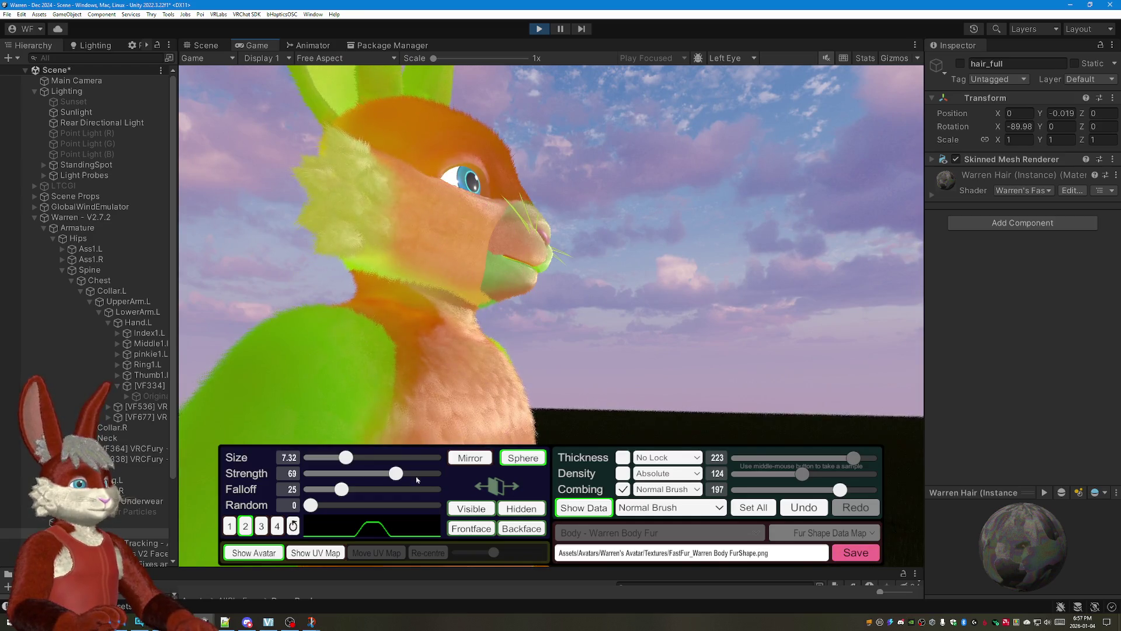
Step: Enlarge the brush to 11.9 and comb the side of the head, cheek and eye area
left_click_drag(365, 456, 369, 456)
mouse_move(526, 263)
left_mouse_down()
mouse_move(618, 394)
mouse_move(570, 335)
left_mouse_up()
mouse_move(359, 301)
left_mouse_down()
mouse_move(325, 290)
mouse_move(440, 321)
mouse_move(404, 292)
mouse_move(541, 315)
mouse_move(500, 337)
mouse_move(397, 329)
left_mouse_up()
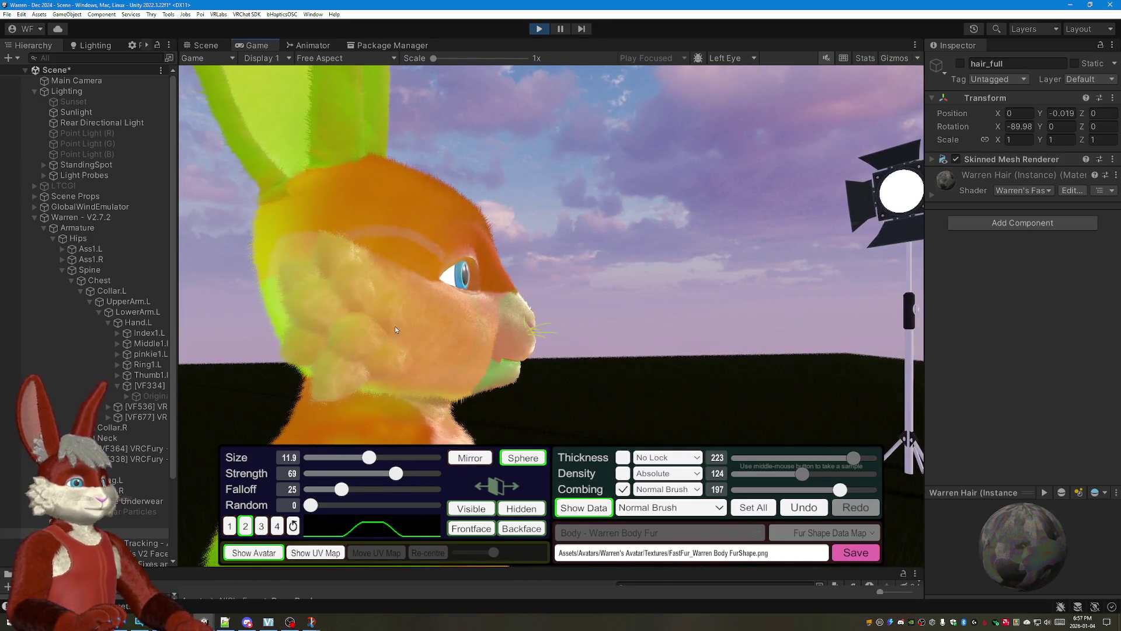
mouse_move(550, 343)
left_mouse_down()
mouse_move(530, 281)
mouse_move(501, 246)
left_mouse_up()
mouse_move(407, 208)
left_mouse_down()
mouse_move(614, 247)
mouse_move(1009, 253)
mouse_move(1113, 321)
left_mouse_up()
left_click_drag(456, 289, 545, 257)
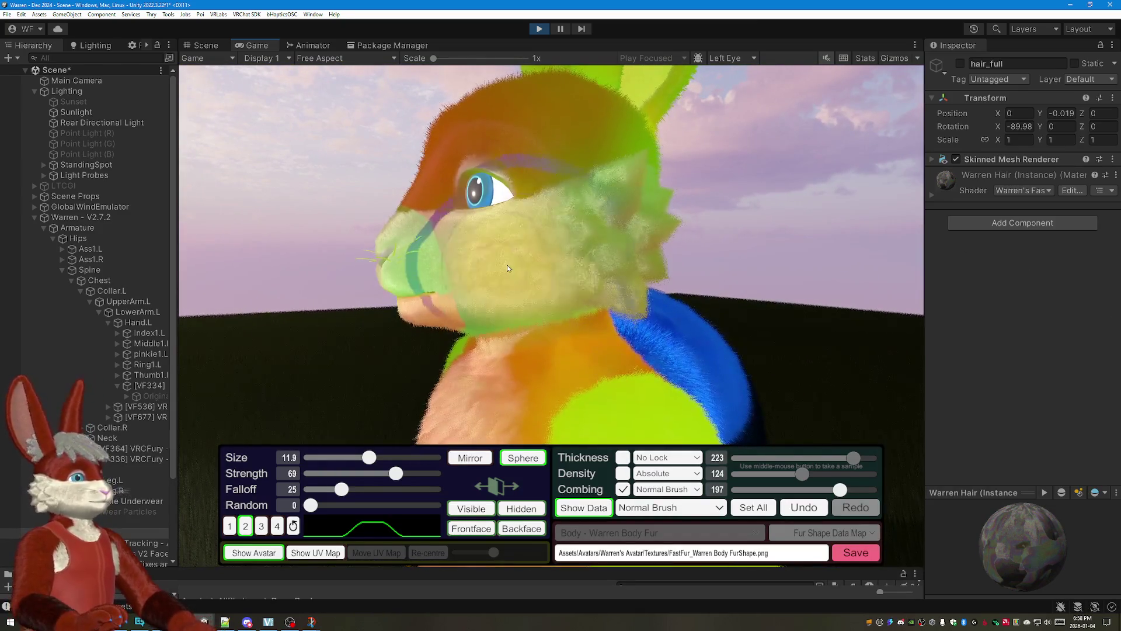
Step: Close in on the head and brush the cheek and head fur
left_click_drag(623, 251, 795, 254)
mouse_move(371, 243)
left_mouse_down()
mouse_move(271, 235)
mouse_move(551, 223)
mouse_move(520, 239)
left_mouse_up()
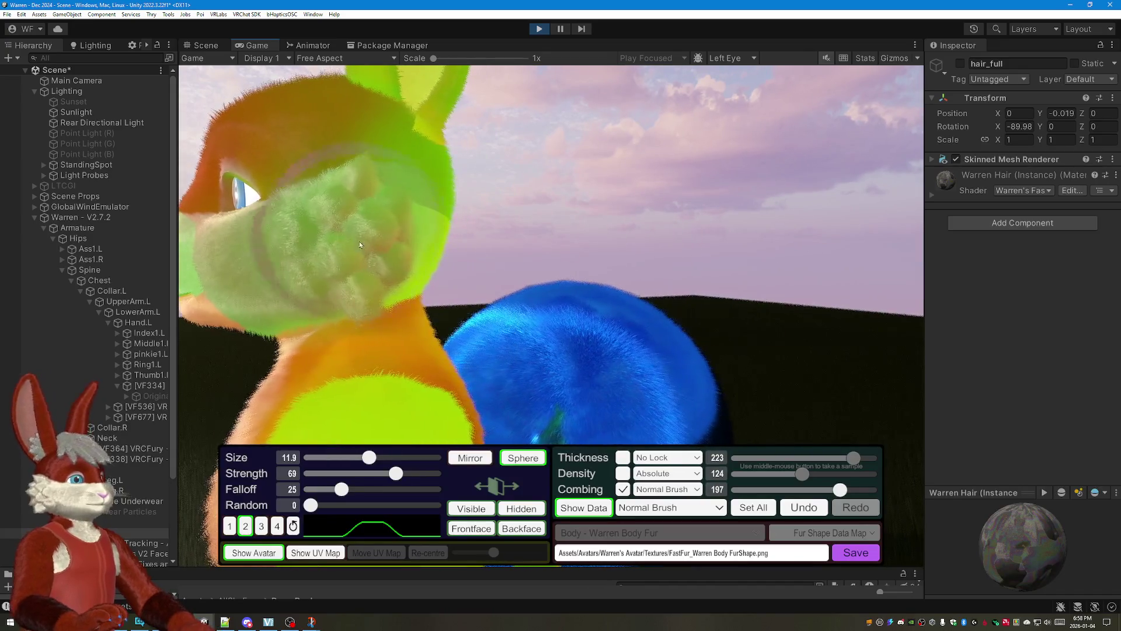
mouse_move(421, 215)
left_mouse_down()
mouse_move(470, 191)
mouse_move(578, 181)
mouse_move(329, 129)
mouse_move(273, 188)
mouse_move(312, 238)
mouse_move(382, 222)
mouse_move(350, 290)
left_mouse_up()
mouse_move(377, 245)
left_mouse_down()
mouse_move(571, 252)
mouse_move(326, 222)
left_mouse_up()
mouse_move(370, 310)
left_mouse_down()
mouse_move(604, 288)
mouse_move(665, 264)
mouse_move(420, 254)
mouse_move(430, 262)
mouse_move(492, 249)
mouse_move(428, 217)
mouse_move(526, 132)
left_mouse_up()
scroll(429, 217, "down", 1)
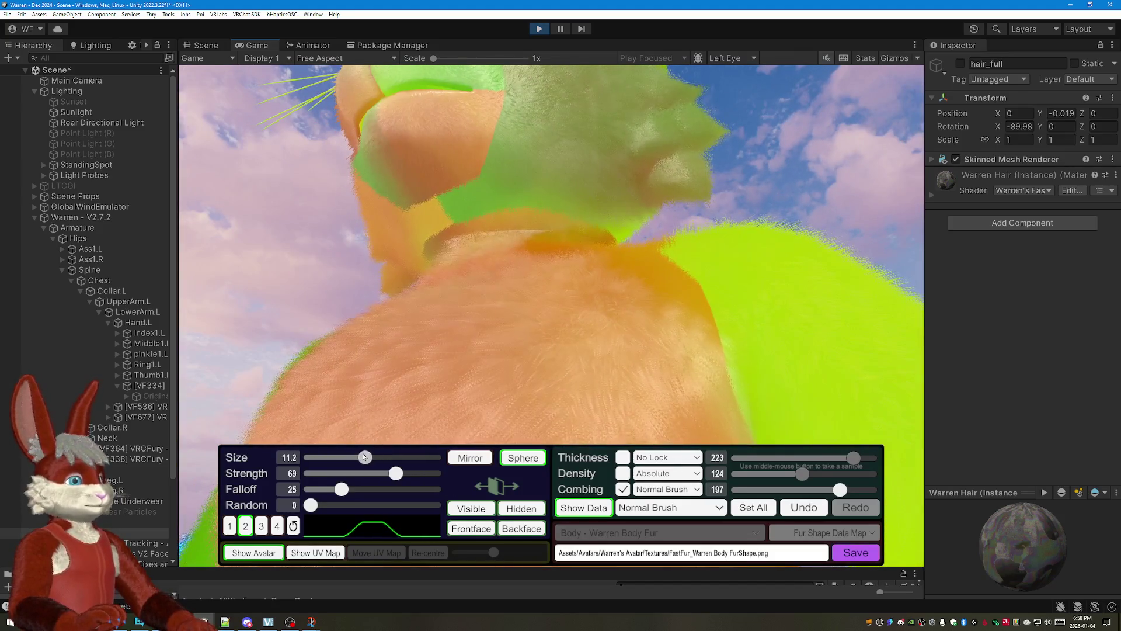
Step: Reduce the brush size to 8.29 and brush the fur near the eye and snout from under the head
mouse_move(636, 217)
left_mouse_down()
mouse_move(459, 159)
mouse_move(410, 158)
mouse_move(473, 150)
mouse_move(501, 201)
mouse_move(595, 169)
mouse_move(527, 163)
mouse_move(549, 205)
mouse_move(705, 209)
mouse_move(437, 411)
left_mouse_up()
scroll(460, 158, "down", 1)
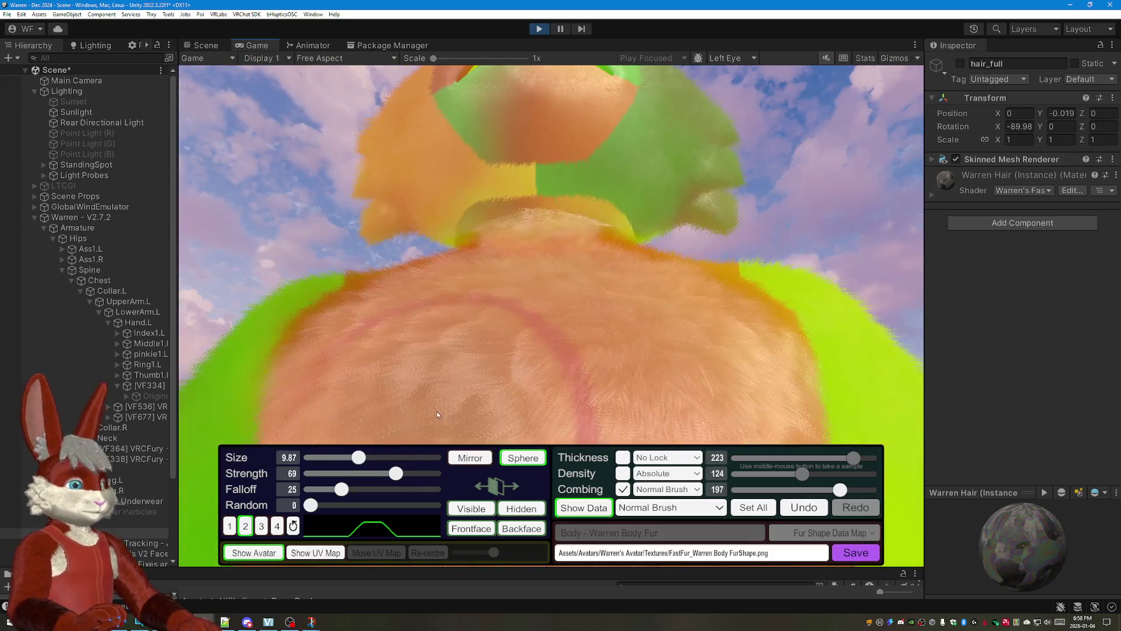
mouse_move(703, 350)
left_mouse_down()
mouse_move(703, 199)
mouse_move(548, 217)
left_mouse_up()
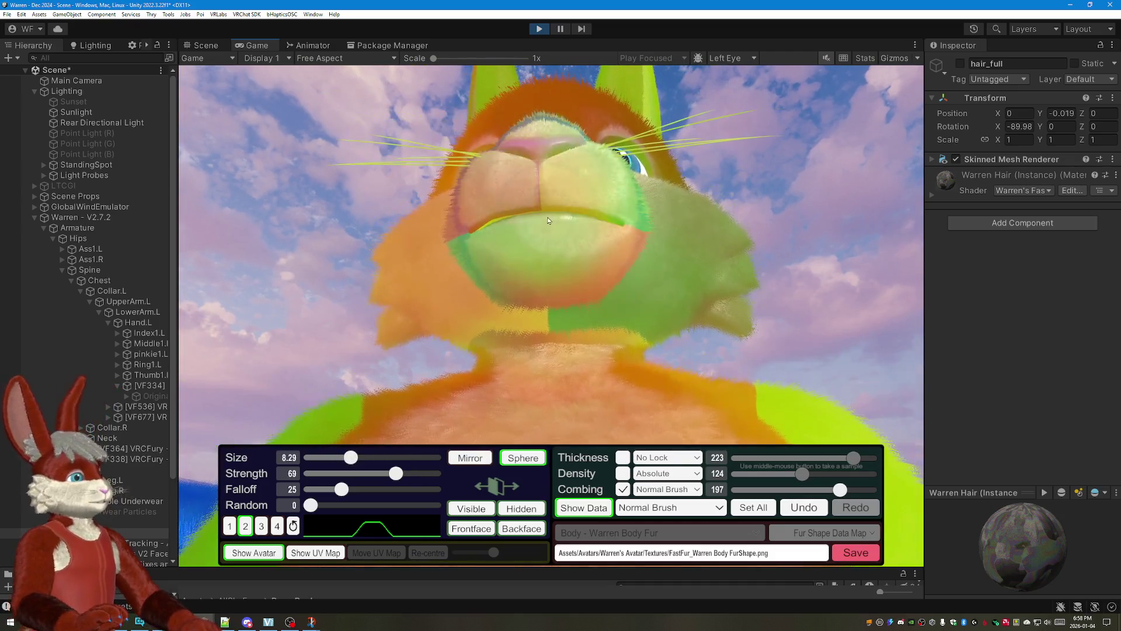
left_click_drag(530, 309, 702, 288)
mouse_move(574, 230)
left_mouse_down()
mouse_move(487, 281)
mouse_move(736, 241)
mouse_move(987, 260)
mouse_move(1010, 291)
mouse_move(706, 237)
mouse_move(741, 273)
left_mouse_up()
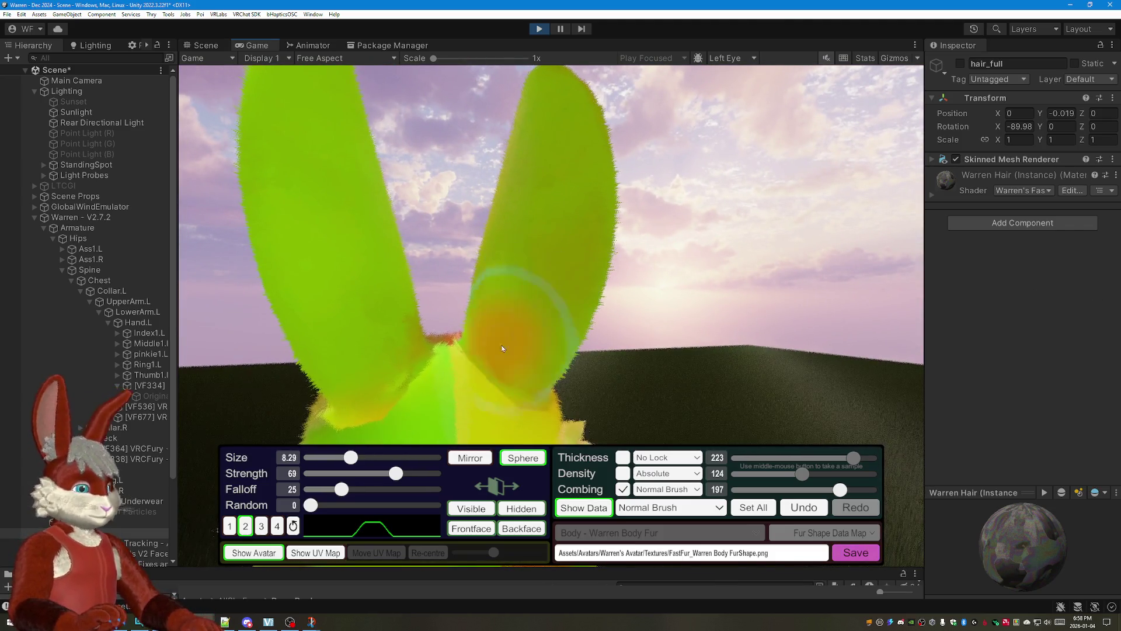
Step: Paint a patch on the right ear, undo it, and inspect the ears from behind the head
mouse_move(439, 263)
left_mouse_down()
mouse_move(598, 315)
mouse_move(588, 324)
left_mouse_up()
key("ctrl+z")
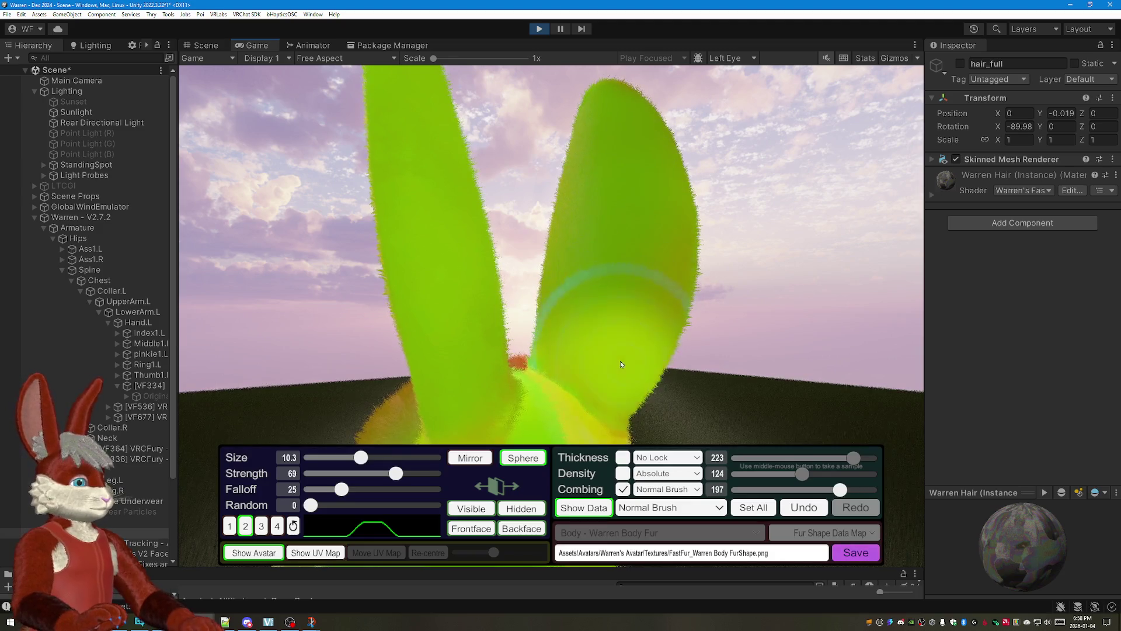
left_click_drag(719, 229, 453, 304)
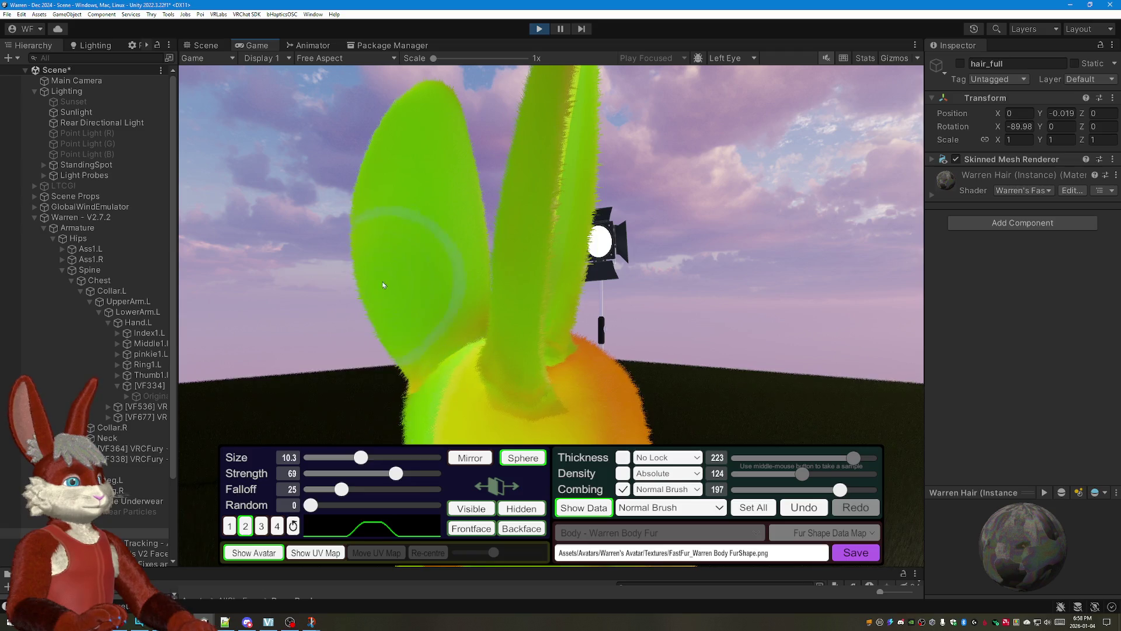
mouse_move(359, 144)
left_mouse_down()
mouse_move(822, 250)
mouse_move(770, 224)
left_mouse_up()
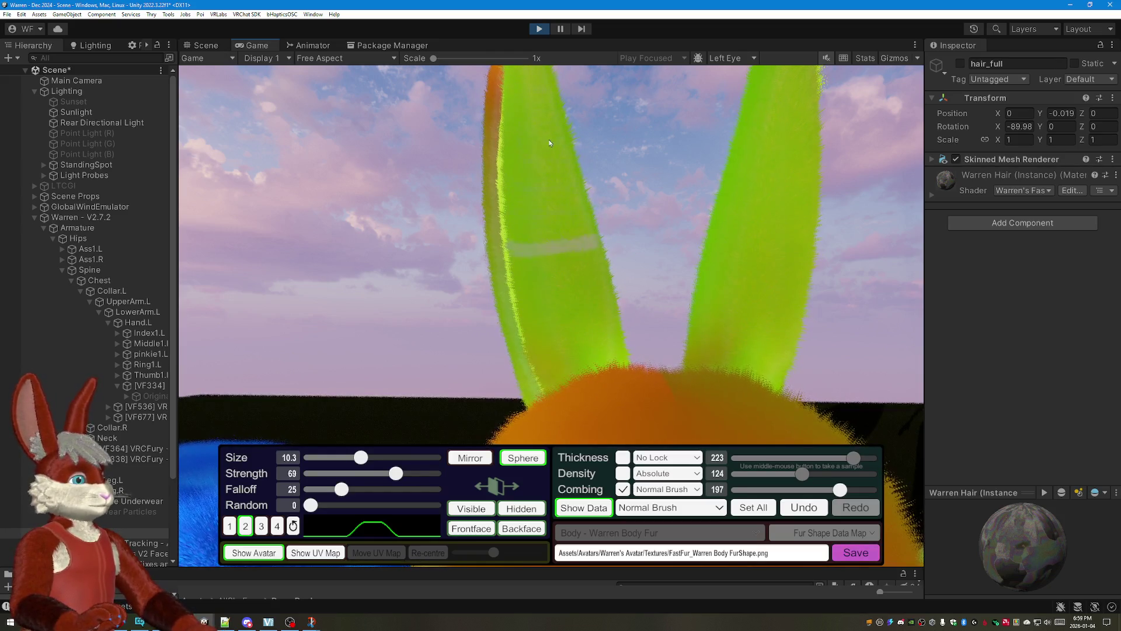
mouse_move(628, 242)
left_mouse_down()
mouse_move(793, 244)
mouse_move(692, 287)
left_mouse_up()
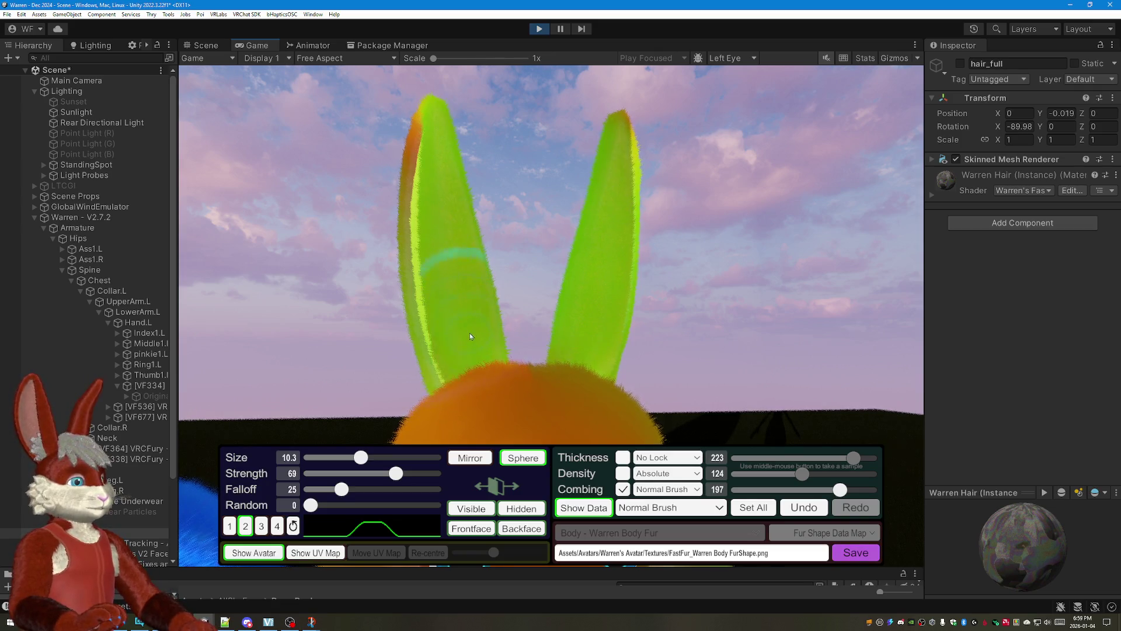
Step: Examine each ear close up, then turn off the fur data colour overlay
mouse_move(458, 181)
left_mouse_down()
mouse_move(633, 195)
mouse_move(549, 230)
mouse_move(469, 419)
left_mouse_up()
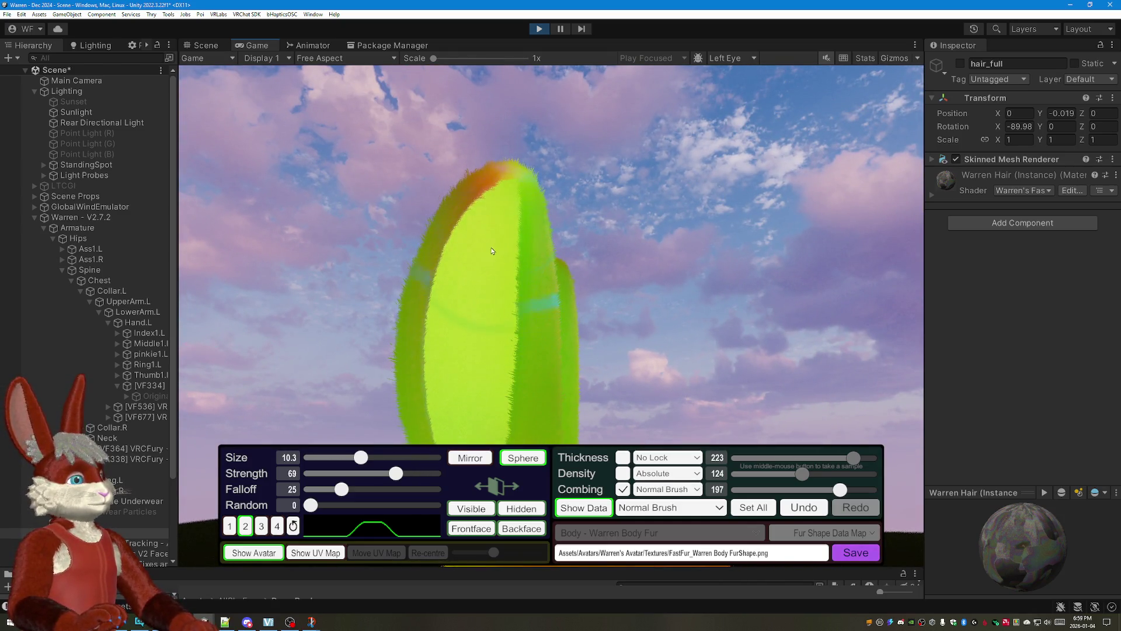
left_click_drag(507, 155, 525, 345)
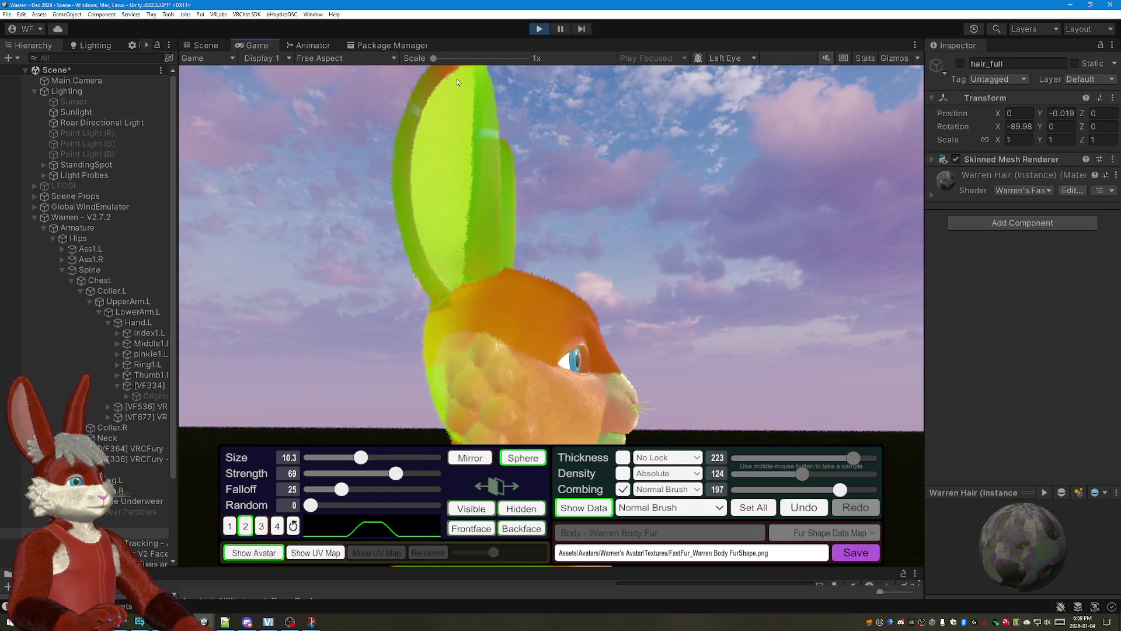
mouse_move(454, 93)
left_mouse_down()
mouse_move(648, 222)
mouse_move(293, 204)
left_mouse_up()
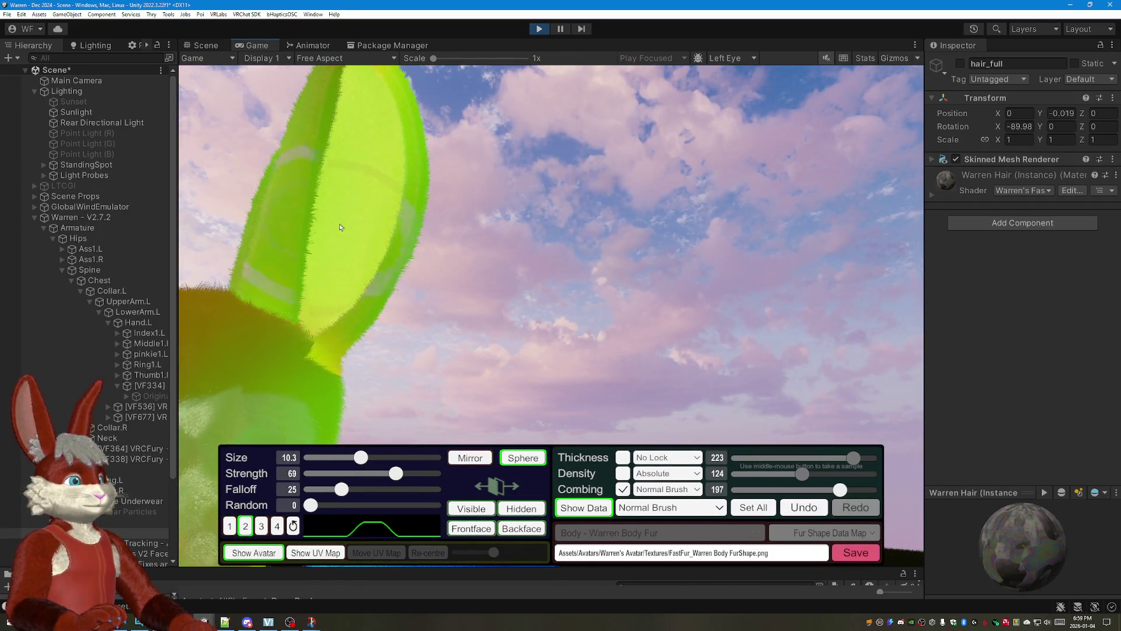
mouse_move(534, 174)
left_mouse_down()
mouse_move(721, 321)
mouse_move(854, 342)
left_mouse_up()
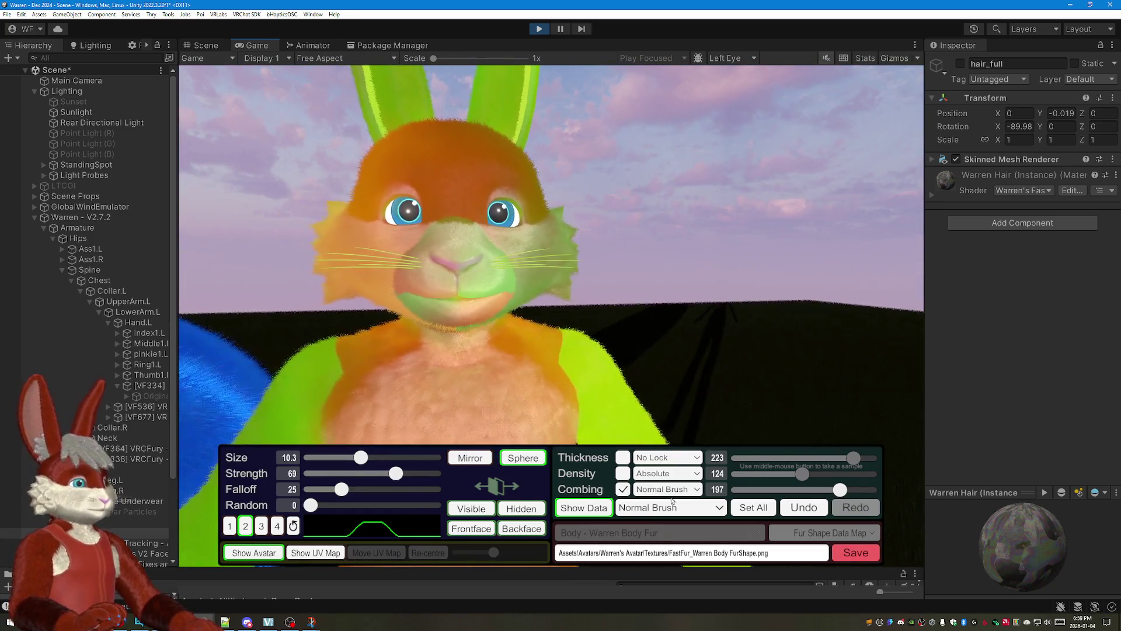
left_click(583, 508)
Step: Comb a light stripe down the spine in normal fur rendering and save the groomed fur shape
mouse_move(742, 288)
left_mouse_down()
mouse_move(531, 327)
mouse_move(691, 289)
mouse_move(807, 291)
mouse_move(402, 260)
mouse_move(437, 280)
mouse_move(735, 314)
mouse_move(649, 311)
mouse_move(588, 325)
mouse_move(701, 302)
mouse_move(692, 308)
left_mouse_up()
scroll(692, 288, "down", 5)
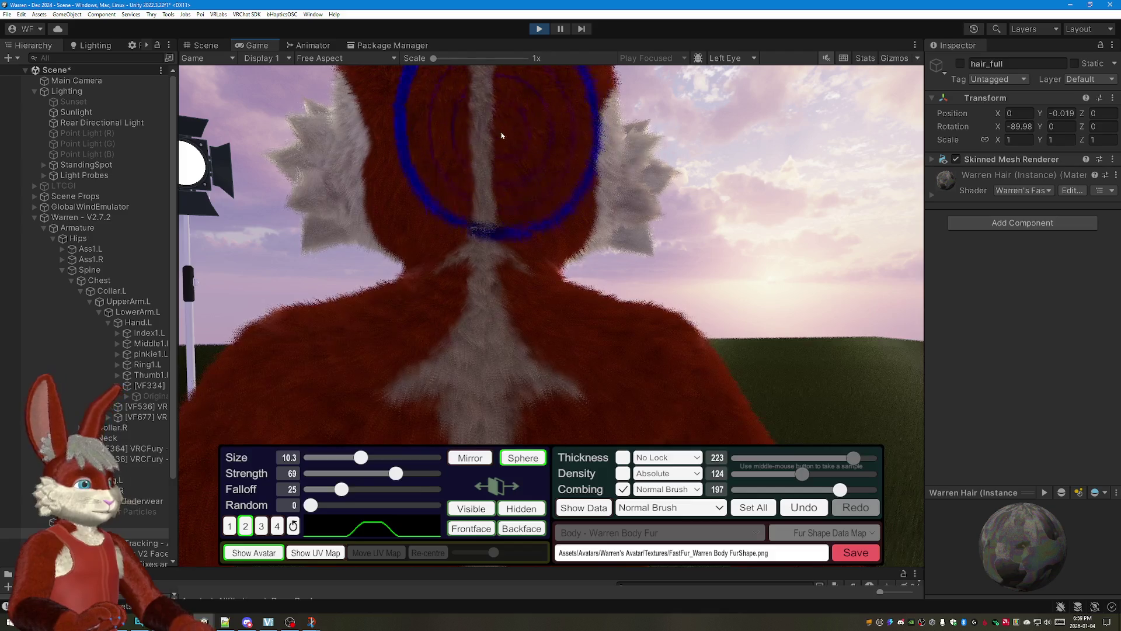
left_click_drag(486, 228, 485, 386)
right_click(570, 263)
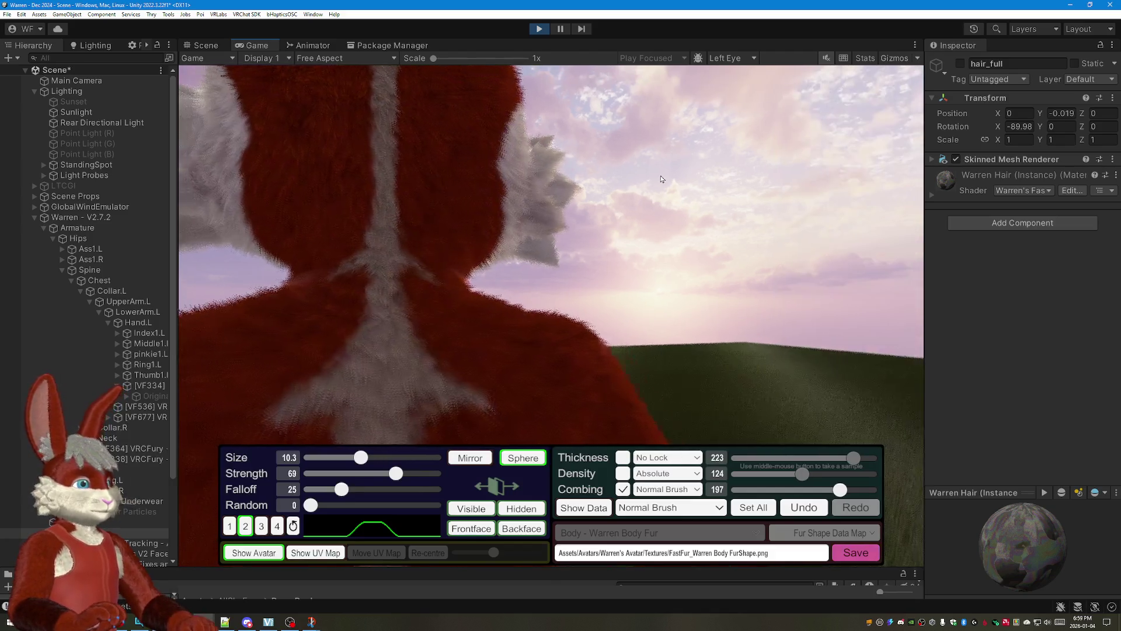
left_click_drag(659, 176, 756, 188)
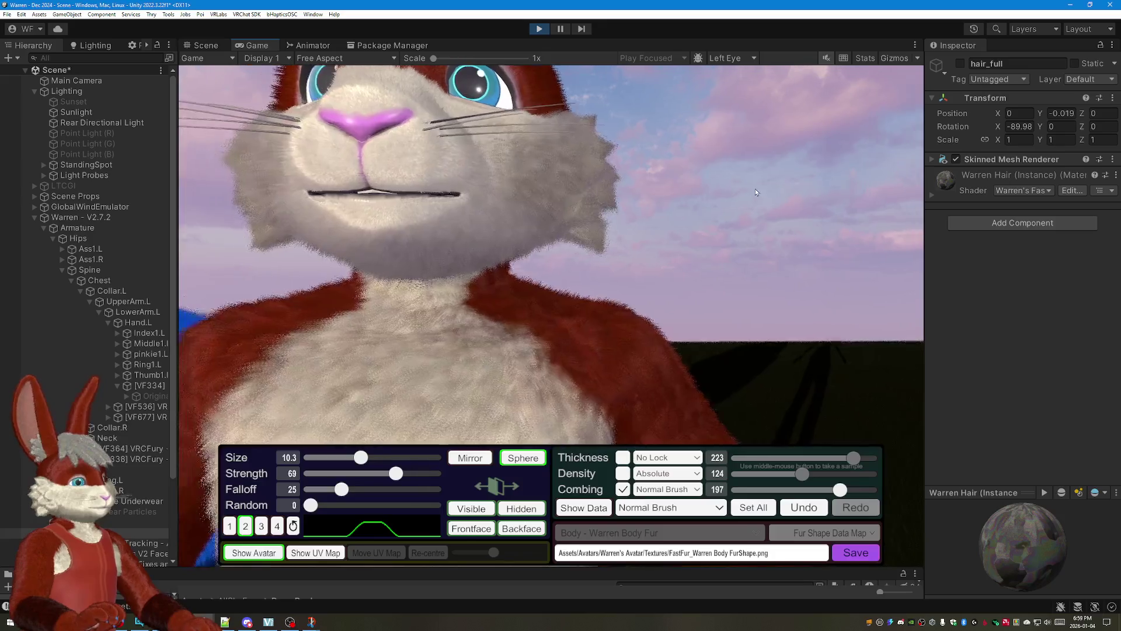
scroll(755, 188, "down", 3)
mouse_move(755, 189)
left_mouse_down()
mouse_move(760, 108)
mouse_move(752, 155)
mouse_move(789, 403)
left_mouse_up()
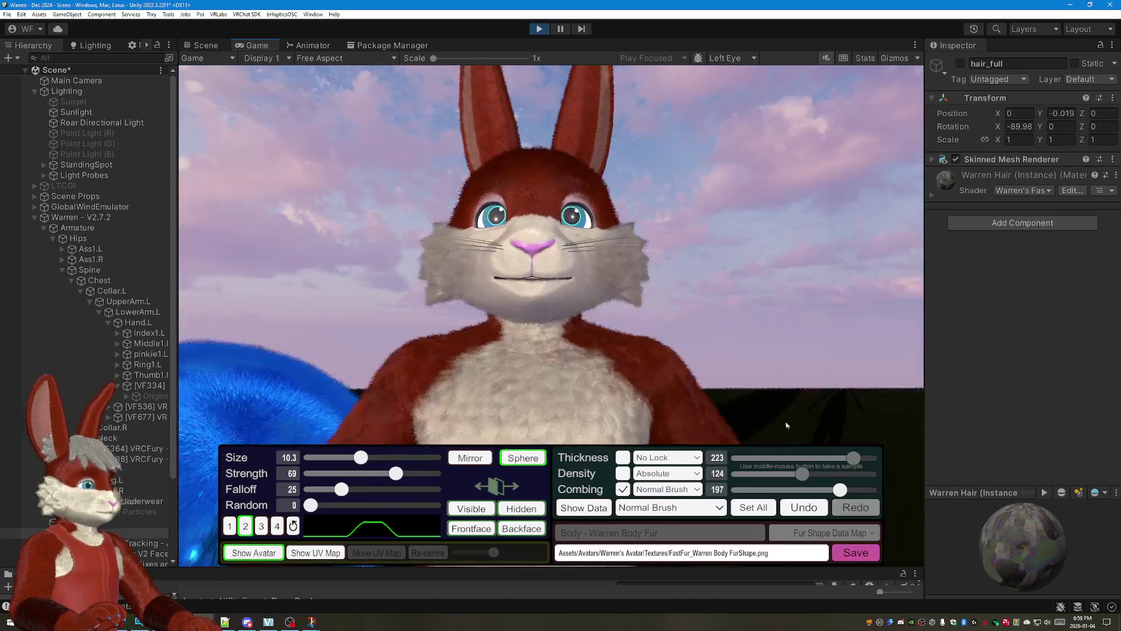
left_click(857, 552)
Step: Orbit around the arm, tail and belly to a close side view of the lower body
left_click_drag(769, 202, 386, 215)
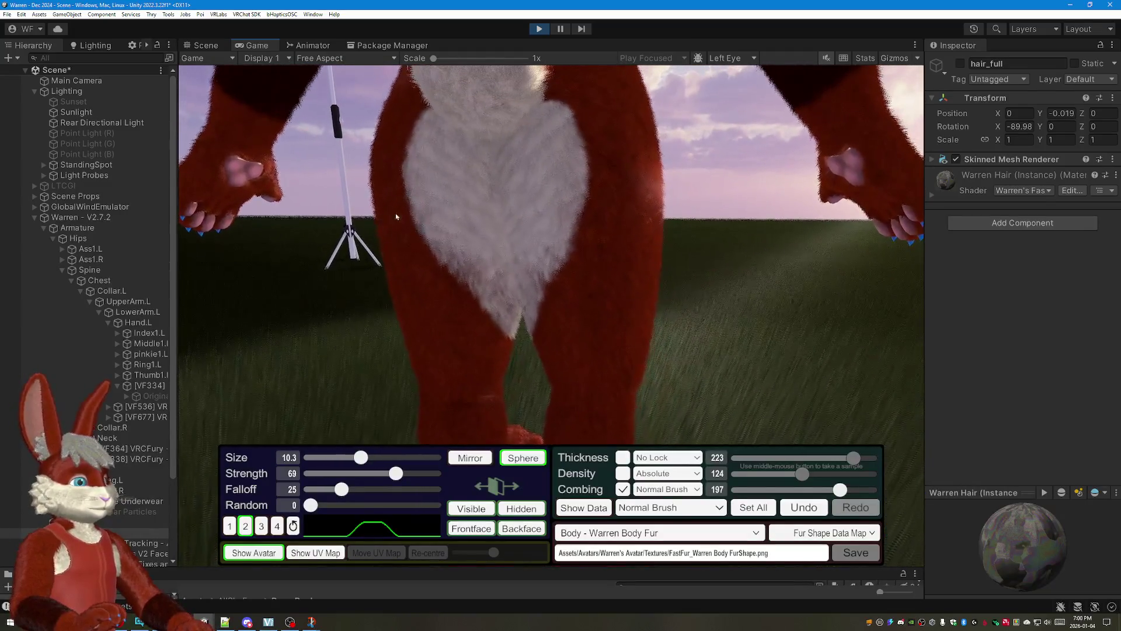
mouse_move(595, 363)
left_mouse_down()
mouse_move(546, 300)
mouse_move(531, 309)
left_mouse_up()
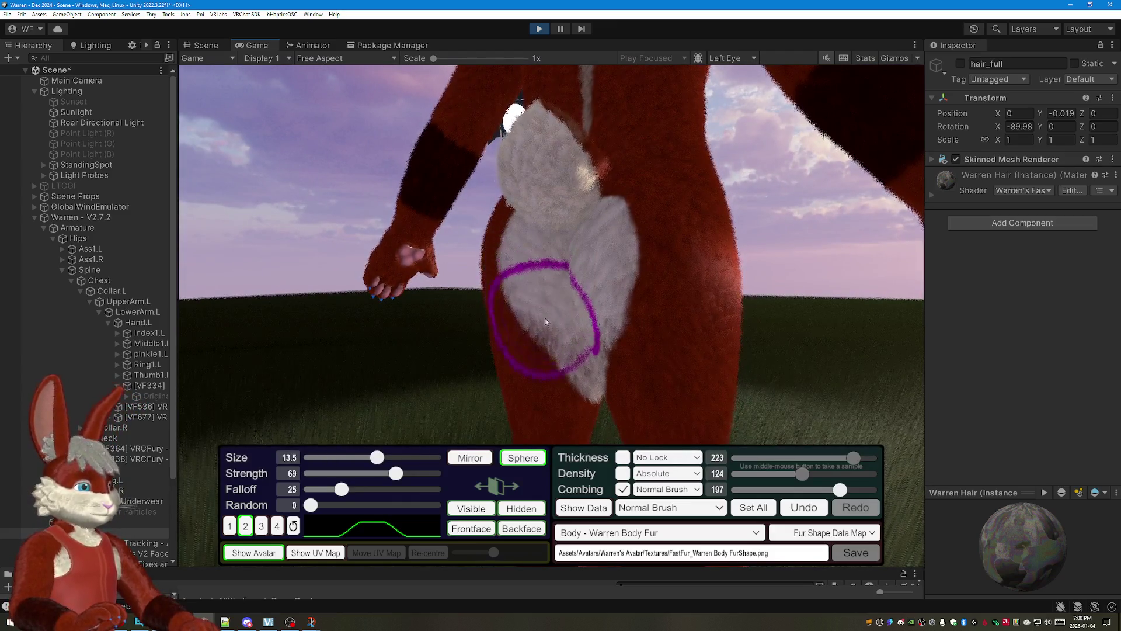
left_click_drag(574, 271, 620, 266)
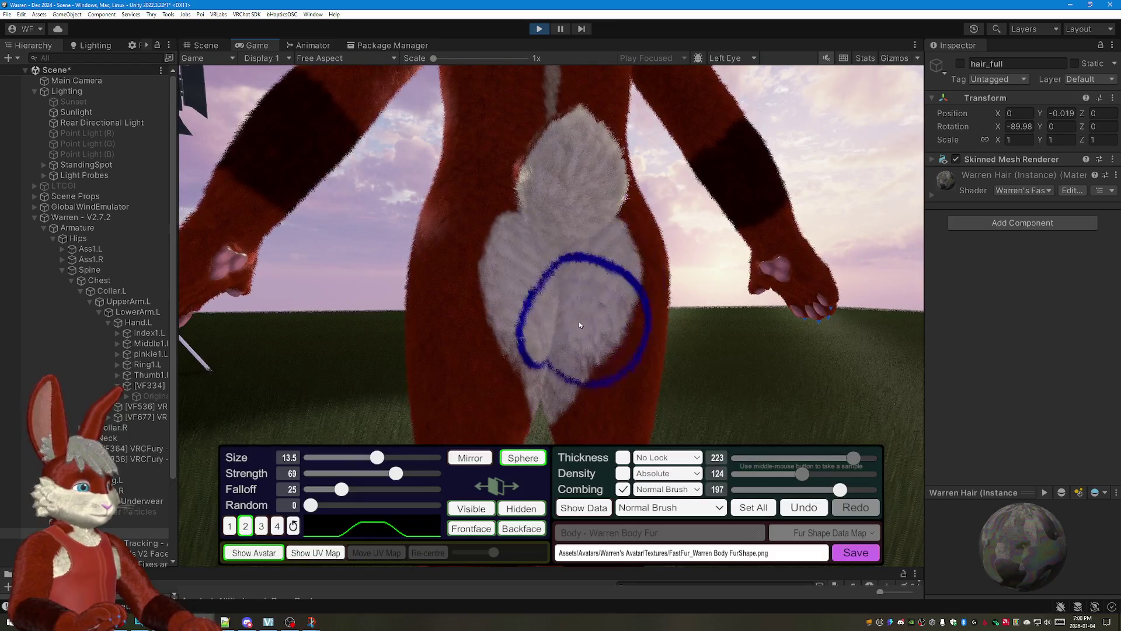
left_click_drag(579, 420, 430, 259)
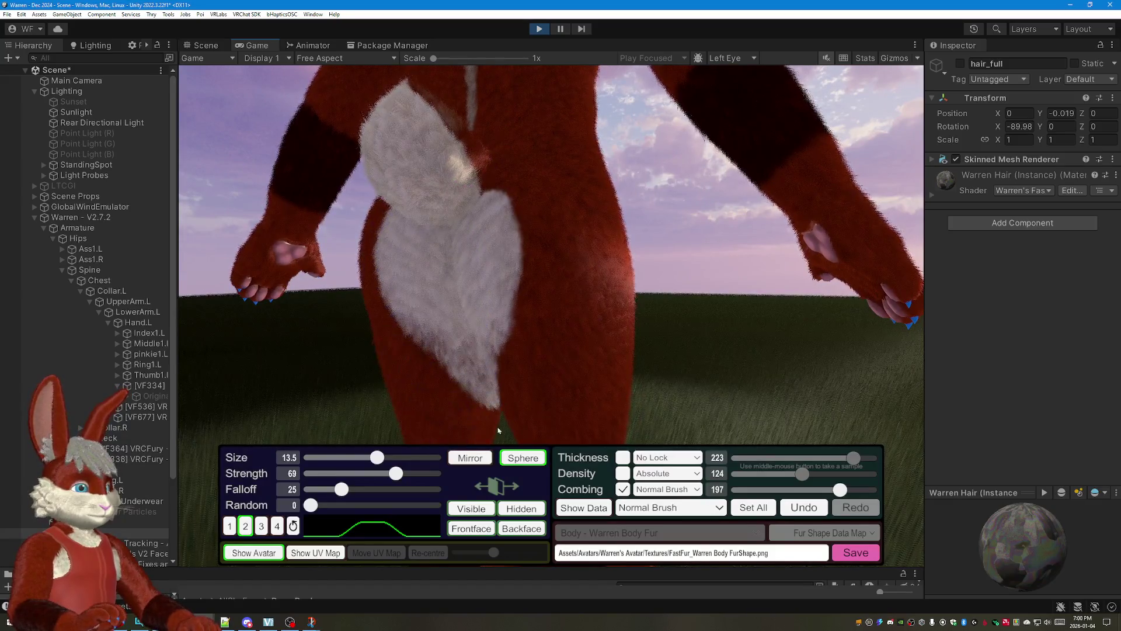
scroll(495, 439, "down", 4)
scroll(549, 284, "down", 3)
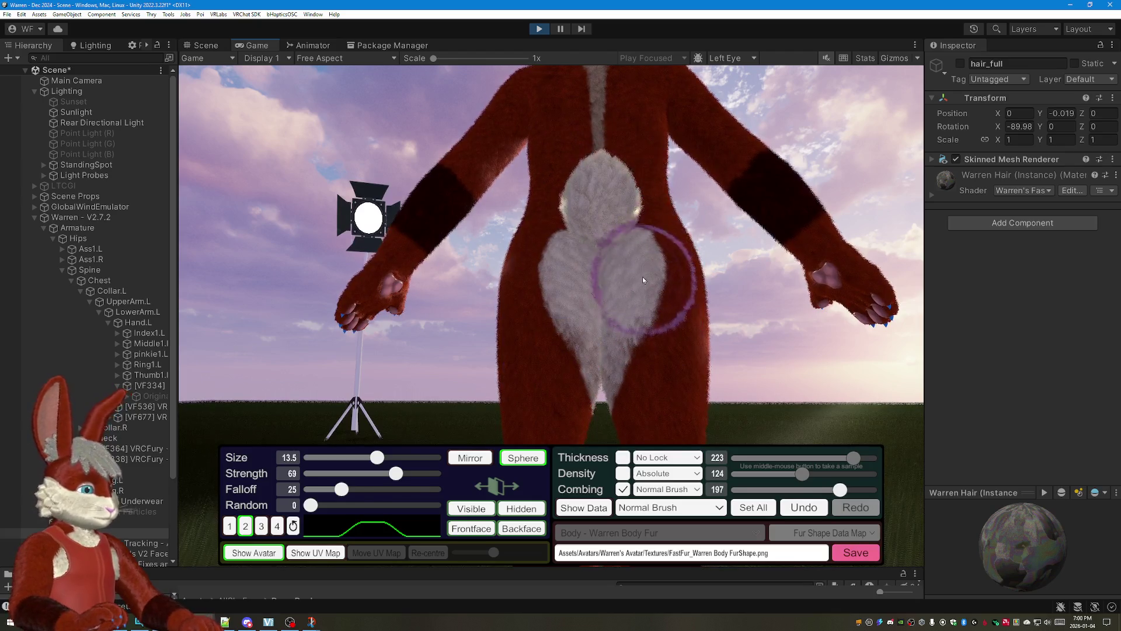
mouse_move(728, 404)
left_mouse_down()
mouse_move(874, 273)
mouse_move(656, 332)
left_mouse_up()
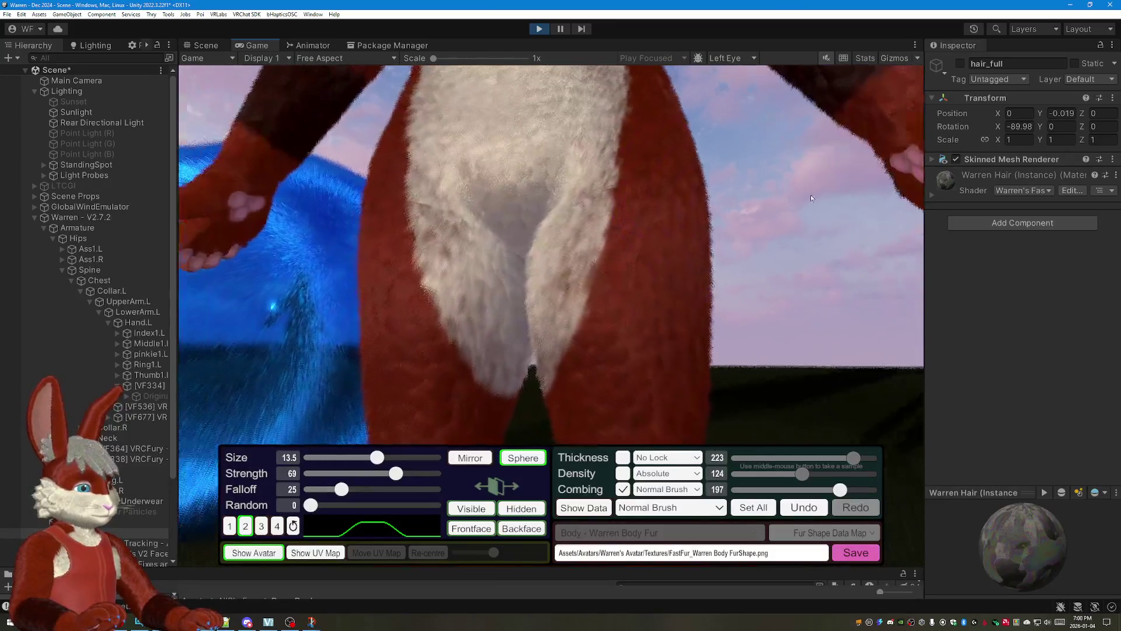
left_click(581, 508)
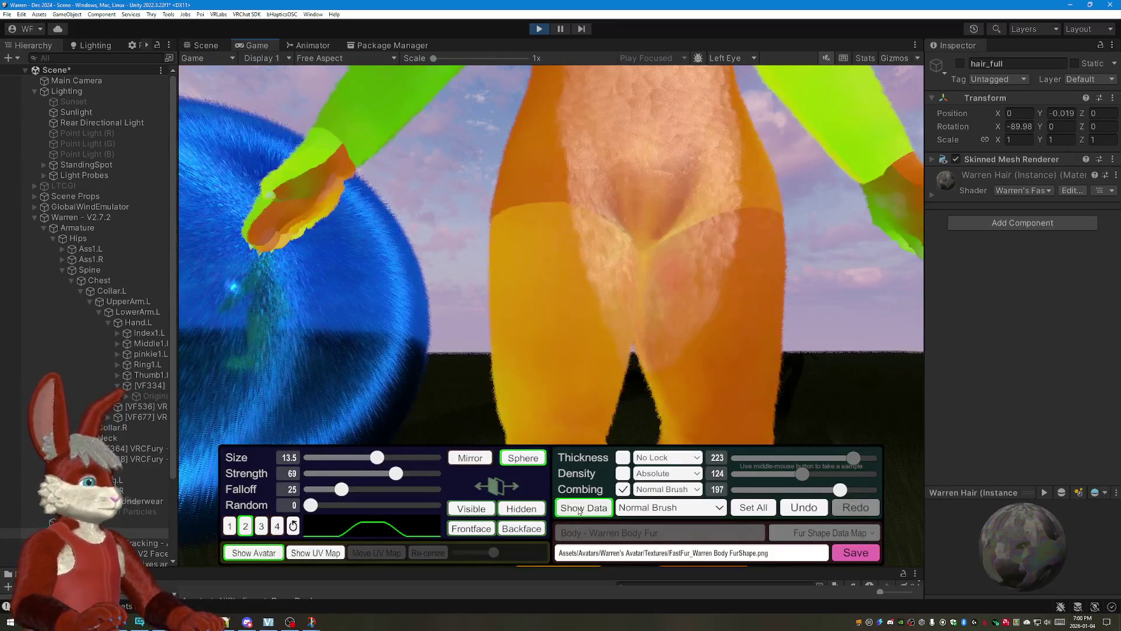
left_click(583, 508)
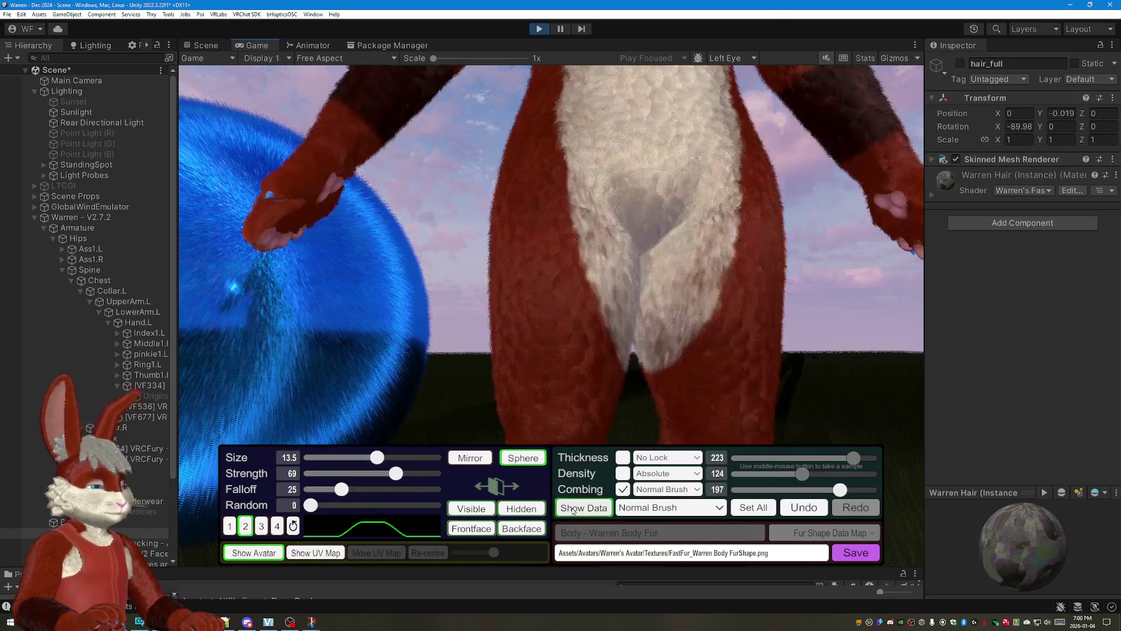
scroll(662, 115, "up", 1)
Step: Comb the belly fur downward toward the crotch with a size 17.8 brush
mouse_move(667, 82)
left_mouse_down()
mouse_move(668, 267)
mouse_move(686, 107)
mouse_move(682, 195)
left_mouse_up()
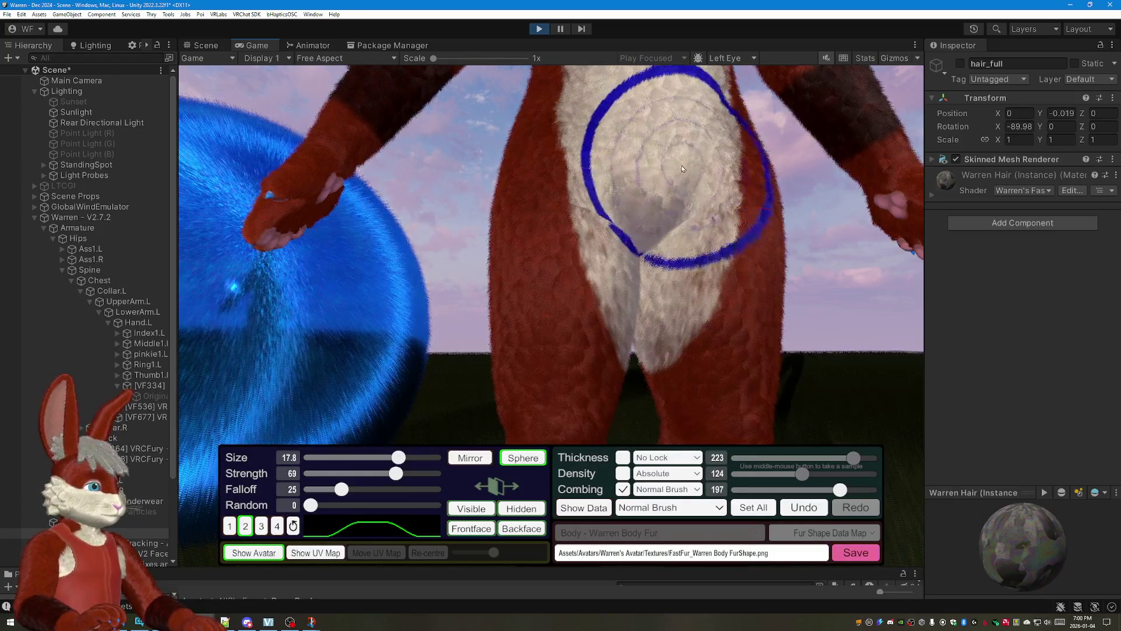
left_click_drag(594, 86, 584, 281)
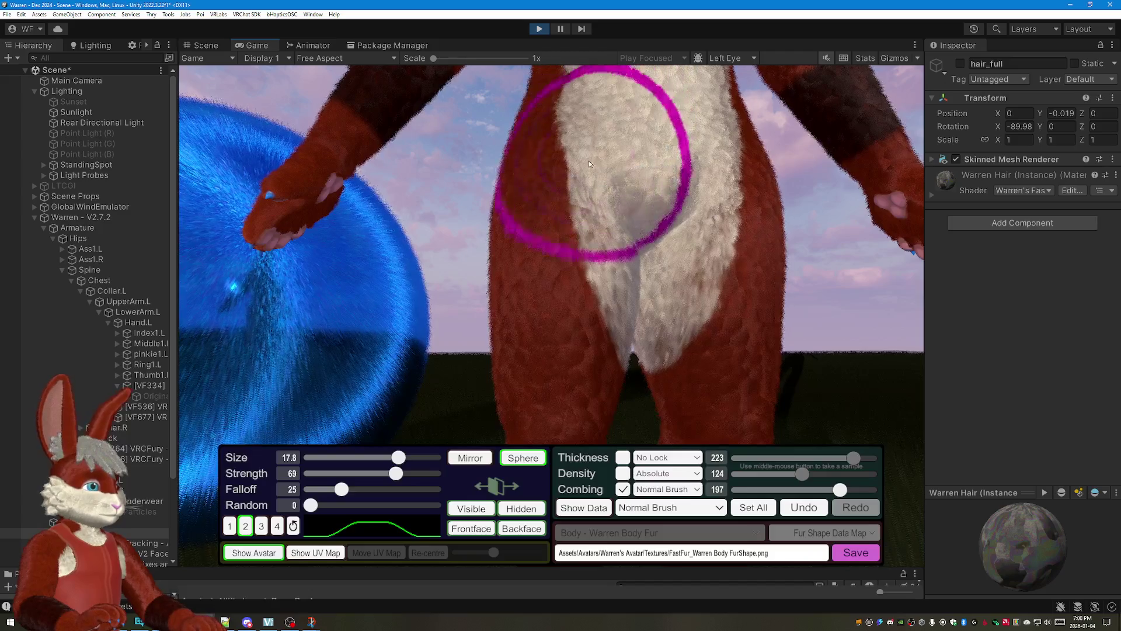
left_click_drag(676, 202, 510, 186)
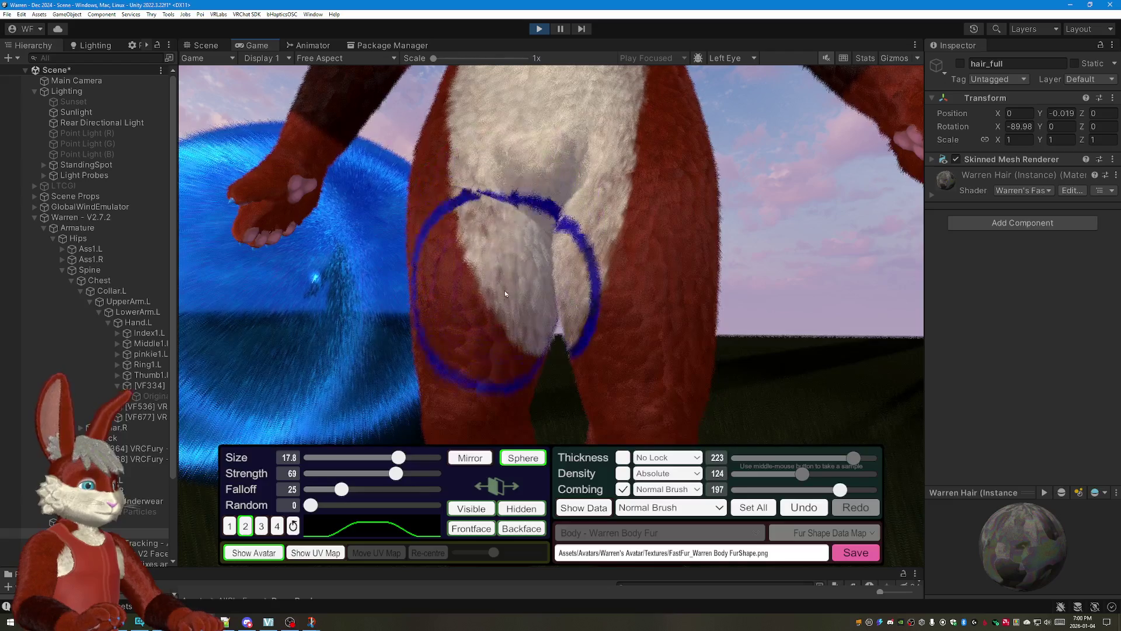
left_click_drag(506, 287, 683, 171)
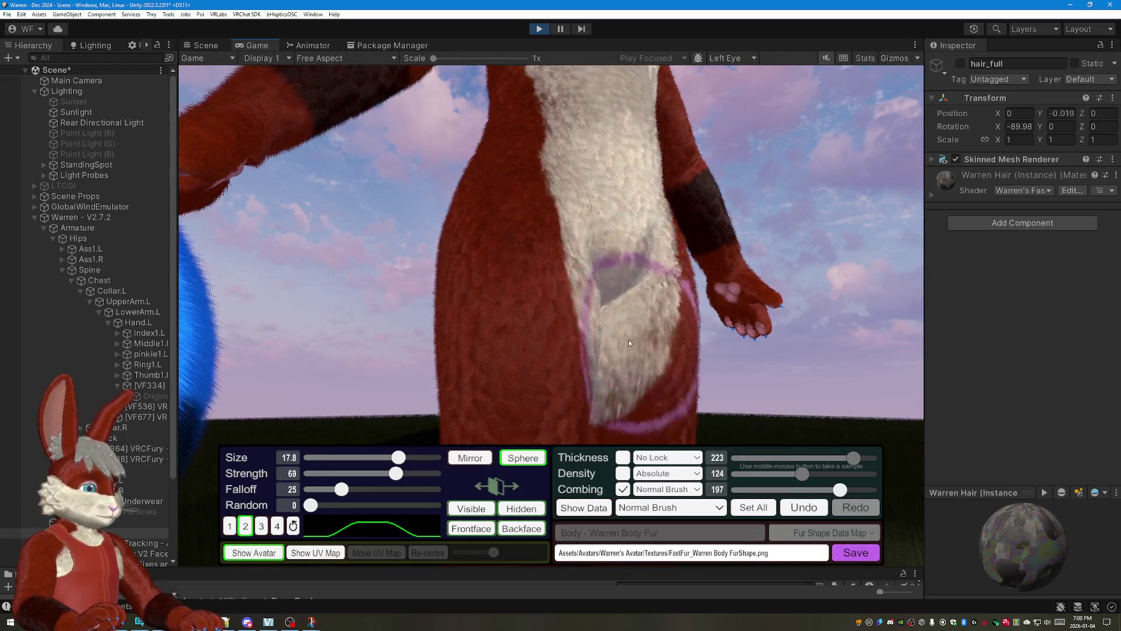
mouse_move(667, 400)
left_mouse_down()
mouse_move(845, 282)
mouse_move(595, 208)
left_mouse_up()
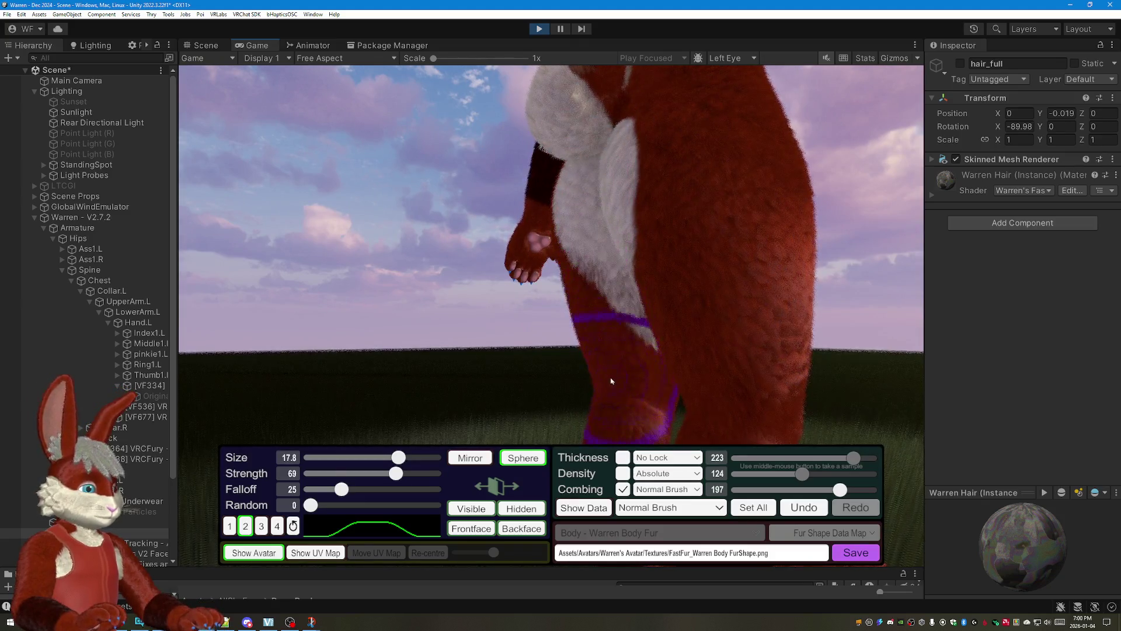
left_click_drag(612, 377, 861, 278)
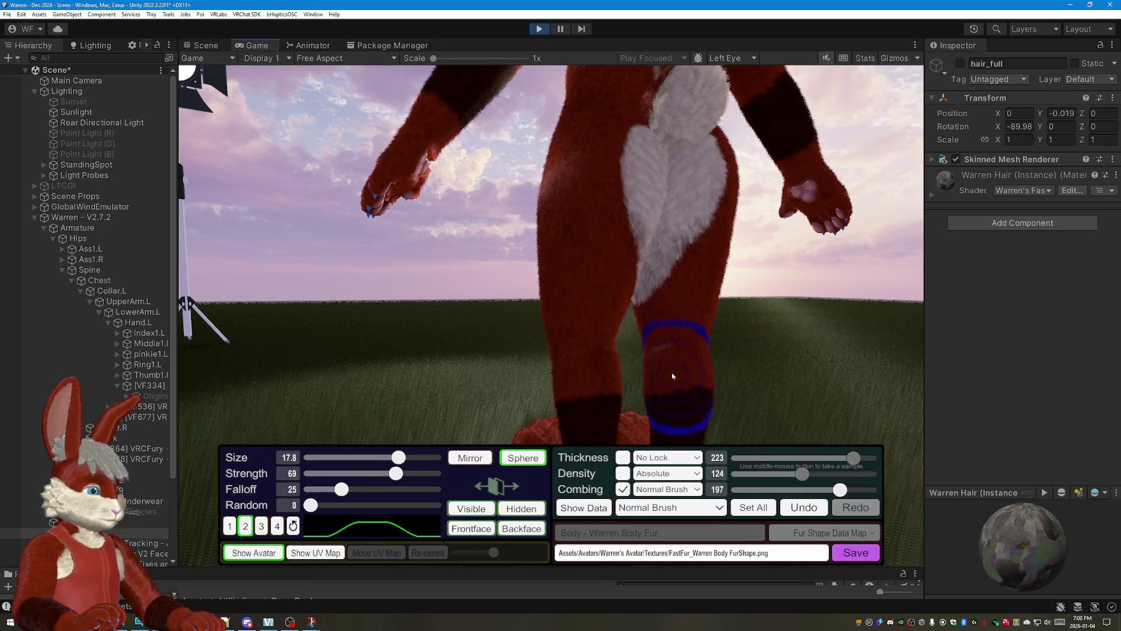
Step: Move around the lower body to close in on the thighs and legs
left_click_drag(762, 355, 535, 290)
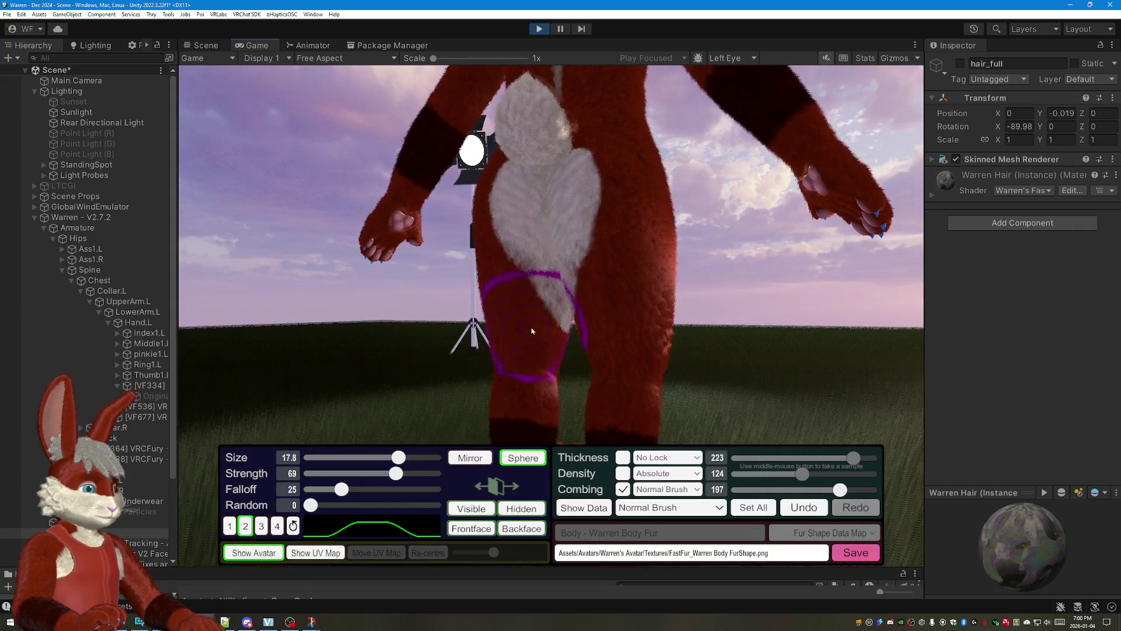
left_click_drag(581, 369, 592, 138)
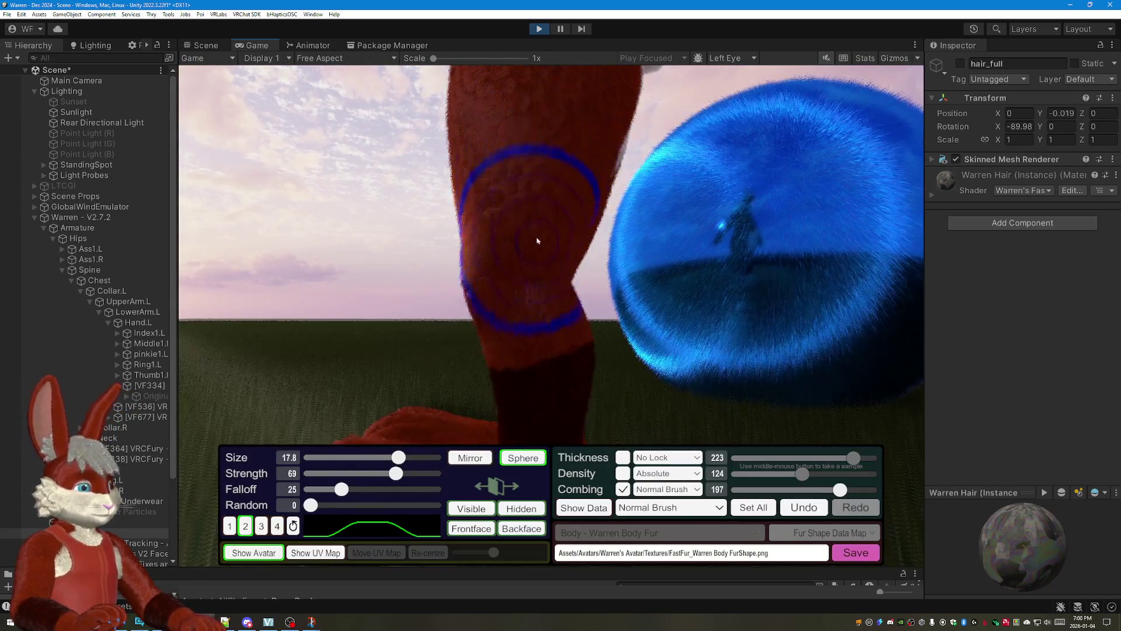
left_click_drag(539, 299, 521, 146)
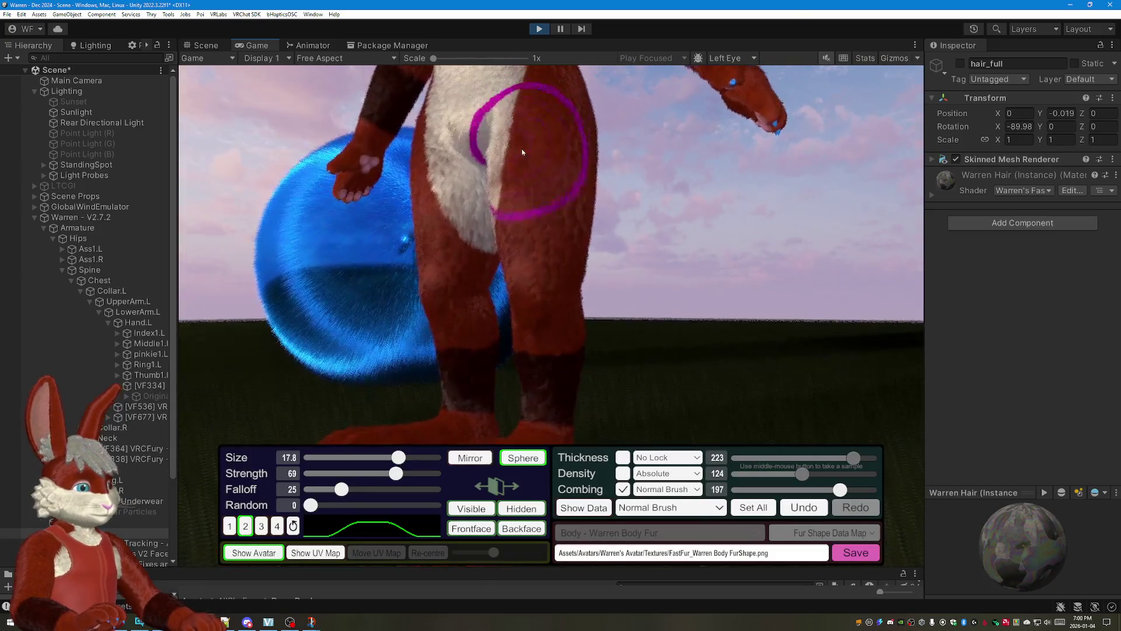
left_click_drag(534, 385, 572, 191)
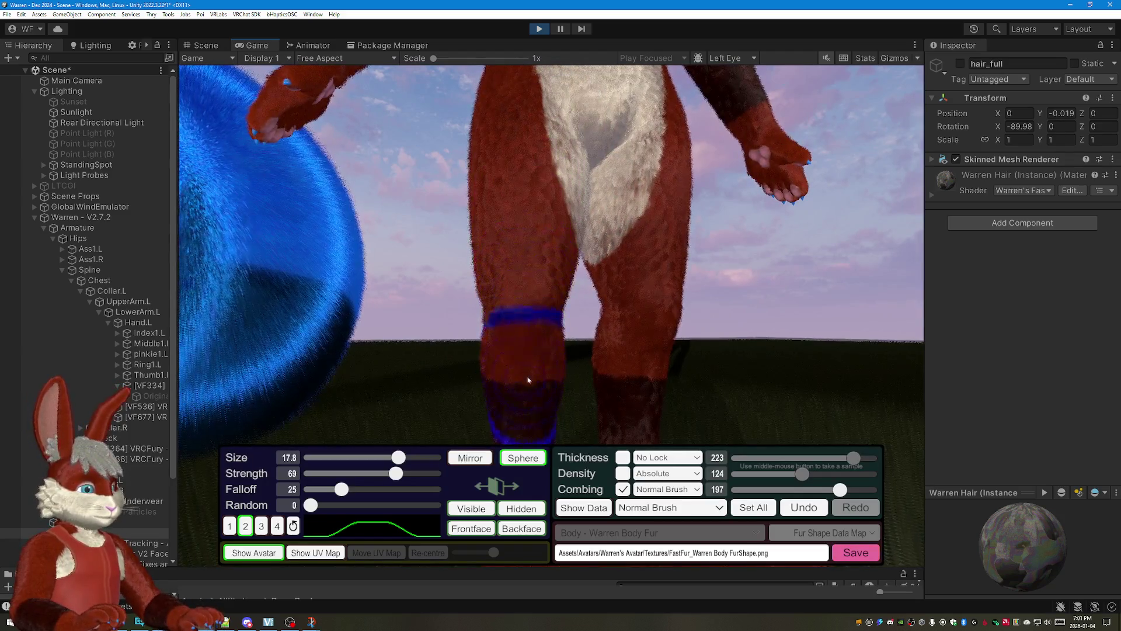
left_click_drag(528, 378, 718, 144)
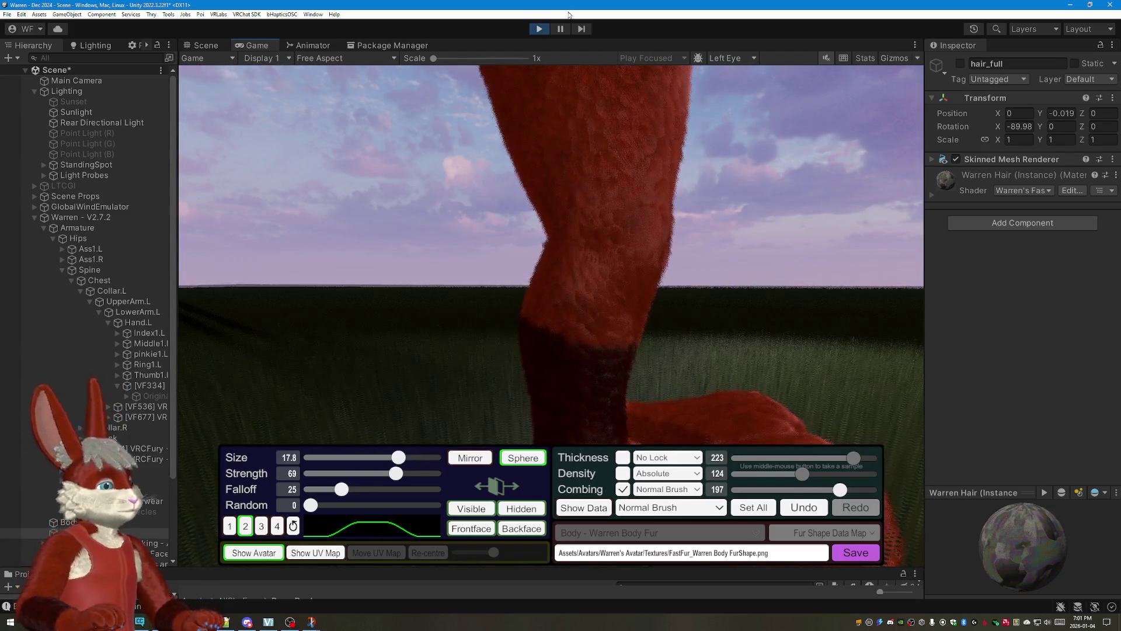
mouse_move(597, 198)
left_mouse_down()
mouse_move(591, 270)
mouse_move(778, 297)
mouse_move(577, 113)
left_mouse_up()
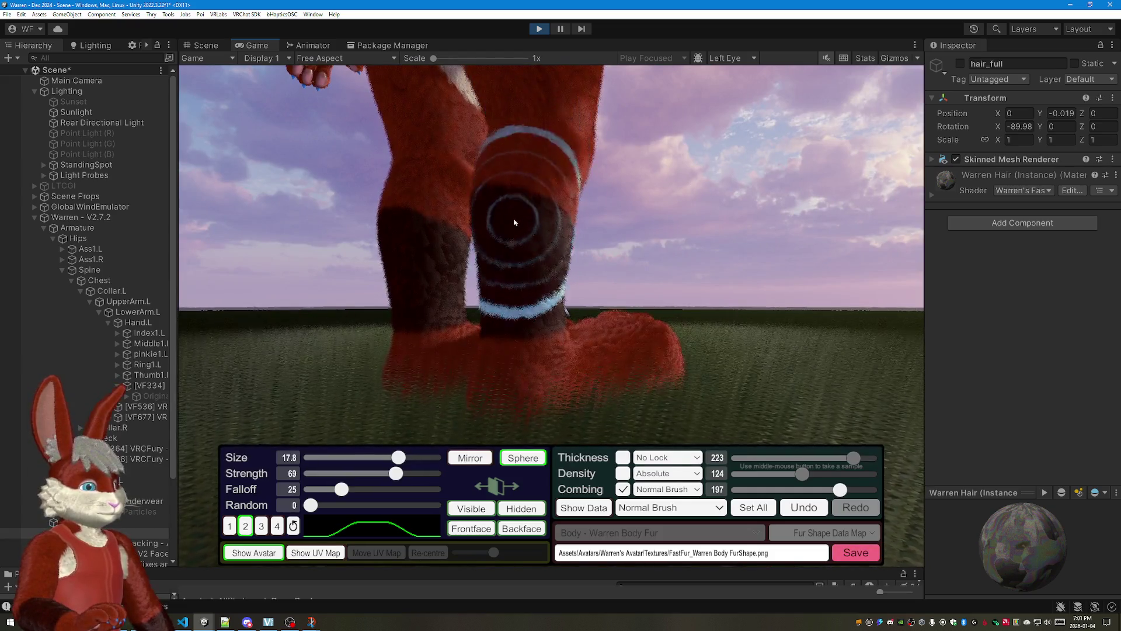
left_click_drag(515, 343, 581, 224)
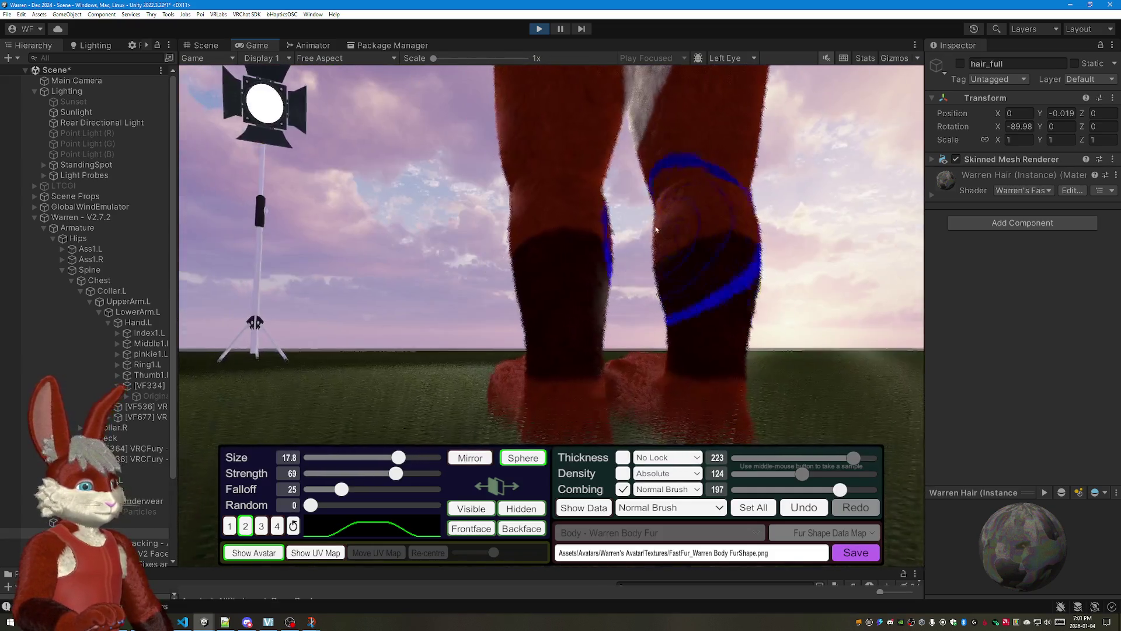
left_click_drag(590, 280, 490, 138)
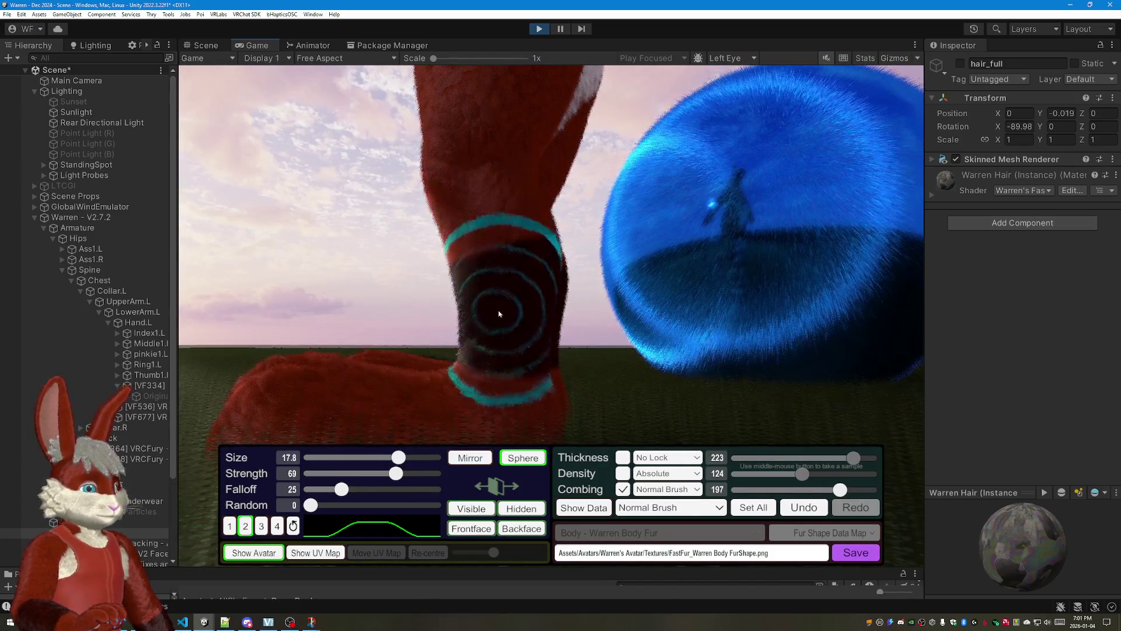
left_click_drag(493, 237, 583, 197)
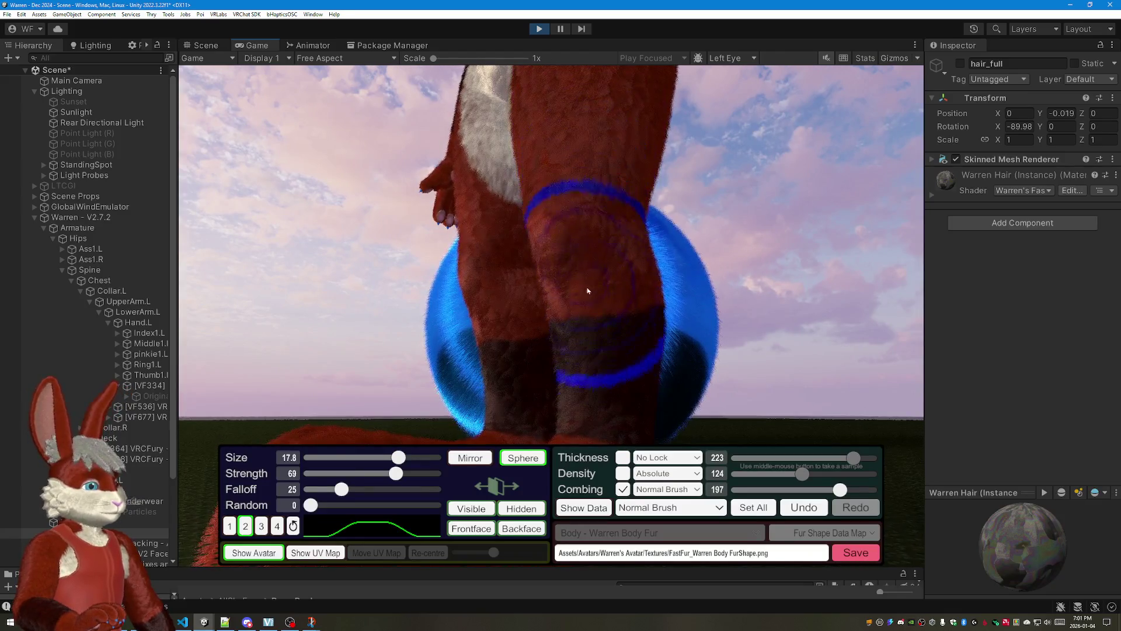
left_click_drag(589, 377, 822, 315)
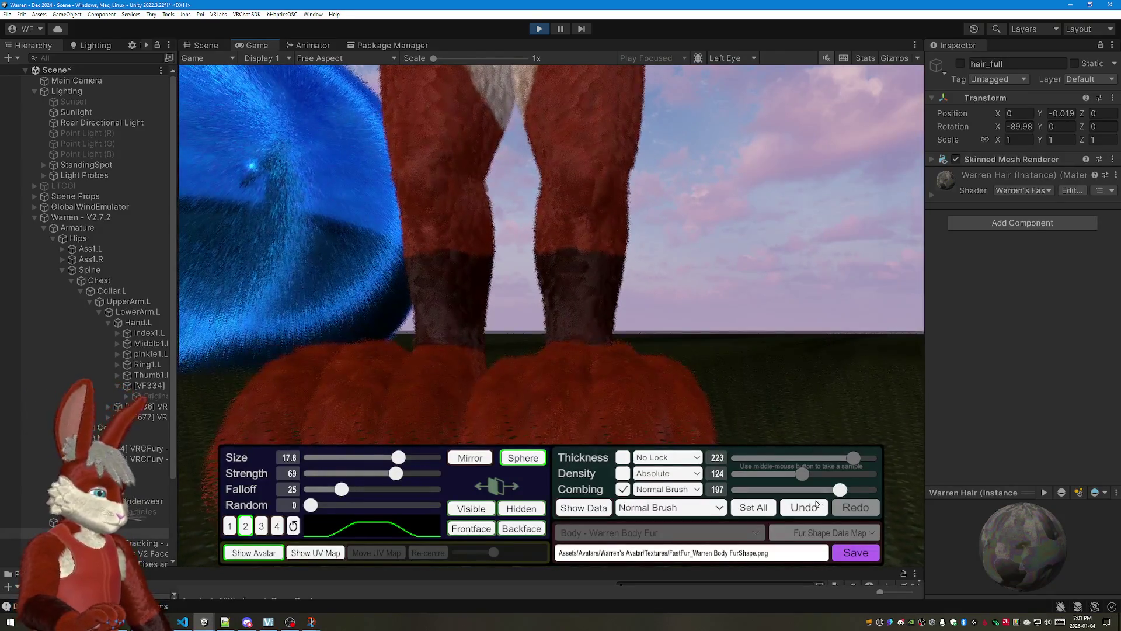
left_click_drag(815, 417, 785, 325)
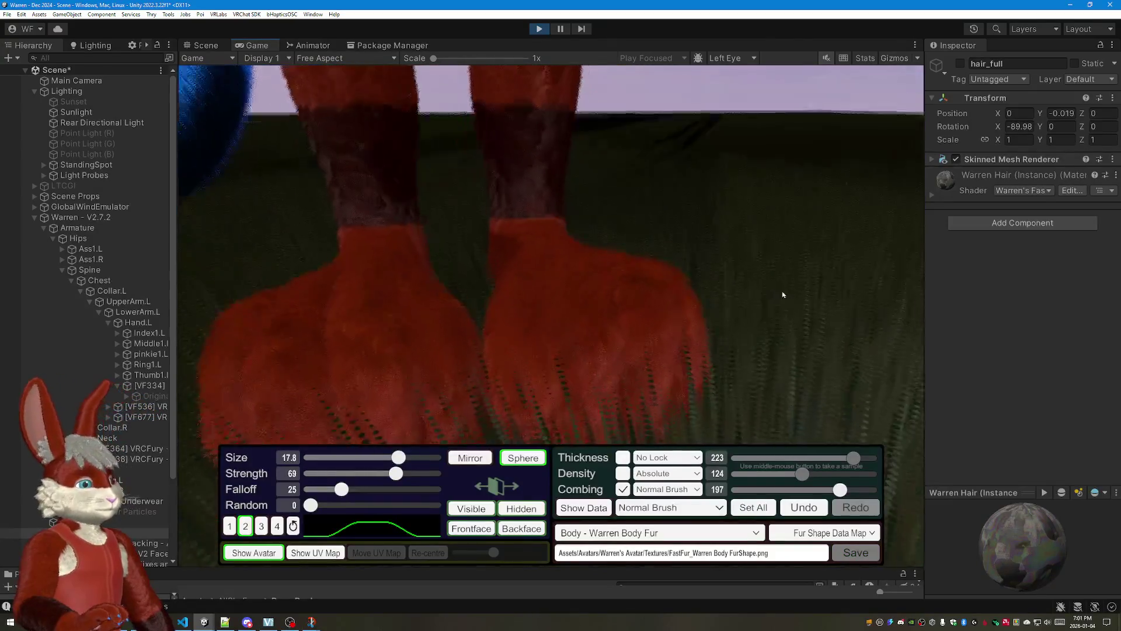
Step: Comb the fur along one foot from a low angle
mouse_move(625, 298)
left_mouse_down()
mouse_move(765, 228)
mouse_move(576, 284)
left_mouse_up()
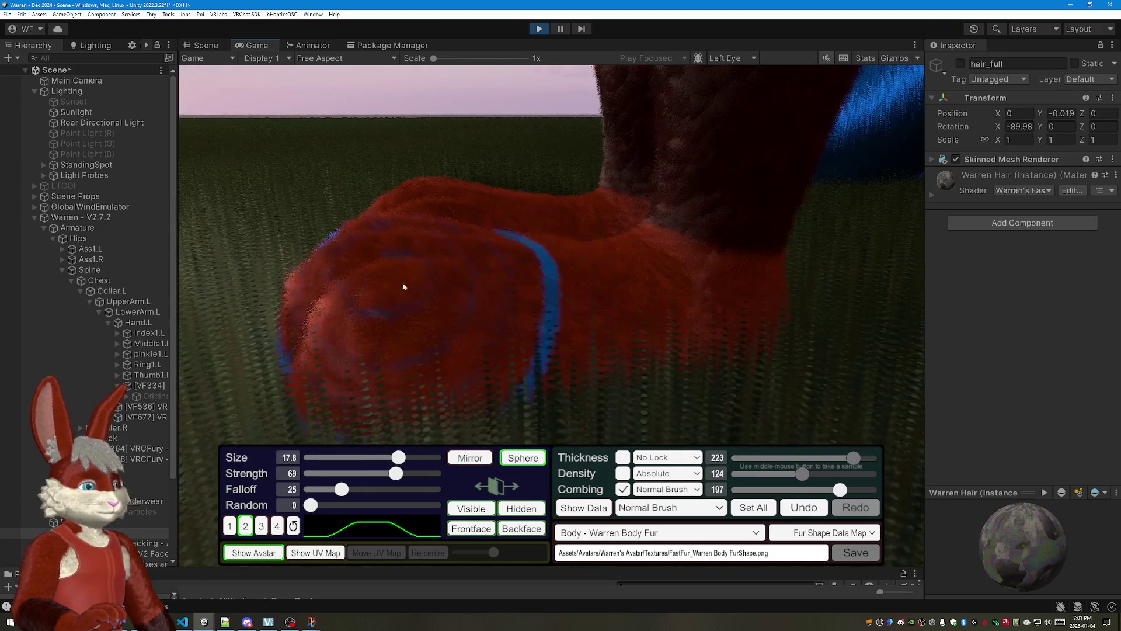
left_click_drag(408, 286, 547, 315)
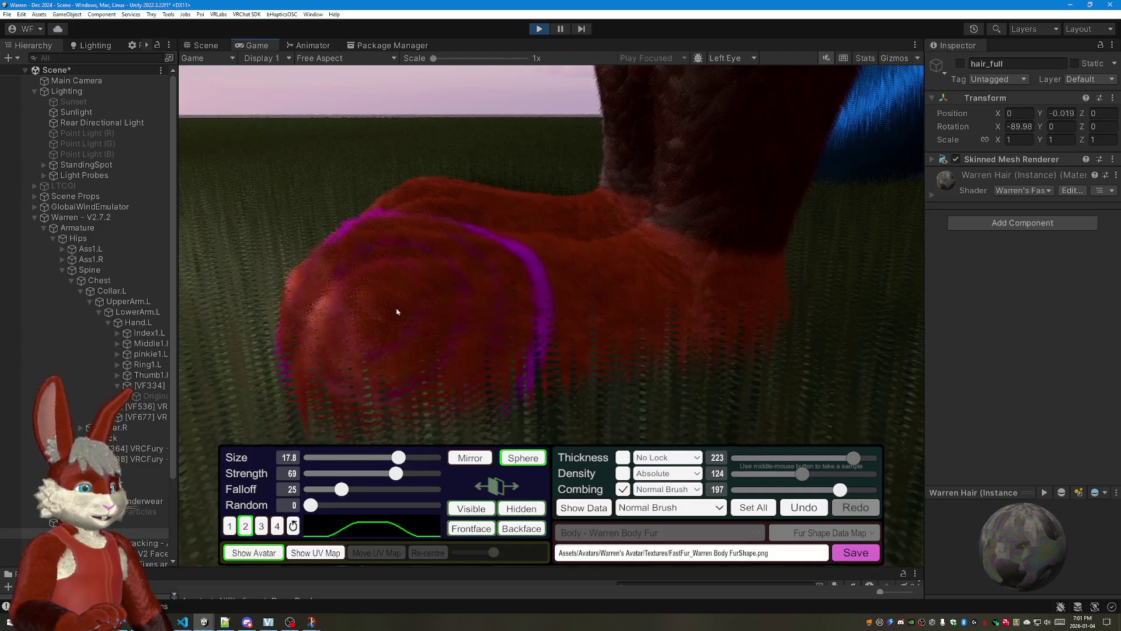
mouse_move(526, 262)
left_mouse_down()
mouse_move(689, 234)
mouse_move(1117, 242)
mouse_move(1062, 213)
left_mouse_up()
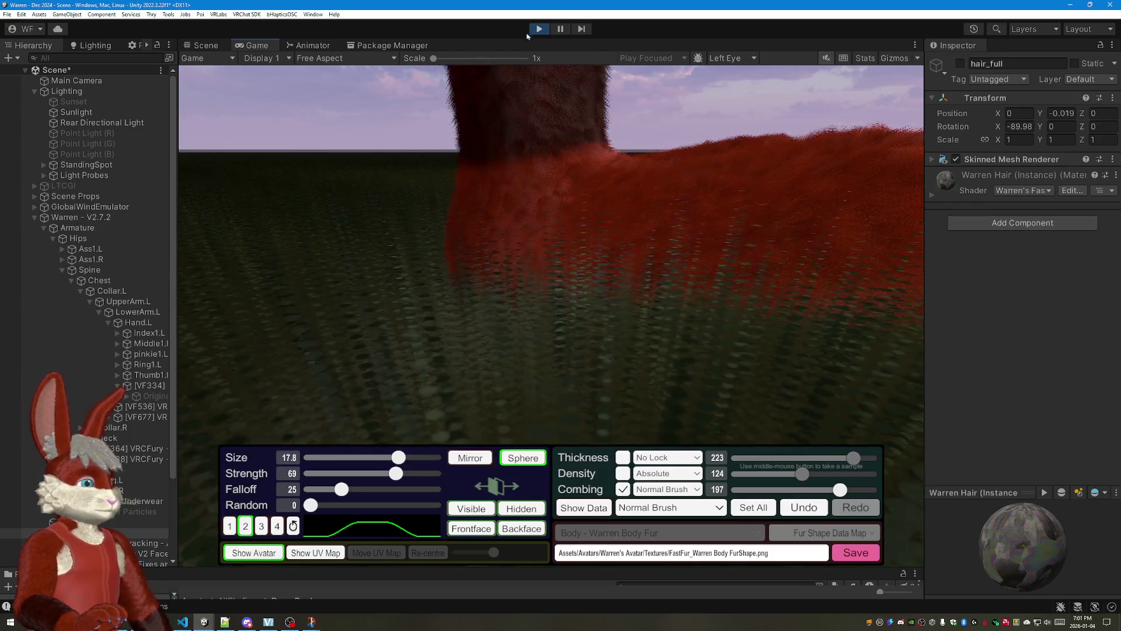
left_click_drag(613, 175, 761, 227)
left_click_drag(910, 237, 788, 220)
left_click_drag(523, 166, 493, 229)
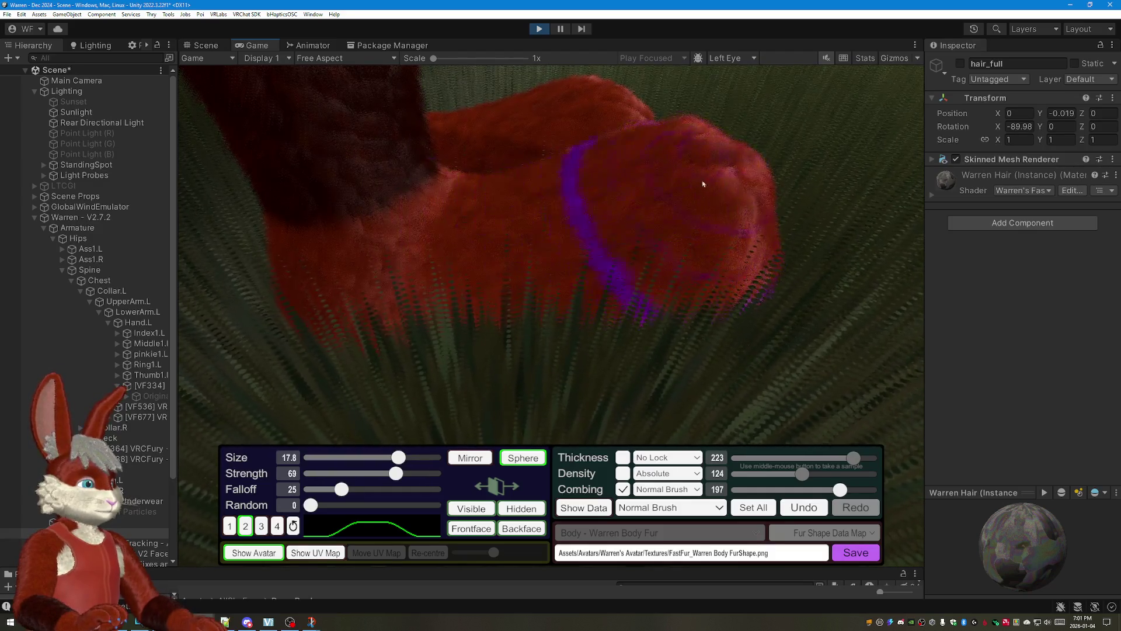
Step: Comb across the top and front of the foot, then pull back to both legs
left_click_drag(692, 186, 526, 175)
left_click_drag(421, 193, 307, 254)
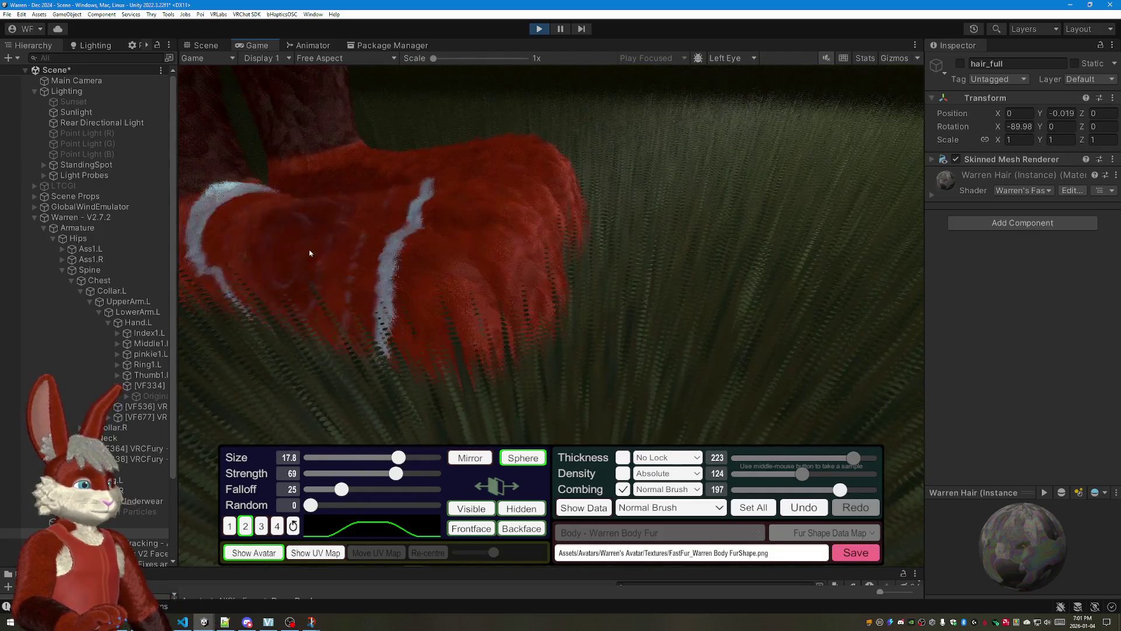
left_click_drag(477, 348, 550, 164)
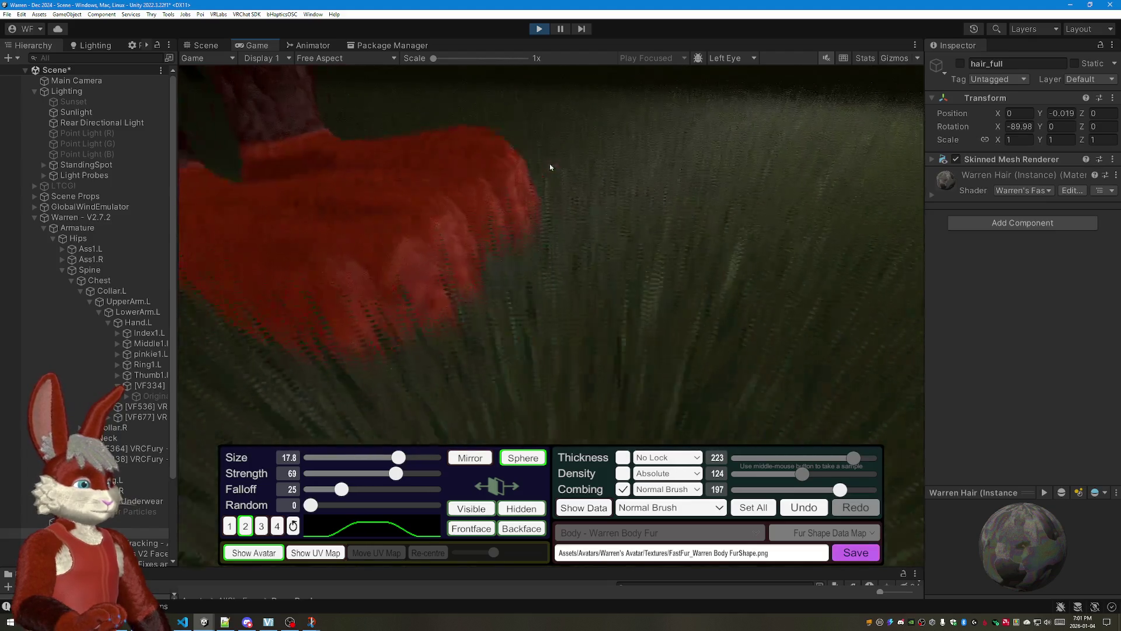
left_click_drag(421, 202, 266, 246)
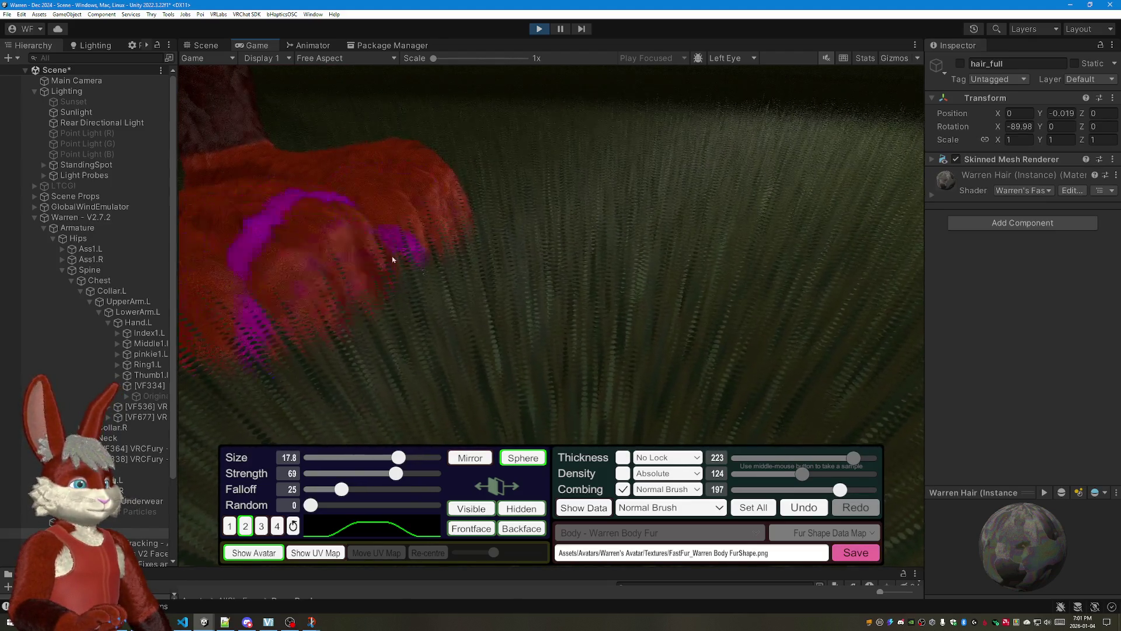
scroll(526, 219, "down", 5)
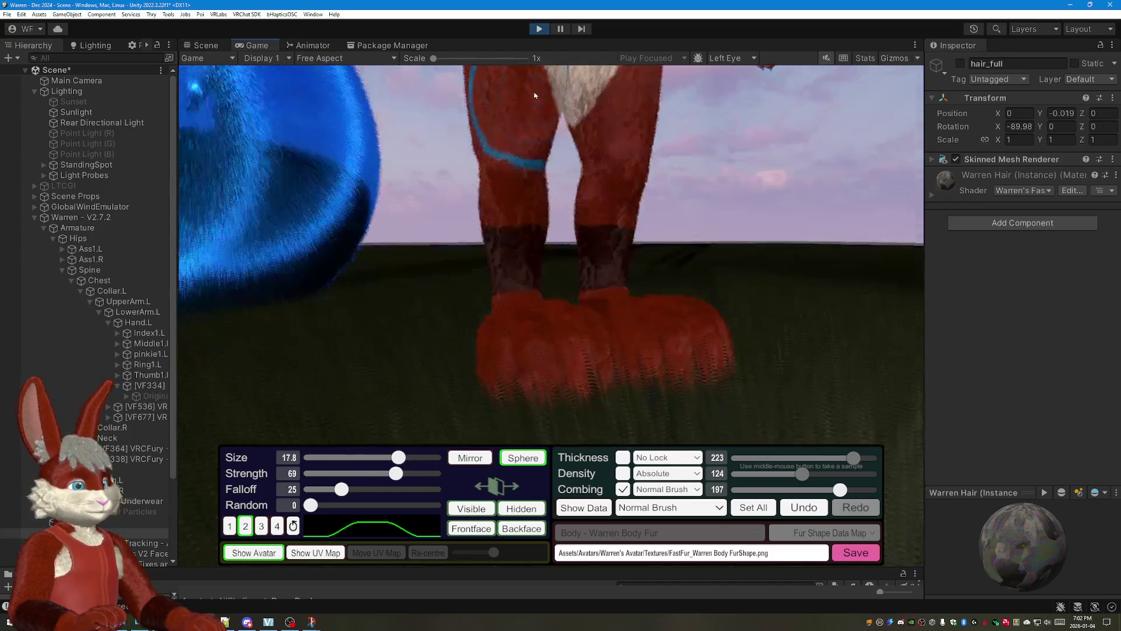
left_click_drag(534, 92, 617, 115)
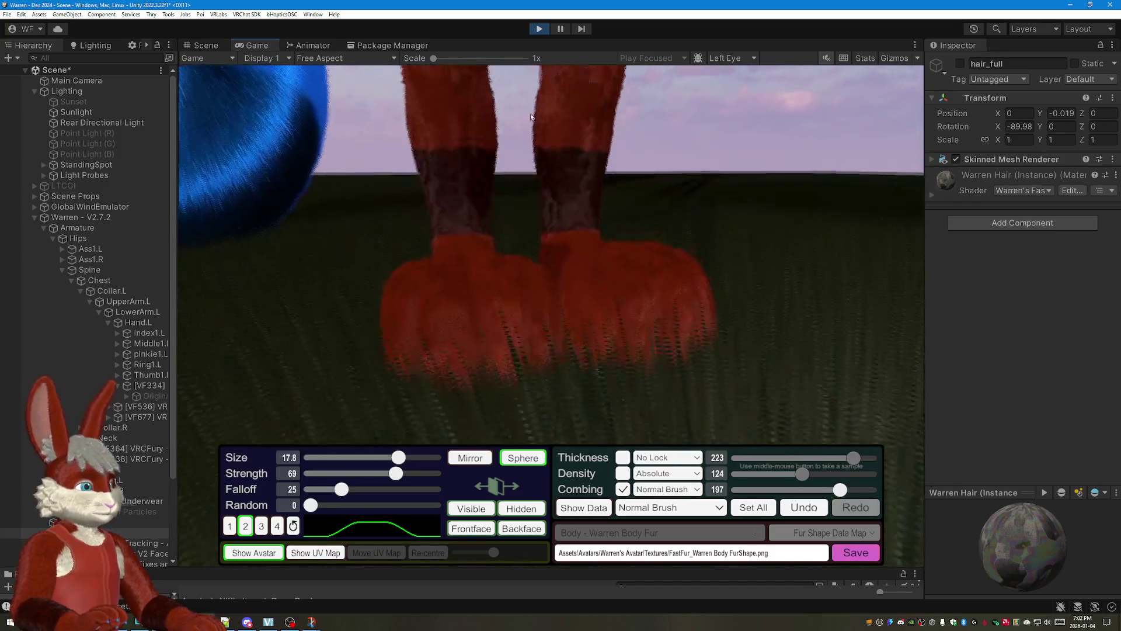
scroll(91, 303, "down", 1)
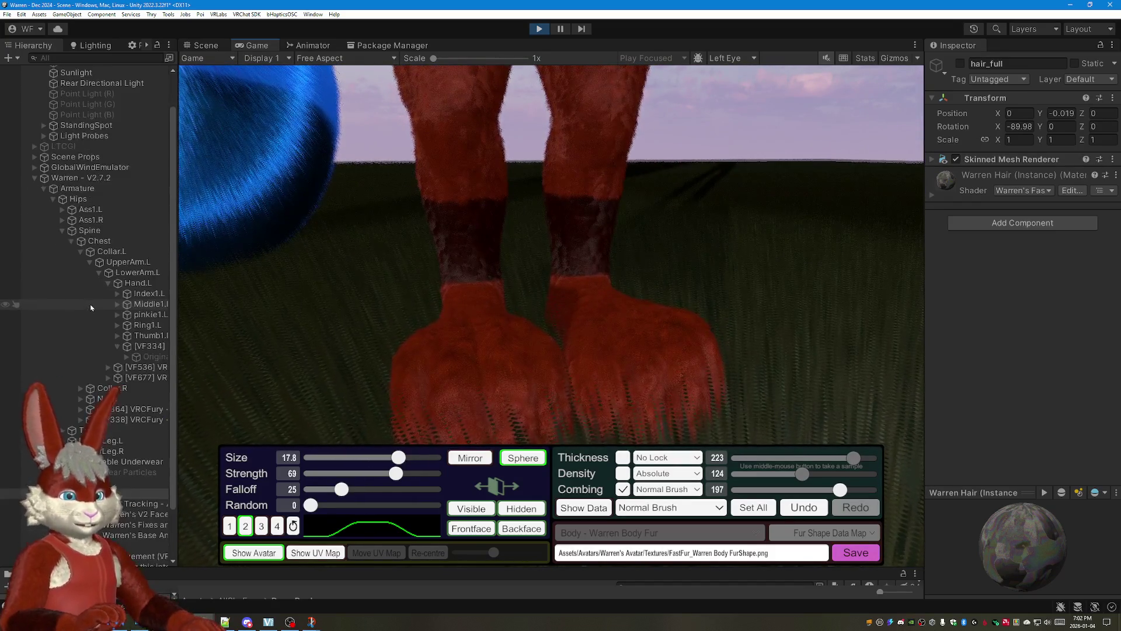
scroll(80, 364, "up", 1)
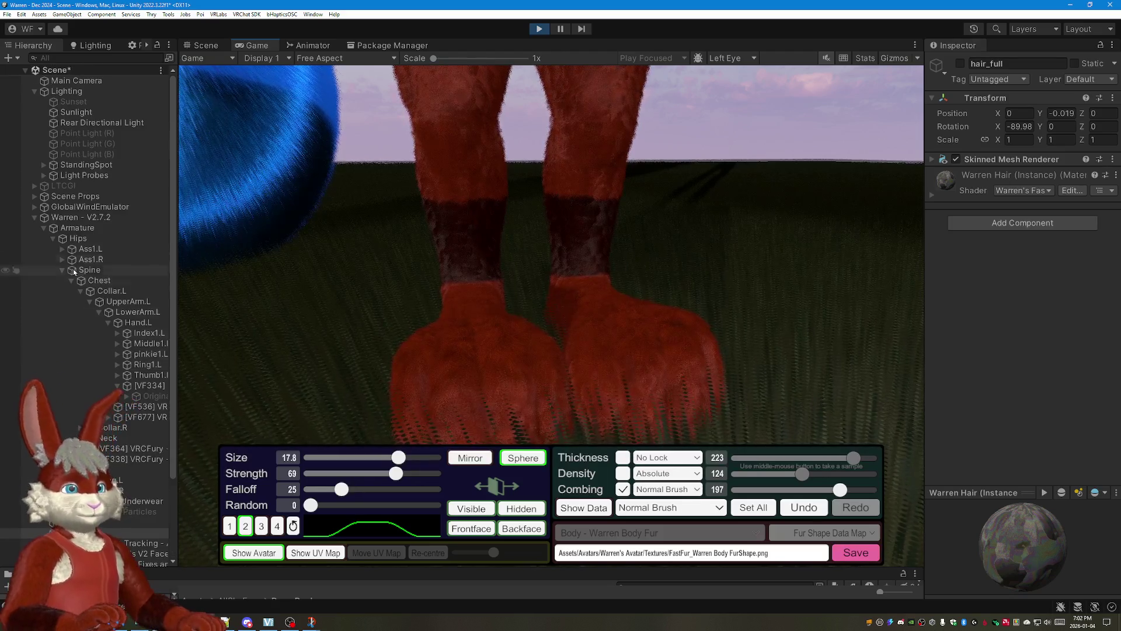
Step: Disable the Scene Props object so the ground and blue sphere no longer show around the feet
left_click(41, 217)
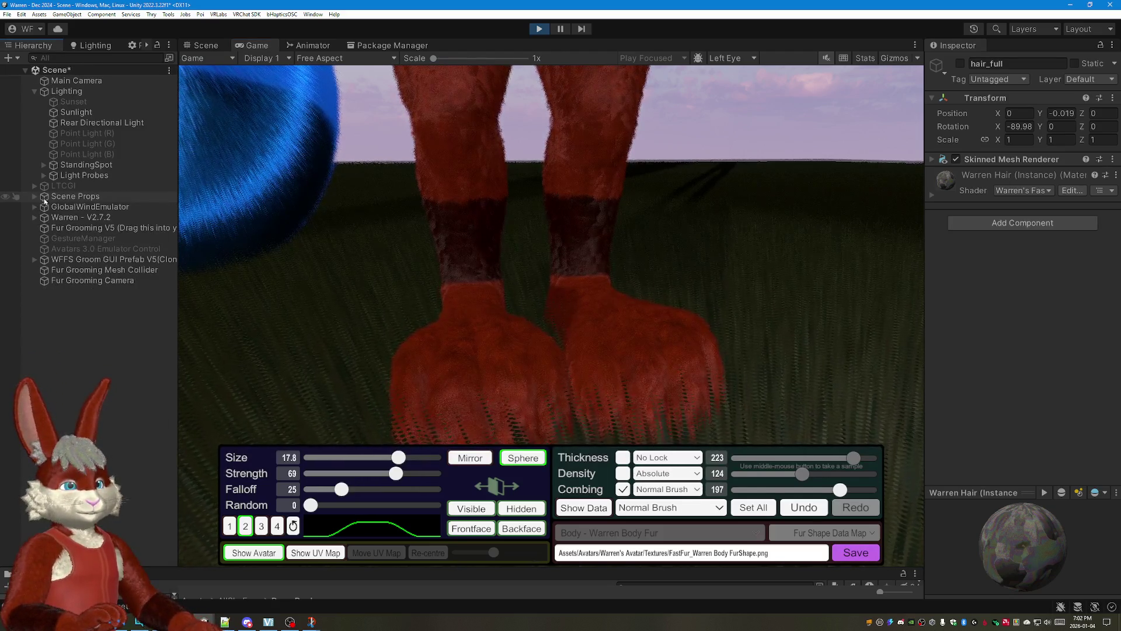
left_click(55, 195)
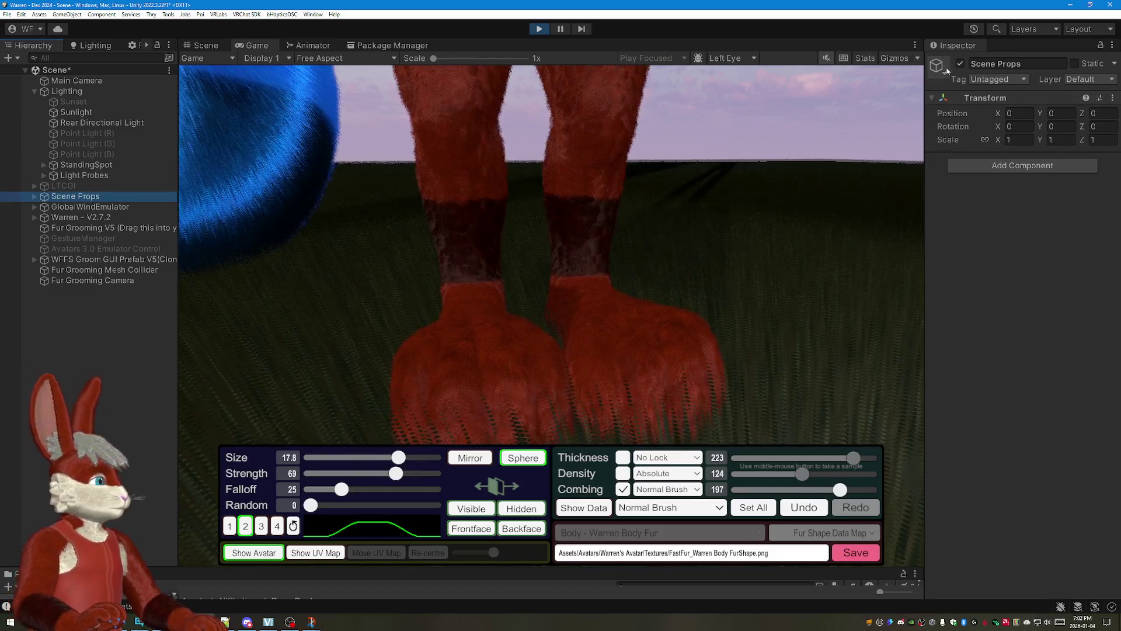
left_click(960, 63)
mouse_move(678, 233)
left_mouse_down()
mouse_move(633, 206)
mouse_move(694, 227)
mouse_move(698, 195)
left_mouse_up()
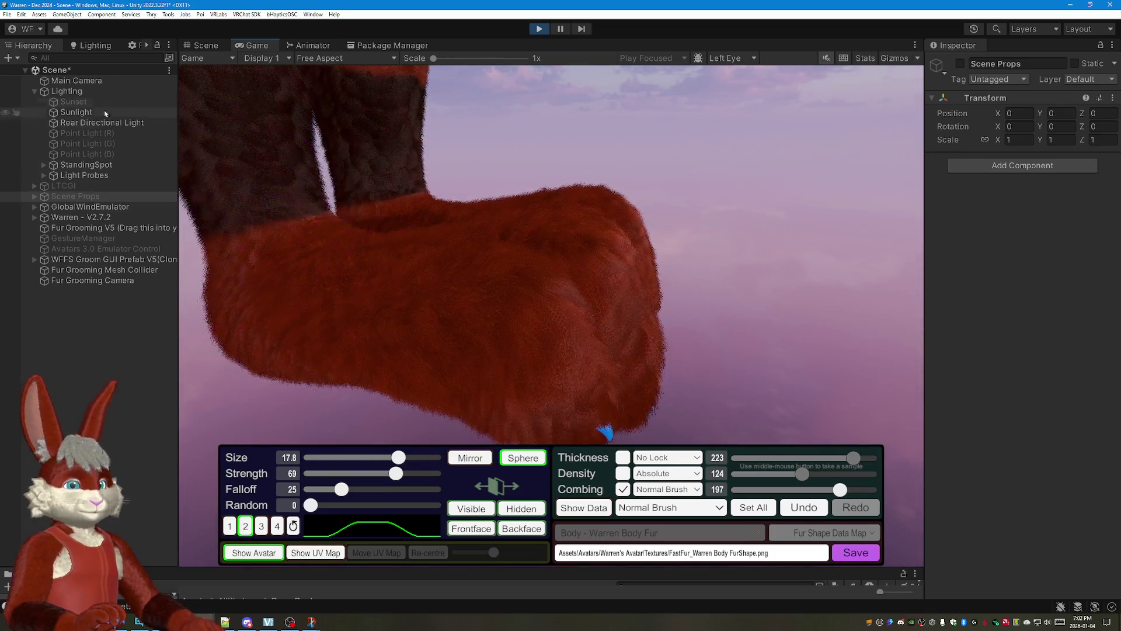
Step: Comb the right foot's fur against the empty sky backdrop, orbiting around both feet
left_click_drag(407, 228, 681, 269)
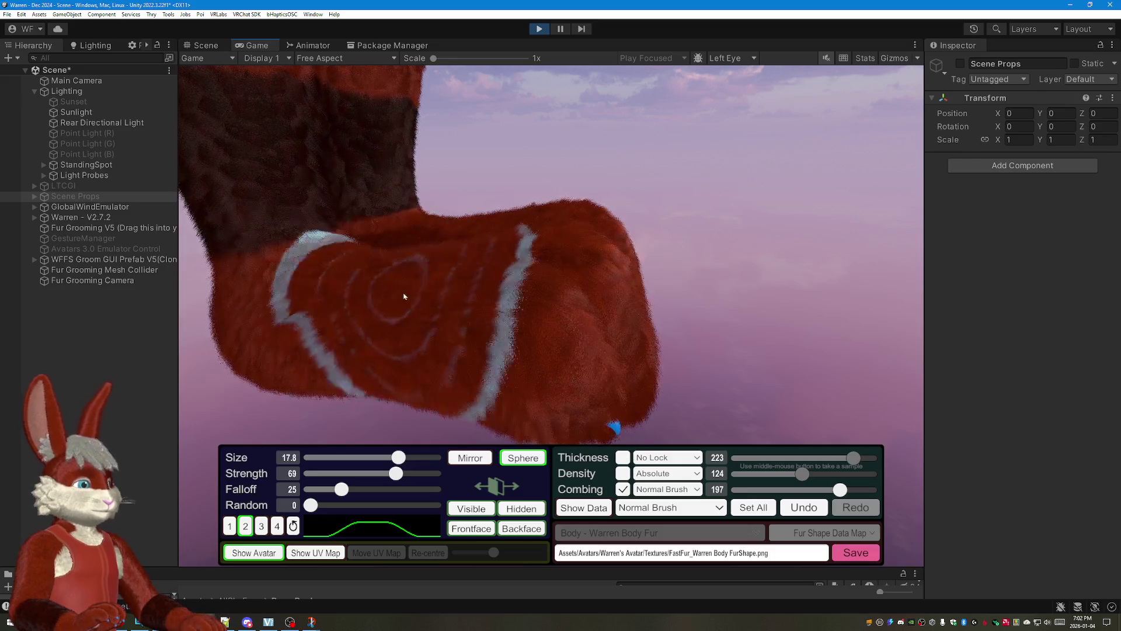
mouse_move(562, 435)
left_mouse_down()
mouse_move(412, 320)
mouse_move(620, 308)
mouse_move(487, 300)
left_mouse_up()
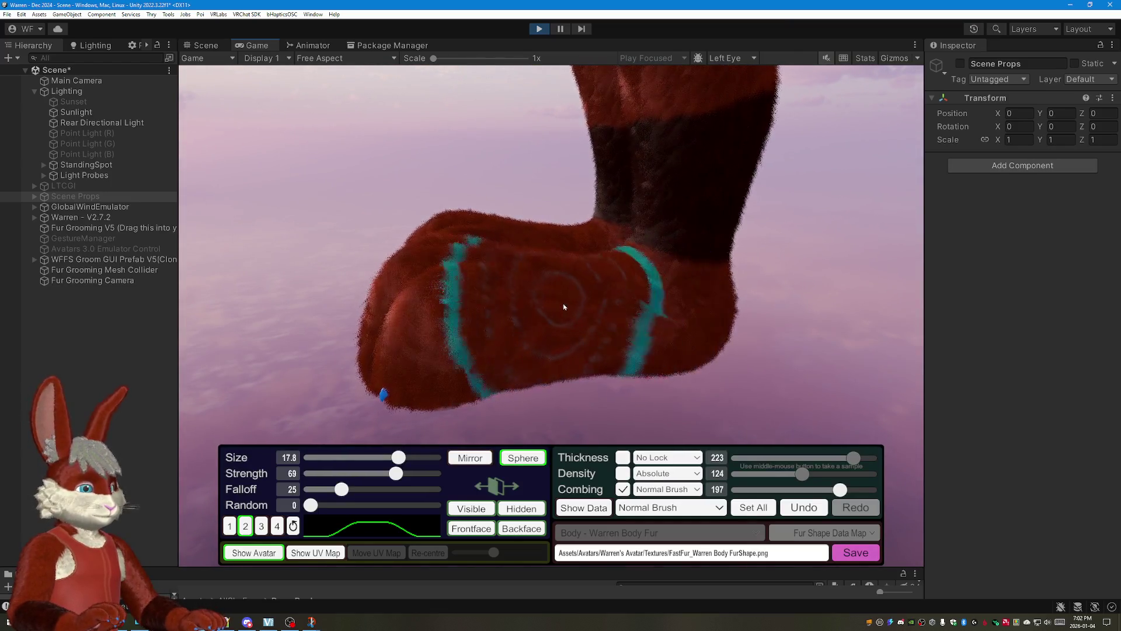
left_click_drag(400, 349, 580, 257)
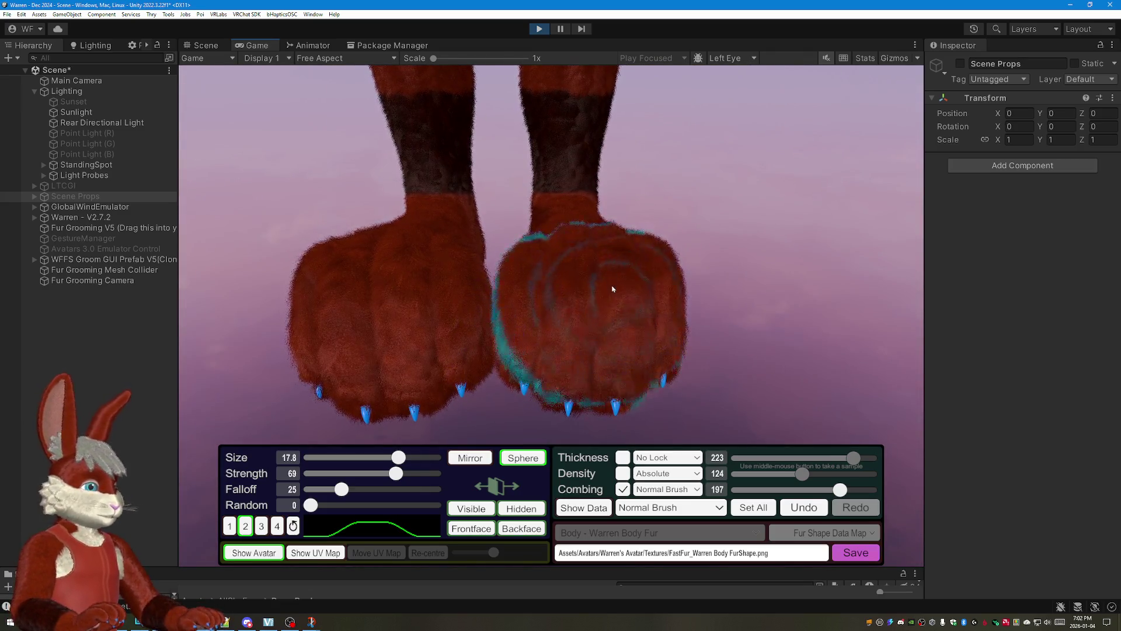
mouse_move(602, 263)
left_mouse_down()
mouse_move(674, 256)
mouse_move(529, 216)
mouse_move(531, 180)
mouse_move(570, 264)
mouse_move(717, 249)
mouse_move(682, 323)
mouse_move(613, 333)
mouse_move(732, 242)
mouse_move(592, 198)
left_mouse_up()
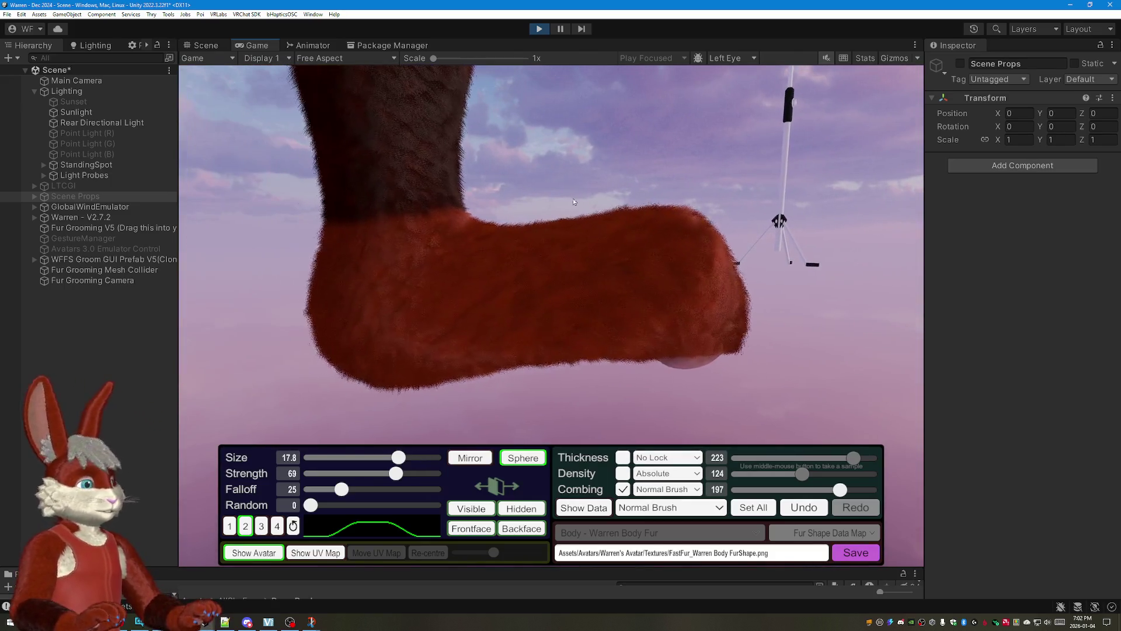
mouse_move(491, 290)
left_mouse_down()
mouse_move(644, 127)
mouse_move(599, 183)
left_mouse_up()
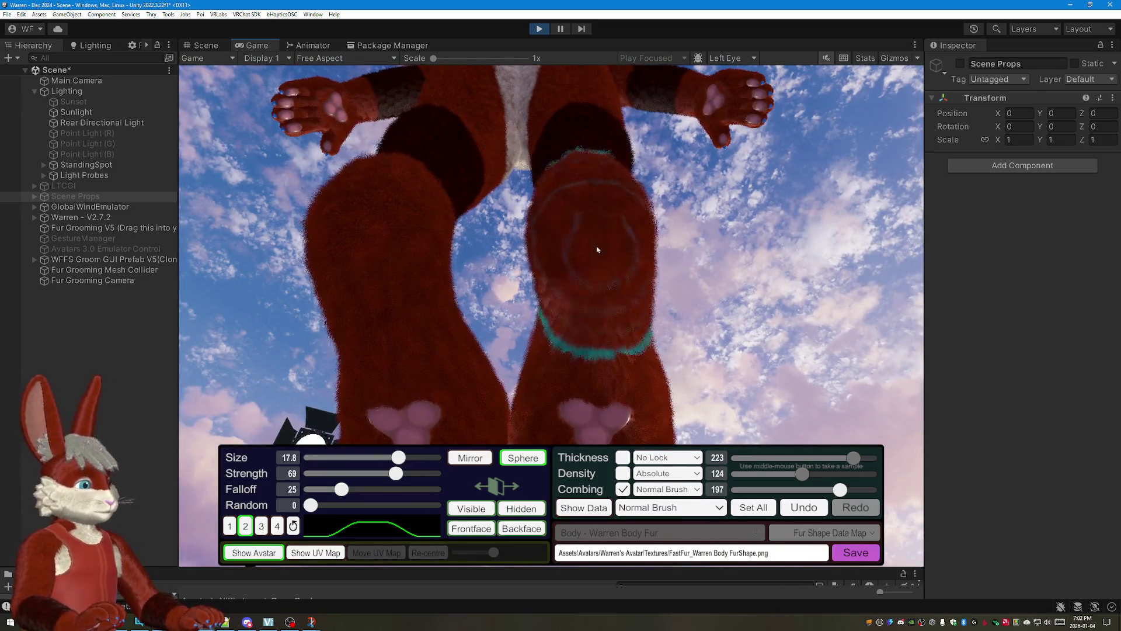
Step: Comb the fur on the feet from the ankles down over the soles toward the toes
mouse_move(597, 248)
left_mouse_down()
mouse_move(680, 248)
mouse_move(588, 144)
left_mouse_up()
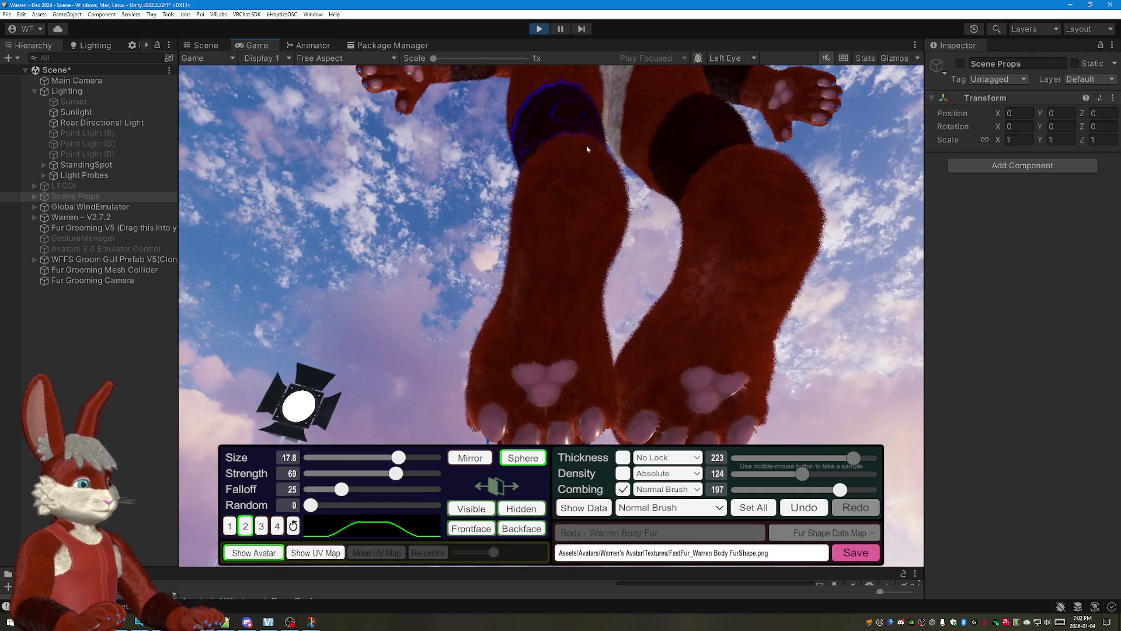
left_click_drag(553, 374, 683, 227)
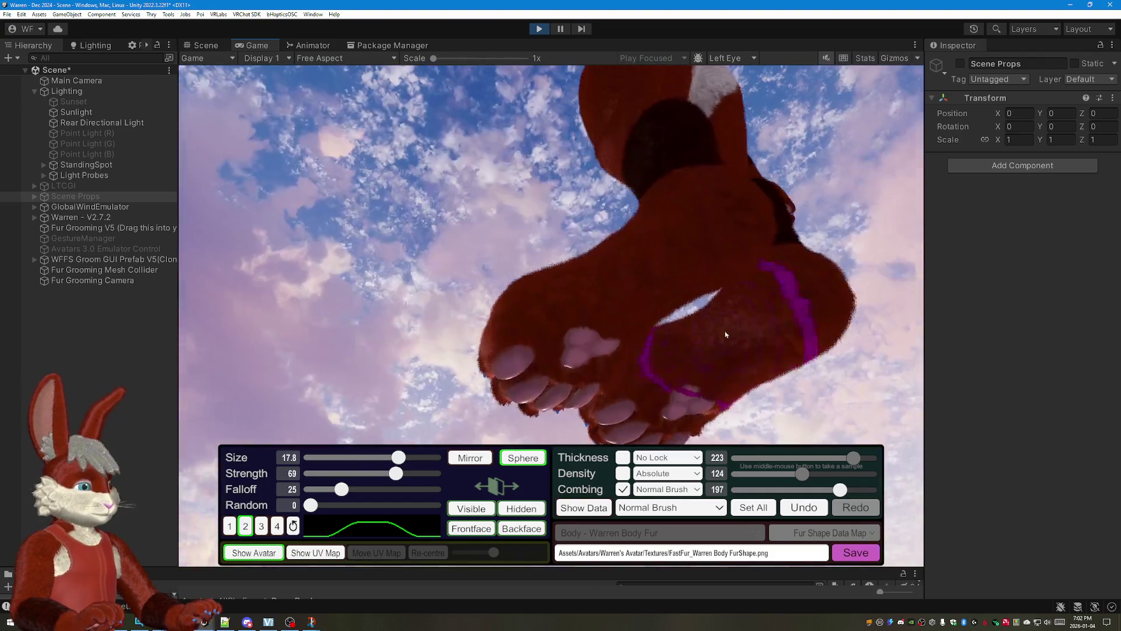
mouse_move(598, 301)
left_mouse_down()
mouse_move(657, 290)
mouse_move(471, 214)
left_mouse_up()
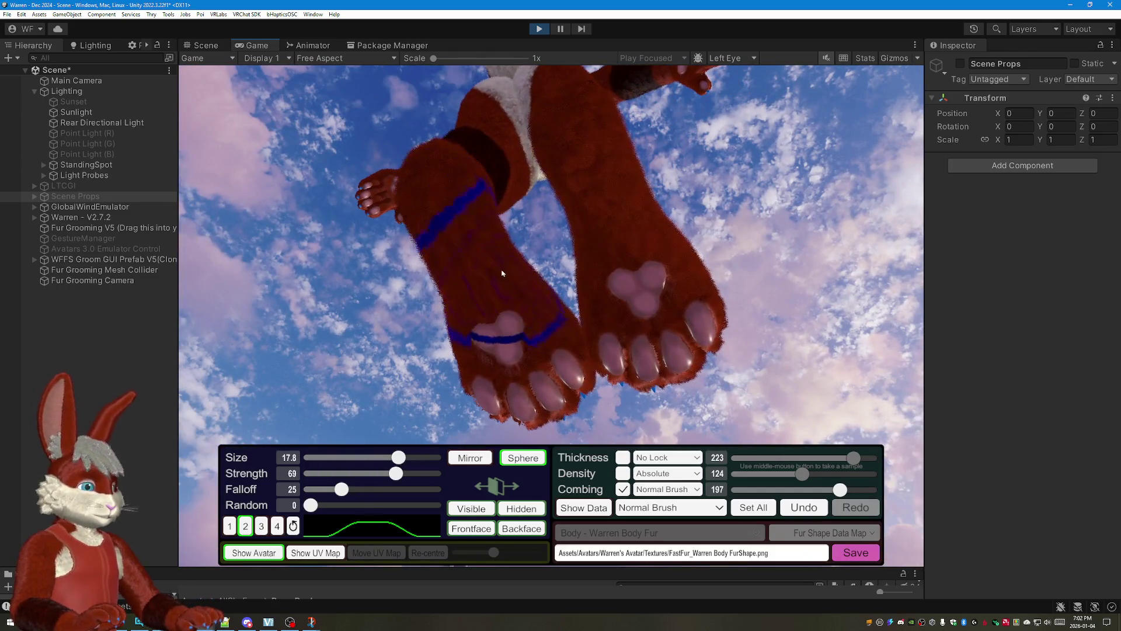
left_click_drag(563, 125, 592, 195)
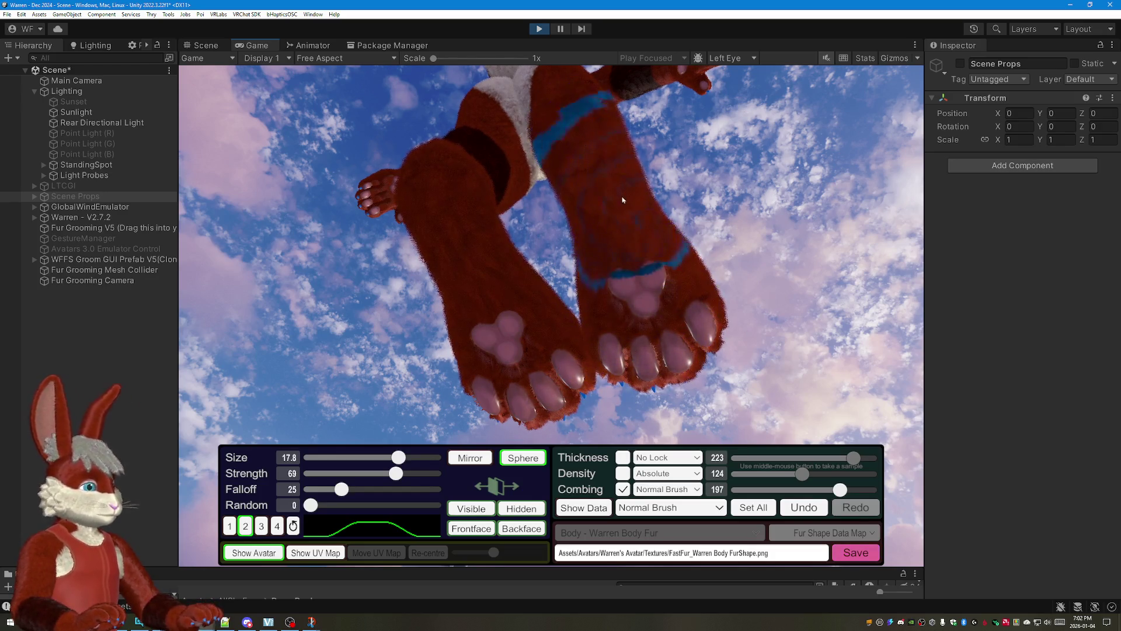
mouse_move(621, 195)
left_mouse_down()
mouse_move(821, 237)
mouse_move(828, 272)
left_mouse_up()
left_click_drag(679, 272, 567, 320)
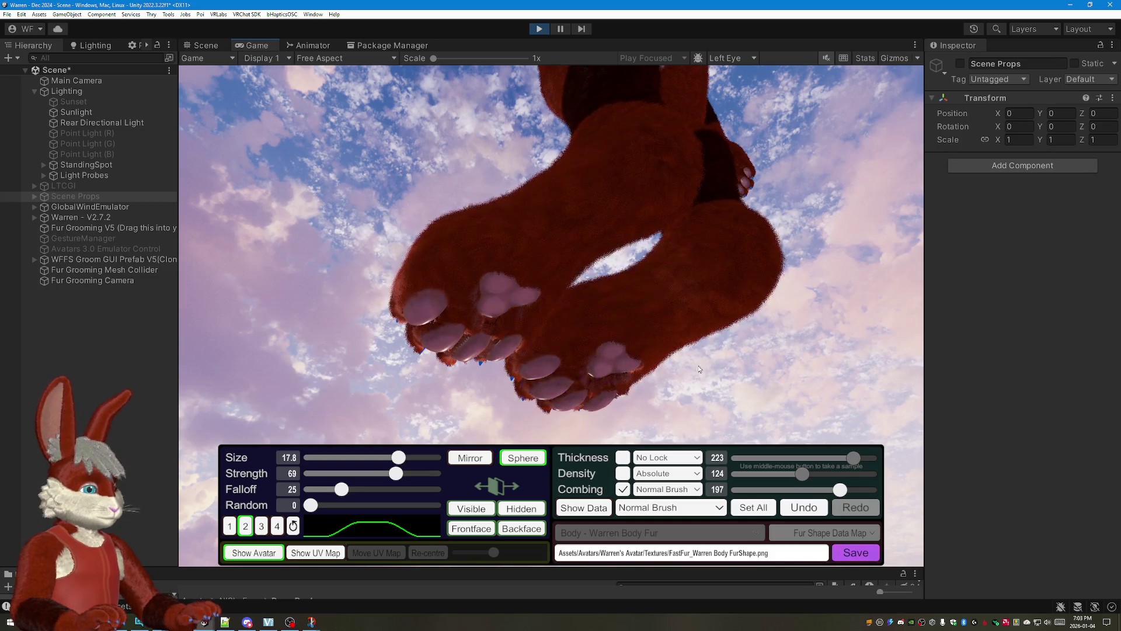
left_click_drag(681, 374, 362, 222)
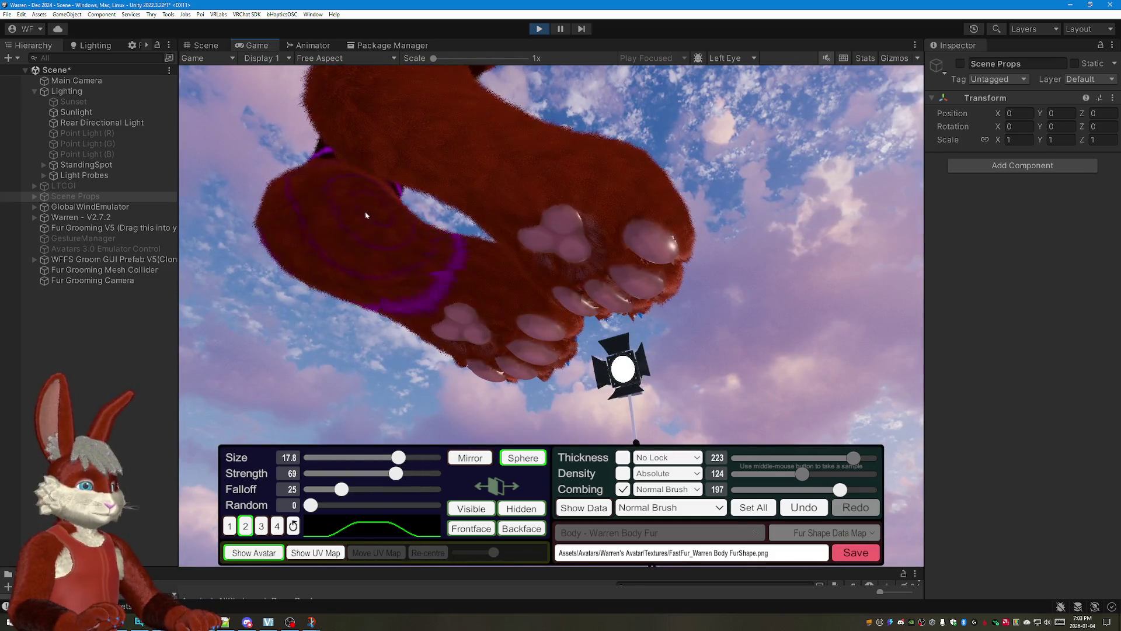
mouse_move(414, 252)
left_mouse_down()
mouse_move(438, 259)
mouse_move(465, 245)
mouse_move(458, 228)
mouse_move(510, 259)
left_mouse_up()
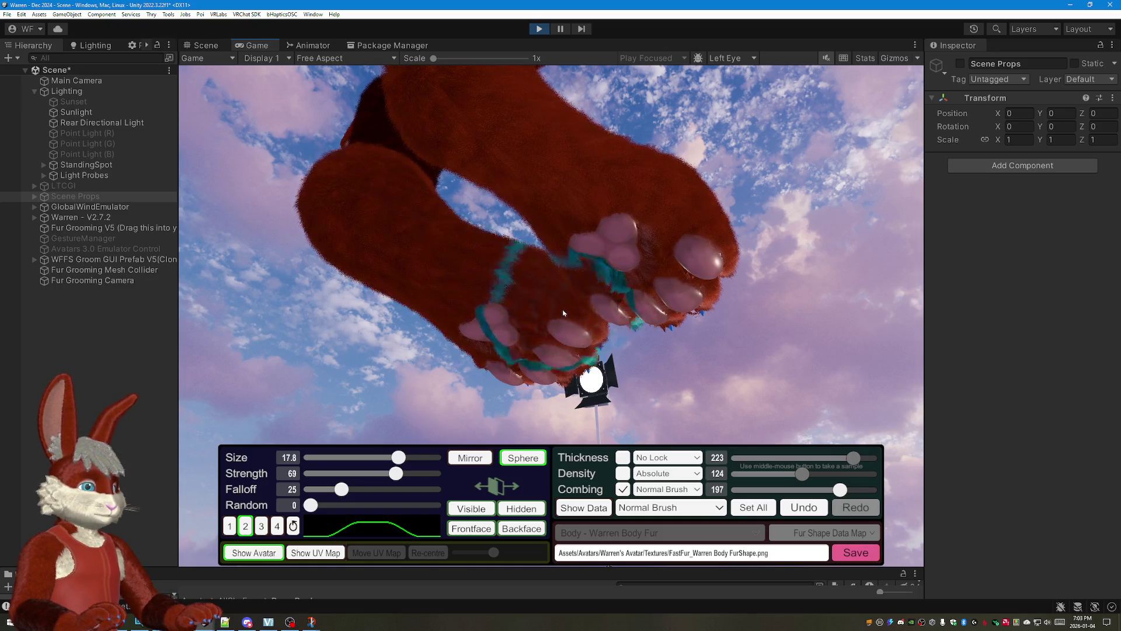
left_click_drag(562, 305, 651, 223)
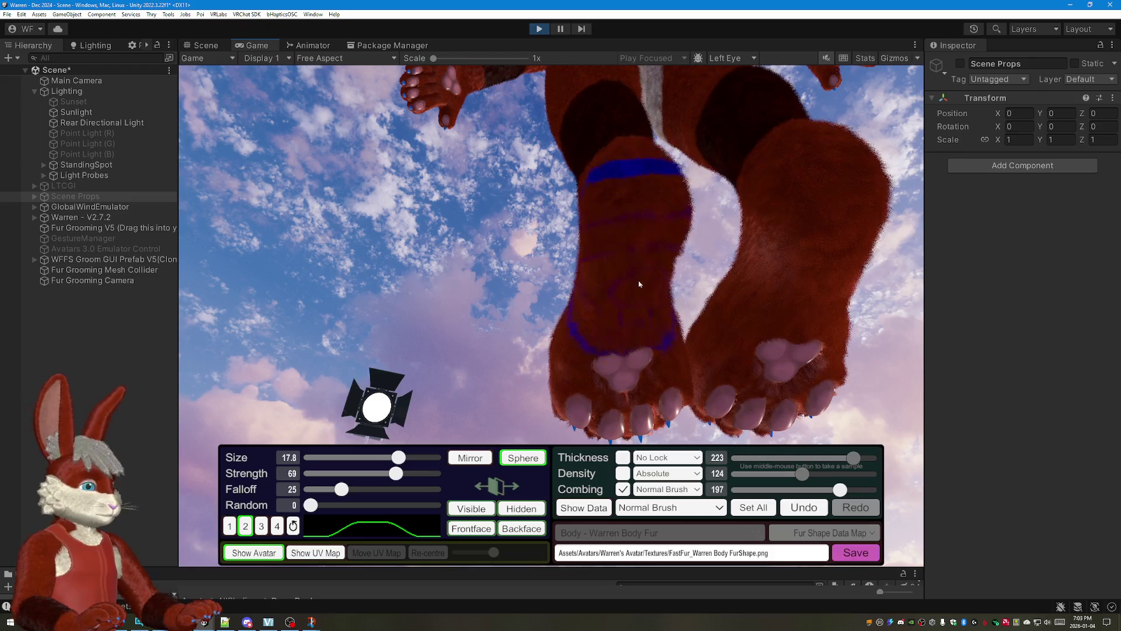
left_click_drag(649, 424, 640, 93)
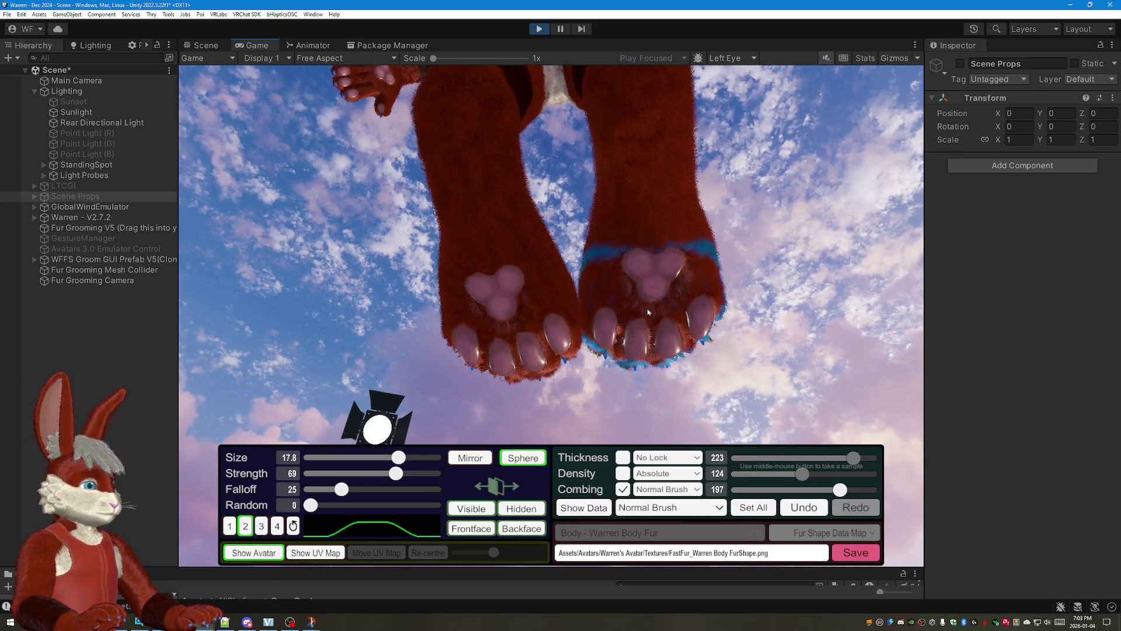
left_click_drag(758, 234, 821, 324)
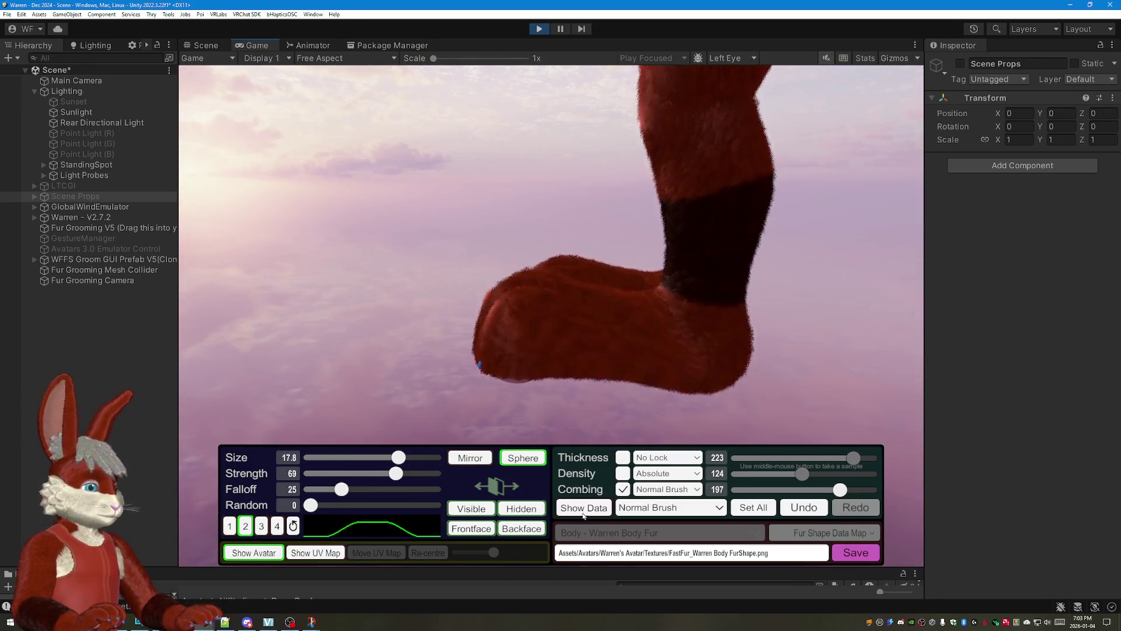
Step: With the fur data overlay shown, comb the left and right calf fur downward
left_click(585, 508)
mouse_move(775, 360)
left_mouse_down()
mouse_move(898, 291)
mouse_move(841, 273)
mouse_move(708, 268)
mouse_move(517, 104)
left_mouse_up()
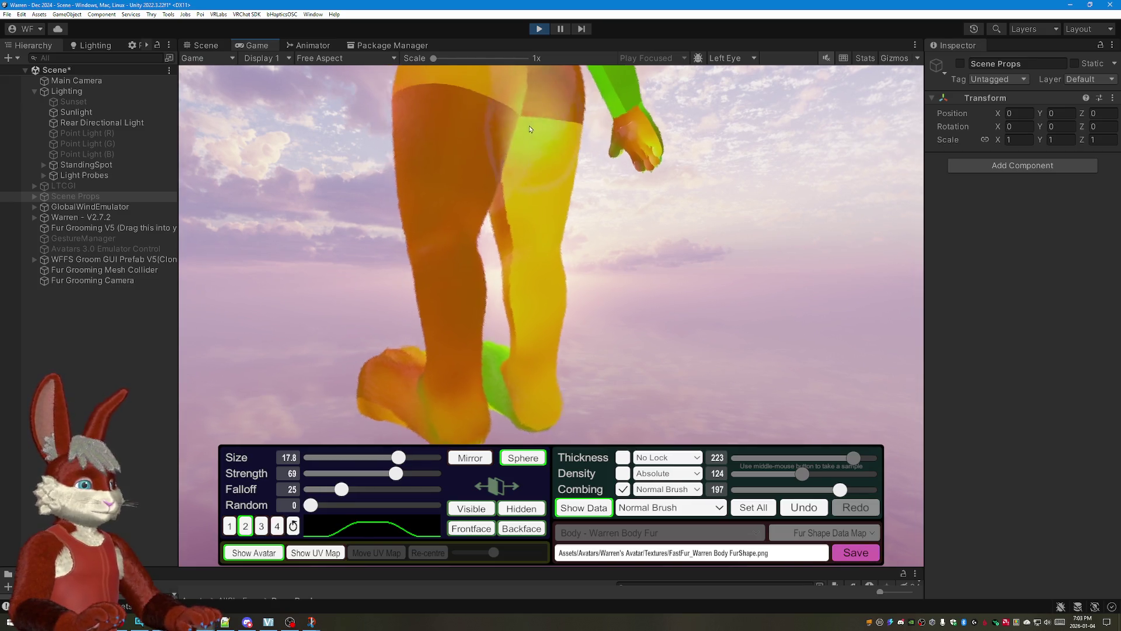
scroll(491, 176, "up", 3)
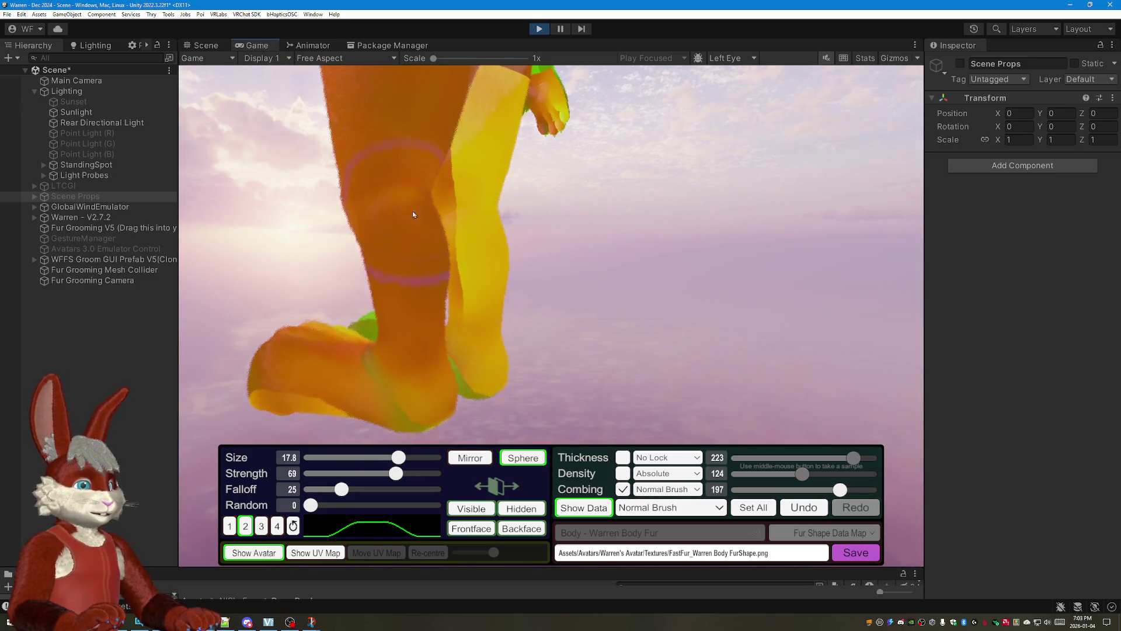
mouse_move(527, 314)
left_mouse_down()
mouse_move(485, 83)
mouse_move(485, 129)
left_mouse_up()
mouse_move(487, 200)
left_mouse_down()
mouse_move(488, 249)
mouse_move(581, 171)
left_mouse_up()
left_click_drag(420, 138, 434, 247)
left_click_drag(439, 288, 442, 316)
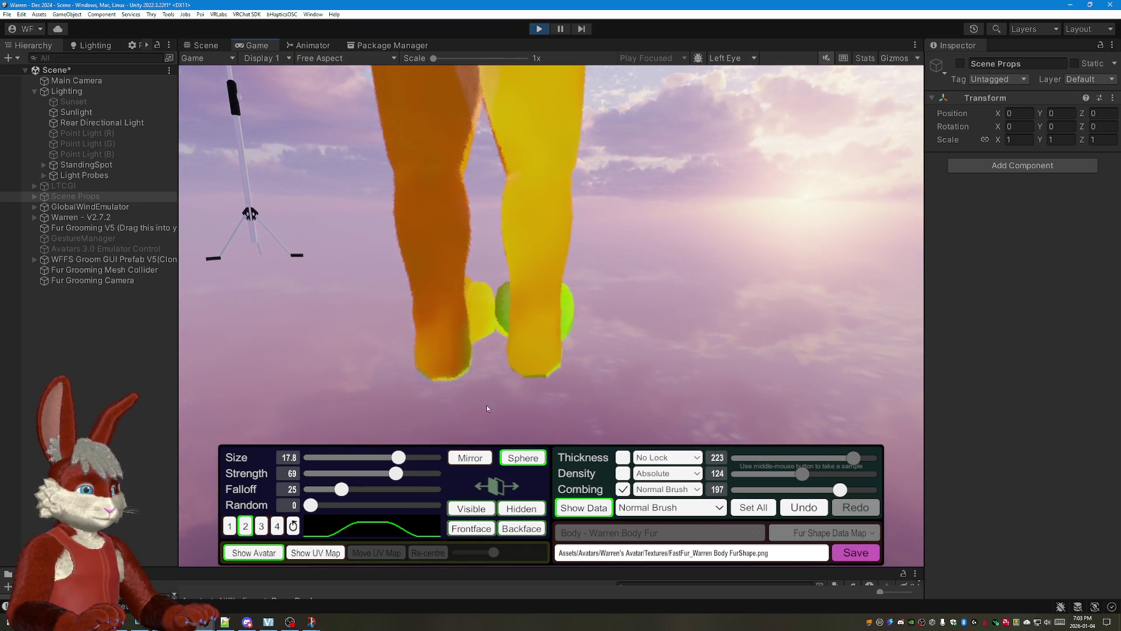
left_click_drag(483, 403, 711, 220)
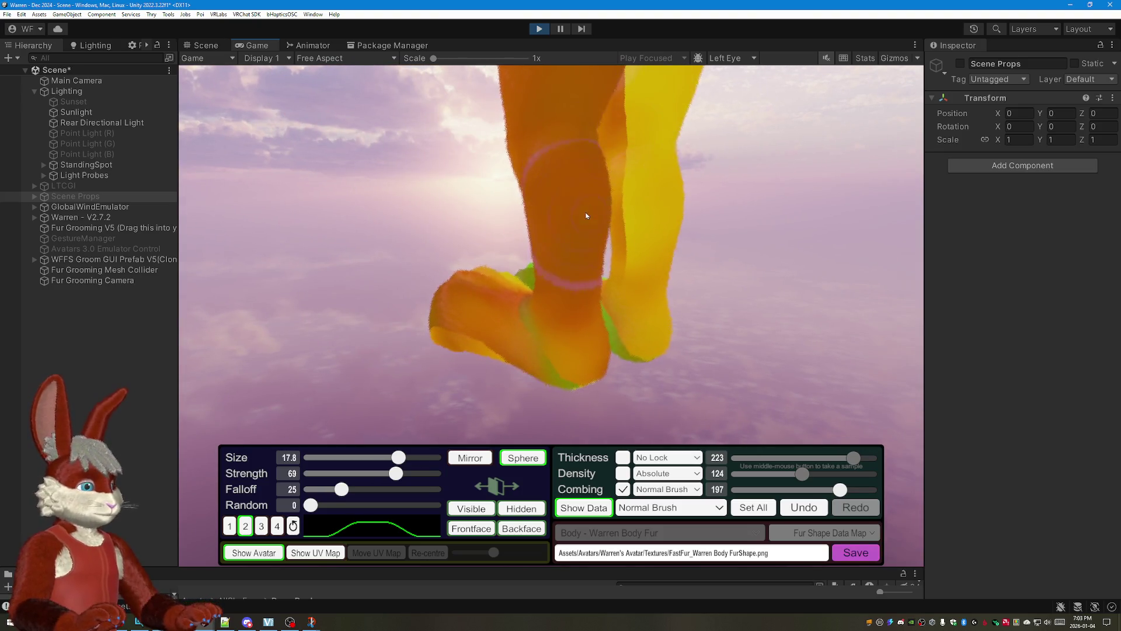
left_click_drag(599, 197, 572, 260)
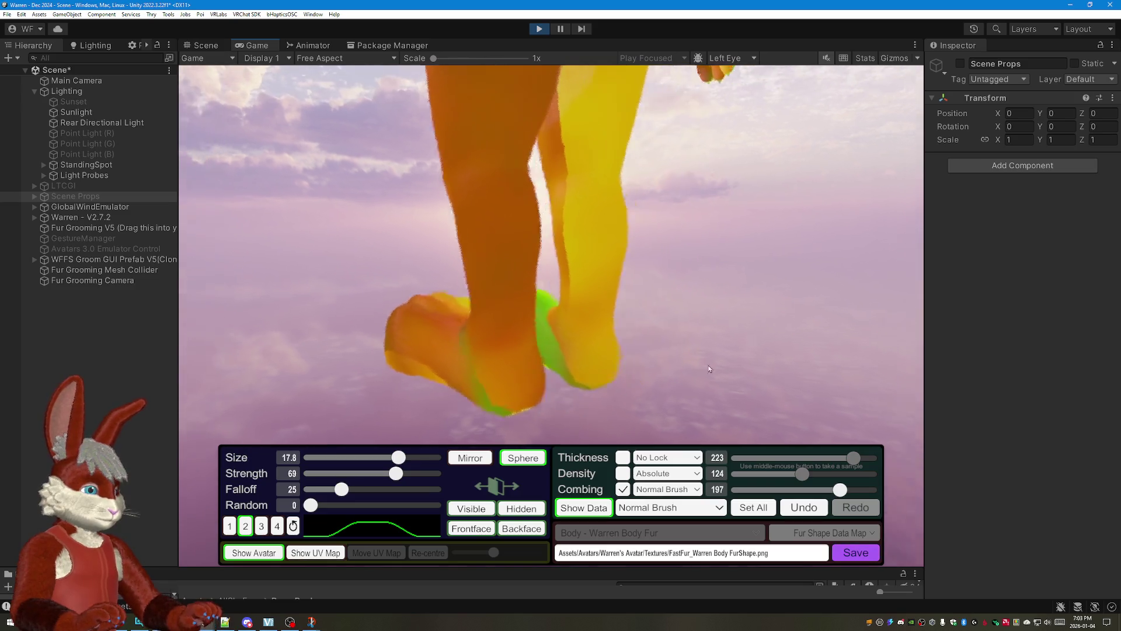
left_click_drag(610, 419, 497, 240)
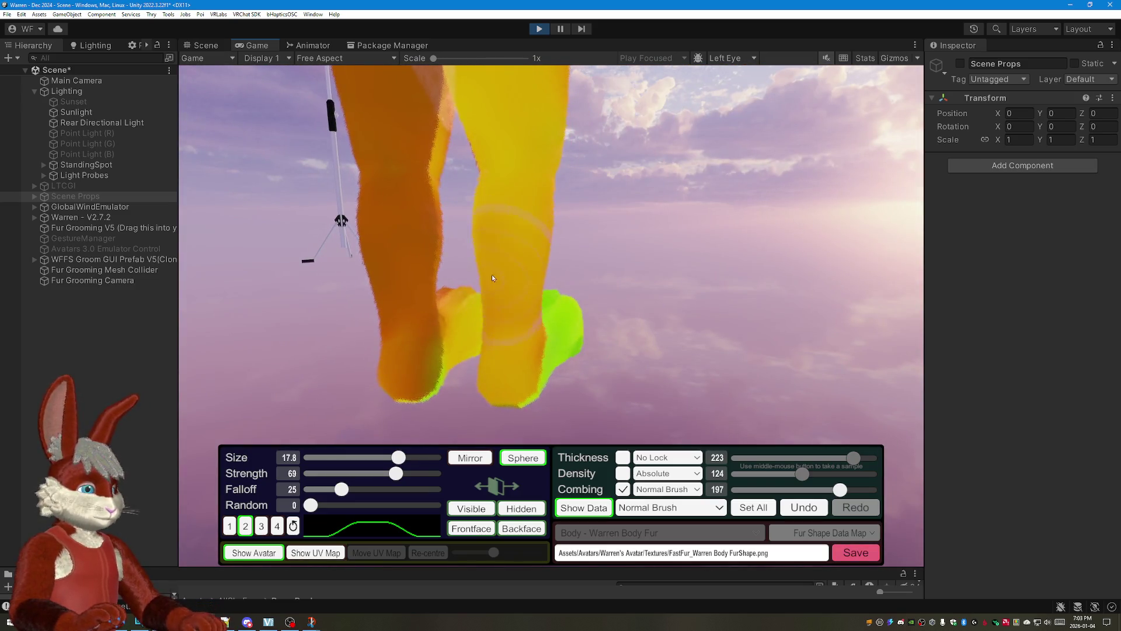
left_click_drag(496, 310, 517, 254)
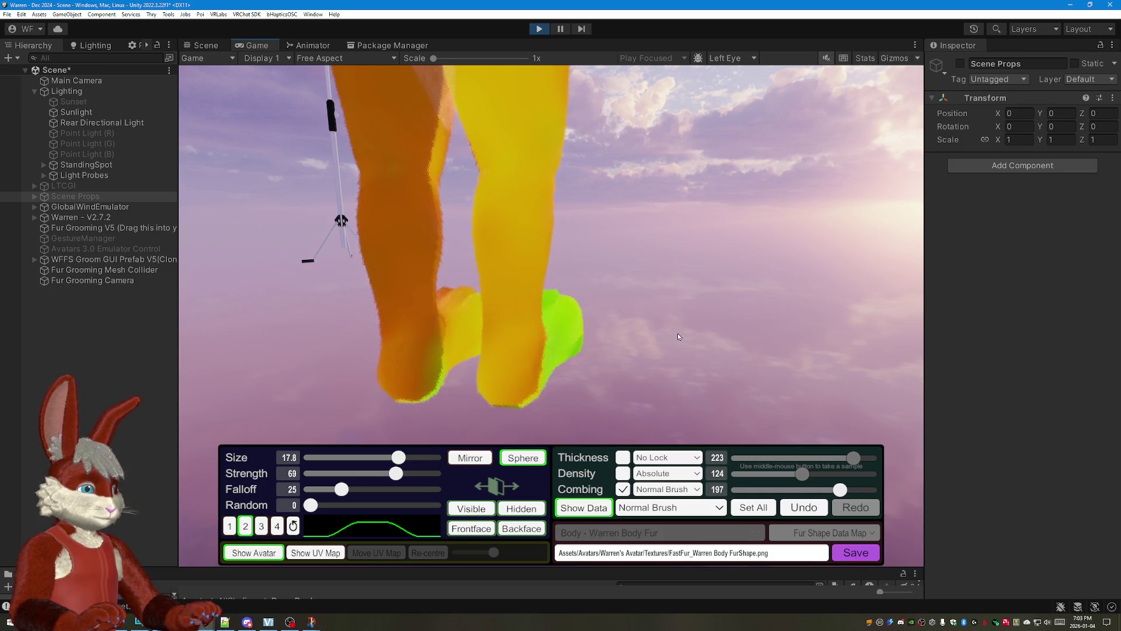
left_click_drag(678, 333, 566, 301)
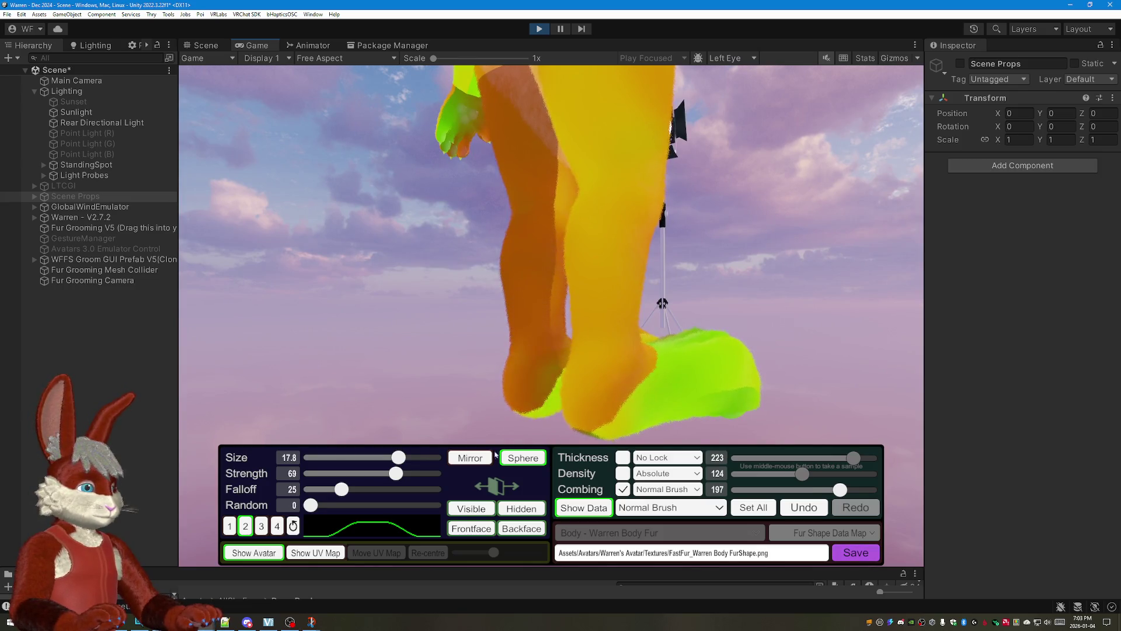
mouse_move(525, 263)
left_mouse_down()
mouse_move(825, 353)
mouse_move(844, 231)
mouse_move(750, 132)
mouse_move(690, 397)
mouse_move(677, 168)
mouse_move(702, 67)
mouse_move(619, 159)
mouse_move(638, 229)
left_mouse_up()
scroll(679, 171, "down", 3)
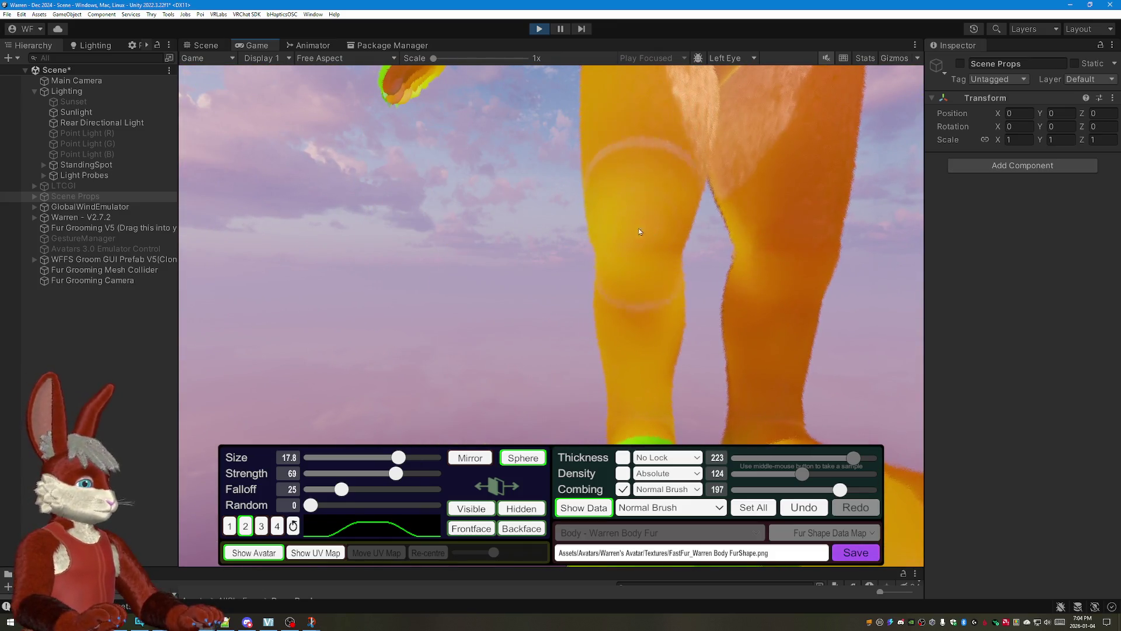
mouse_move(843, 262)
left_mouse_down()
mouse_move(699, 154)
mouse_move(571, 156)
left_mouse_up()
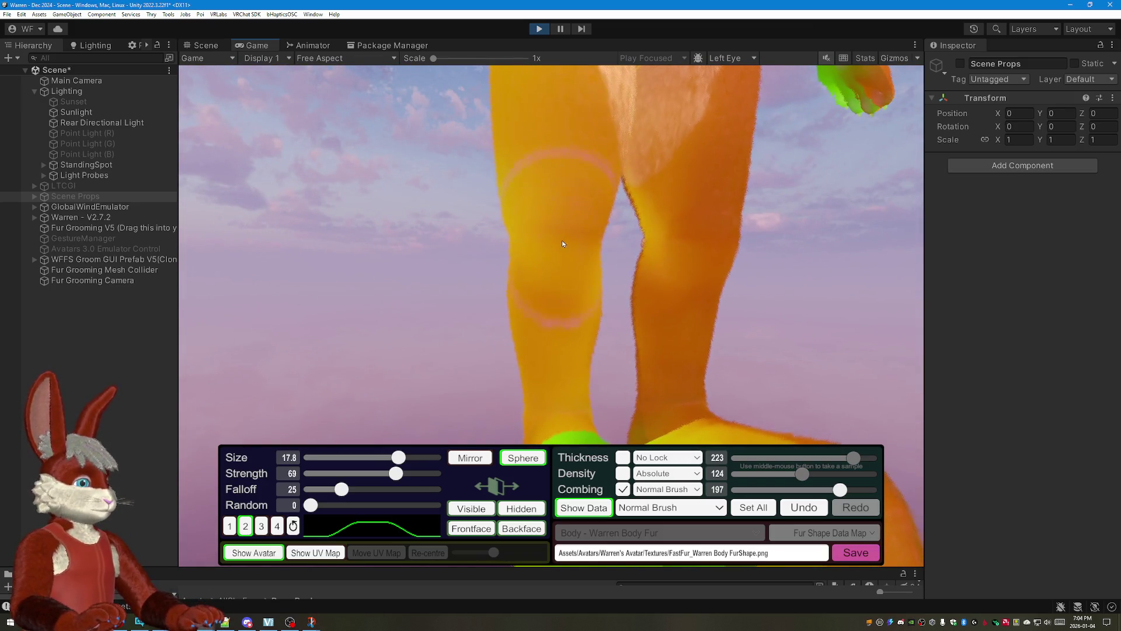
mouse_move(708, 286)
left_mouse_down()
mouse_move(748, 175)
mouse_move(520, 158)
mouse_move(383, 171)
left_mouse_up()
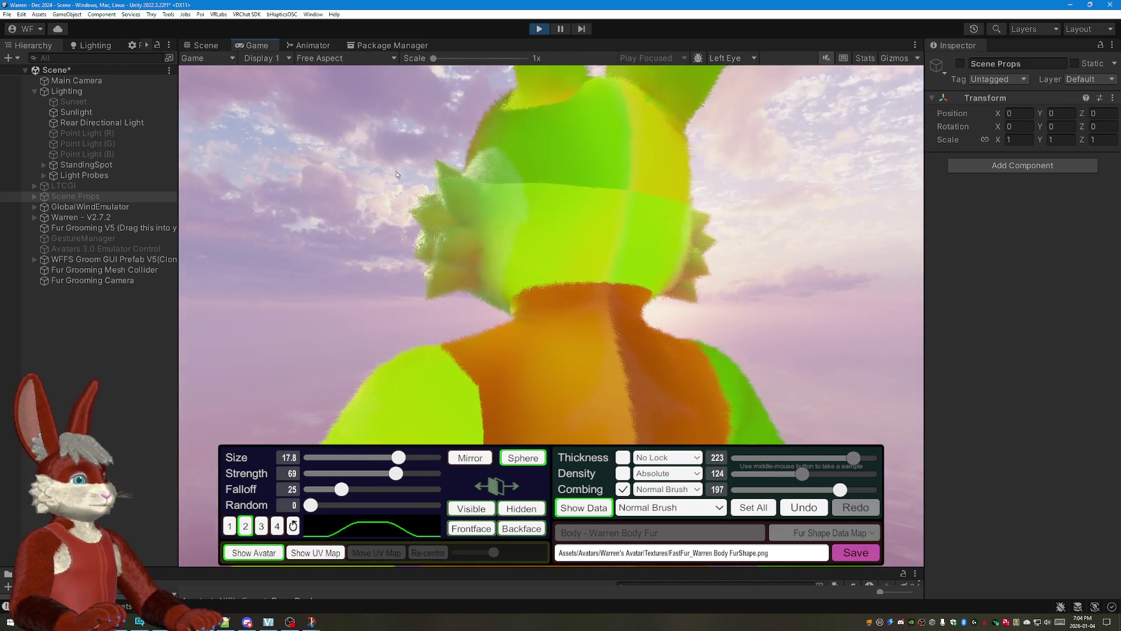
Step: Turn the fur data overlay off near the head and reduce the brush size to 6.98
mouse_move(783, 191)
left_mouse_down()
mouse_move(574, 176)
mouse_move(622, 183)
mouse_move(666, 228)
left_mouse_up()
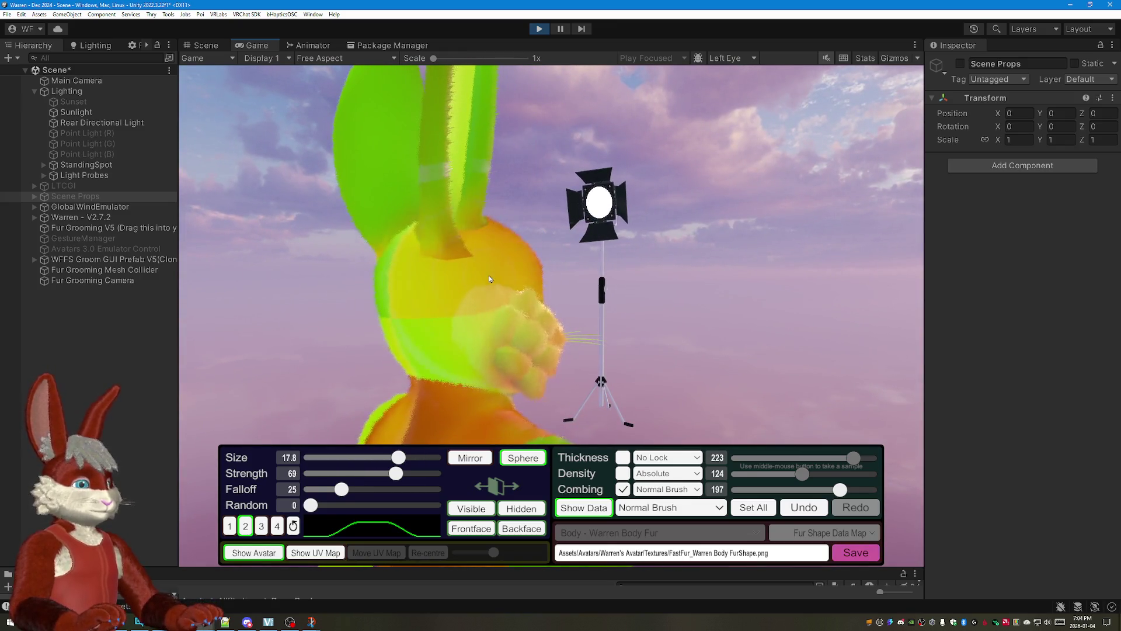
mouse_move(572, 252)
left_mouse_down()
mouse_move(714, 289)
mouse_move(396, 345)
mouse_move(543, 245)
mouse_move(295, 387)
left_mouse_up()
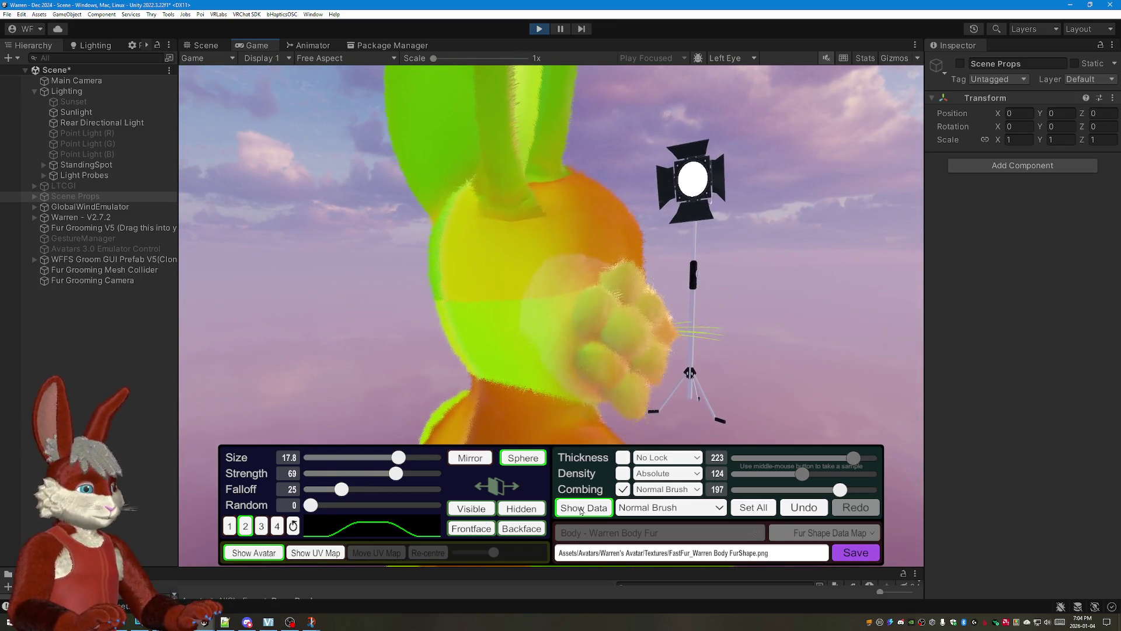
left_click(583, 509)
left_click_drag(398, 457, 342, 458)
mouse_move(629, 271)
left_mouse_down()
mouse_move(473, 278)
mouse_move(421, 303)
mouse_move(543, 289)
mouse_move(664, 294)
left_mouse_up()
scroll(663, 295, "down", 5)
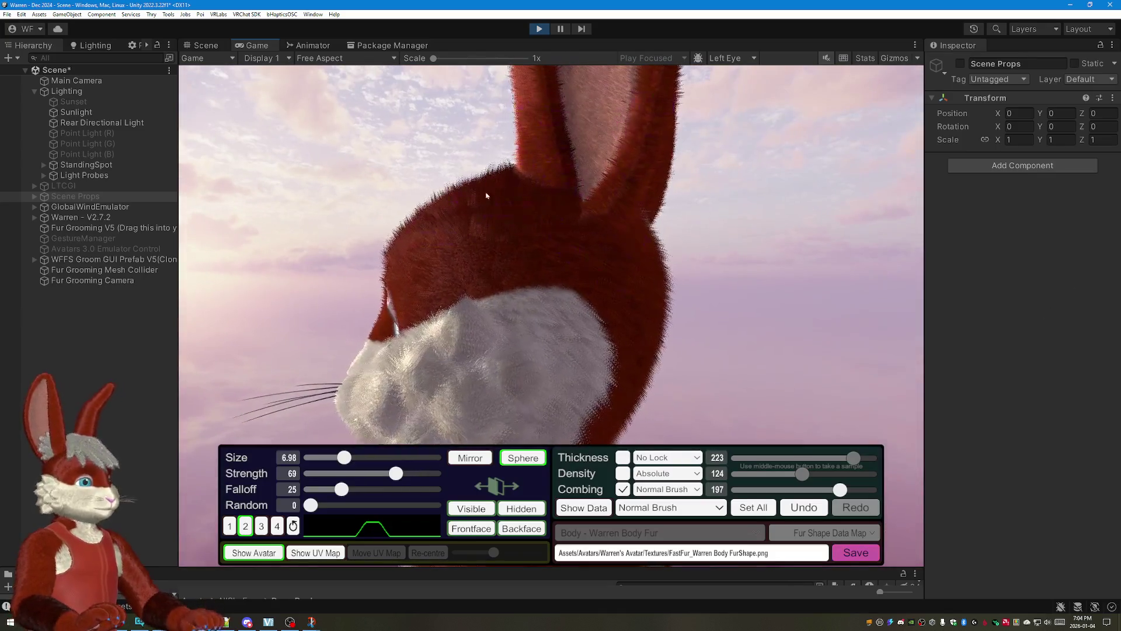
Step: Comb the cheek fur, check the face and ear, then end Play mode with Ctrl+P
mouse_move(440, 243)
left_mouse_down()
mouse_move(576, 295)
mouse_move(613, 290)
left_mouse_up()
right_click(657, 281)
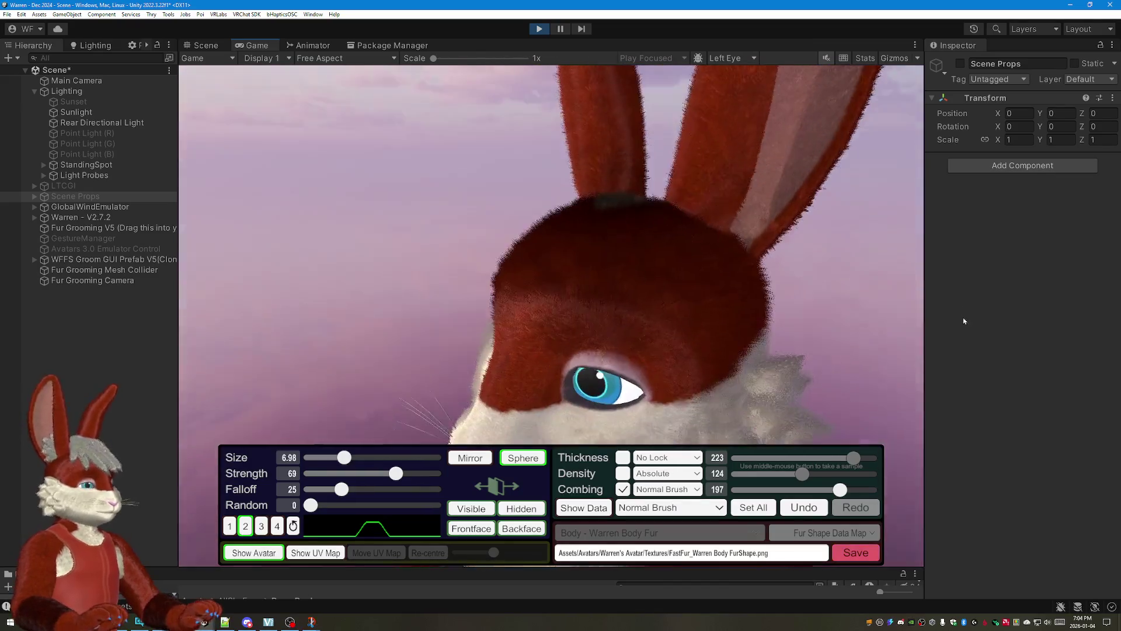
mouse_move(877, 333)
left_mouse_down()
mouse_move(833, 355)
mouse_move(823, 348)
mouse_move(898, 343)
mouse_move(890, 359)
left_mouse_up()
scroll(891, 358, "down", 5)
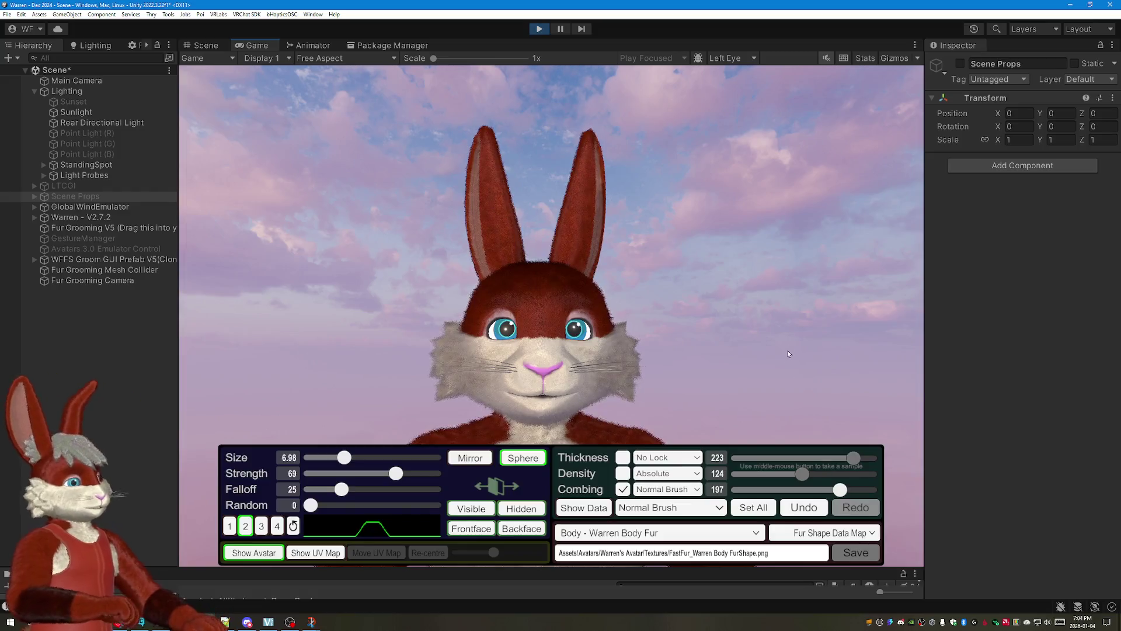
left_click_drag(781, 274, 609, 276)
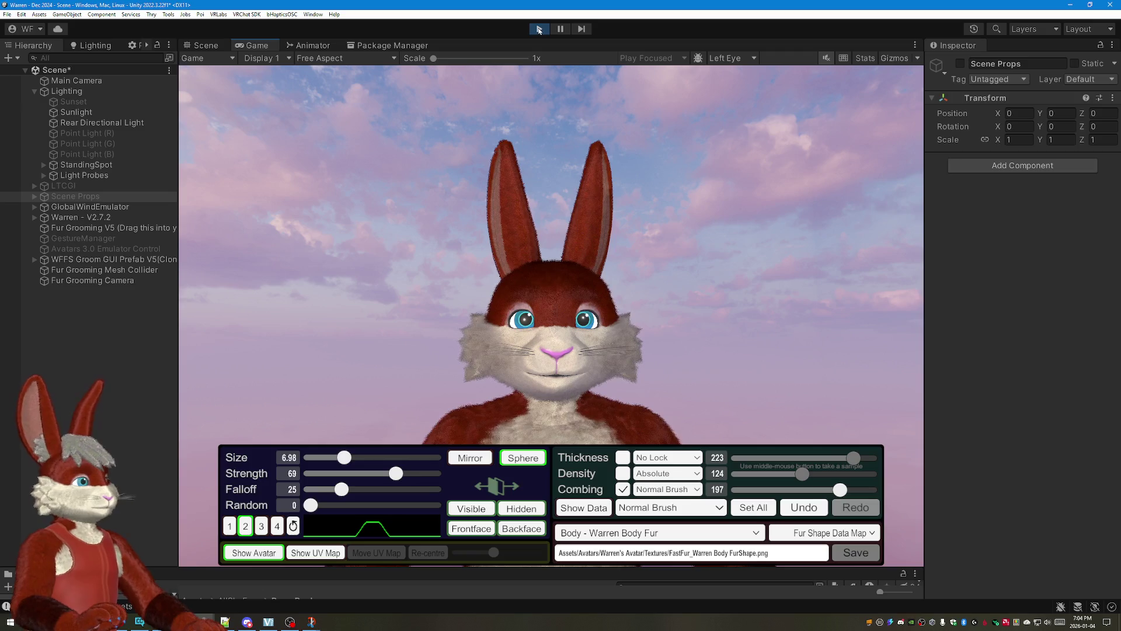
key("ctrl+p")
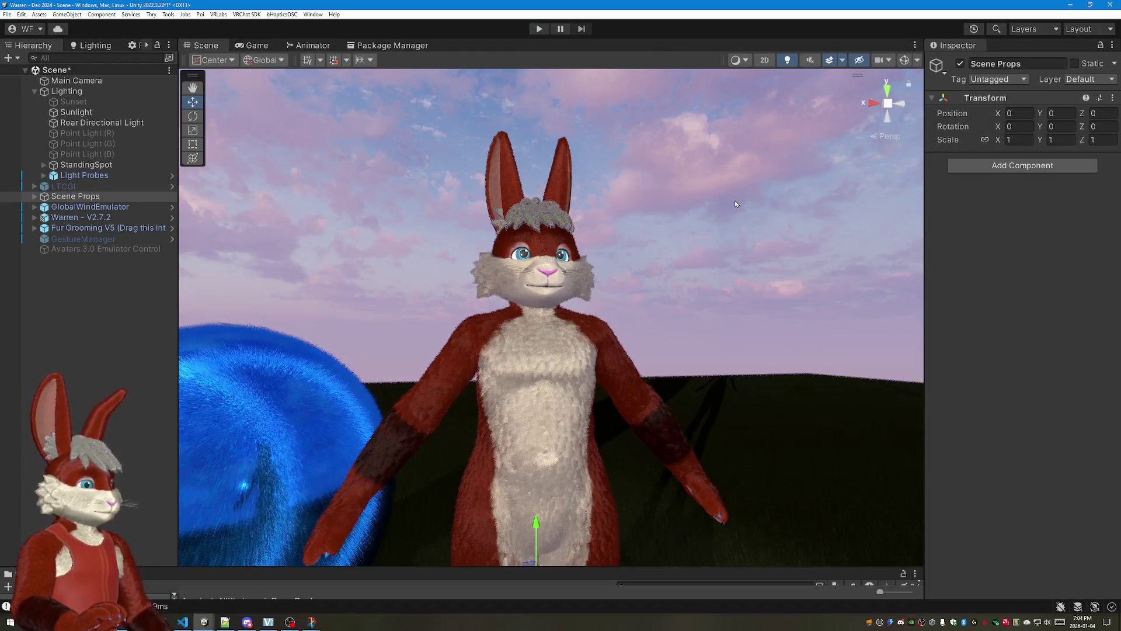
Step: Enable the Edible Carrot Prefab under Warren - V2.7.2 so the carrot appears in the hand
mouse_move(686, 225)
left_mouse_down()
mouse_move(659, 194)
mouse_move(506, 246)
mouse_move(697, 248)
left_mouse_up()
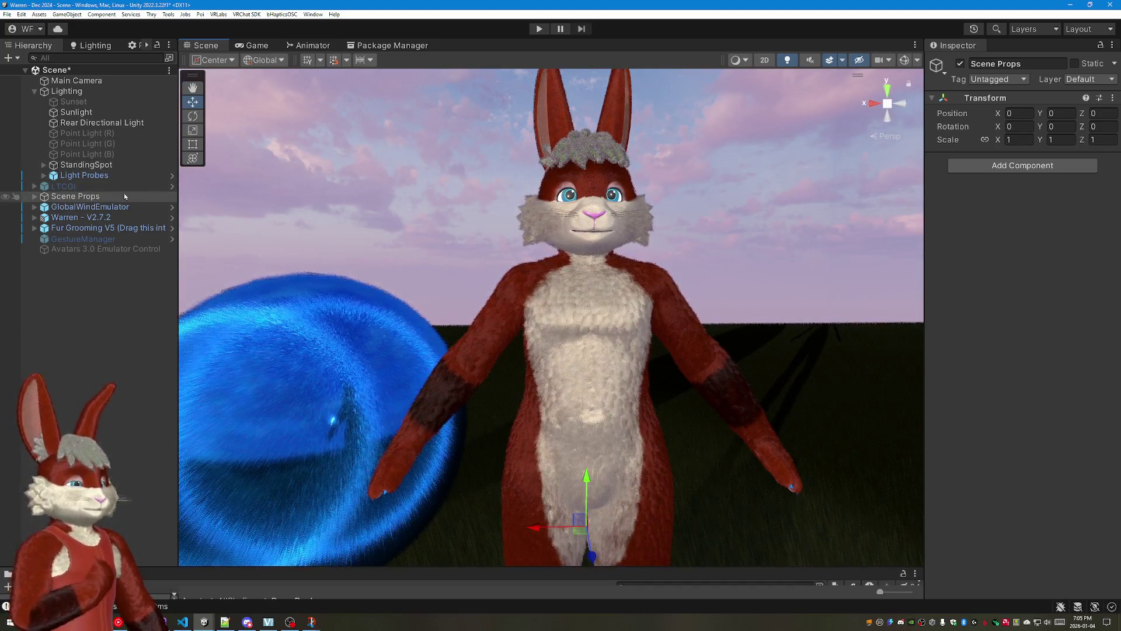
left_click(44, 217, "alt")
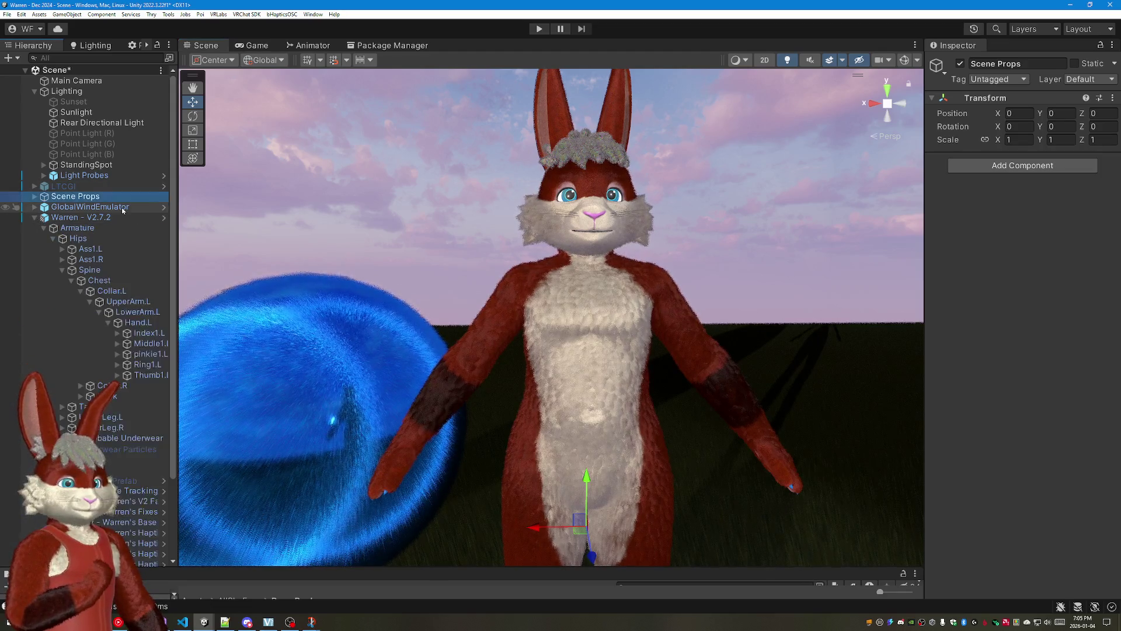
left_click(140, 481)
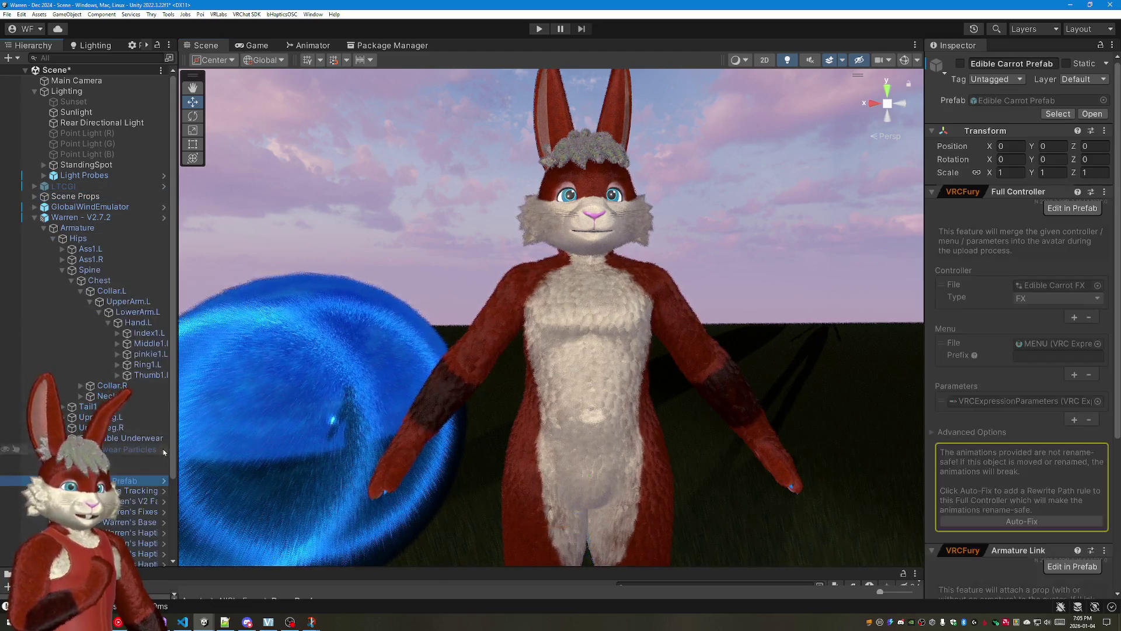
left_click(961, 65)
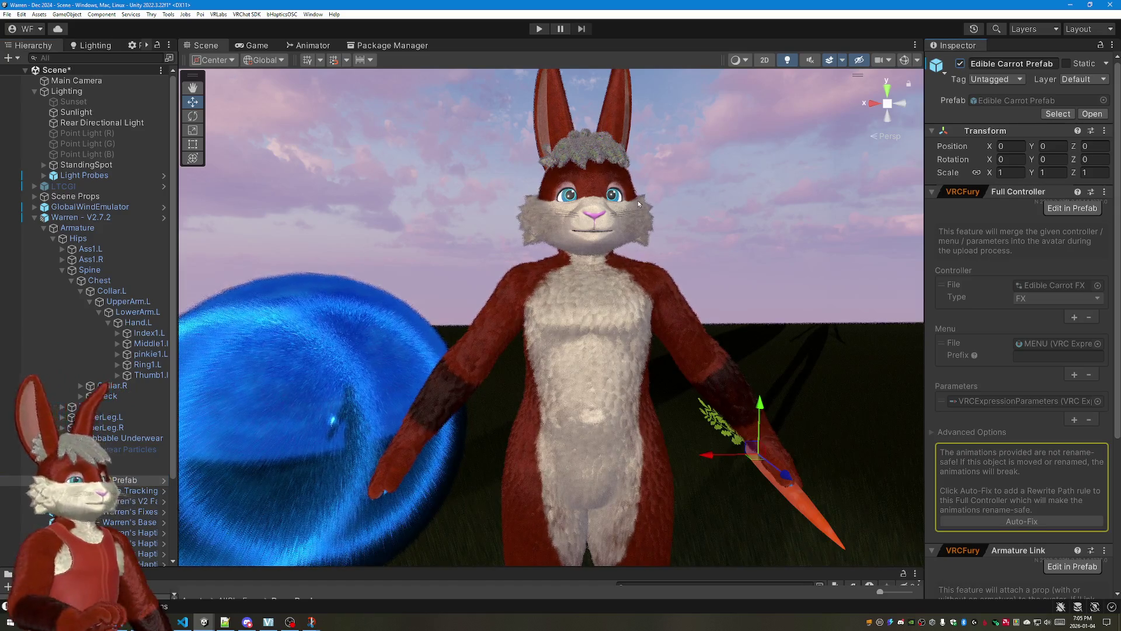
left_click(44, 217, "alt")
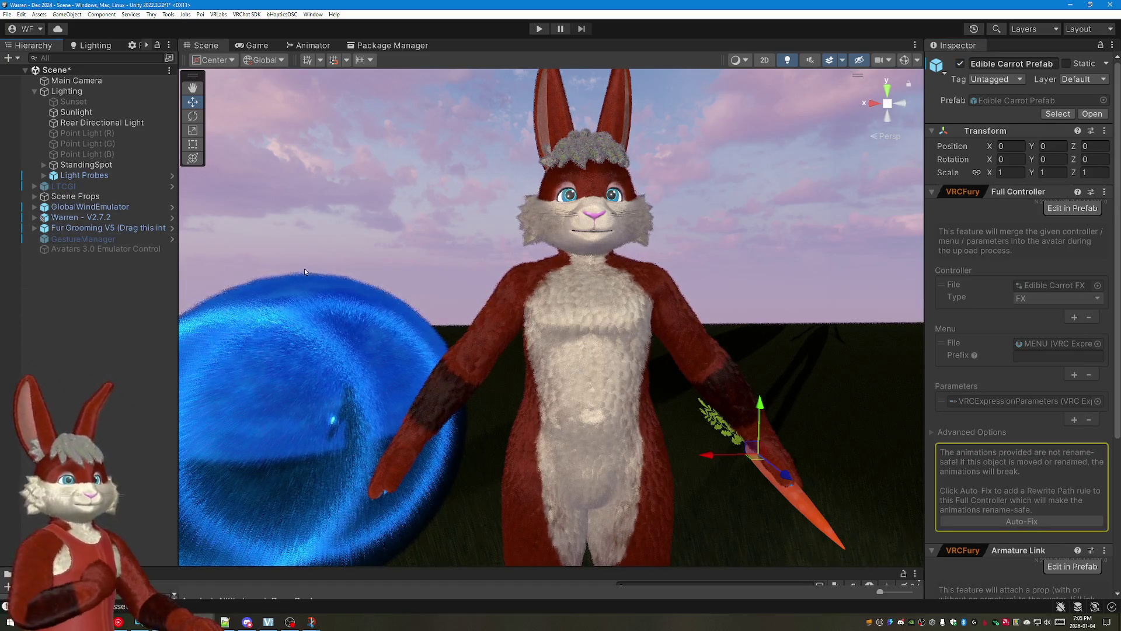
Step: Save the scene and head to the VRChat SDK menu
left_click(8, 15)
left_click(35, 56)
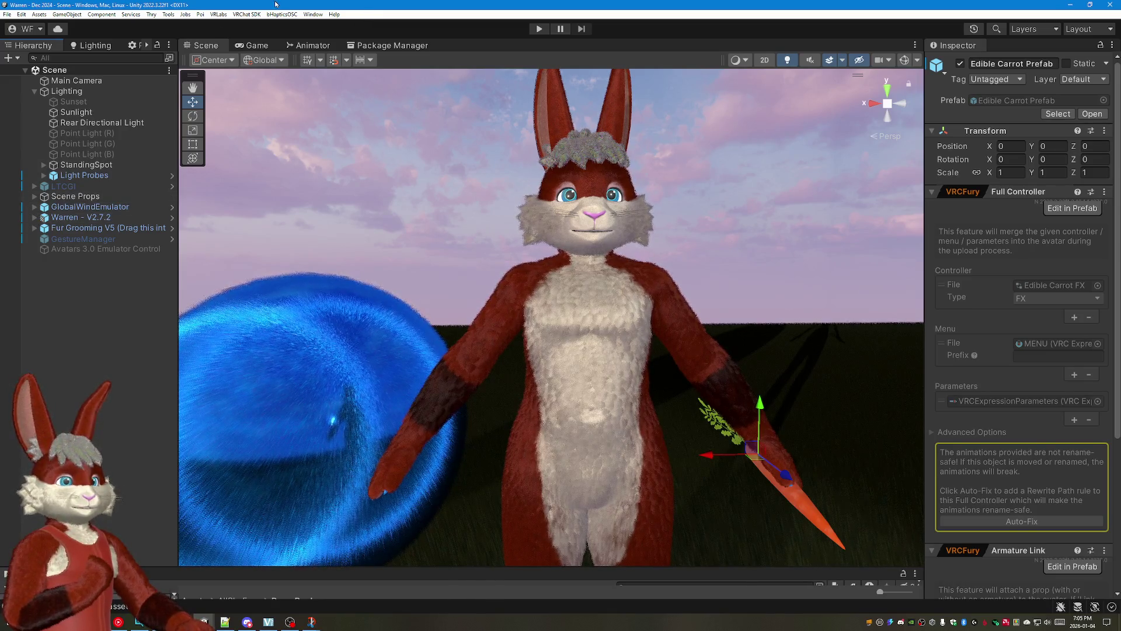
left_click(246, 15)
Step: Show the VRChat SDK control panel, check Content Manager and Authentication, and land on the Builder
left_click(264, 26)
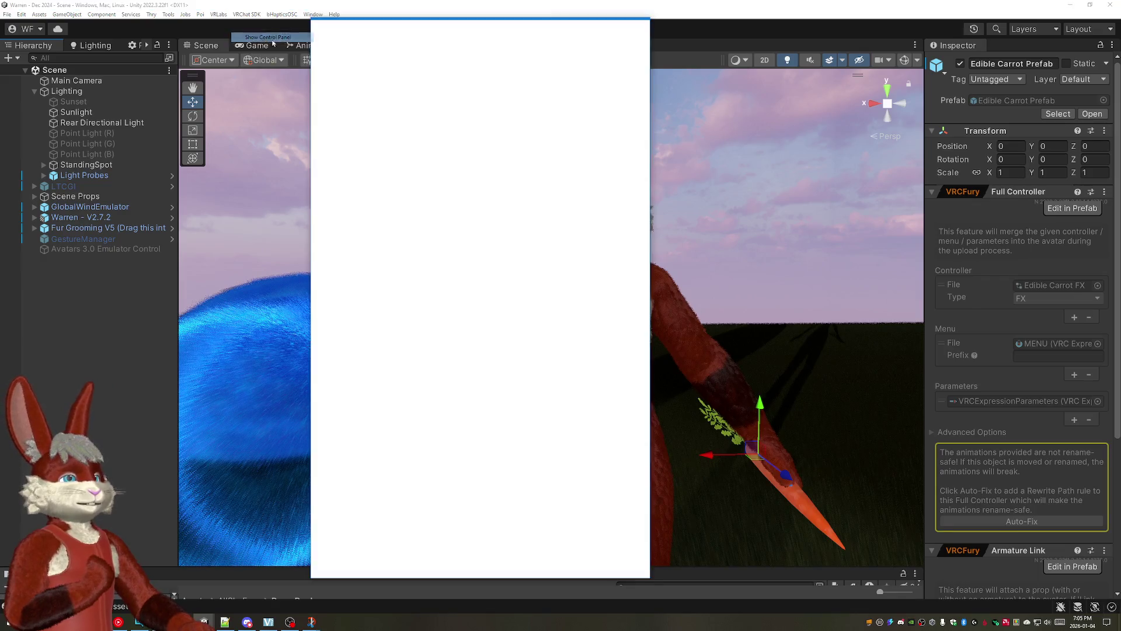
left_click(439, 43)
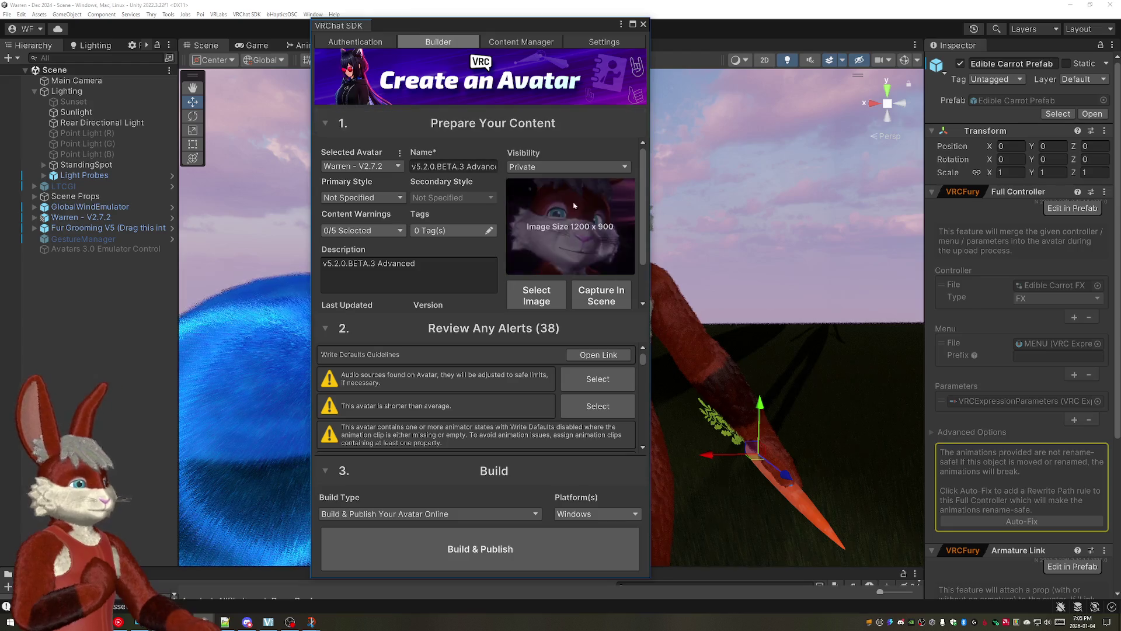
left_click(521, 42)
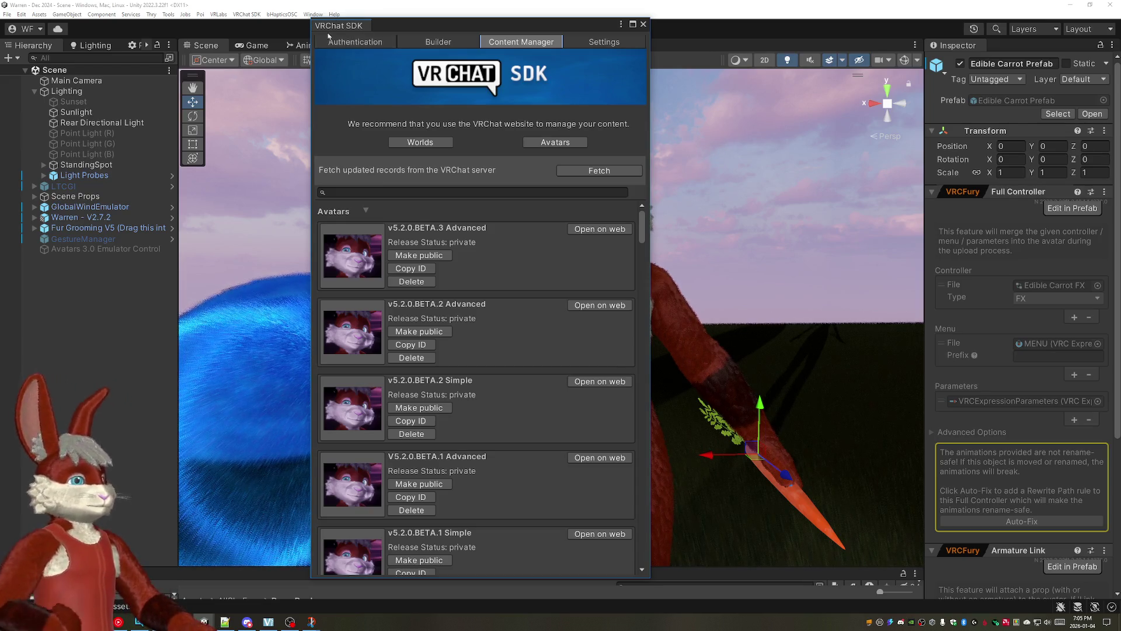
left_click(355, 42)
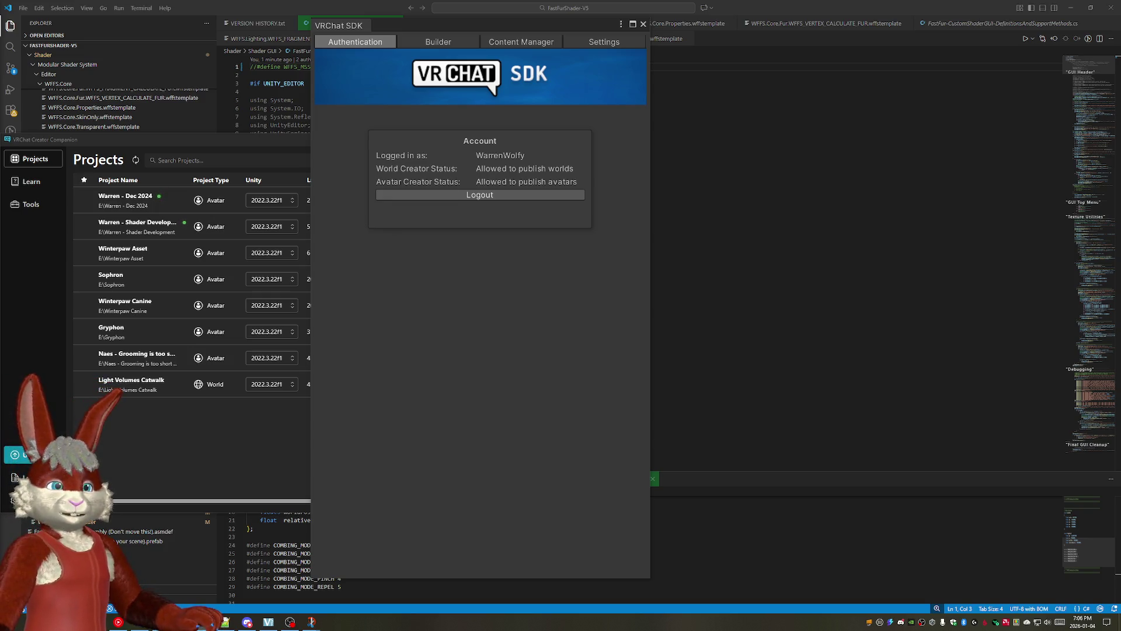
key("alt+Tab")
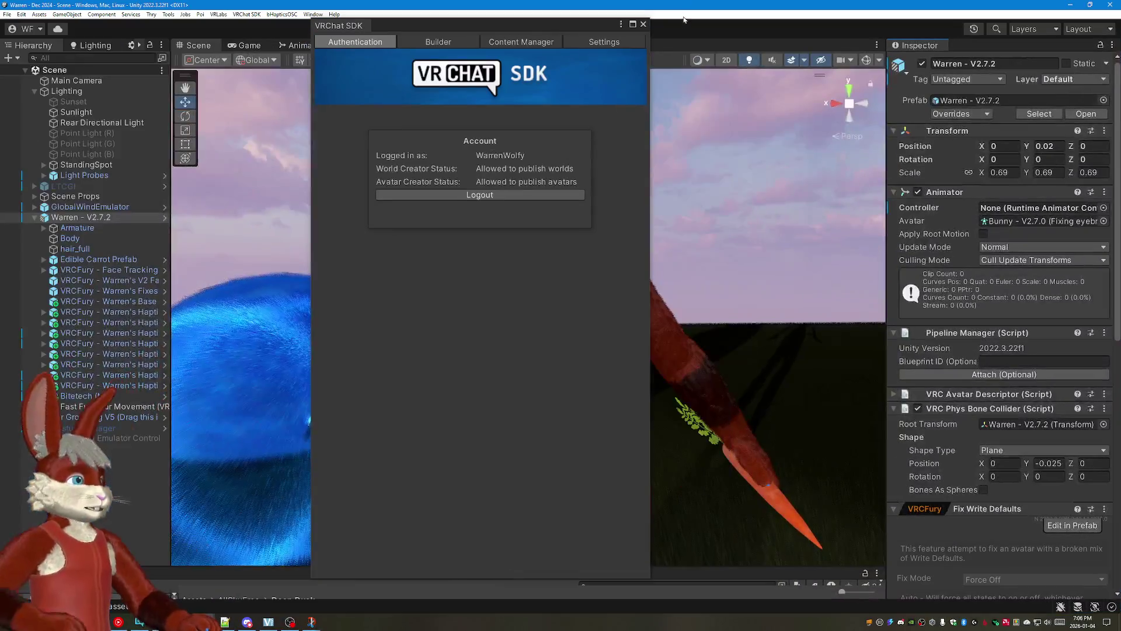
left_click(438, 42)
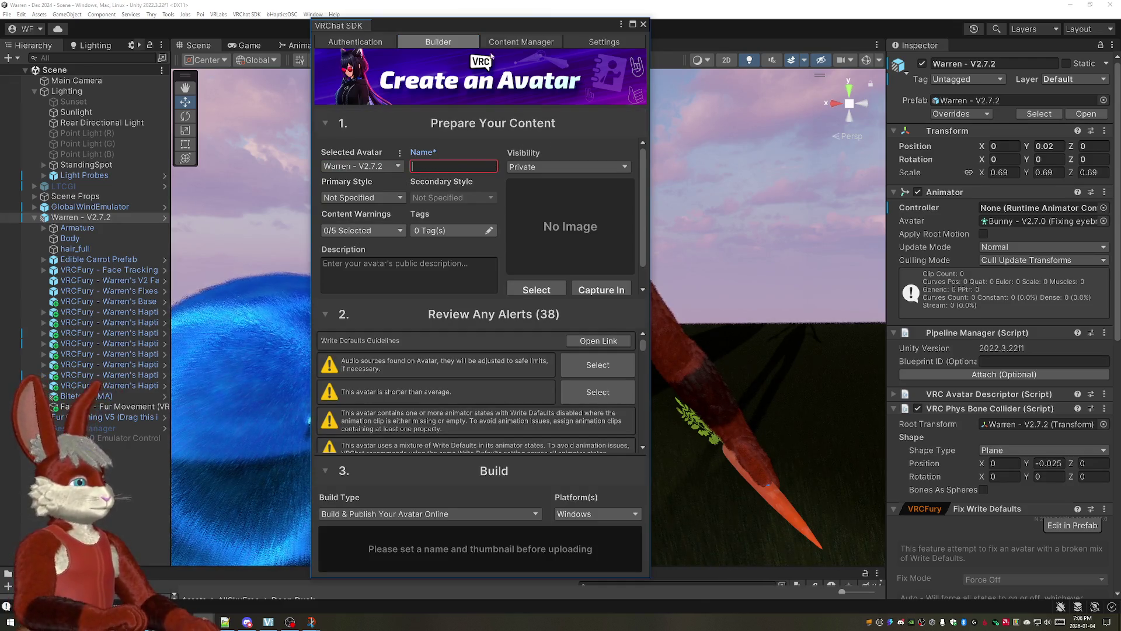
Step: Return to the avatar builder and enter the name for Warren - V2.7.2
left_click(522, 42)
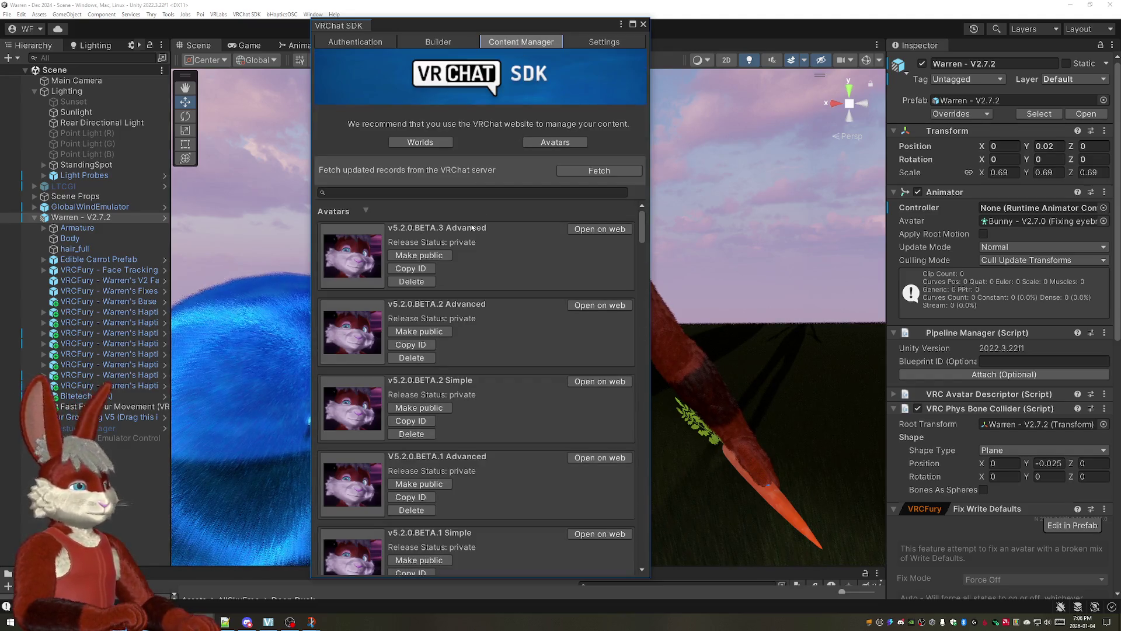
left_click(374, 43)
left_click(441, 43)
left_click(449, 167)
type("V")
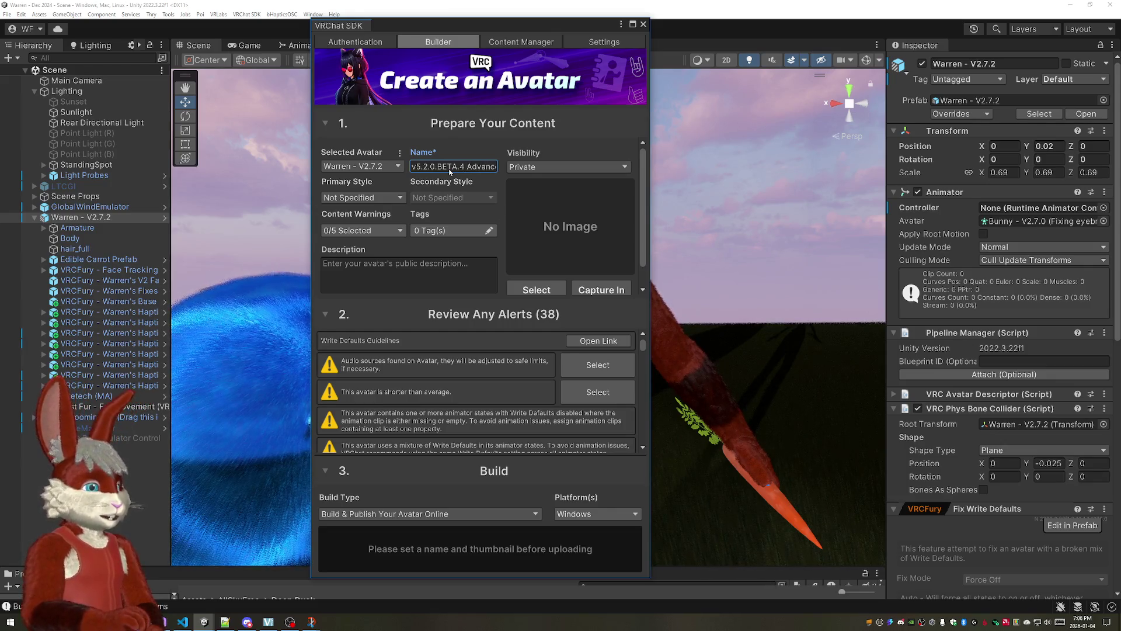
double_click(450, 167)
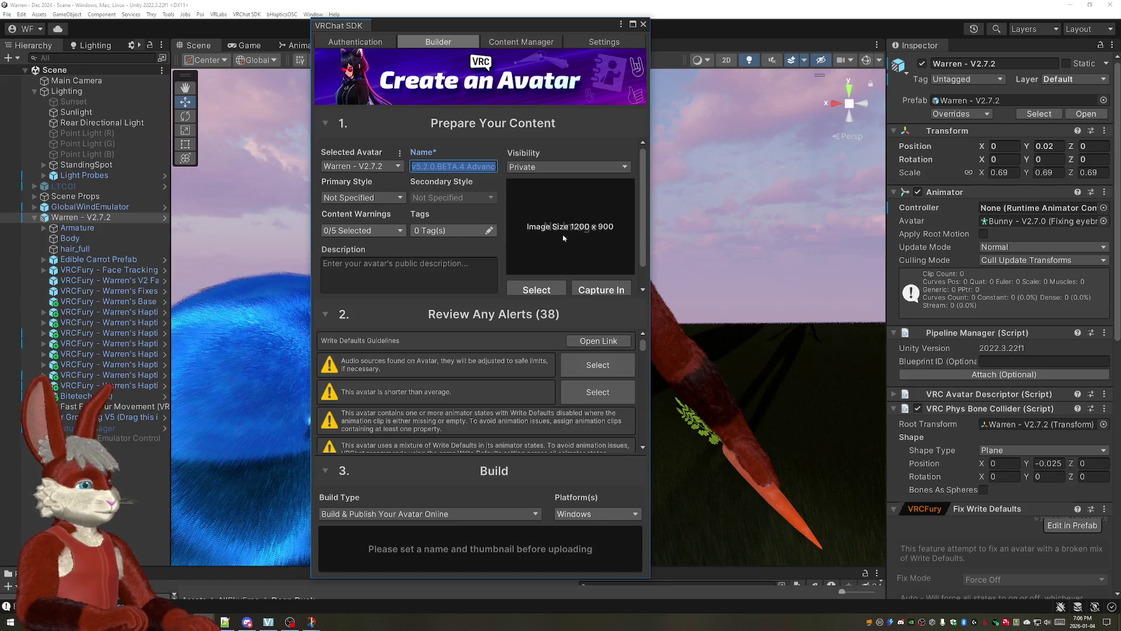
Step: Set the thumbnail to v5.0.2 Thumbnail.png from Pictures > Furry Icons
left_click(537, 289)
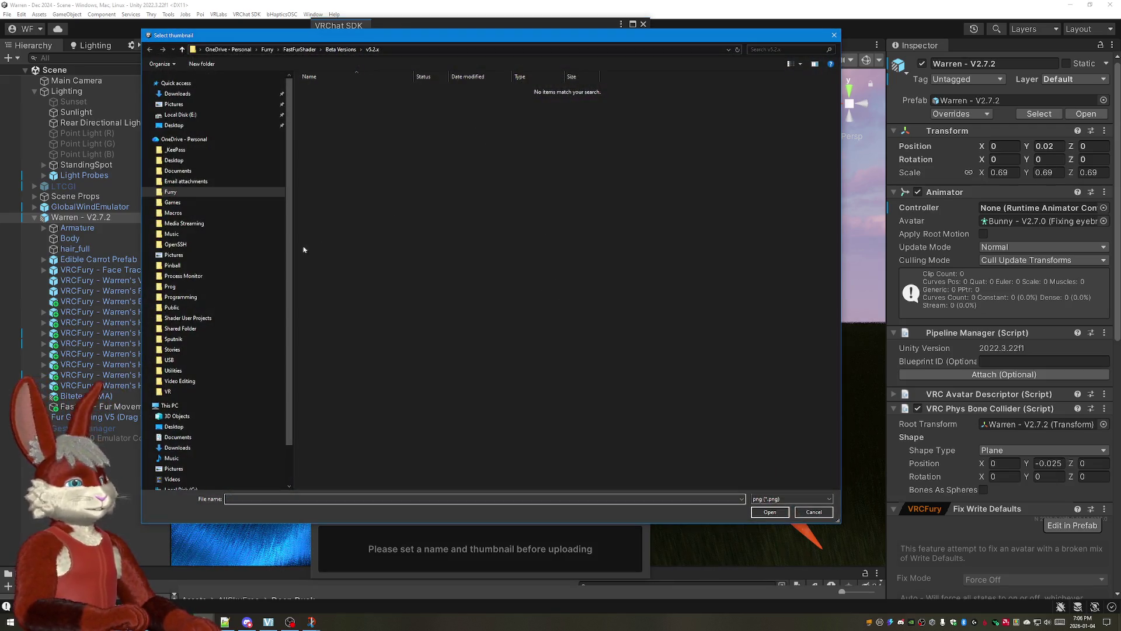
left_click(173, 254)
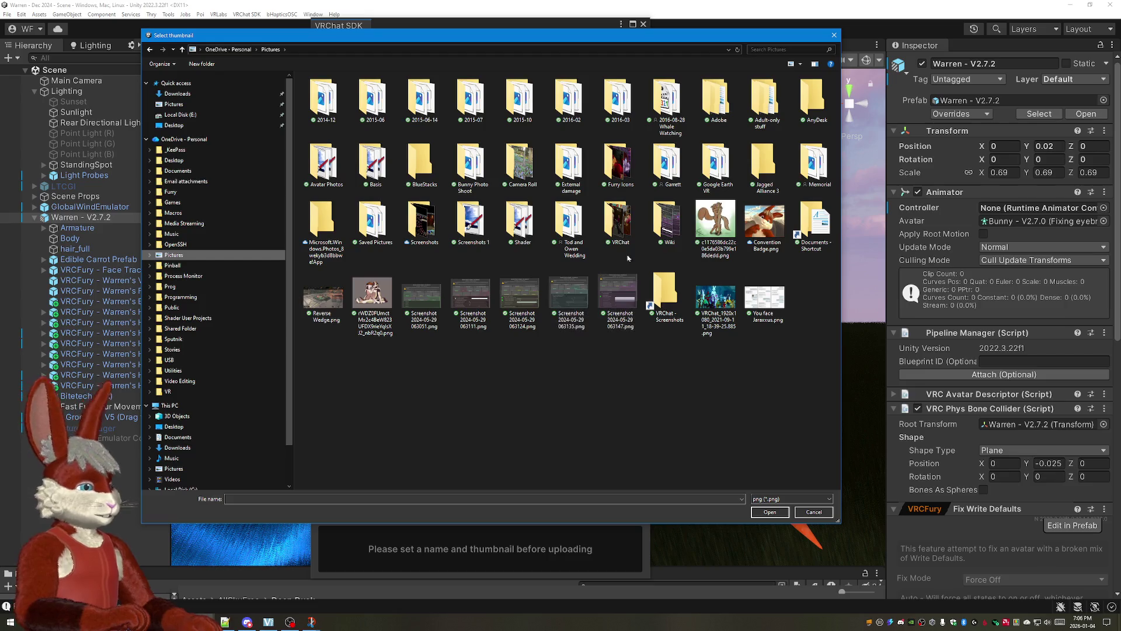
double_click(618, 167)
left_click(568, 101)
left_click(770, 513)
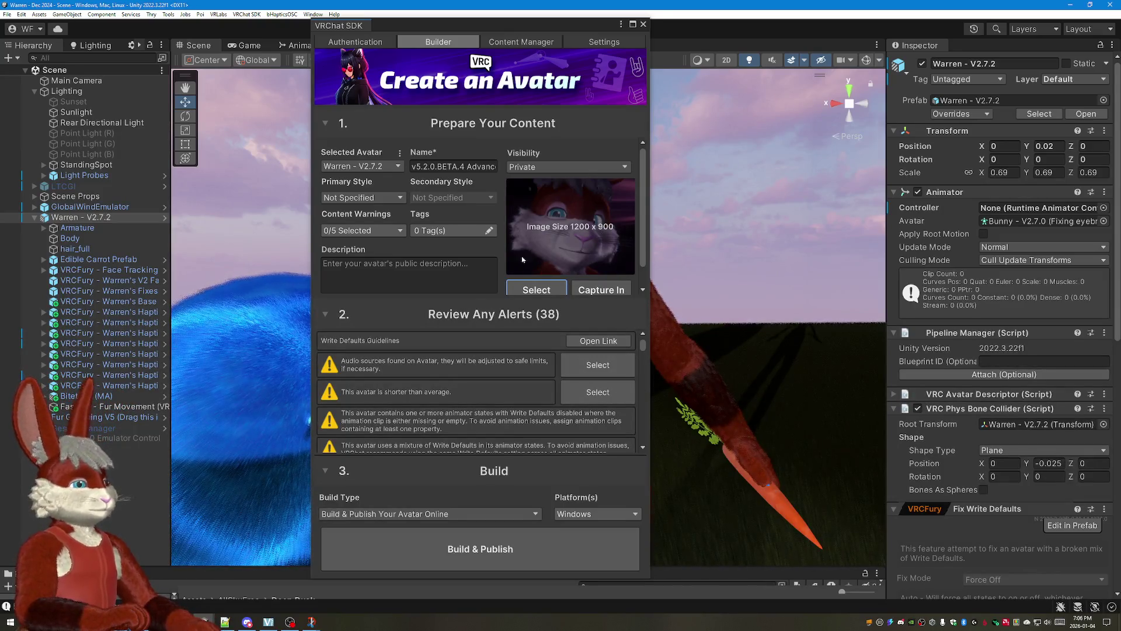
scroll(399, 277, "down", 1)
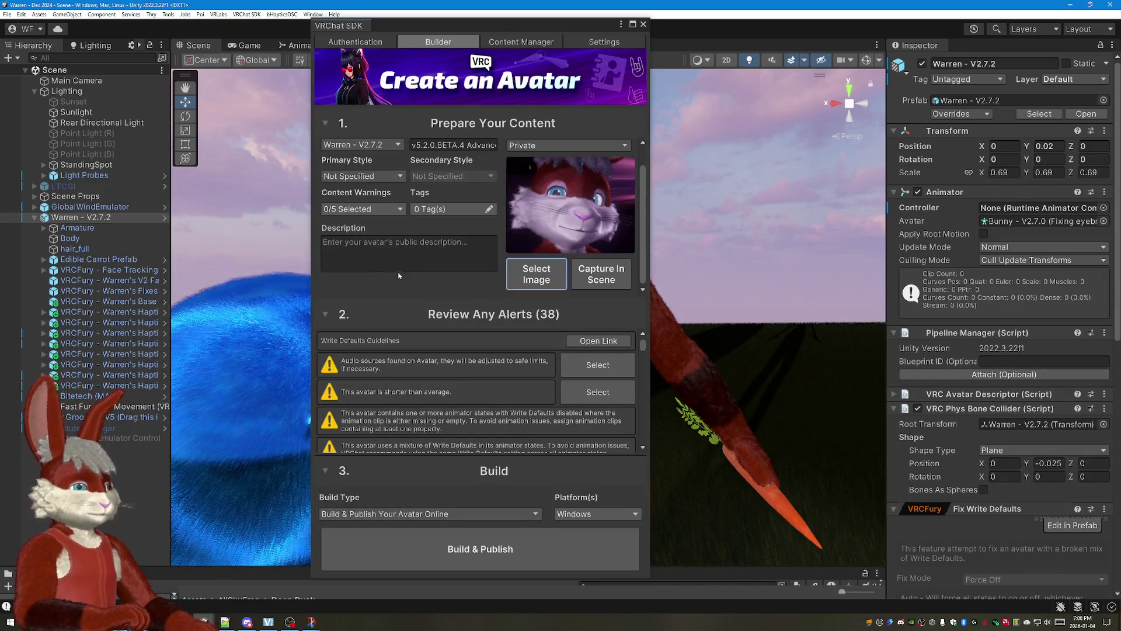
scroll(399, 263, "up", 1)
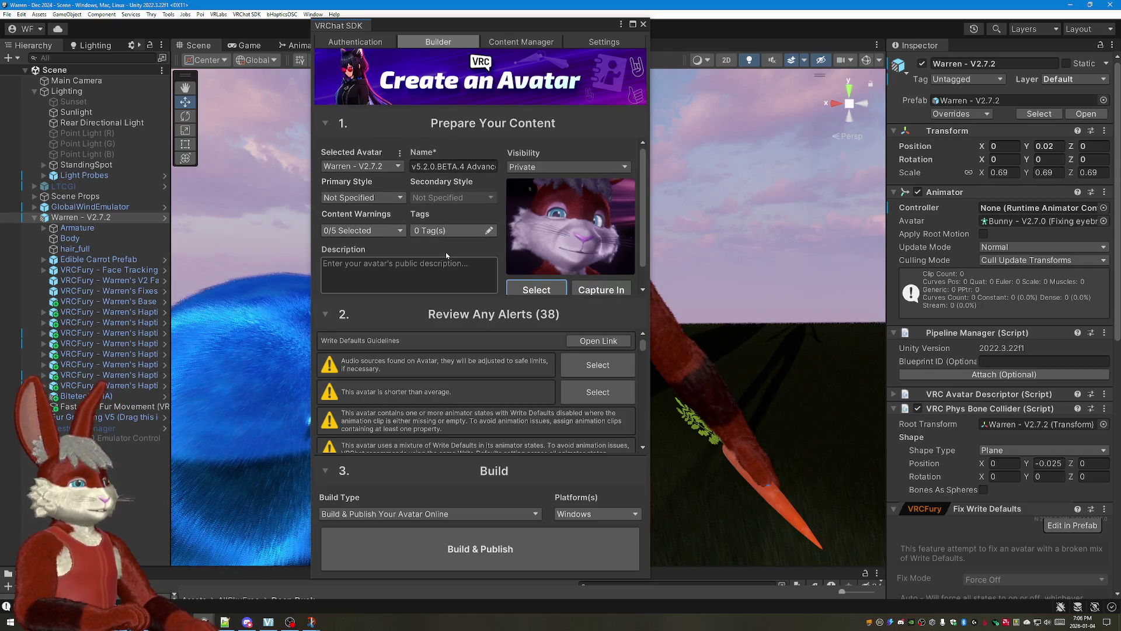
Step: Set Primary Style to Furry and start Build & Publish
left_click(401, 200)
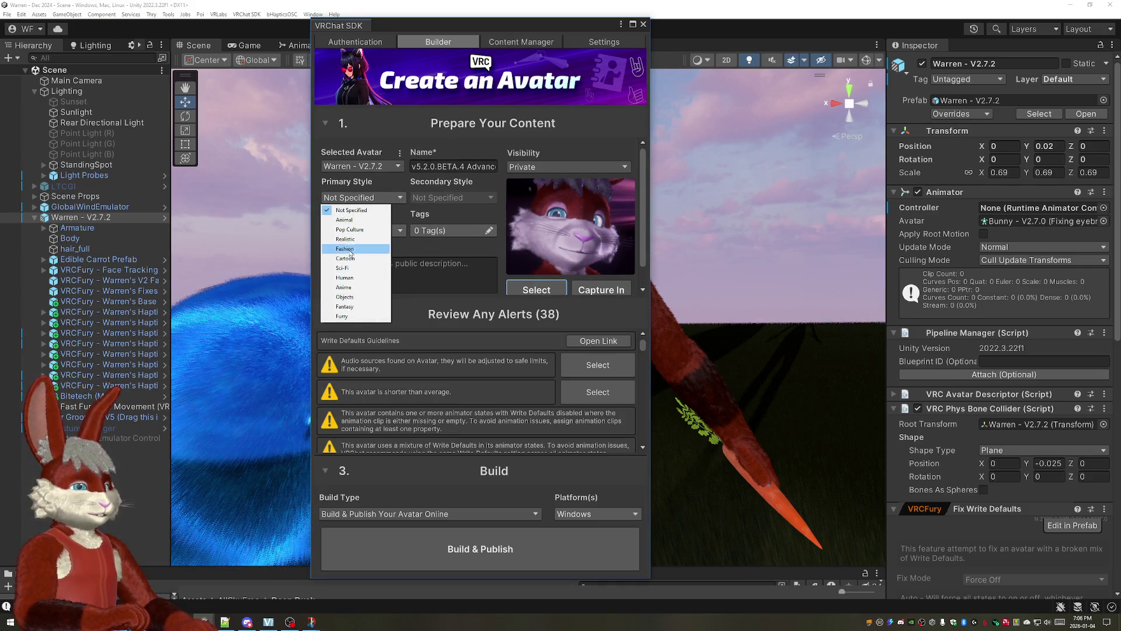
left_click(344, 315)
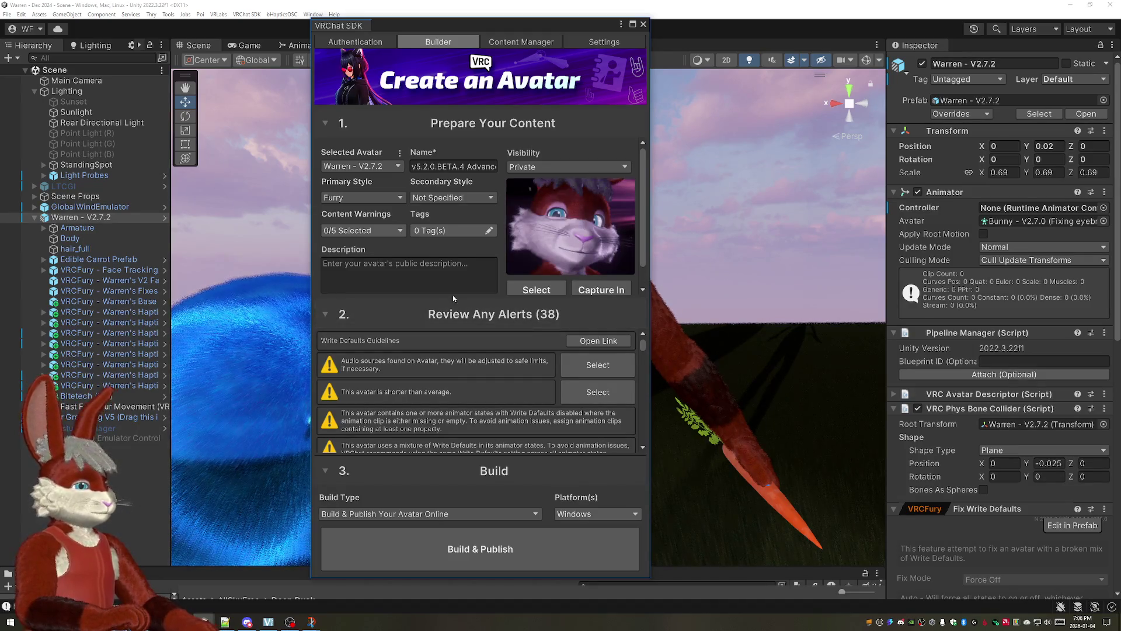
scroll(587, 280, "down", 1)
scroll(544, 343, "down", 3)
scroll(522, 349, "down", 3)
scroll(594, 446, "down", 2)
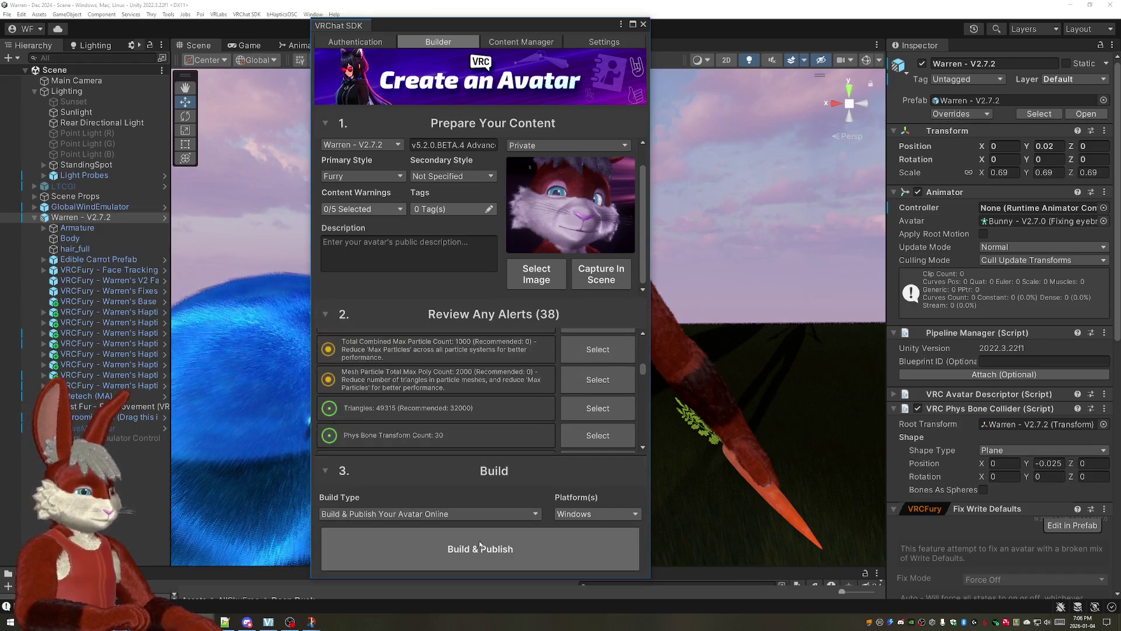
left_click(478, 552)
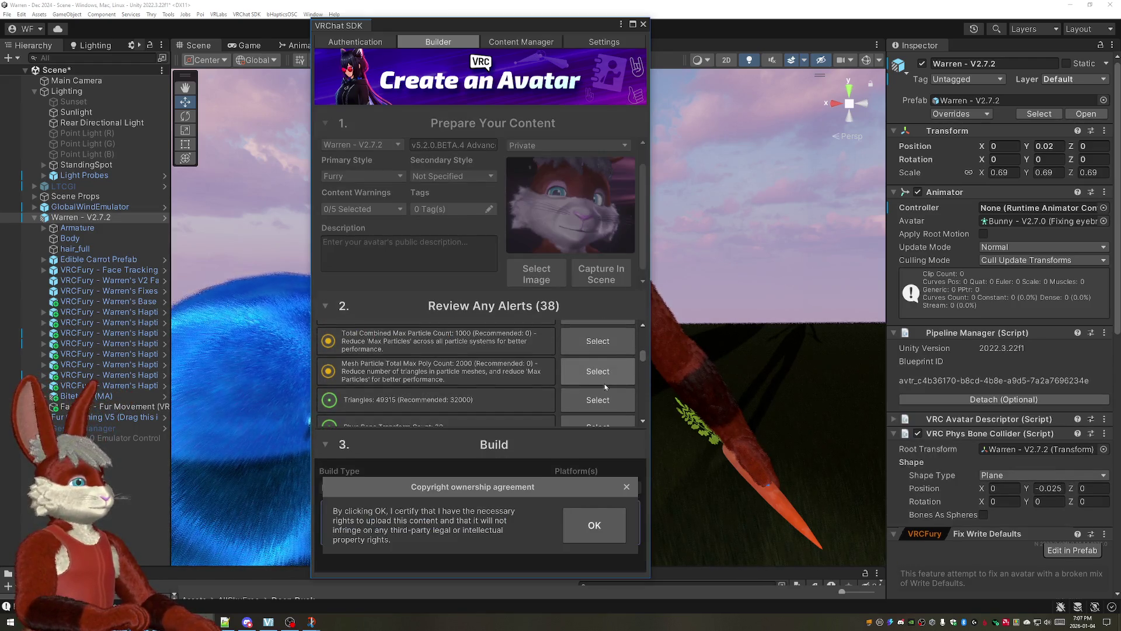
Step: Accept the copyright ownership agreement to start the build, then switch to VS Code
left_click(596, 526)
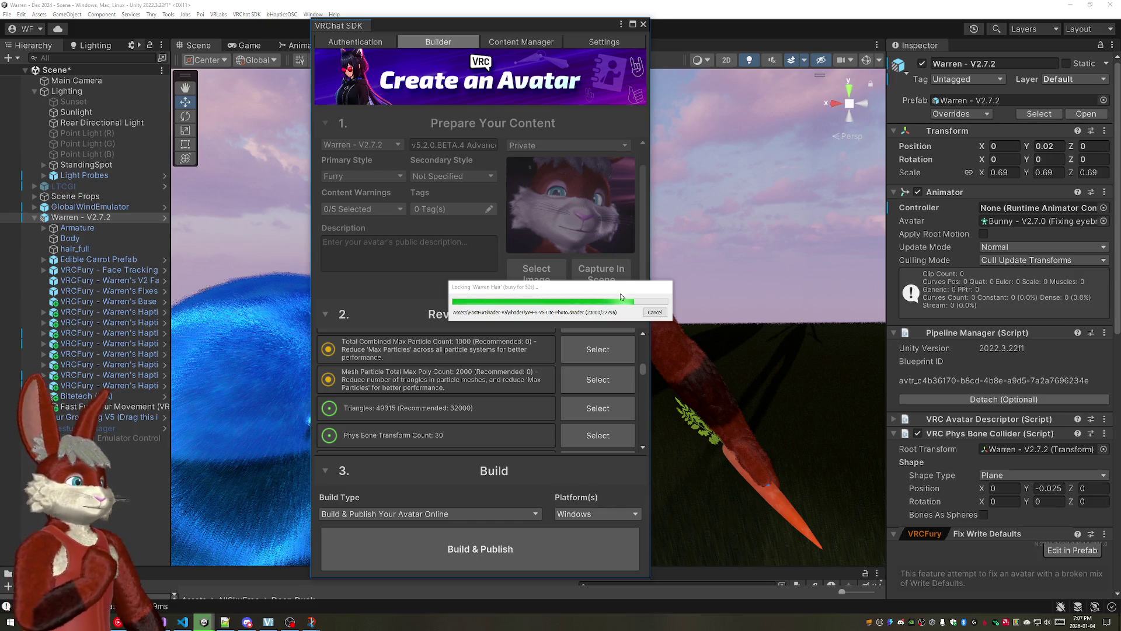
left_click(187, 623)
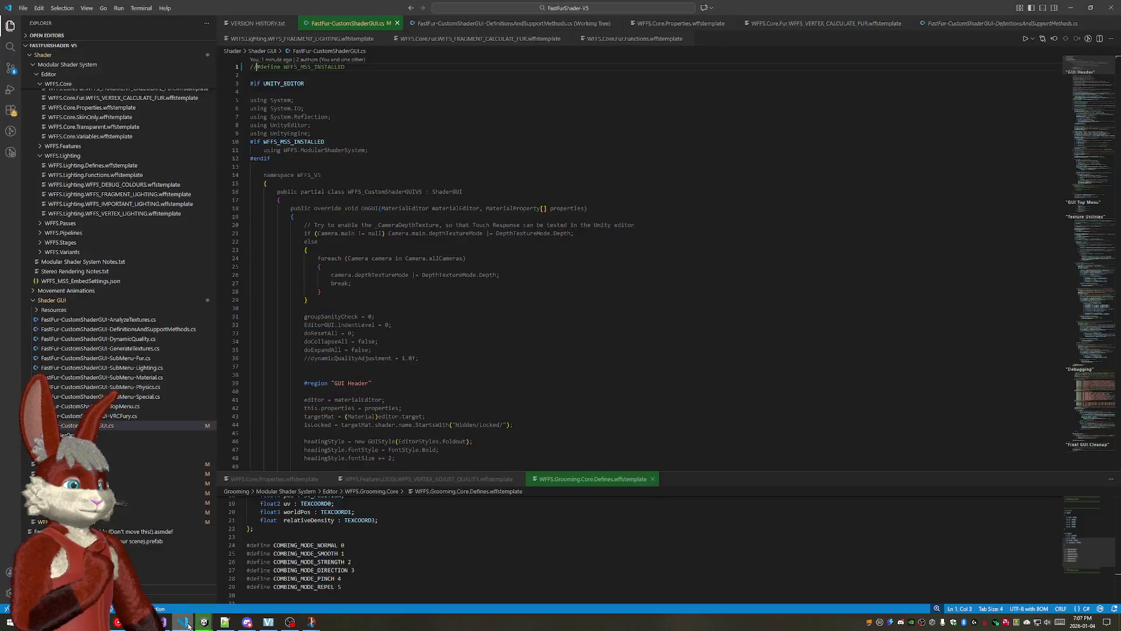
mouse_move(204, 622)
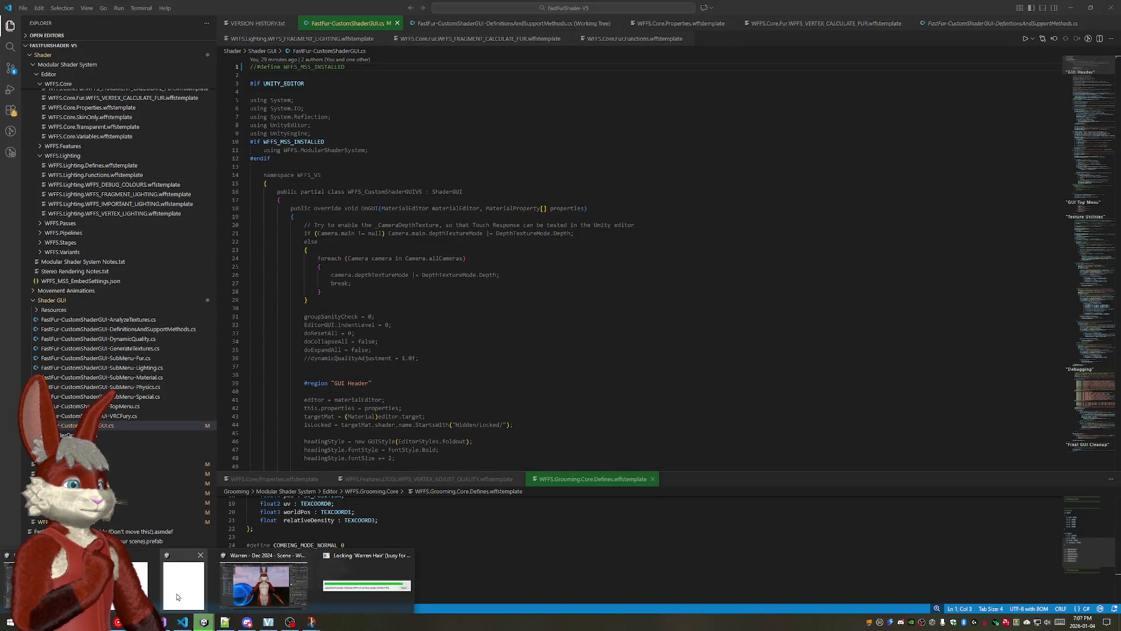
Step: View the rabbit in the shader project's Scene view and start a blank Notepad++ note
left_click(183, 583)
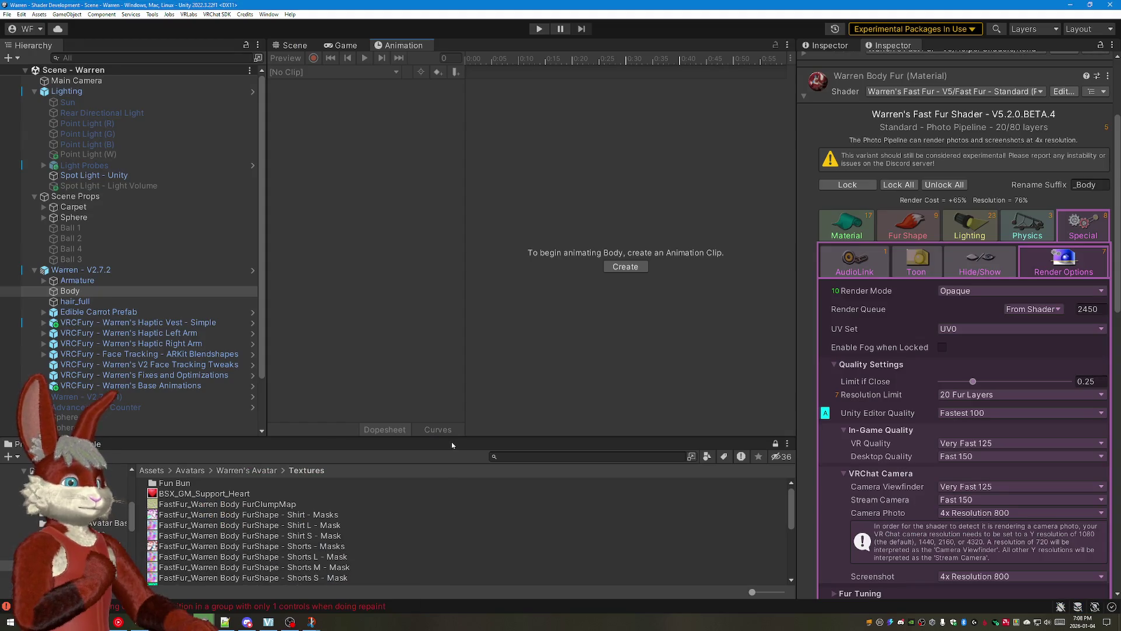
left_click(295, 44)
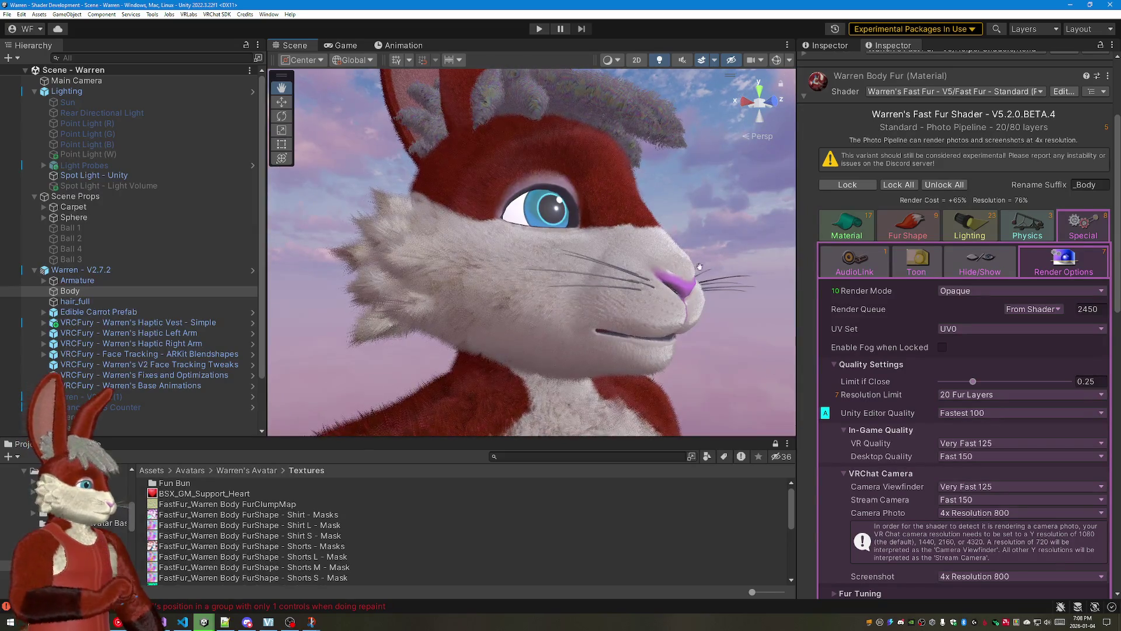
left_click_drag(692, 261, 708, 266)
scroll(709, 265, "down", 3)
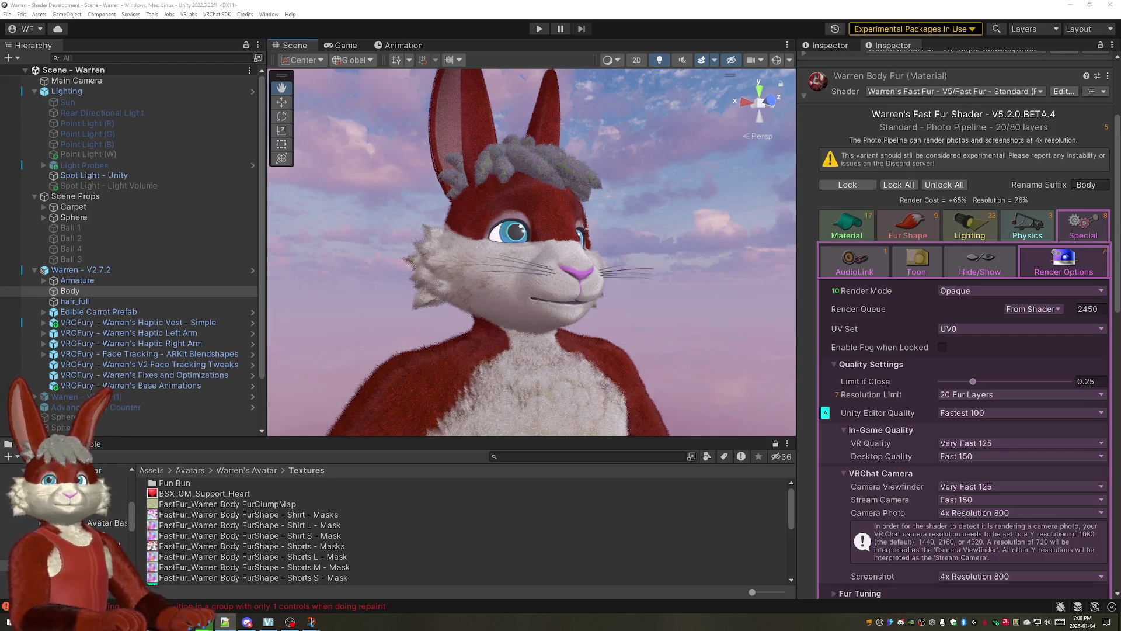
left_click(290, 623)
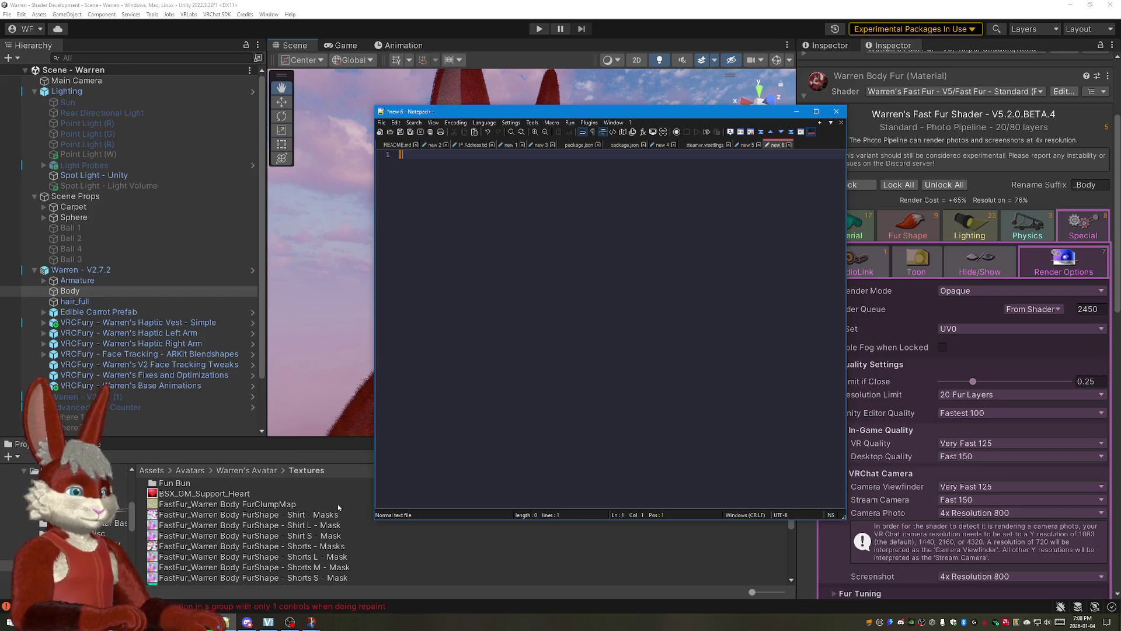
Step: In VS Code's VERSION HISTORY.txt, select the V5.2.0.BETA.4 release notes entry
key("alt+Tab")
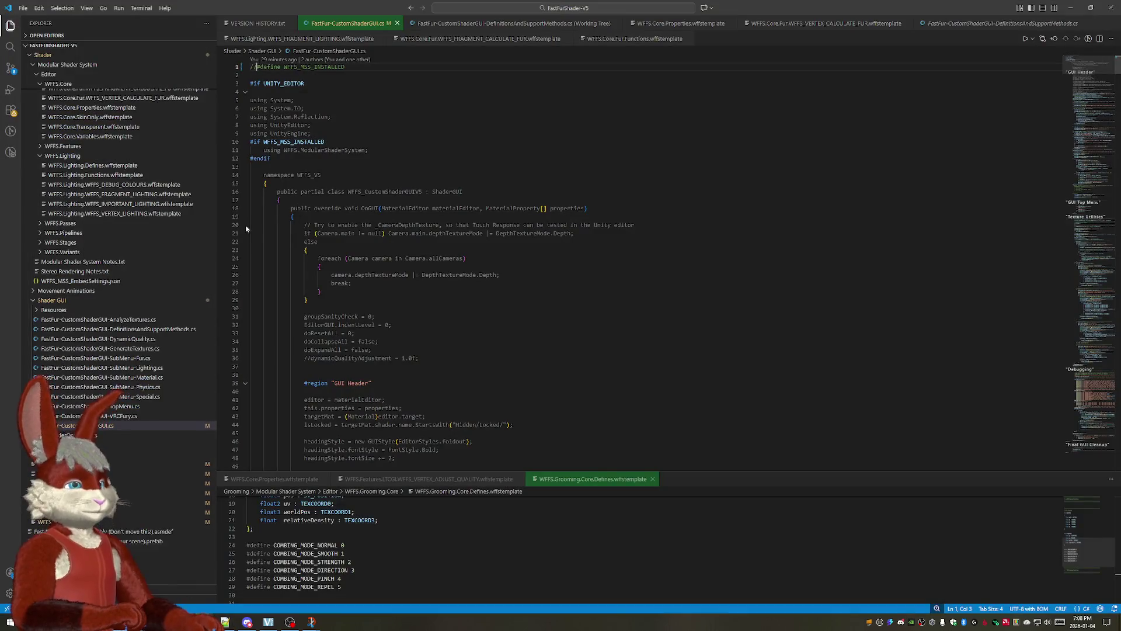
left_click(258, 24)
left_click_drag(505, 126, 249, 76)
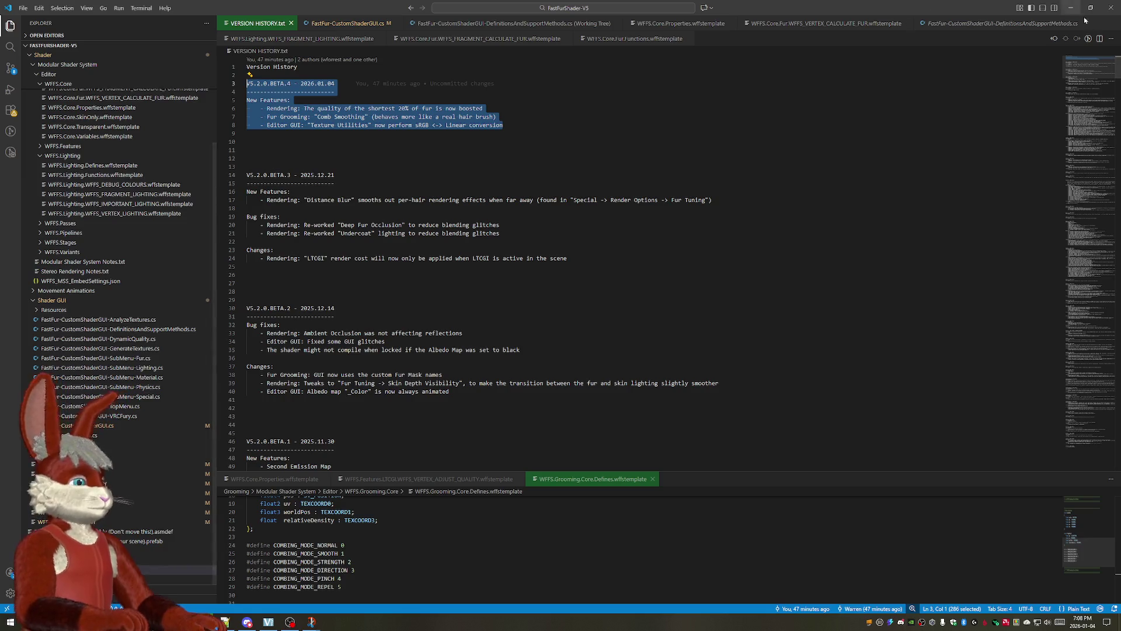
Step: Place the V5.2.0.BETA.4 - 2026.01.04 notes in Notepad++ with blank lines added above them
left_click(1063, 8)
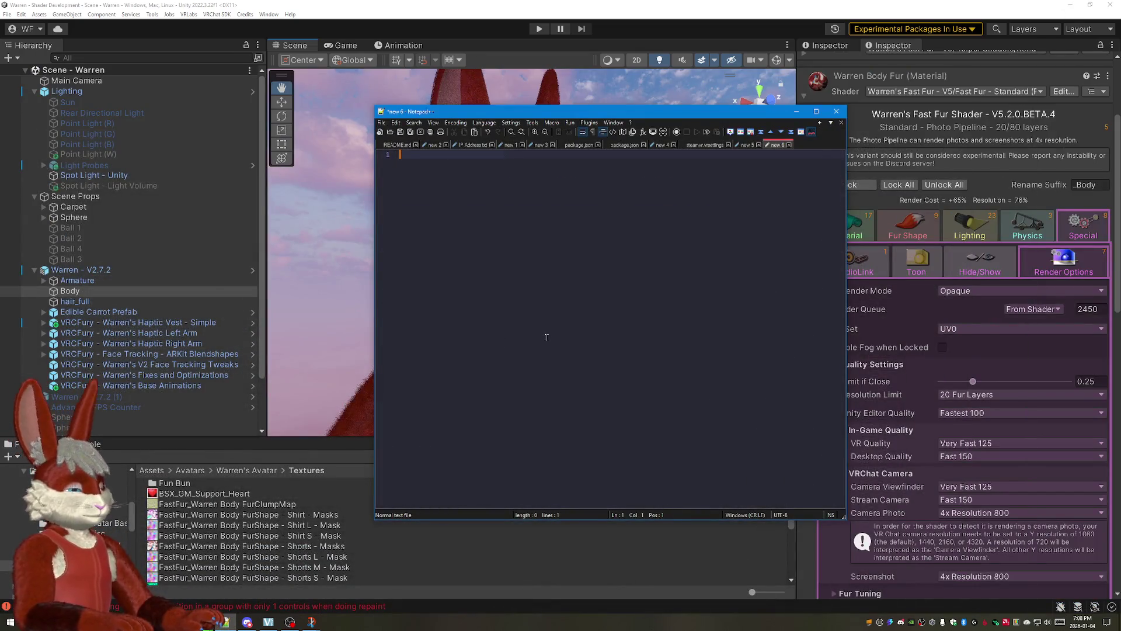
key("ctrl+Home")
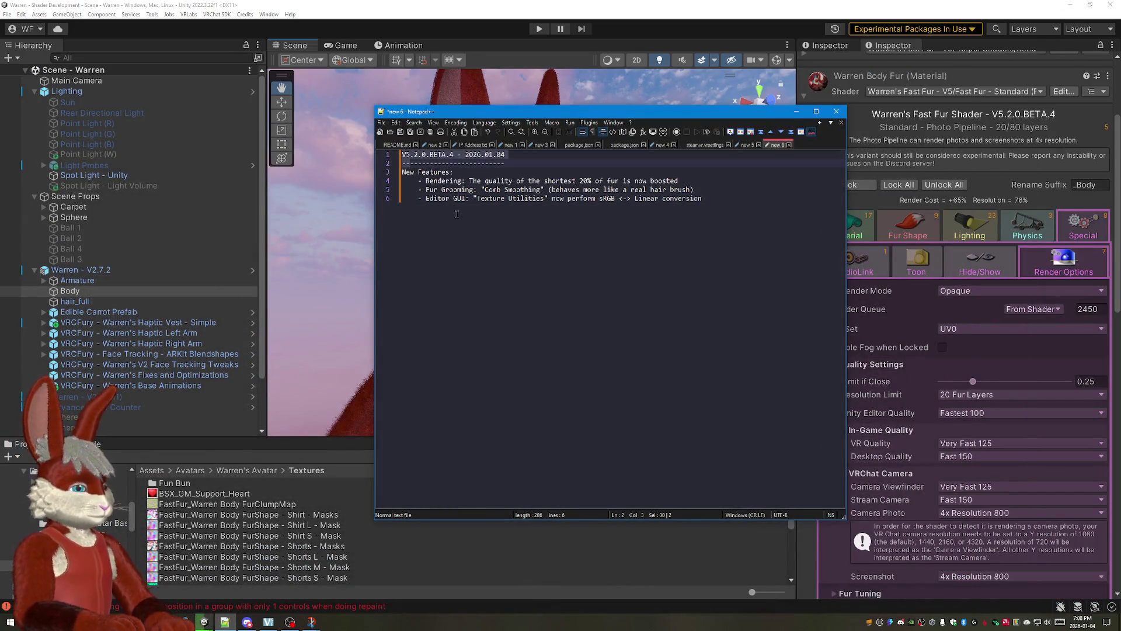
key("Return")
key("Return")
key("Return")
key("Up")
key("Up")
key("Up")
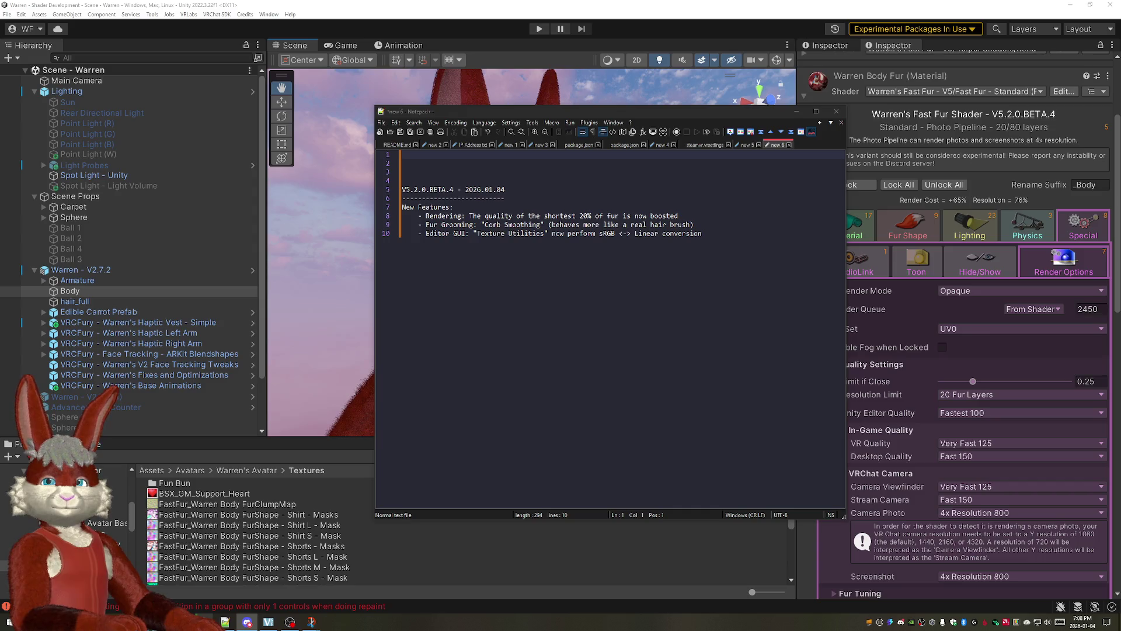
Step: Add a new line below the **V5.2.0.BETA.4** heading and clear stray letters on line 3
left_click(432, 160)
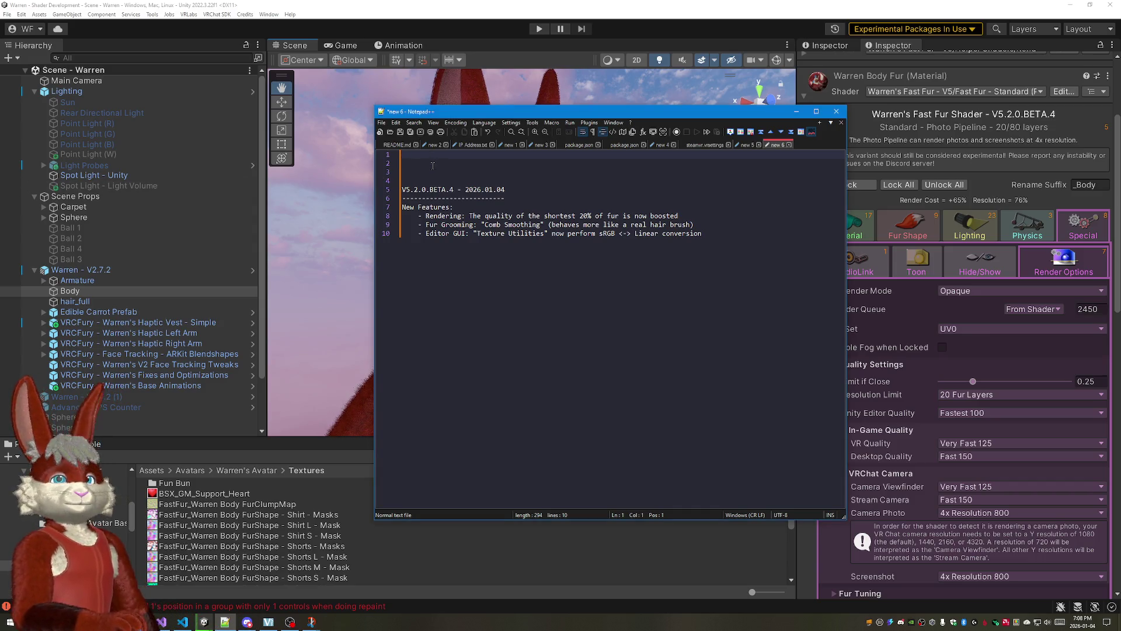
type("V5")
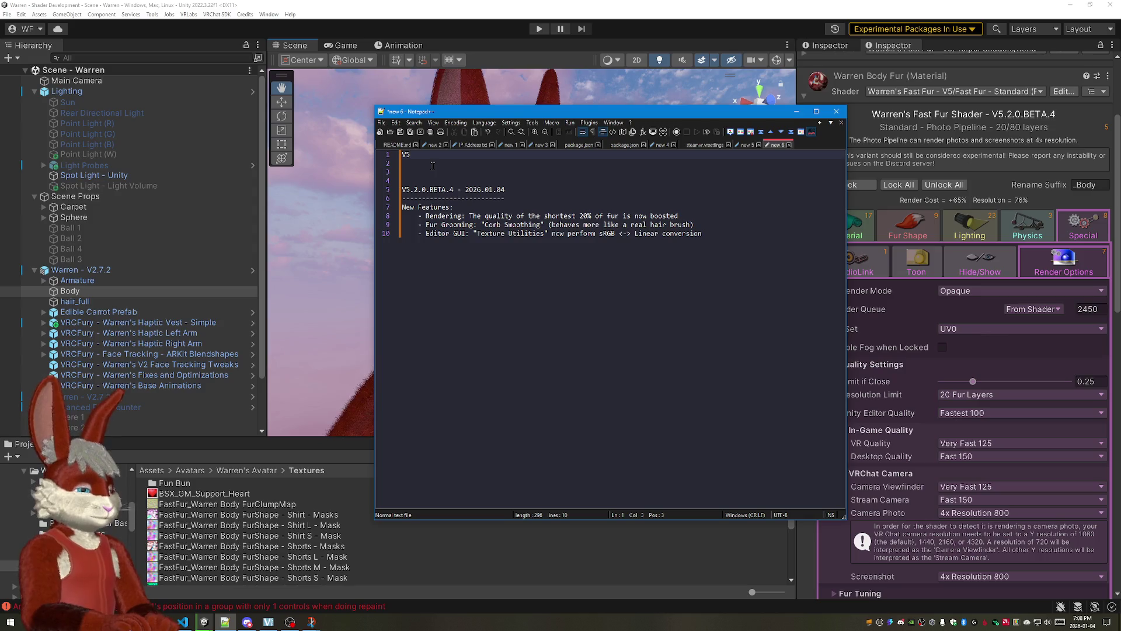
type(".2.0.")
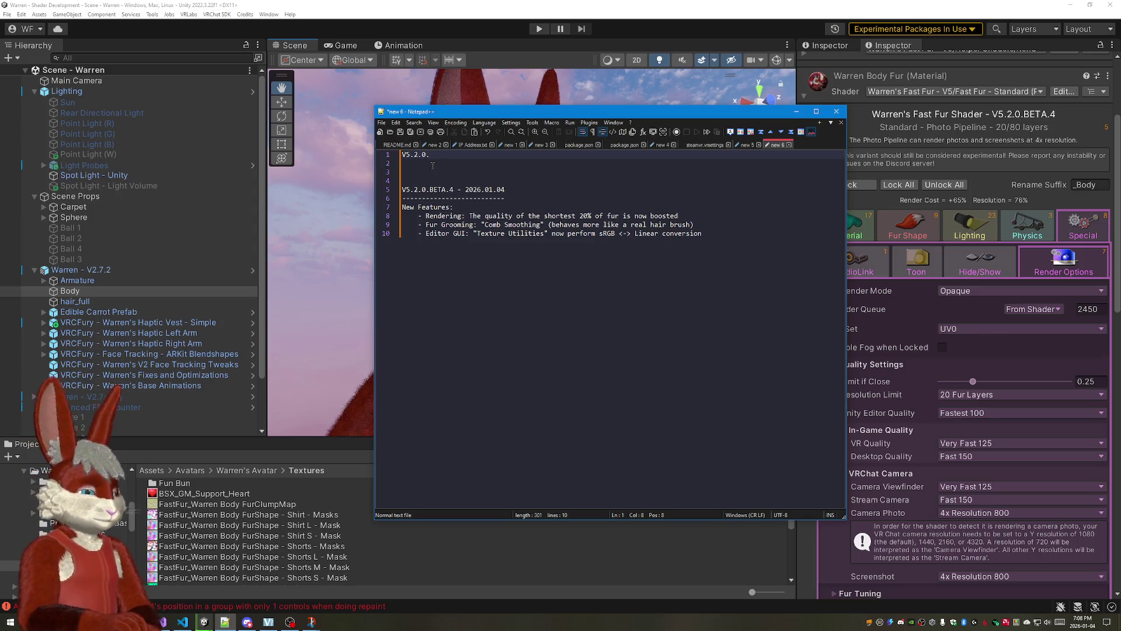
type("BE")
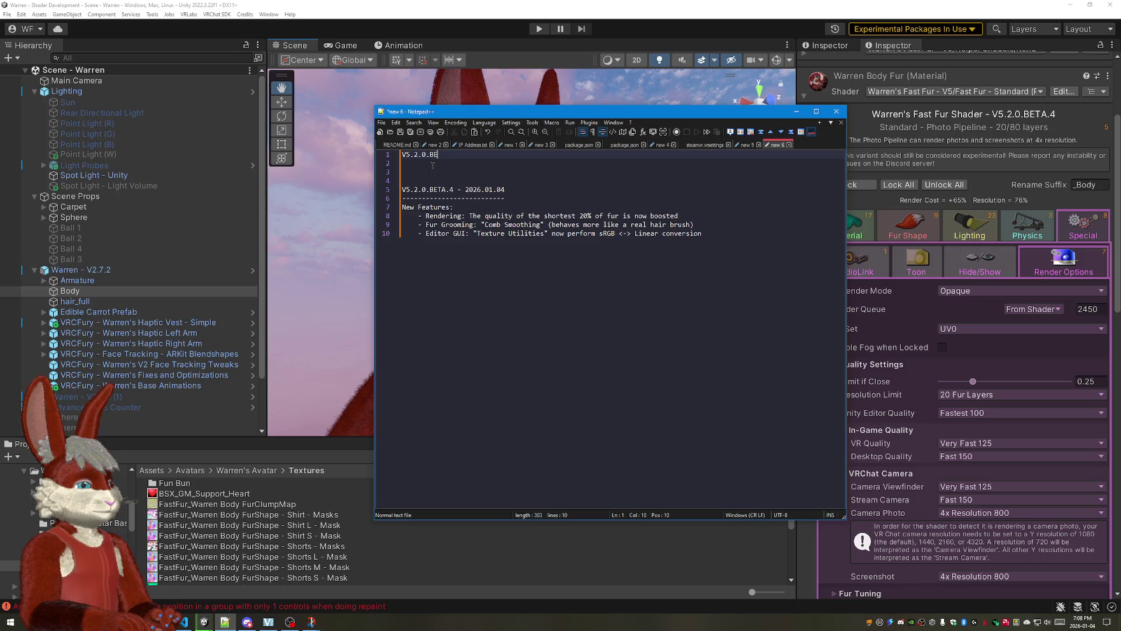
type("AT4")
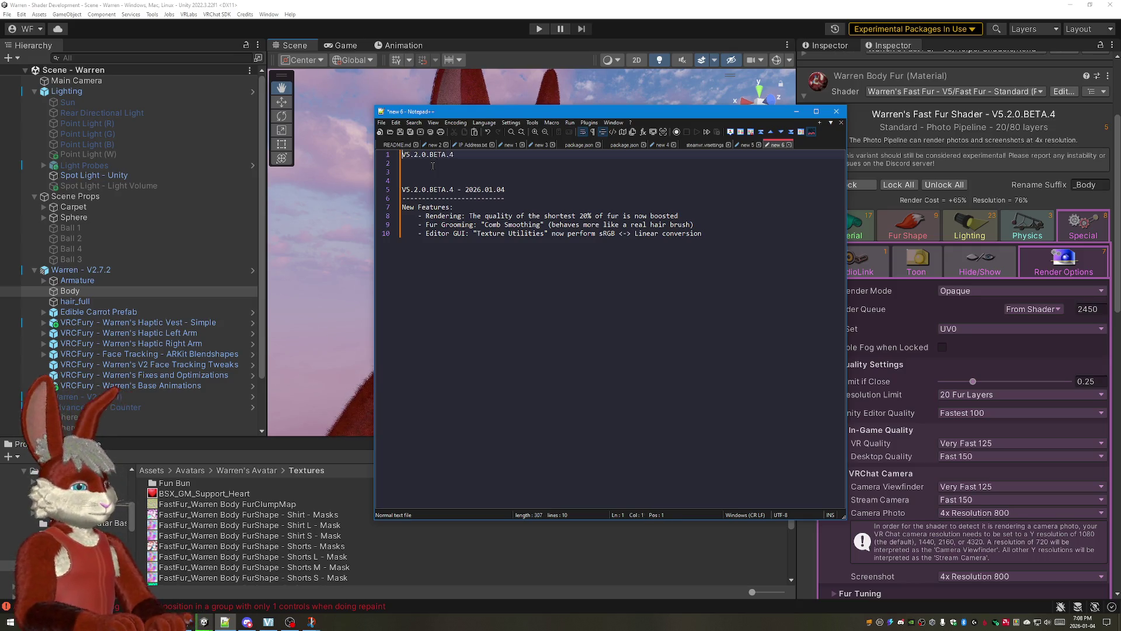
key("Home")
type("**")
key("End")
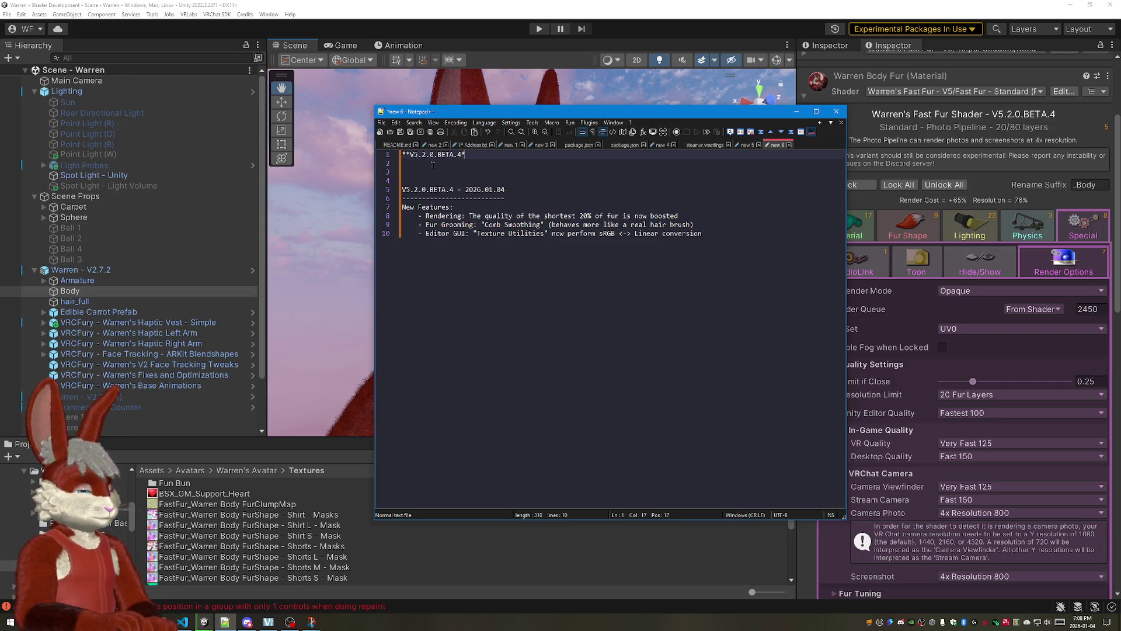
key("Return")
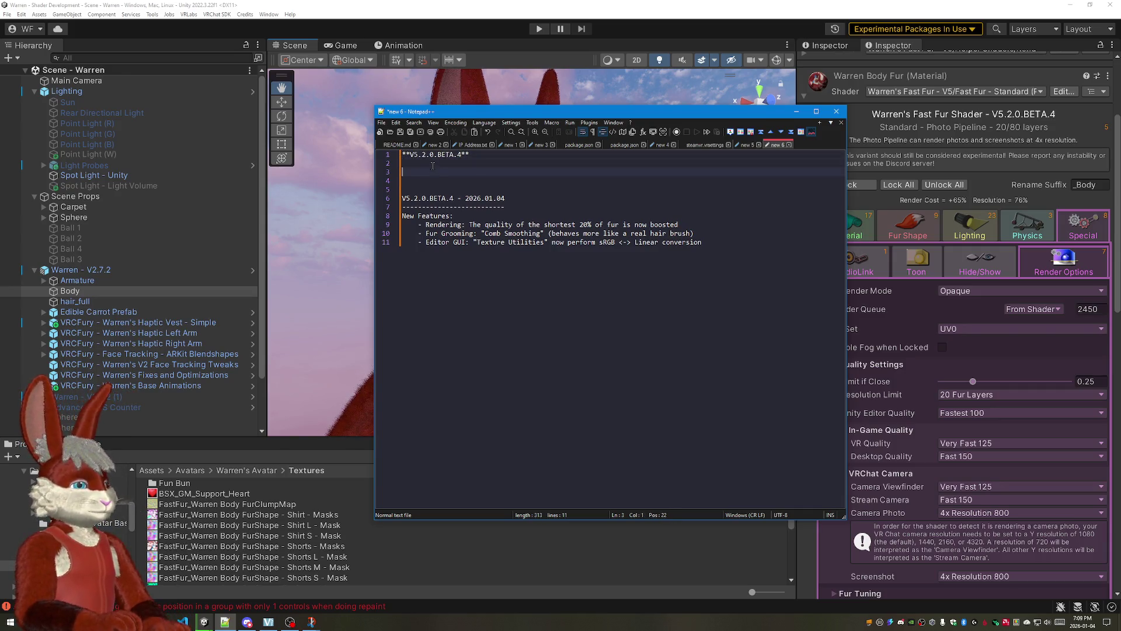
type("Th")
key("BackSpace")
key("BackSpace")
type("One of the features tha")
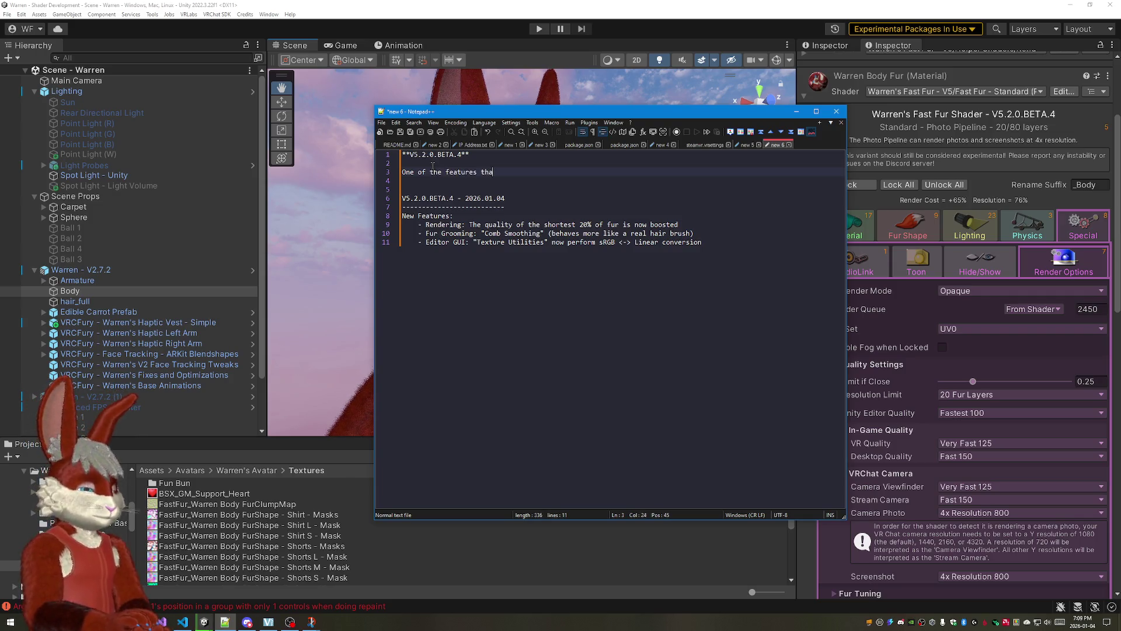
type("t v4 ")
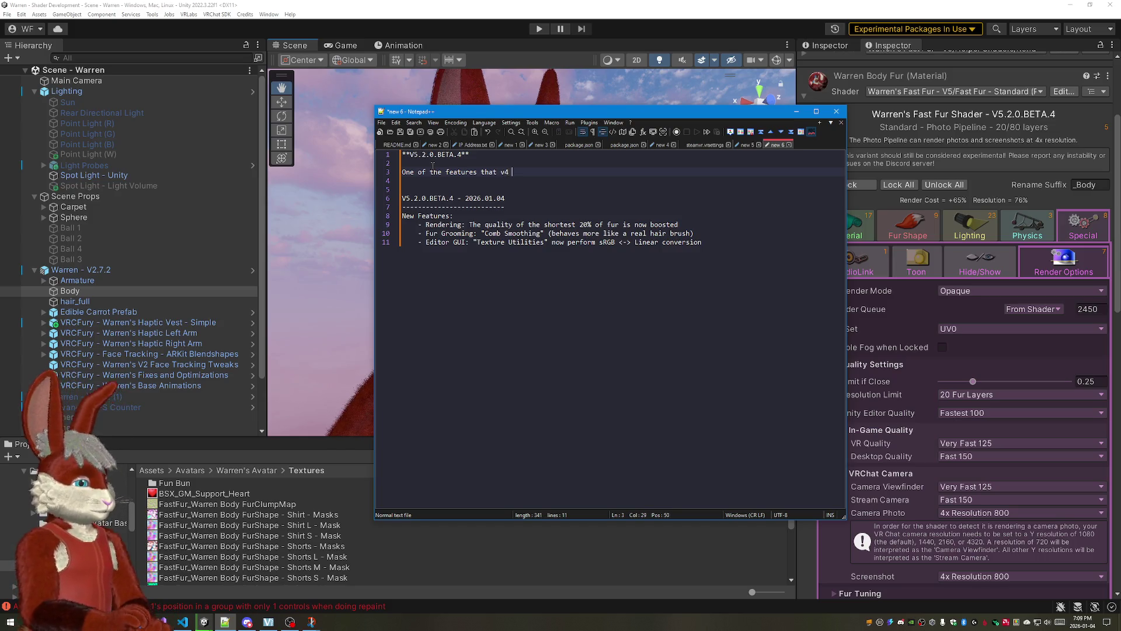
type("had")
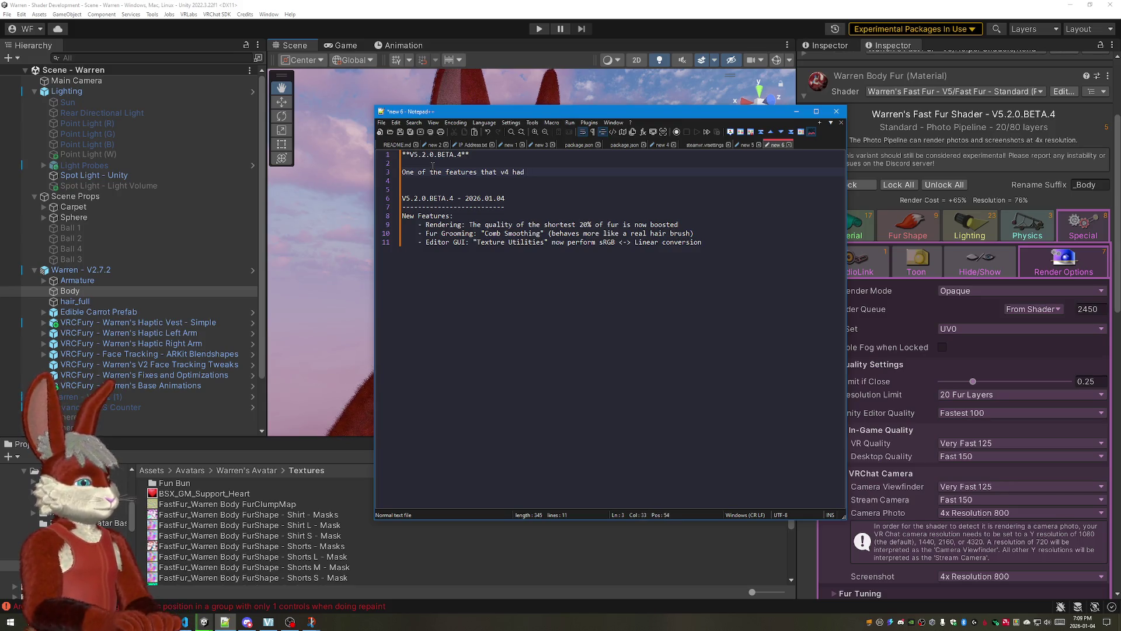
Step: Trim the draft v4-feature sentence on line 3, then select and delete the whole line
key("BackSpace")
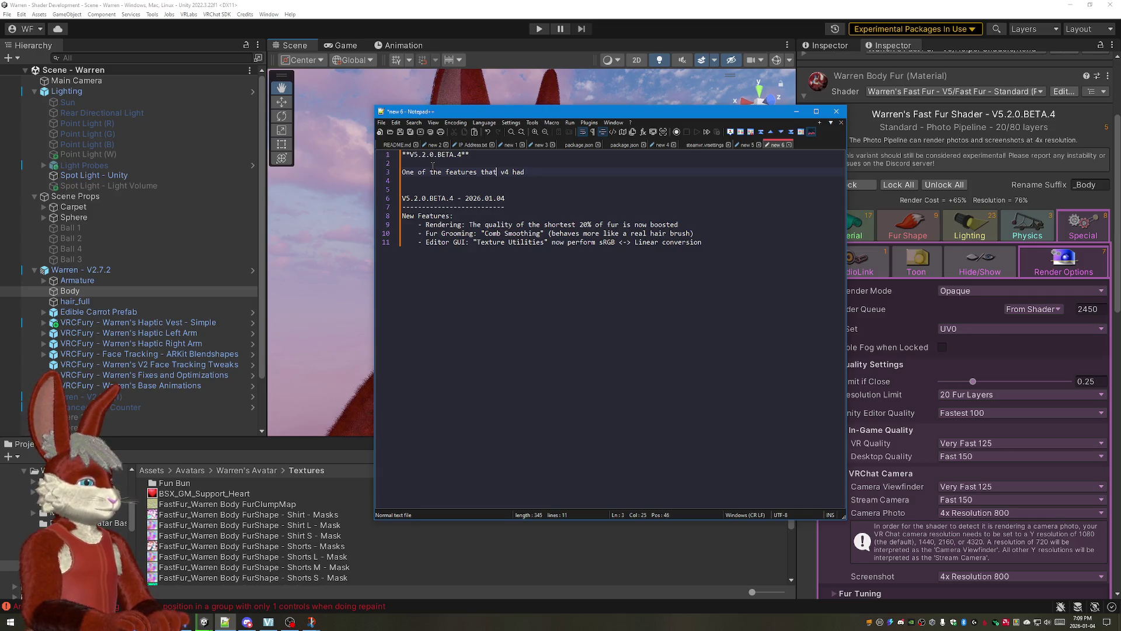
key("Home")
type("This update re")
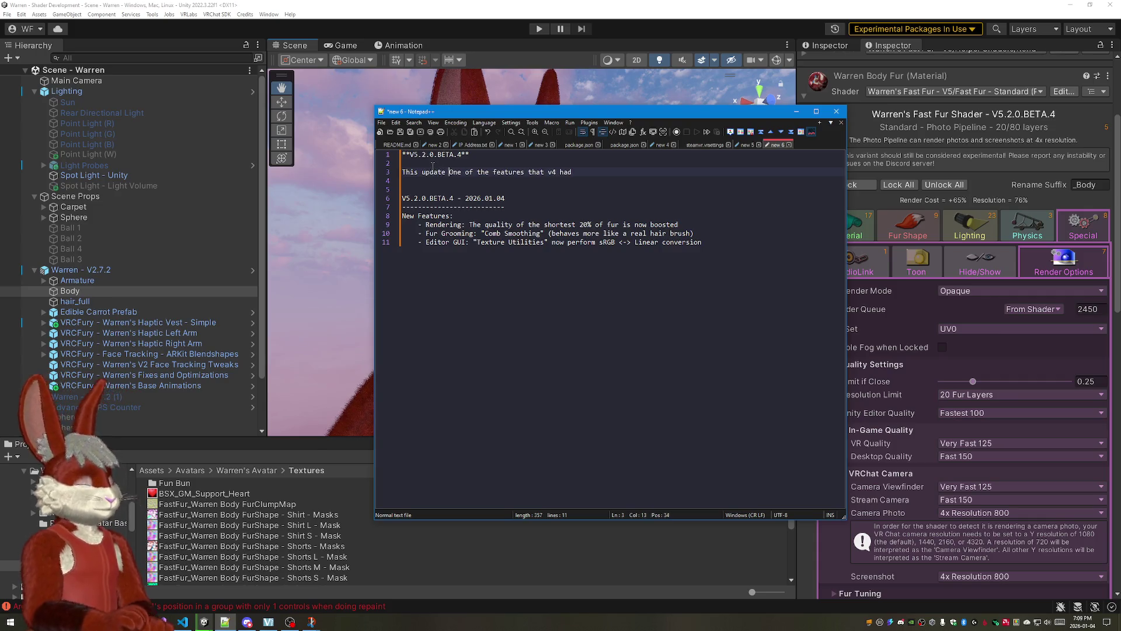
type("-introduces")
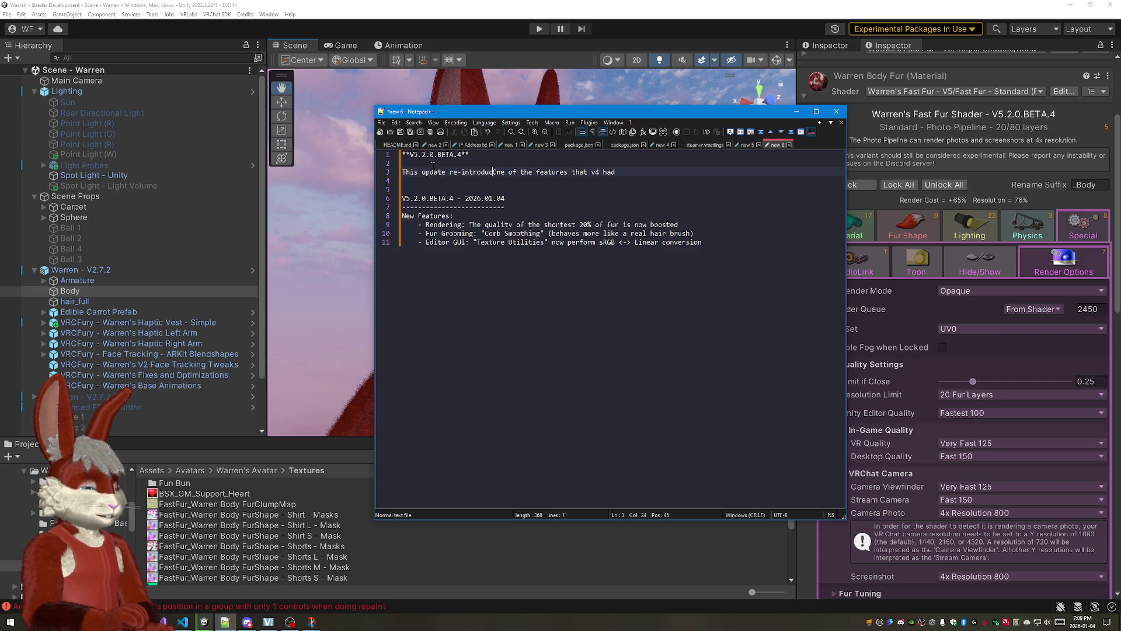
type(" a feat")
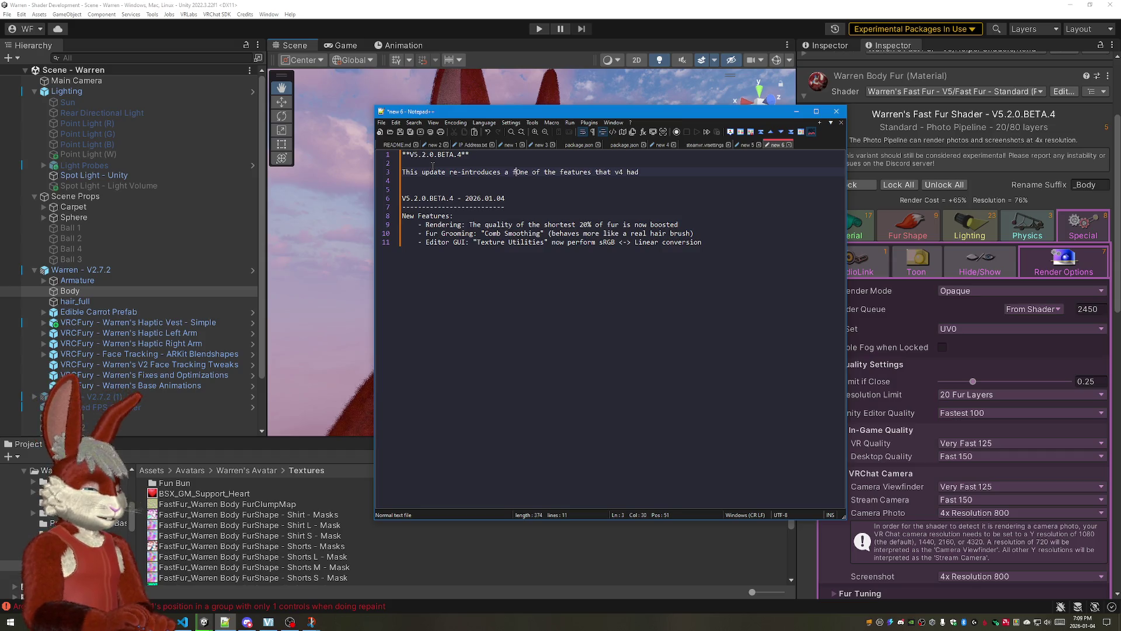
type("ure One of the feat")
key("Delete")
key("Delete")
key("Delete")
key("ctrl+Delete")
key("ctrl+Delete")
key("ctrl+Delete")
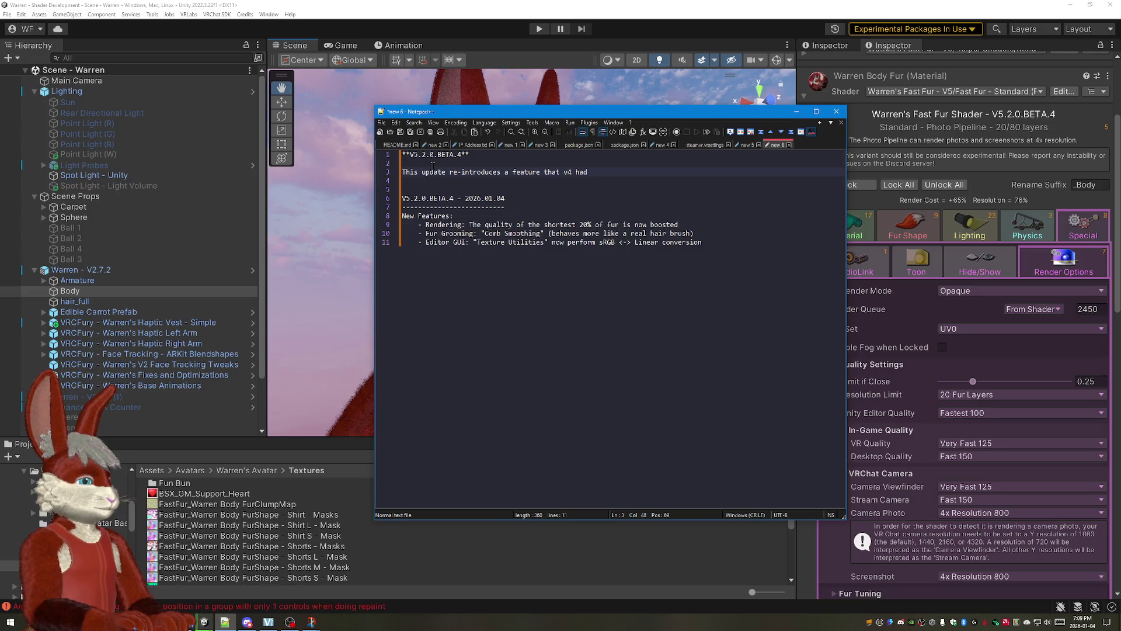
key("shift+Home")
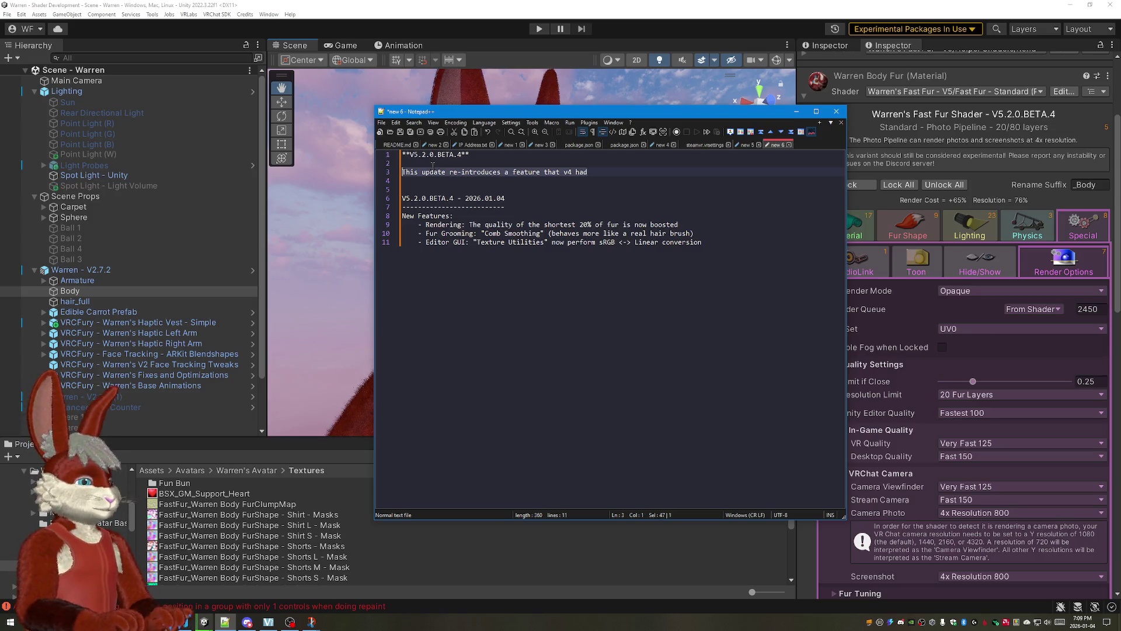
type("v4")
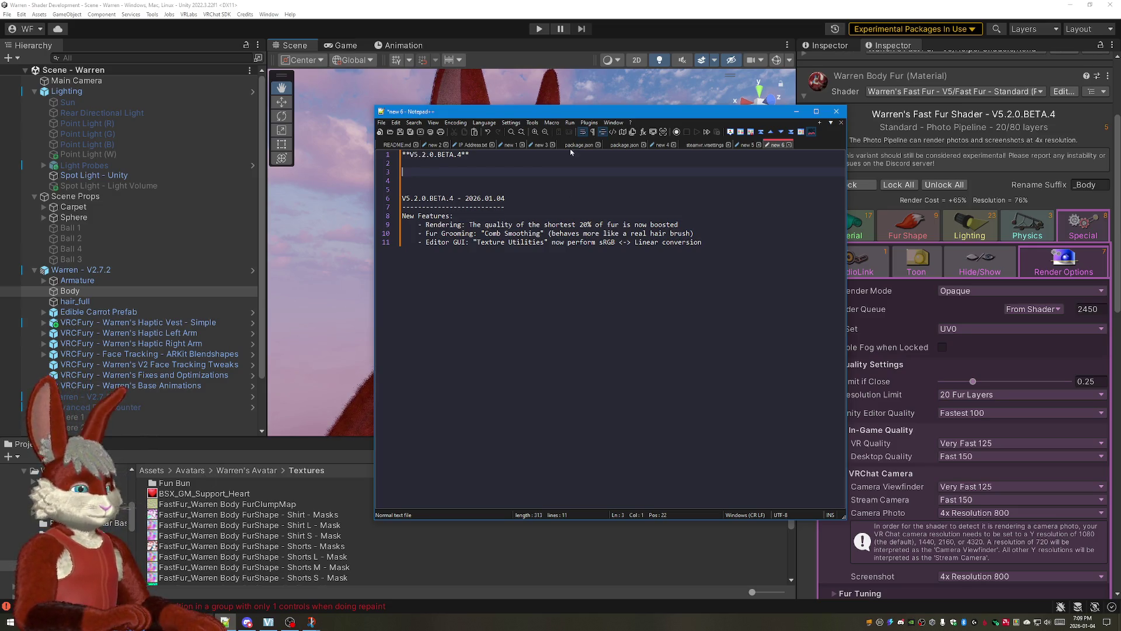
type("One of th")
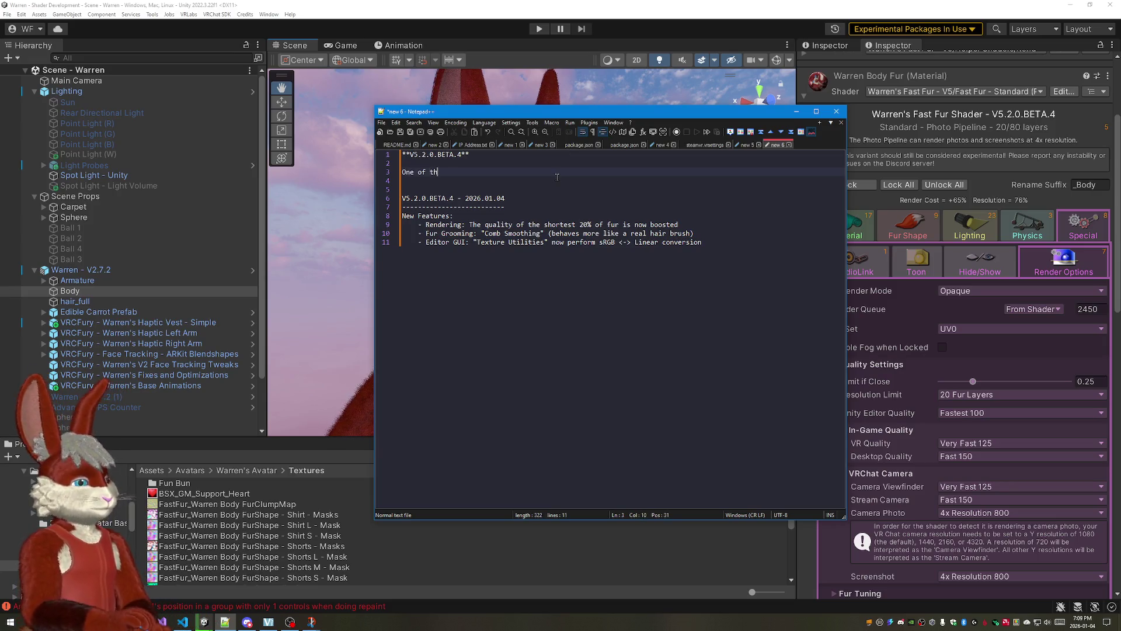
type("e fgeat")
Step: Write that the update re-introduces the v4 "short fur quality boost" and begin line 5 with "The "
key("BackSpace")
key("BackSpace")
key("BackSpace")
key("BackSpace")
key("BackSpace")
key("BackSpace")
key("BackSpace")
key("BackSpace")
key("BackSpace")
key("BackSpace")
type("This update re-introduces a featur")
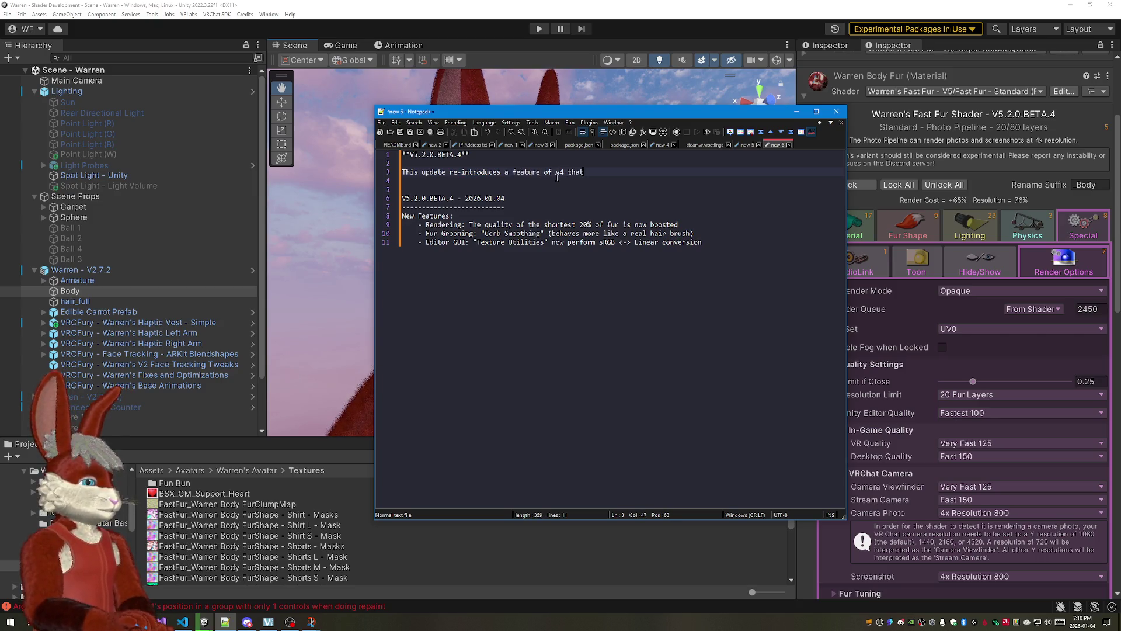
type("k properly")
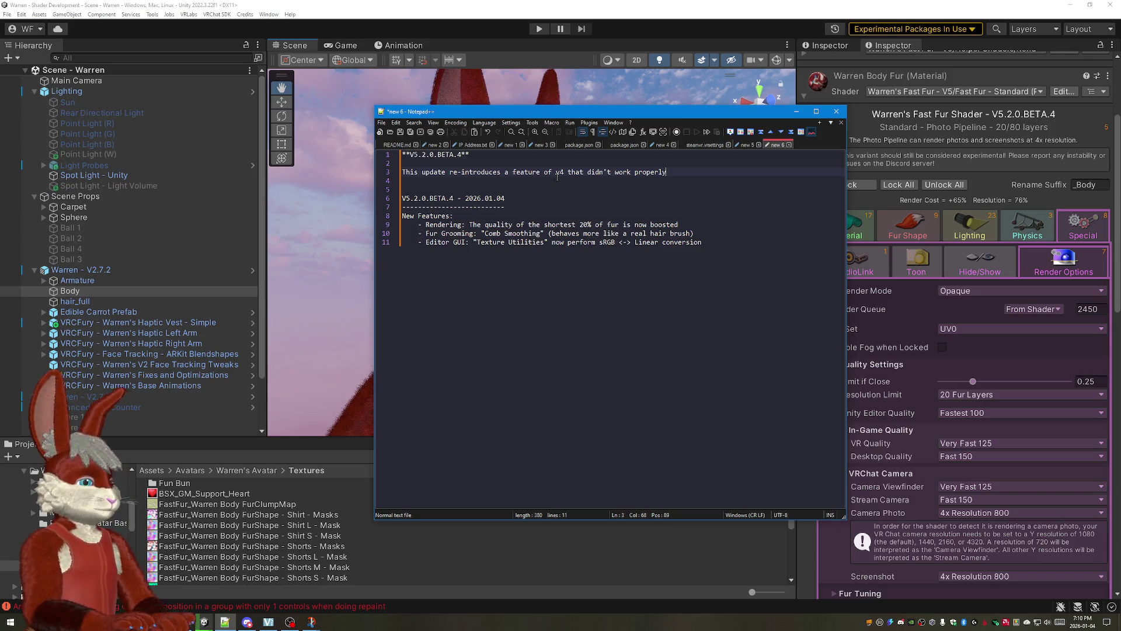
left_click(505, 173)
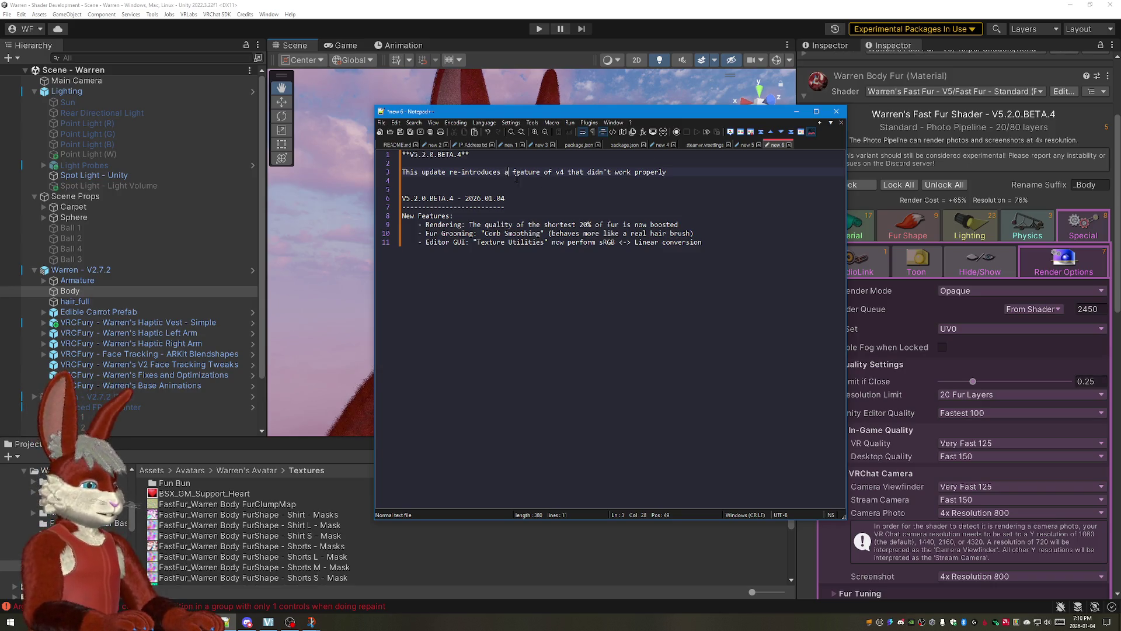
type("\"short fu")
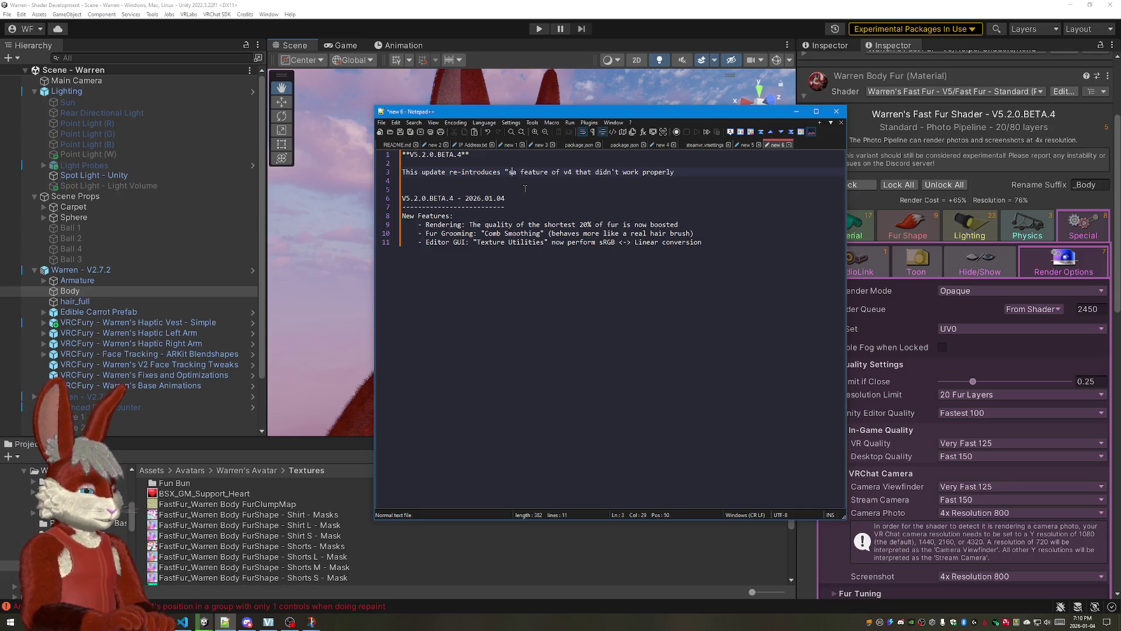
type("r qu")
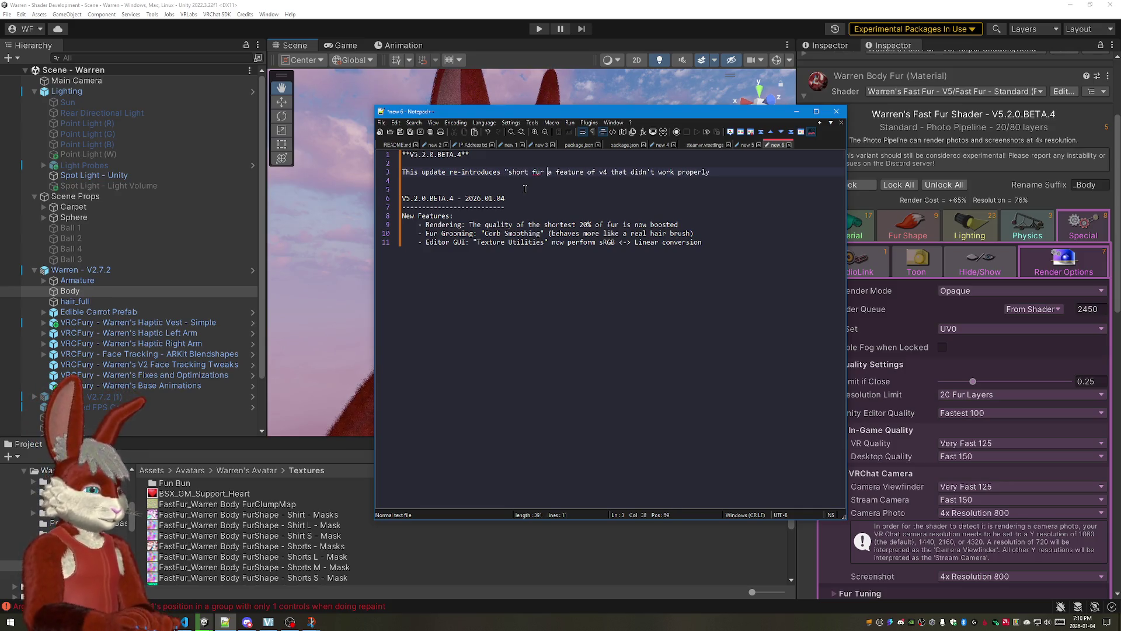
type("lity bod")
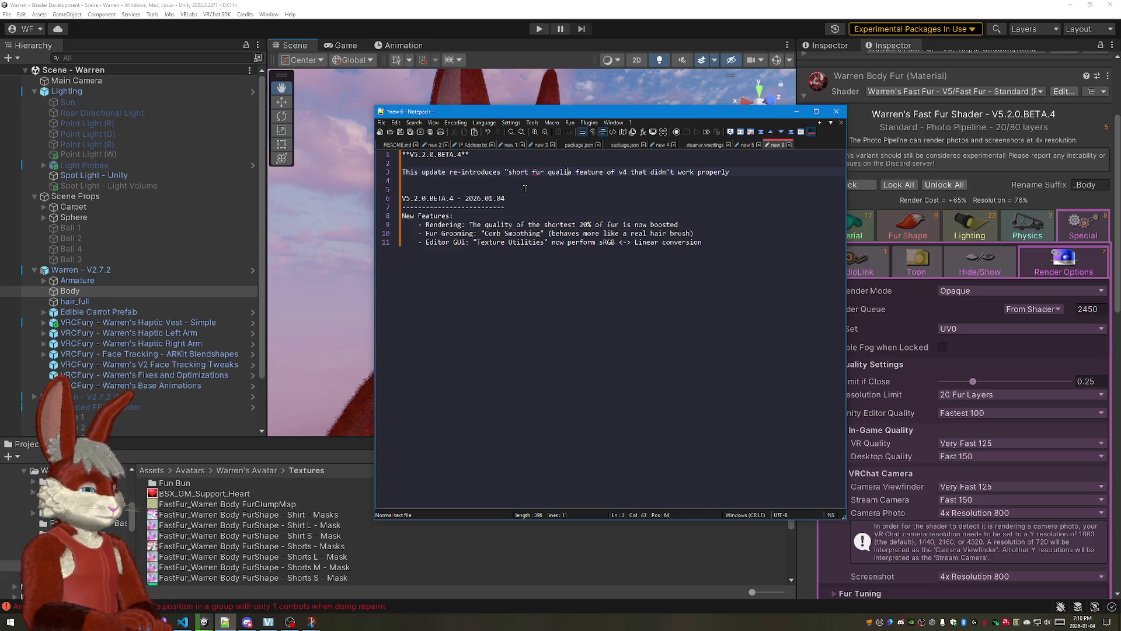
type("st\", ")
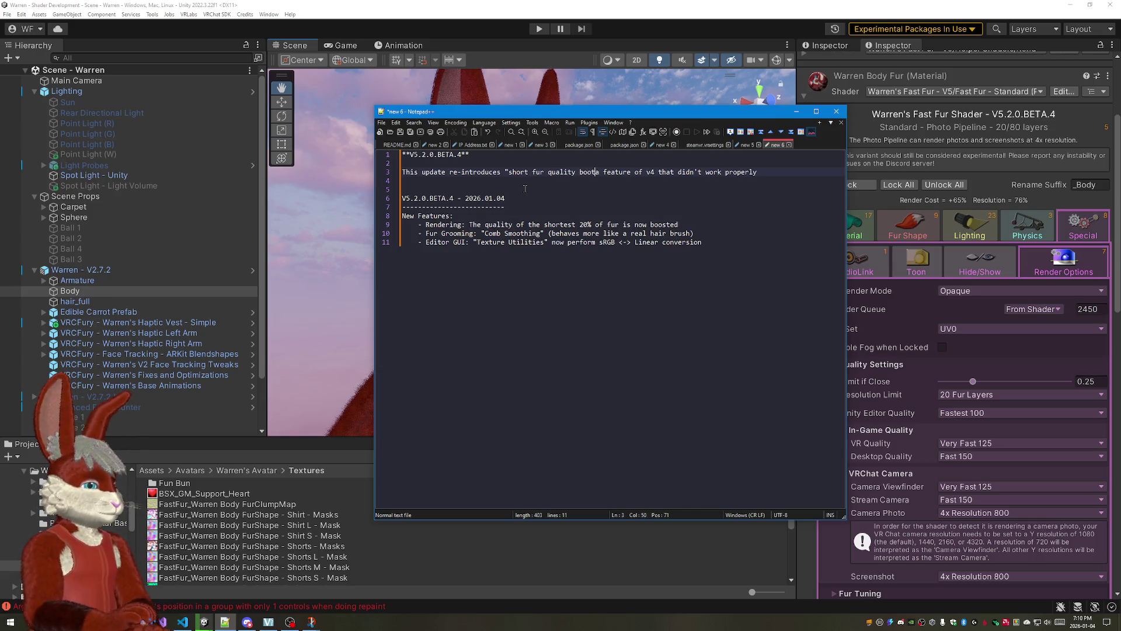
type("whic")
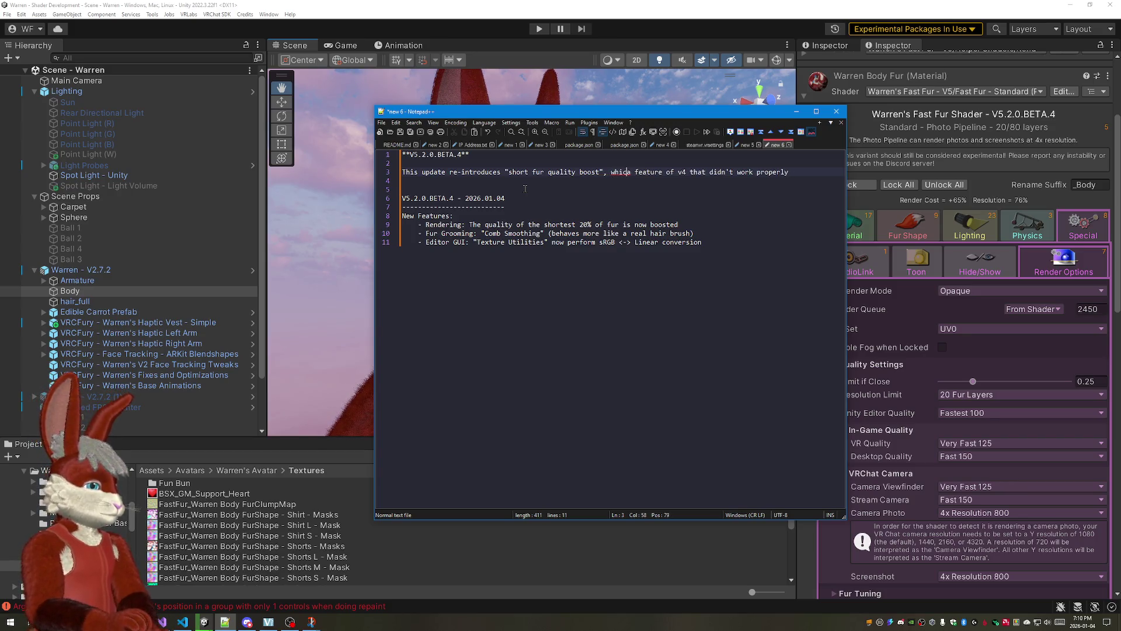
type(" a")
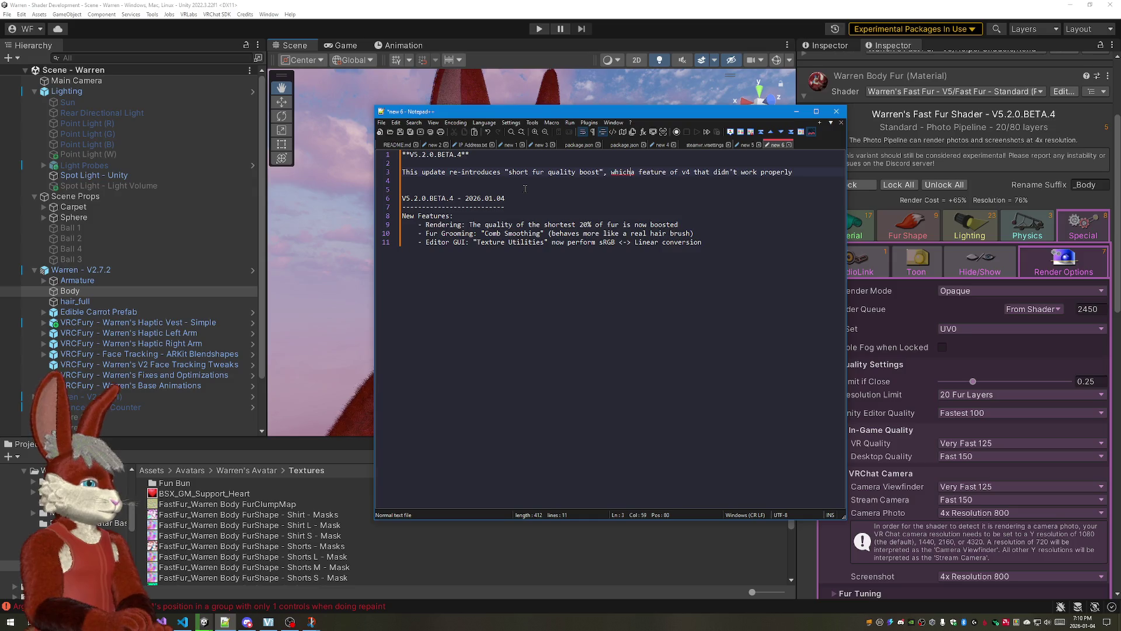
type("was ")
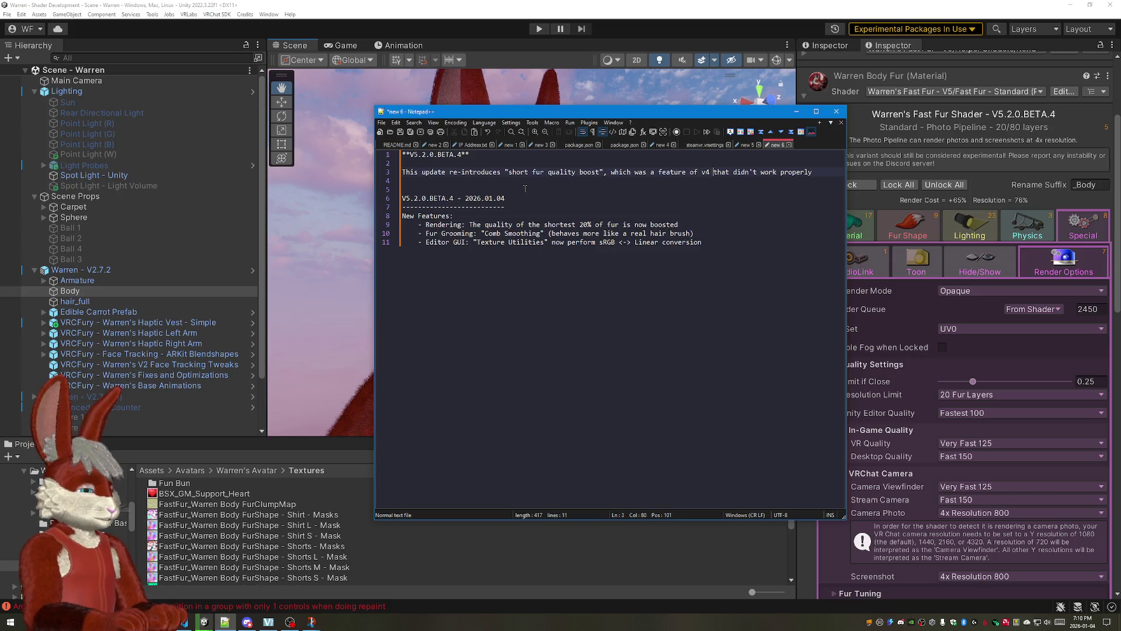
type(" had, but it")
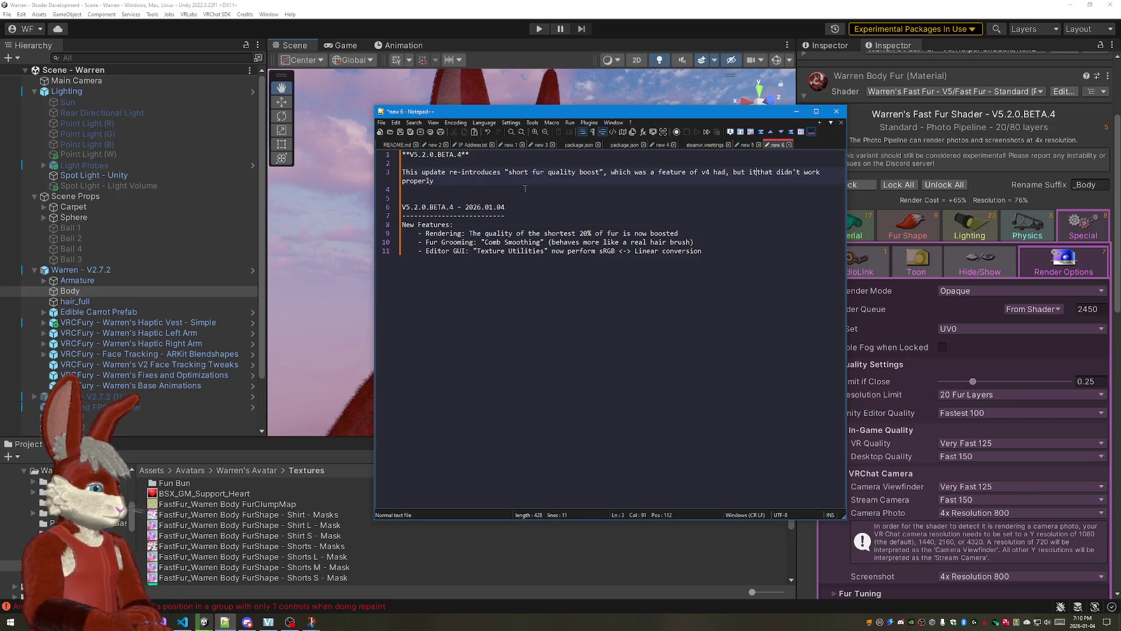
key("ctrl+BackSpace")
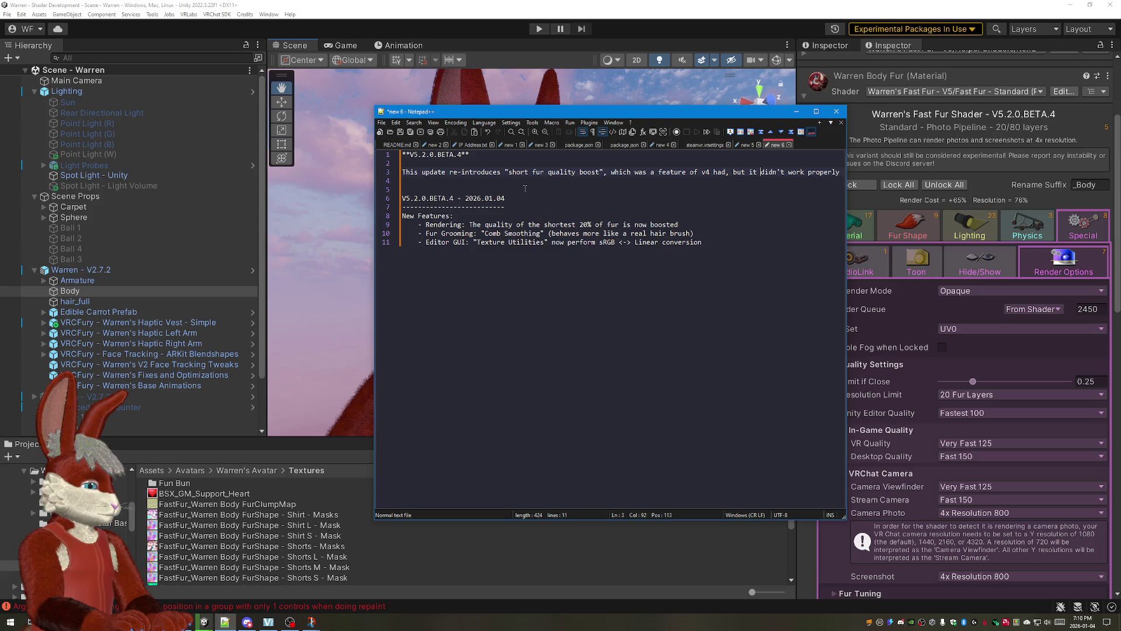
type(".")
key("Return")
key("Return")
type("Th")
key("BackSpace")
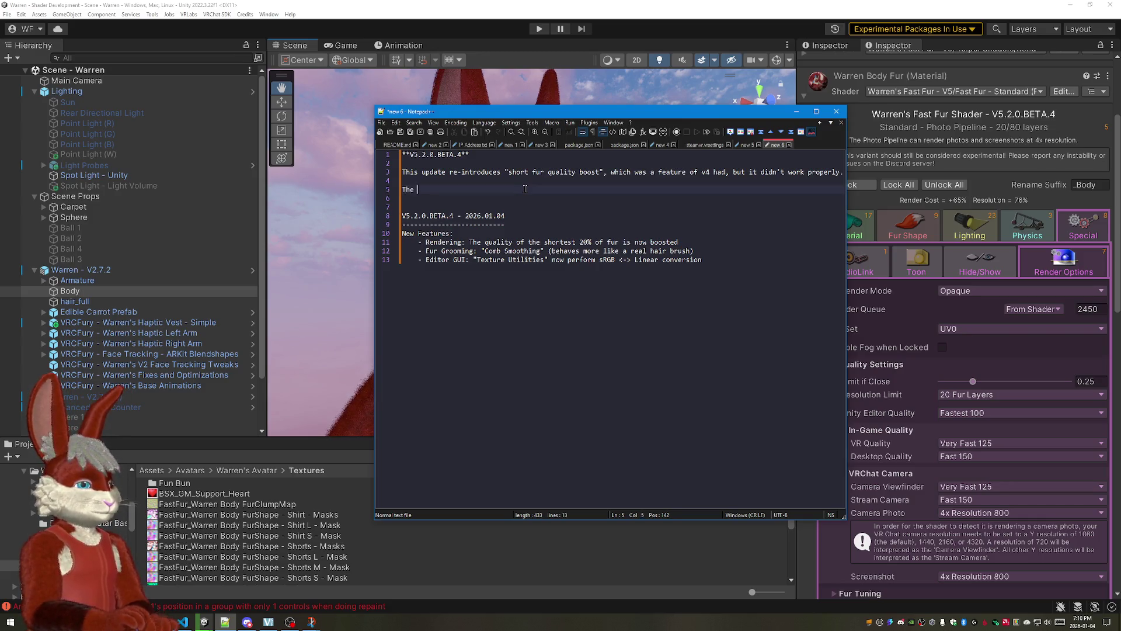
type("ea was that ")
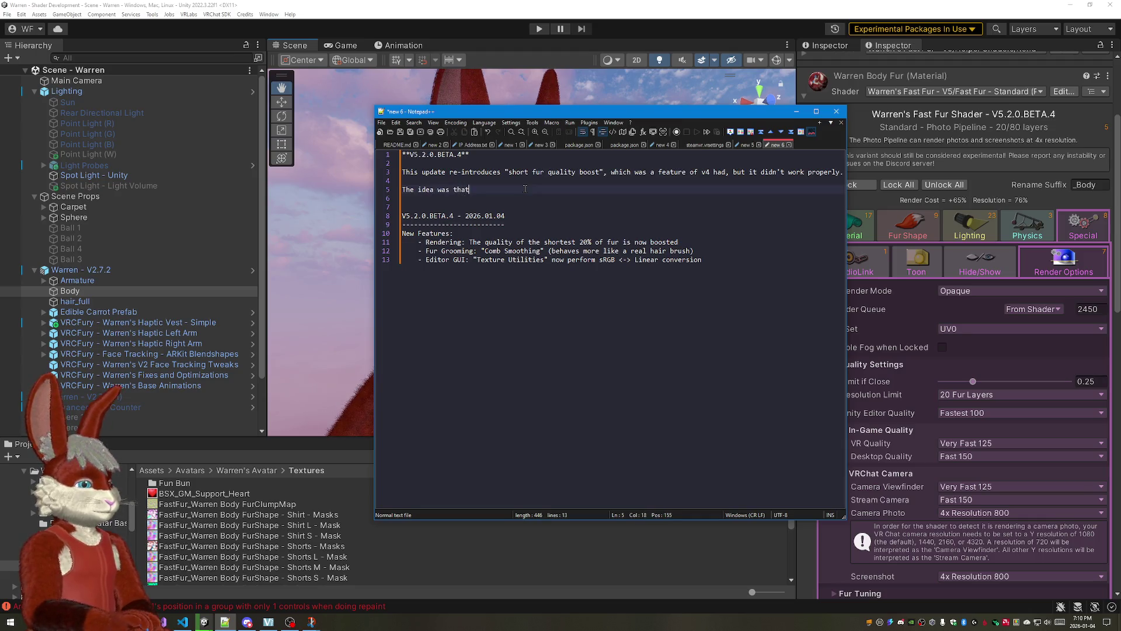
type("ifd")
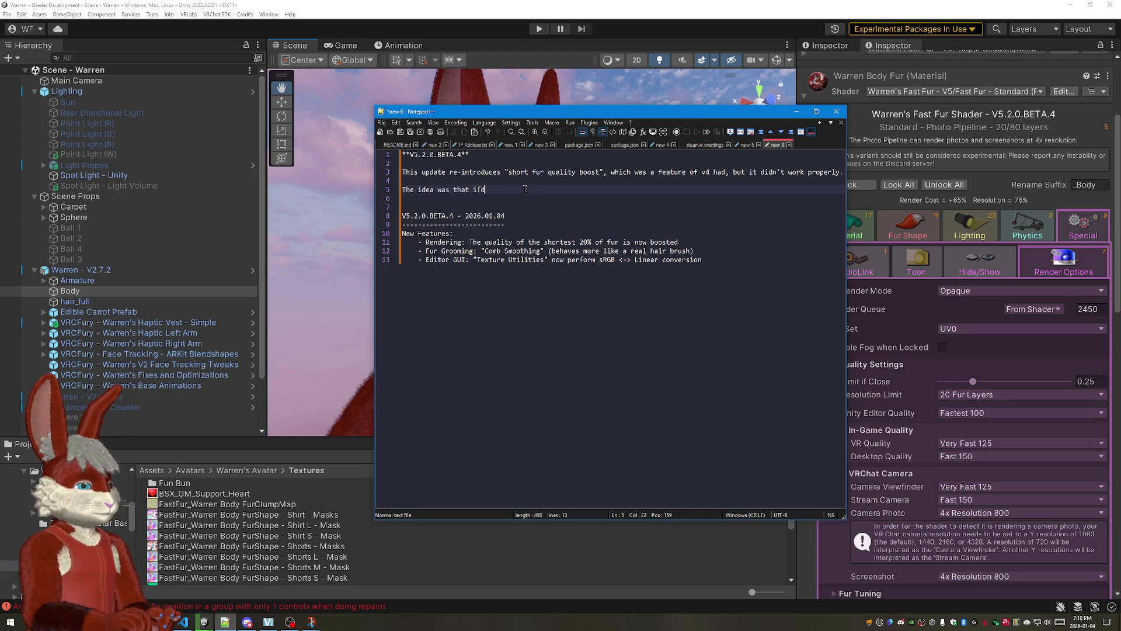
key("BackSpace")
type(" you")
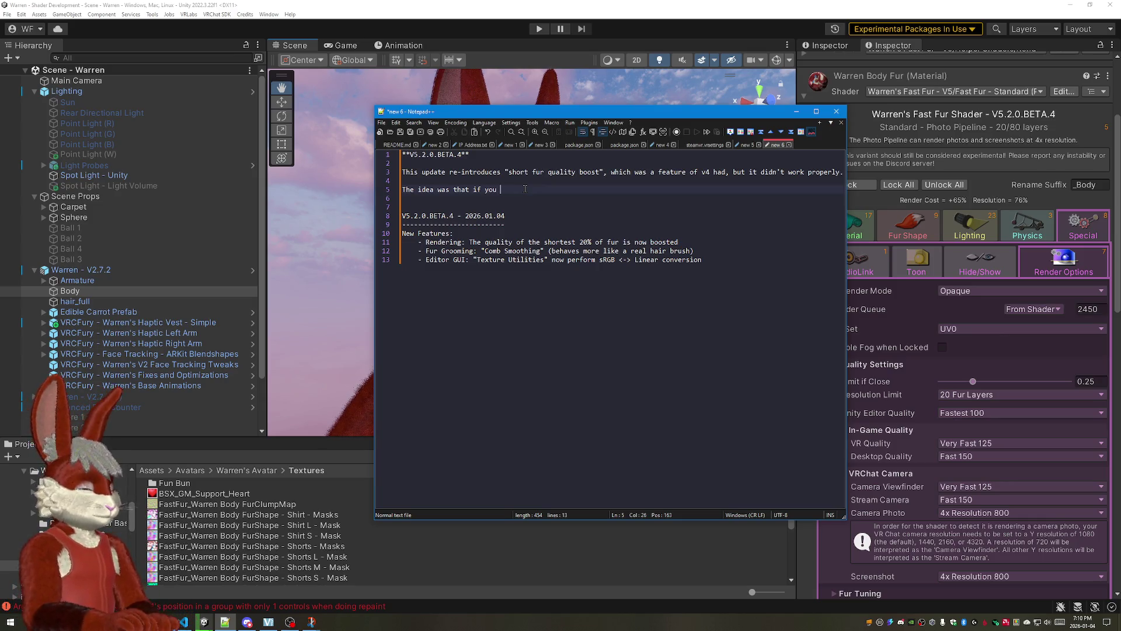
Step: Continue line 5 with the intent of boosting fur quality, fixing a typo
key("BackSpace")
key("BackSpace")
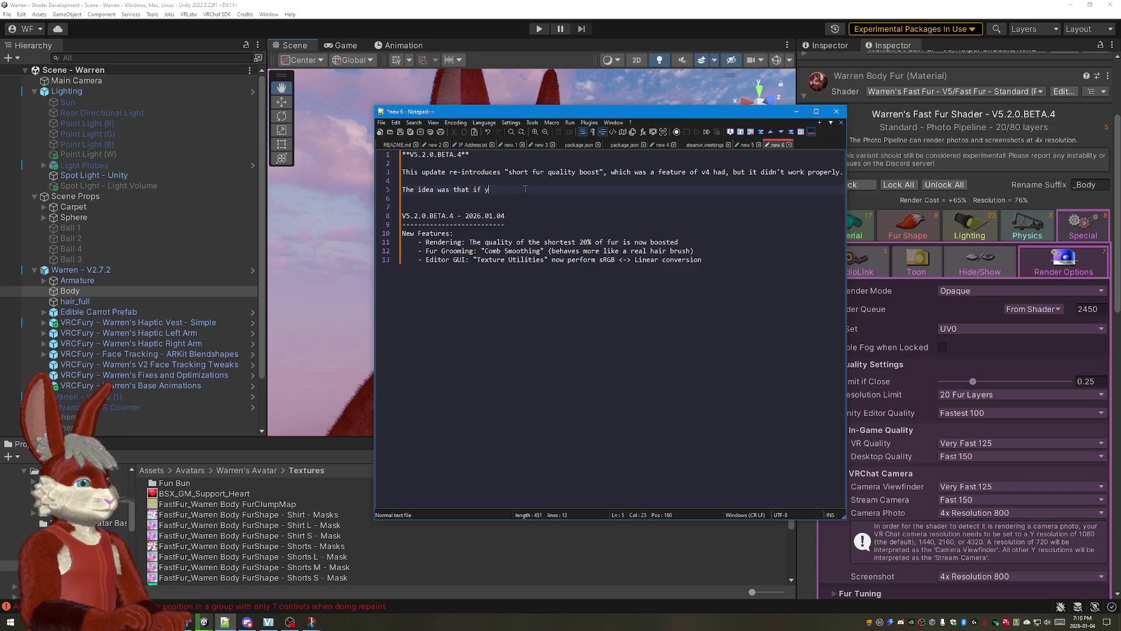
type("uint")
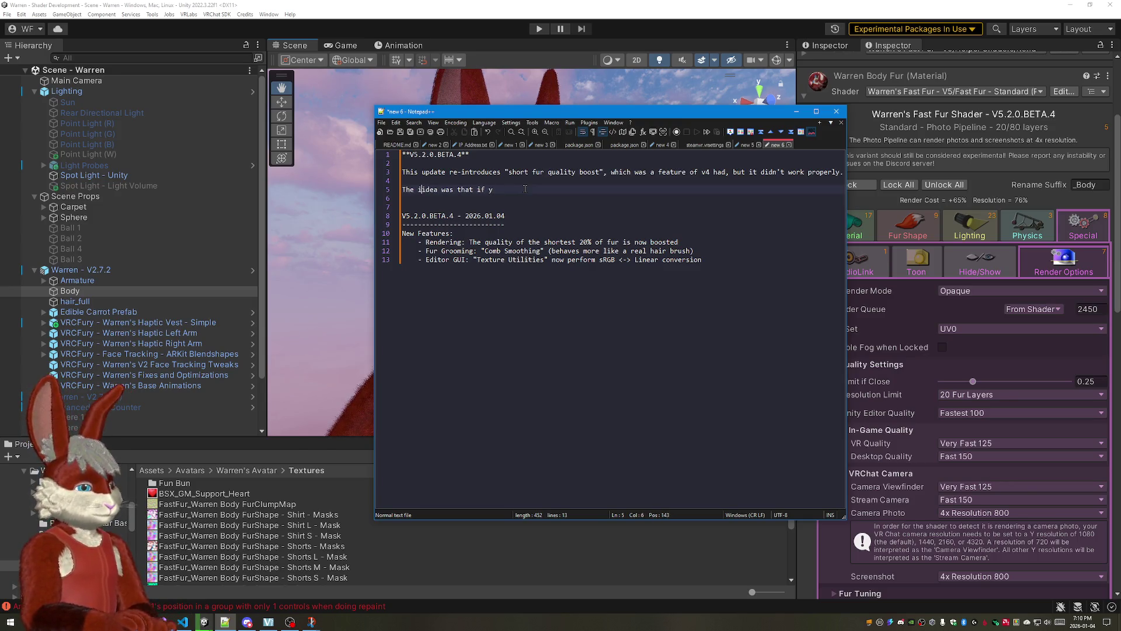
type("ent was ")
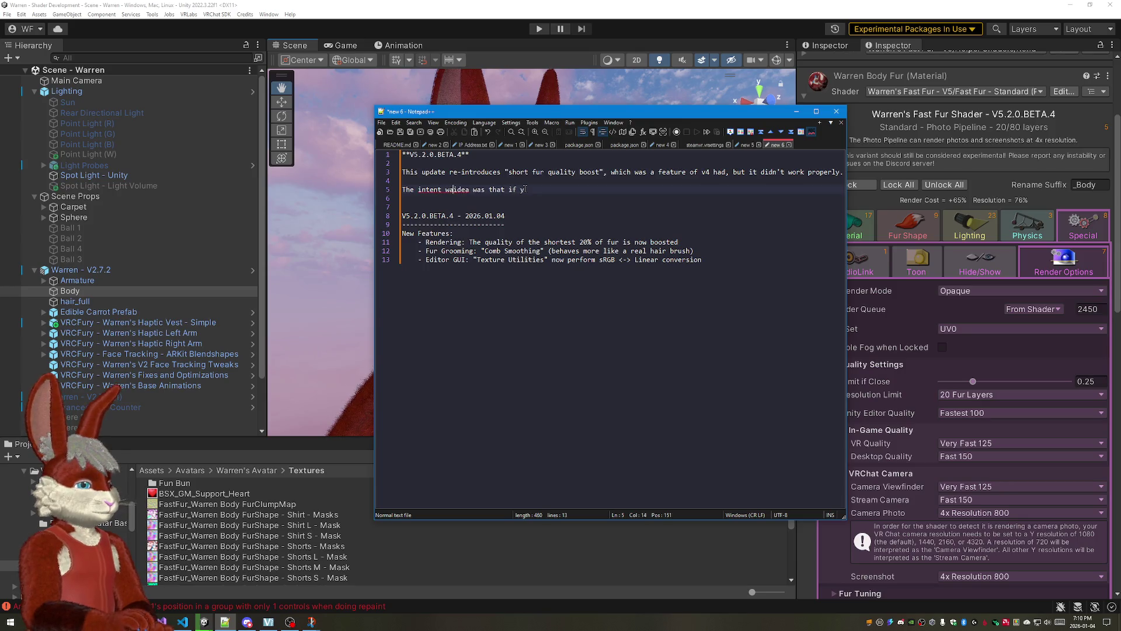
type("to boost the ")
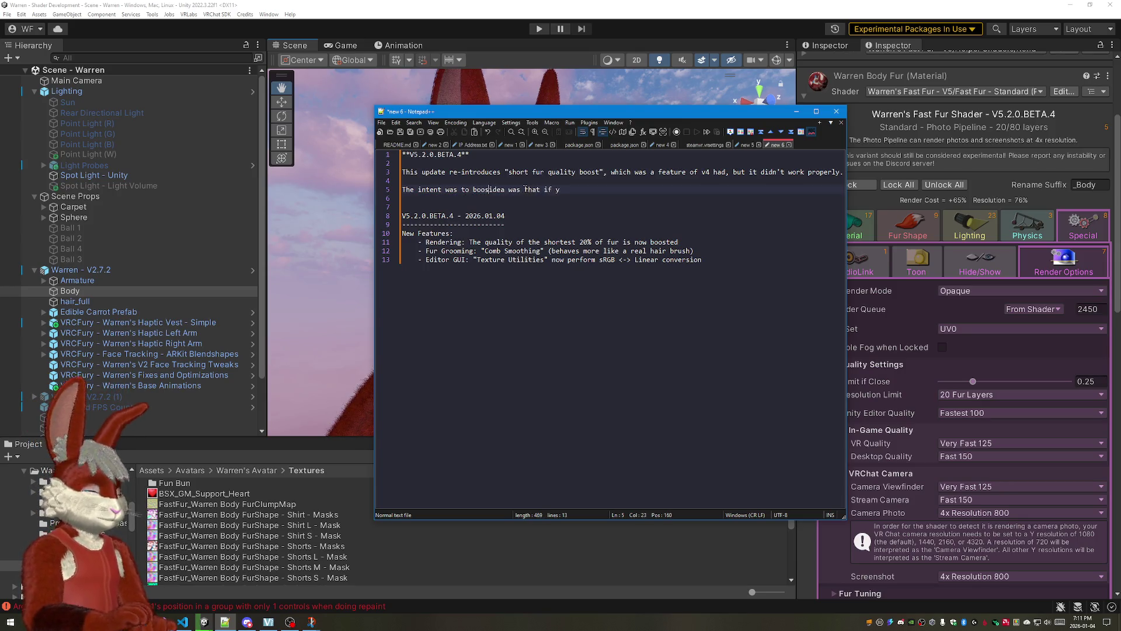
type("quality f")
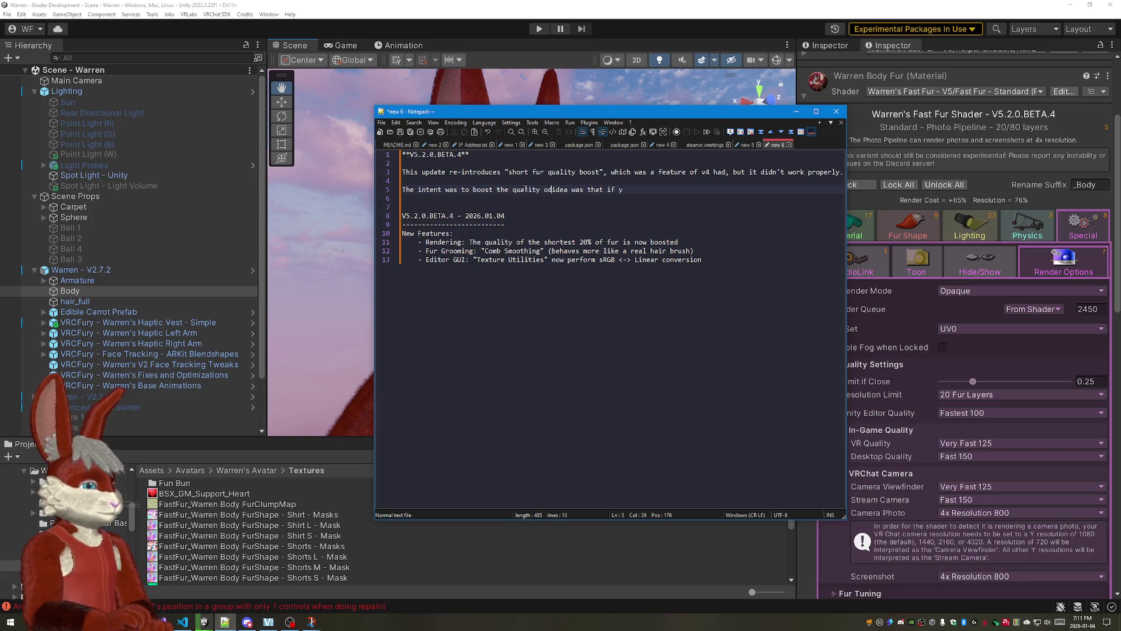
type("f the fur on")
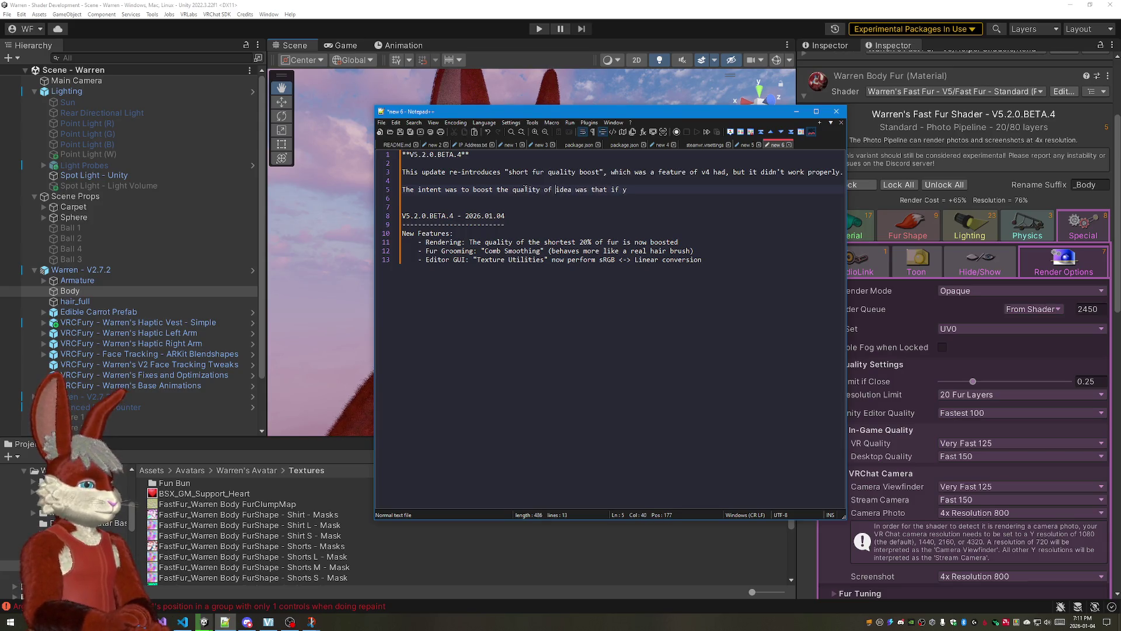
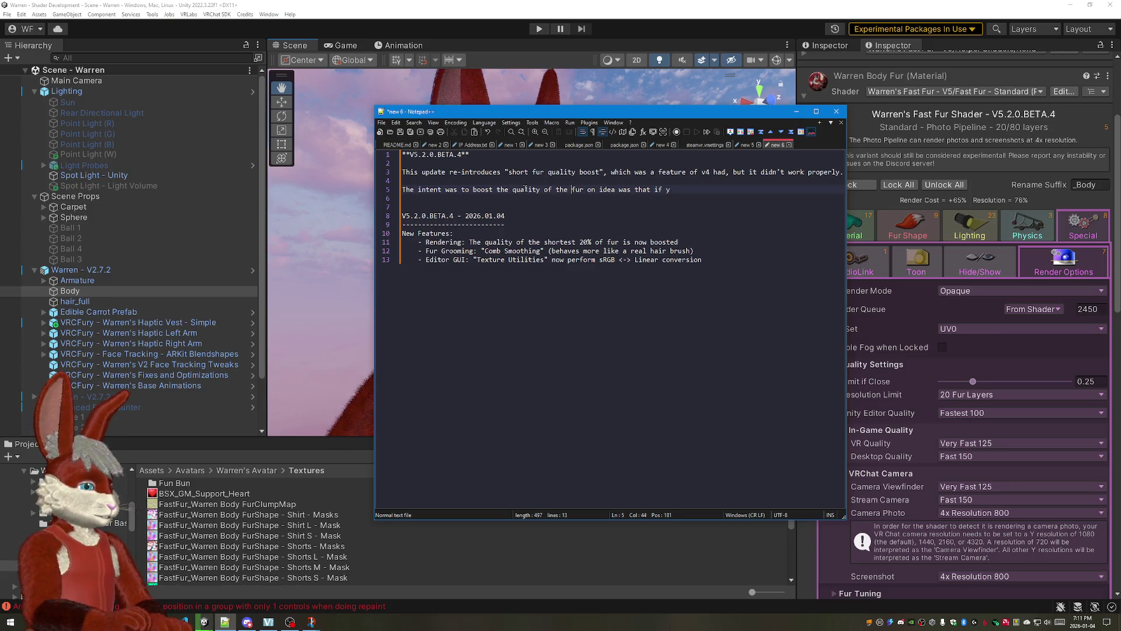
type("short")
key("BackSpace")
key("BackSpace")
key("BackSpace")
key("BackSpace")
key("BackSpace")
key("BackSpace")
key("BackSpace")
key("BackSpace")
key("BackSpace")
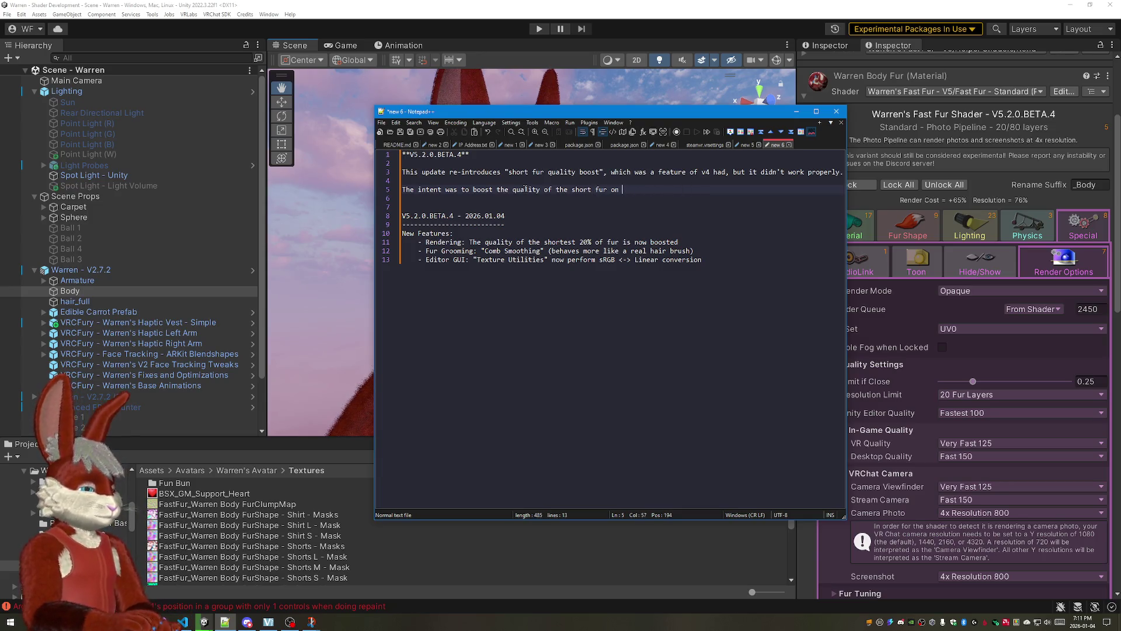
type("your nos")
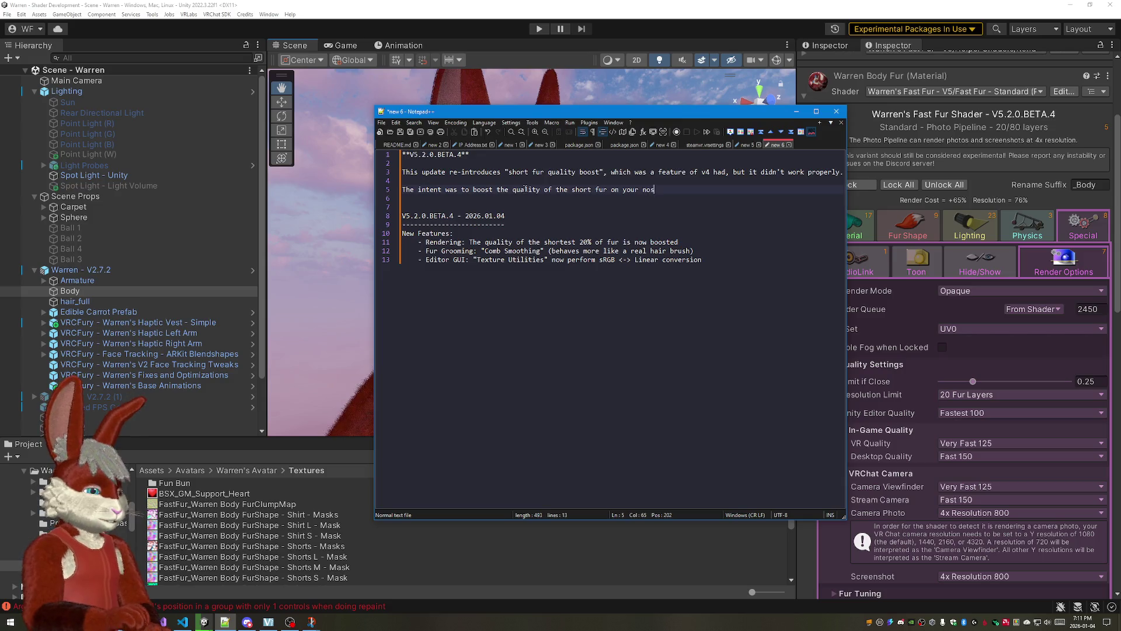
type("e, eyes,")
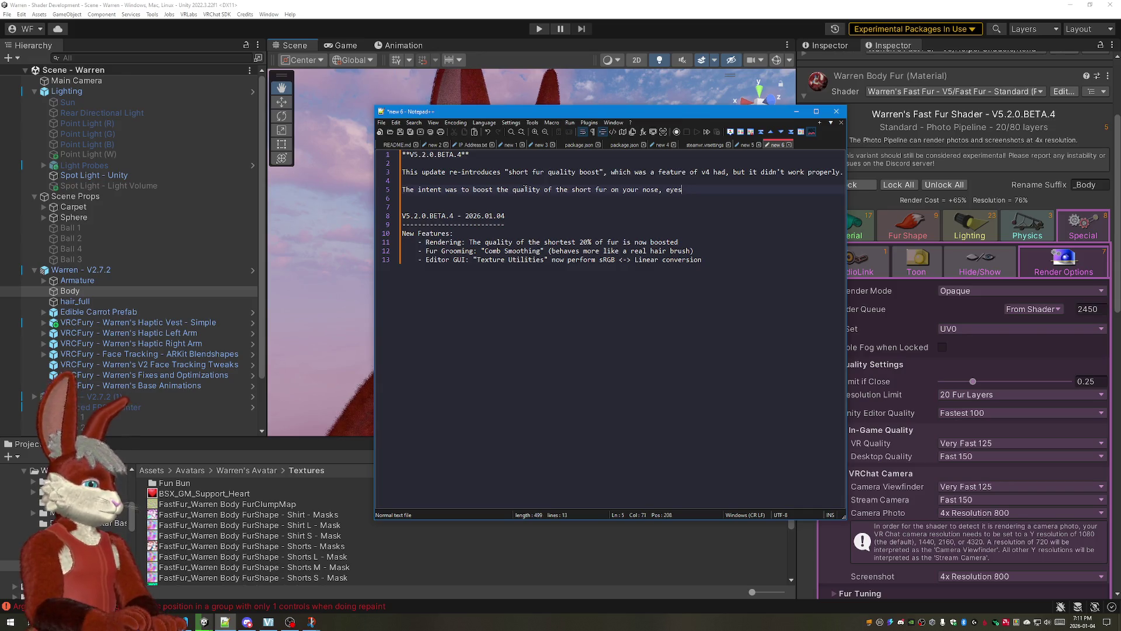
Step: Reword line 5 to mention the short fur on your face instead of nose and eyes
key("BackSpace")
key("BackSpace")
key("BackSpace")
type("face")
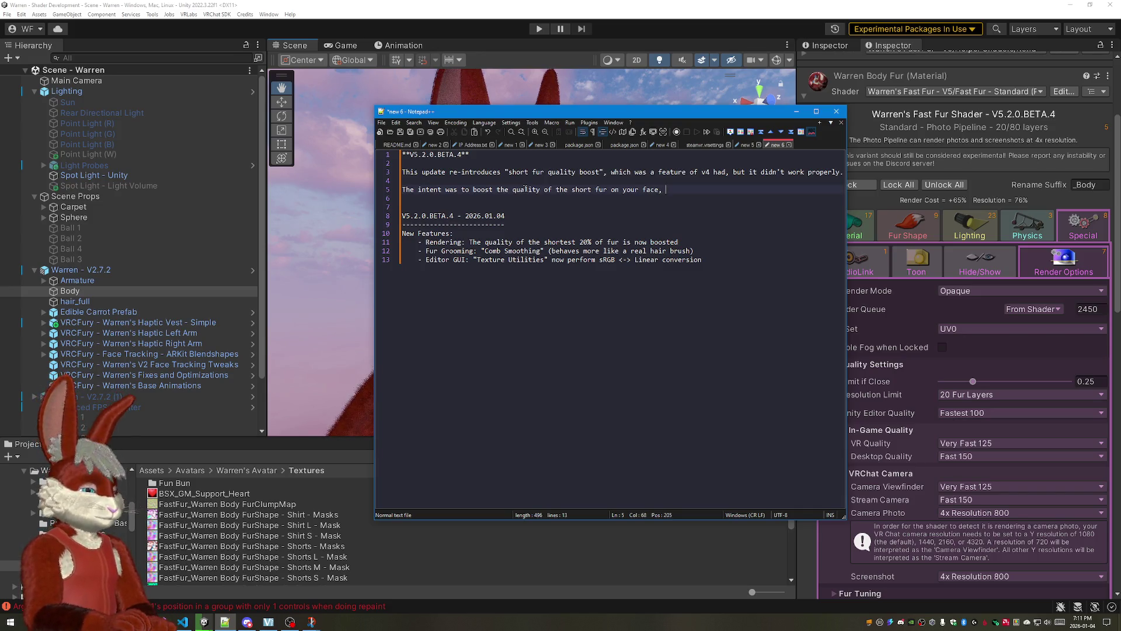
type("s")
key("Home")
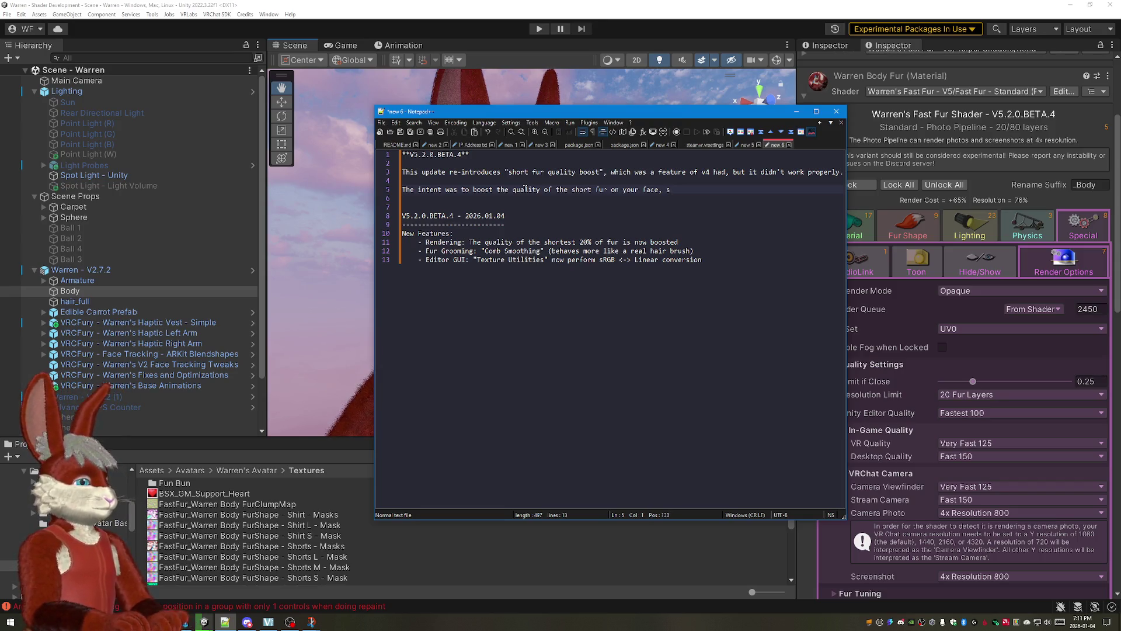
key("End")
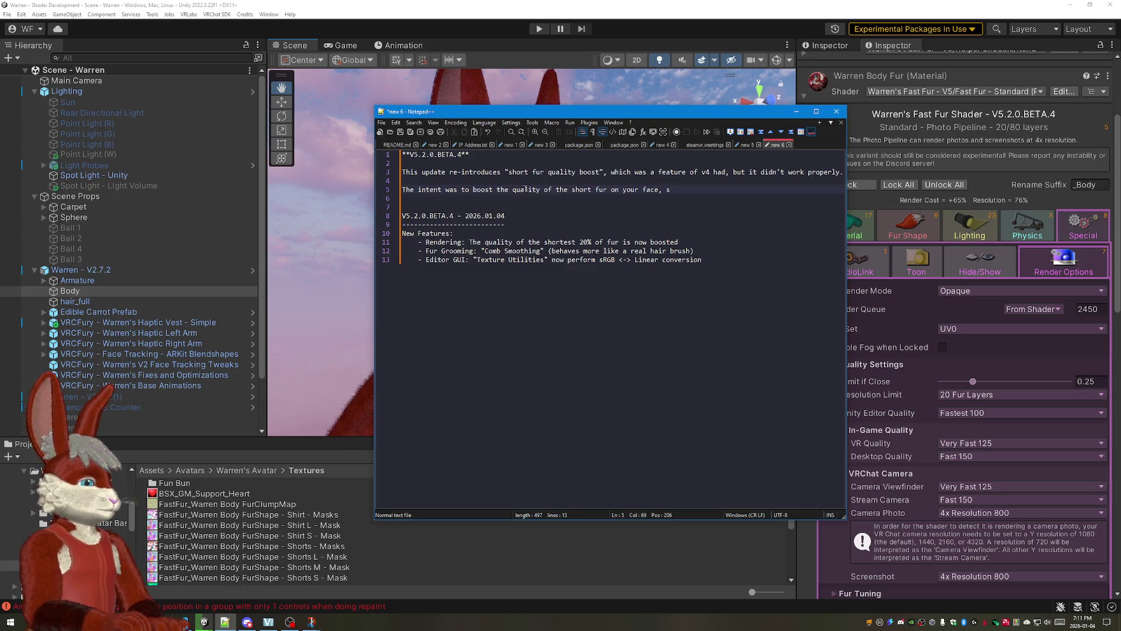
type("ince that's")
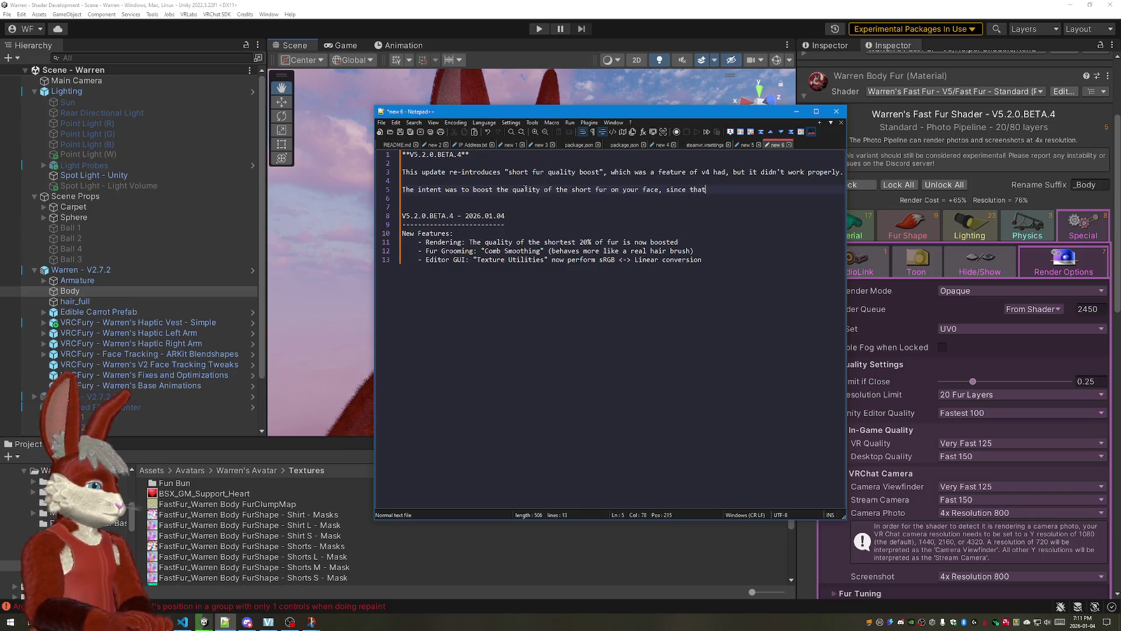
key("BackSpace")
key("BackSpace")
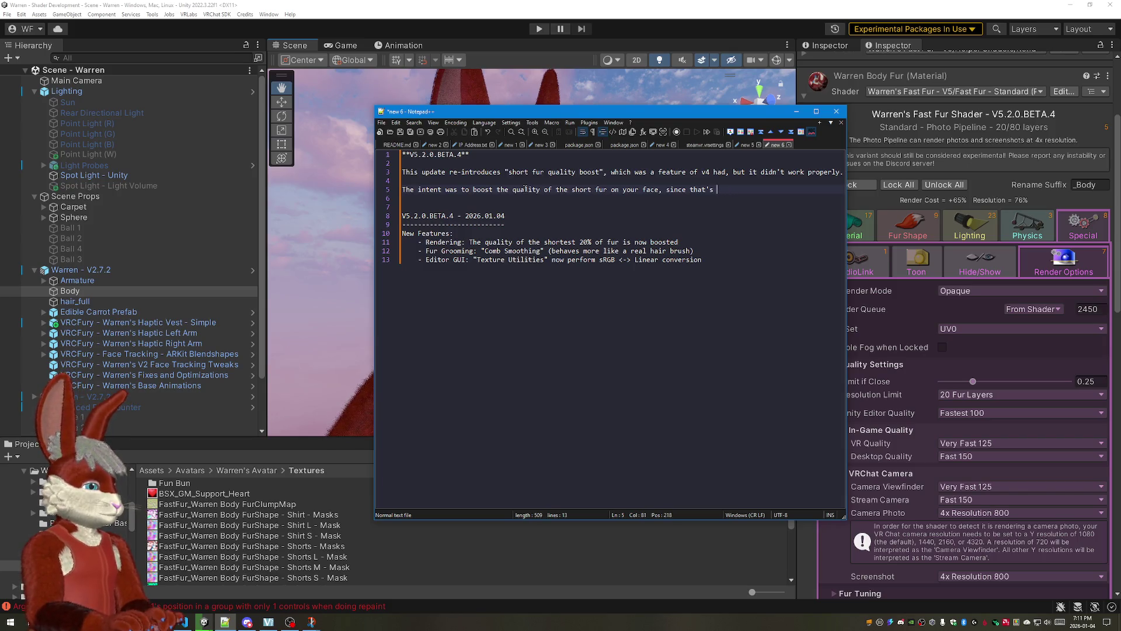
type("likely")
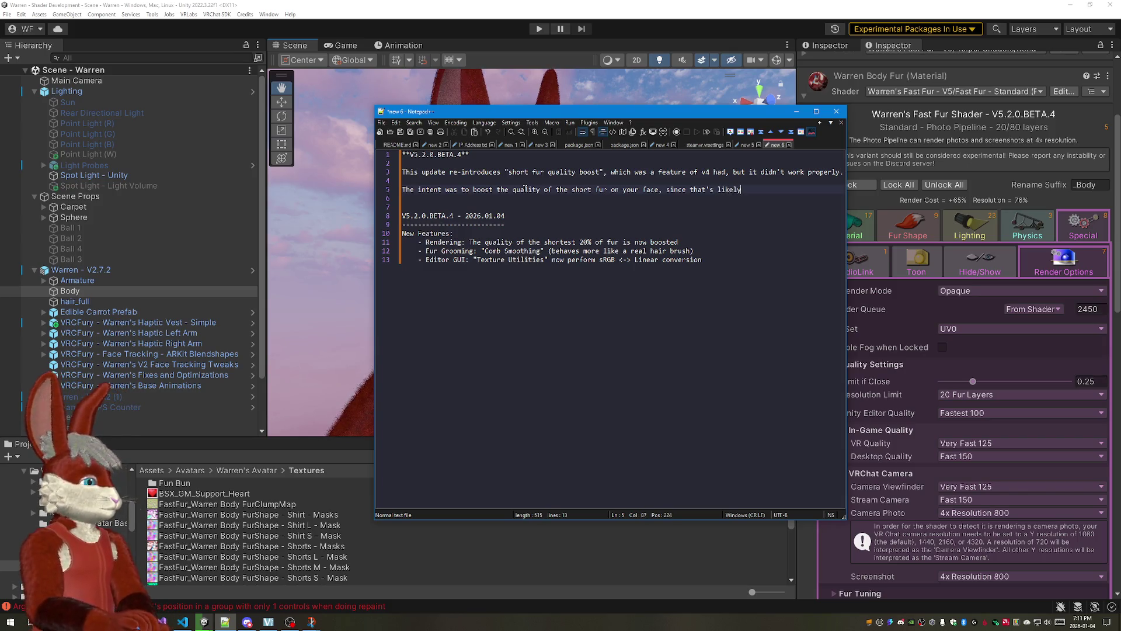
type(" where people")
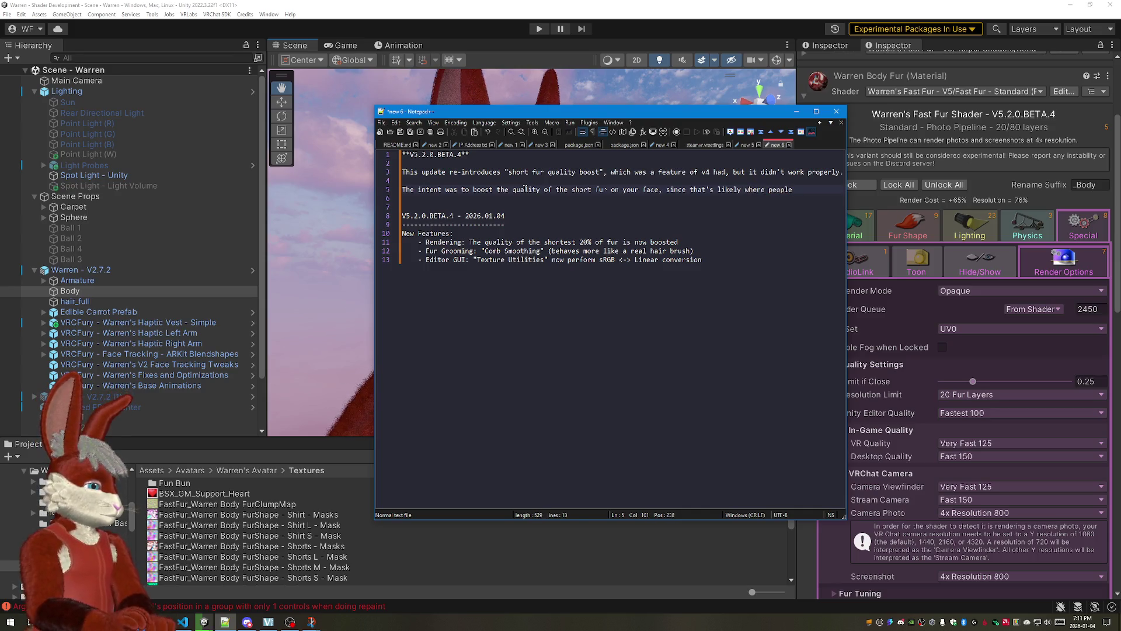
Step: Remove the unfinished "since that's…" clause and select the intent sentence for rewriting
key("BackSpace")
key("BackSpace")
key("BackSpace")
type("the")
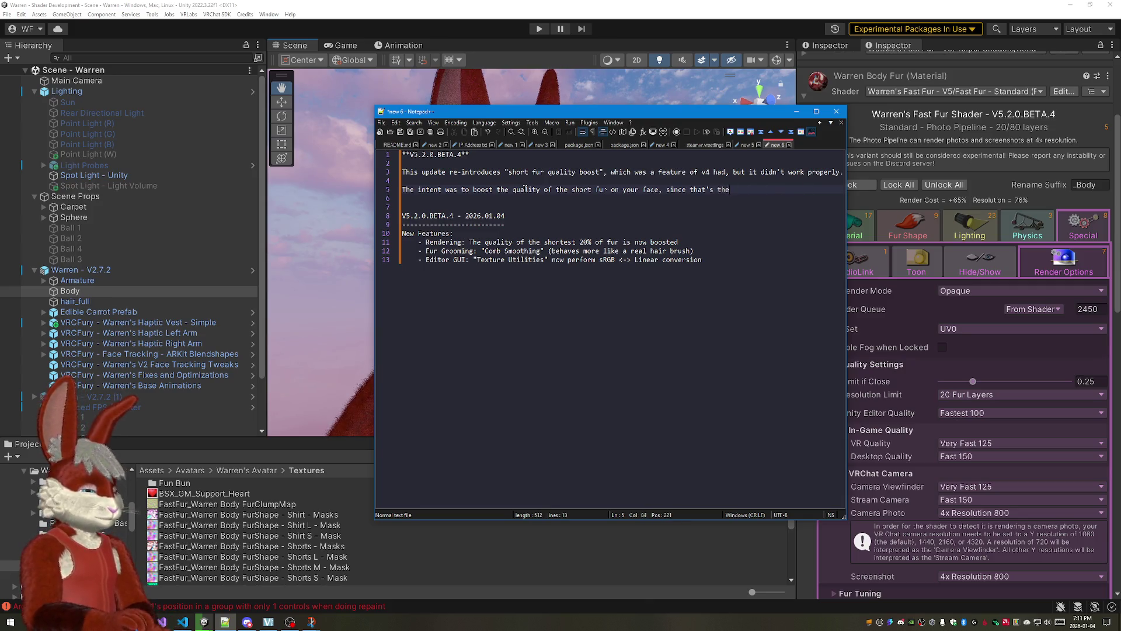
key("BackSpace")
key("BackSpace")
key("BackSpace")
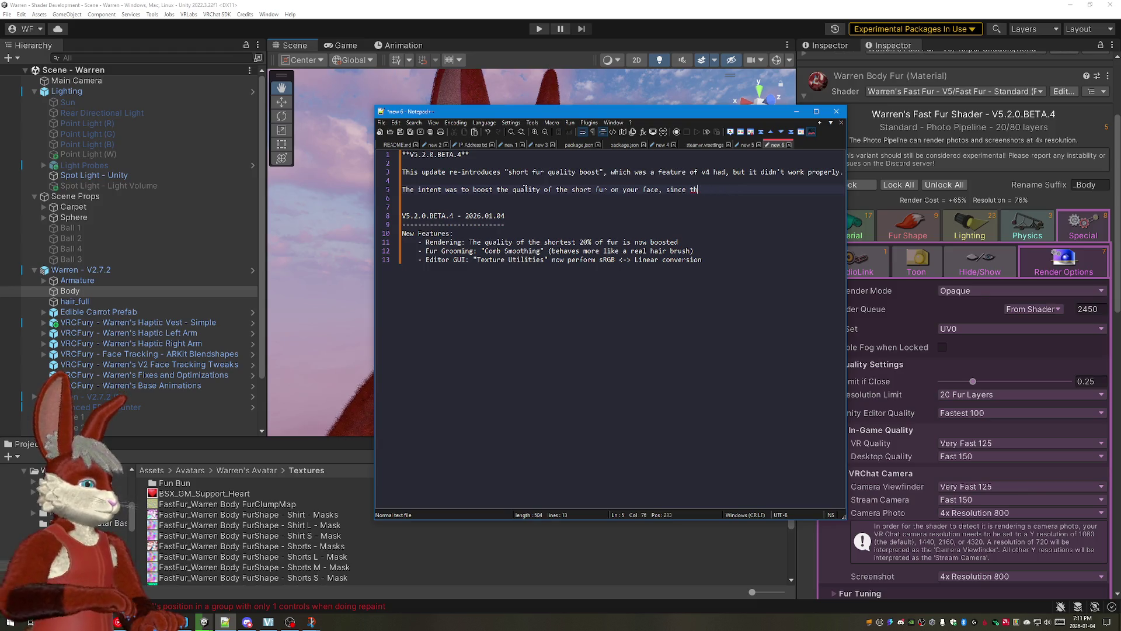
key("BackSpace")
key("BackSpace")
key("BackSpace")
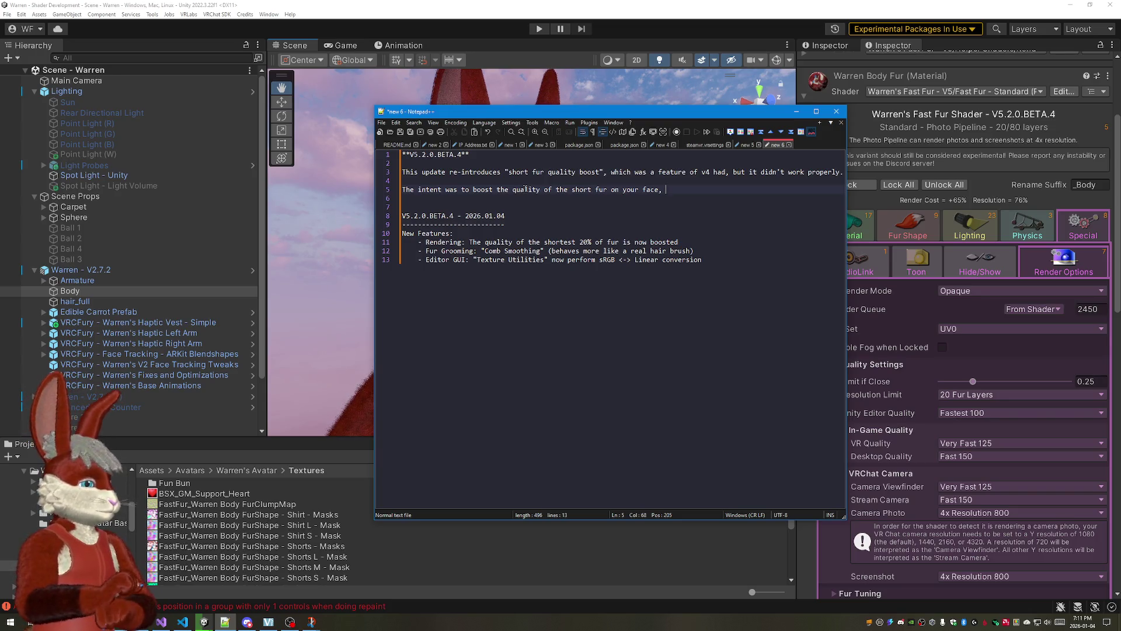
key("shift+Home")
type("In v4")
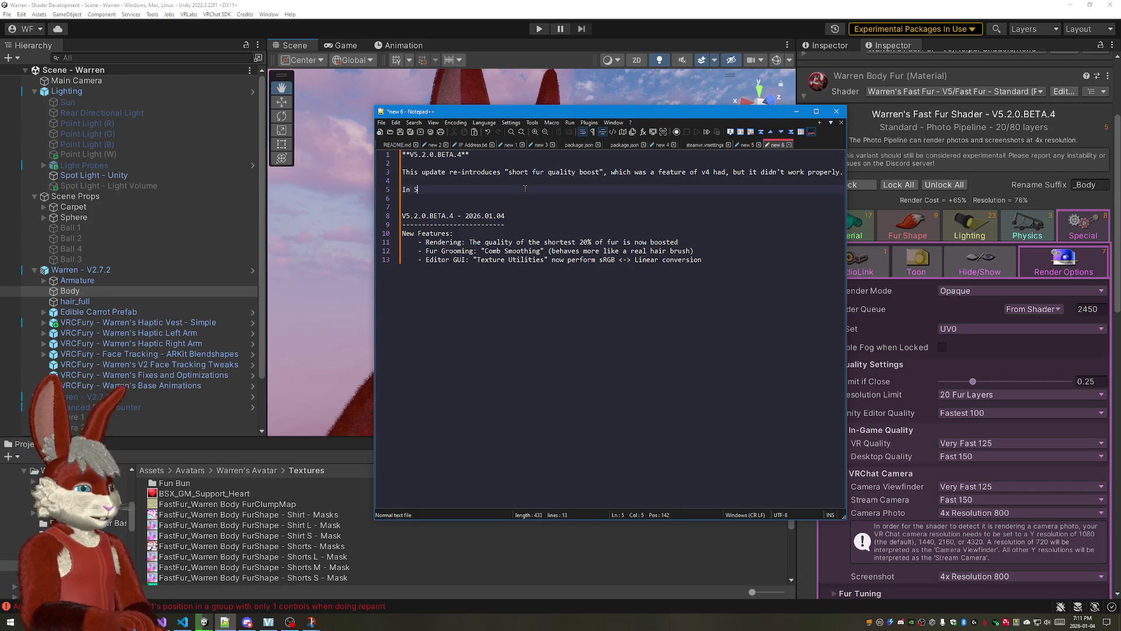
type(" any ")
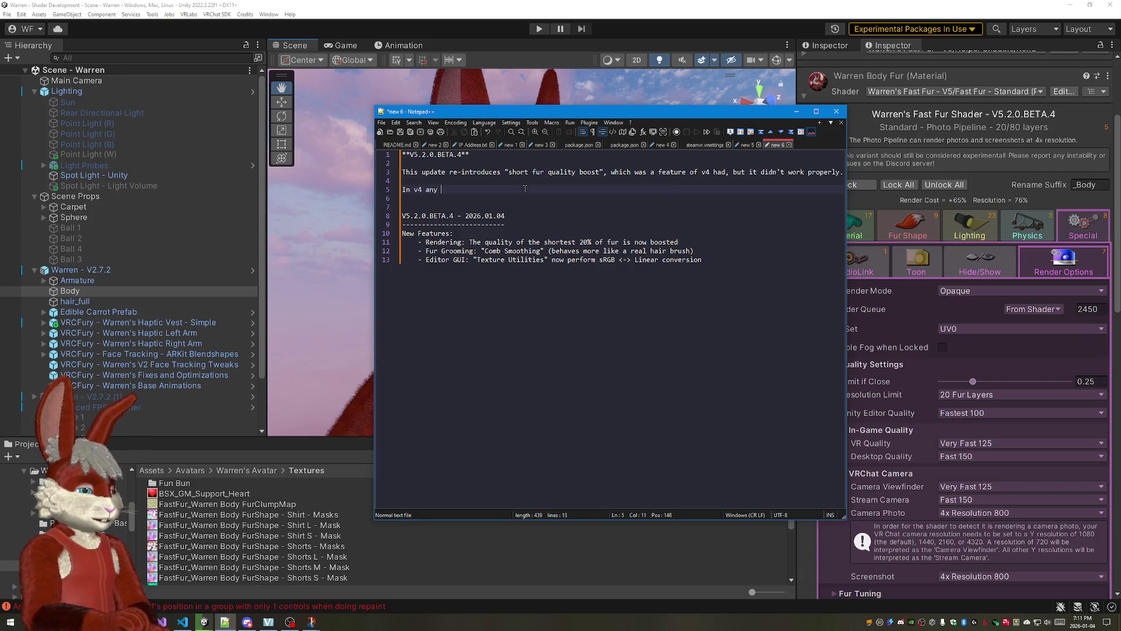
type("fur that was g")
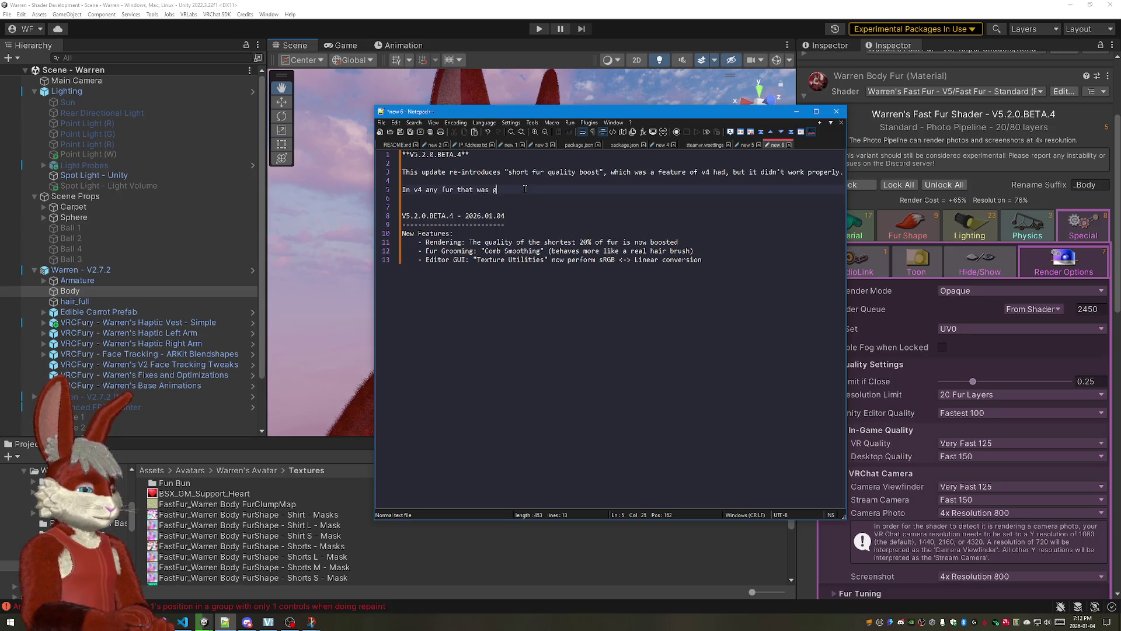
type("roomed bel")
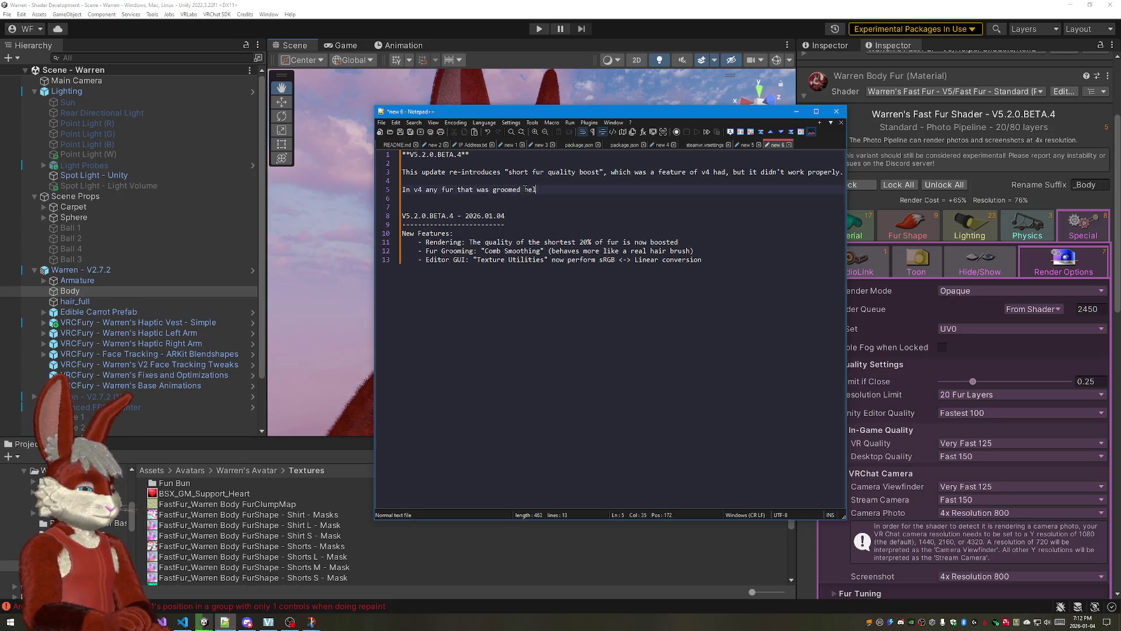
type("ow 50% ")
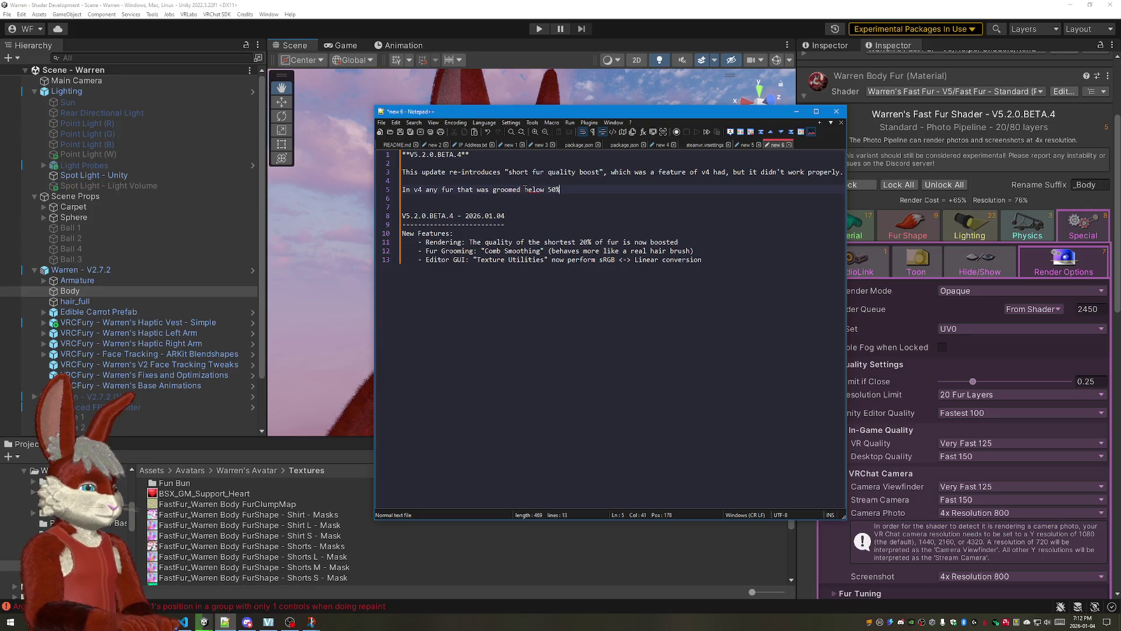
type("thickness")
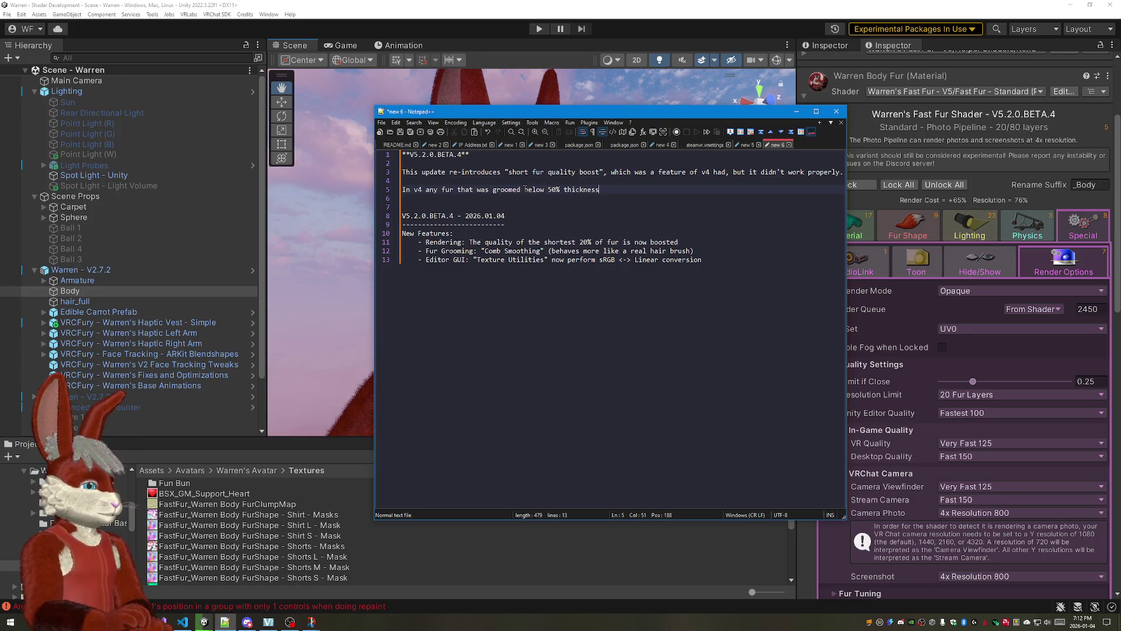
type(" would be red")
Step: Correct the spelling of "rendered" in the v4 paragraph and return to its end
key("BackSpace")
type("ered at slightly higher ")
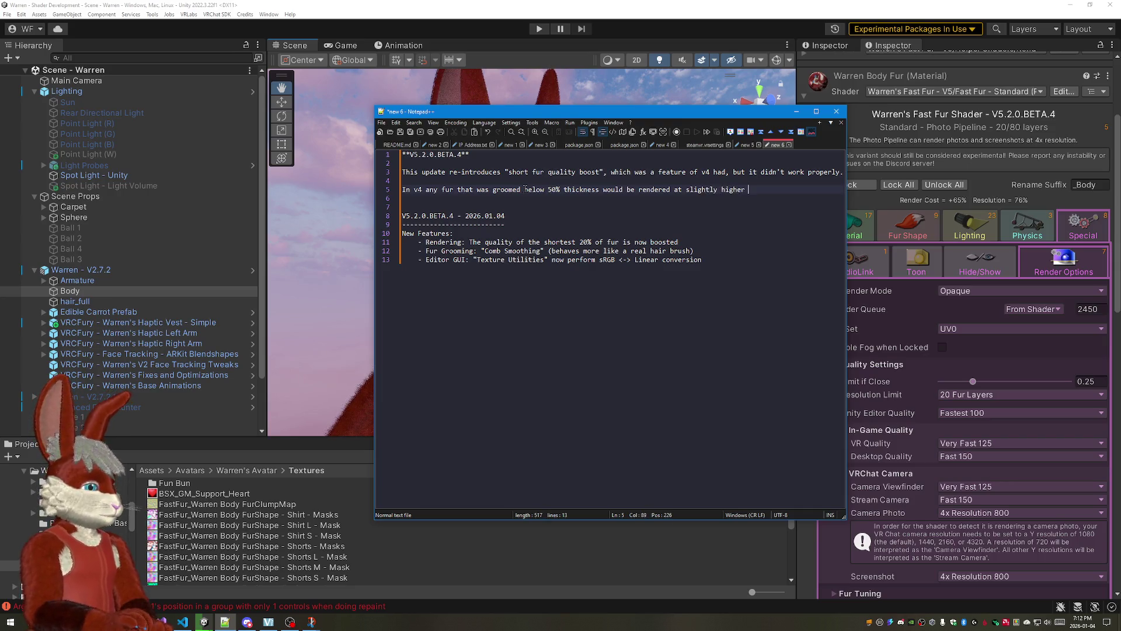
type("quality.")
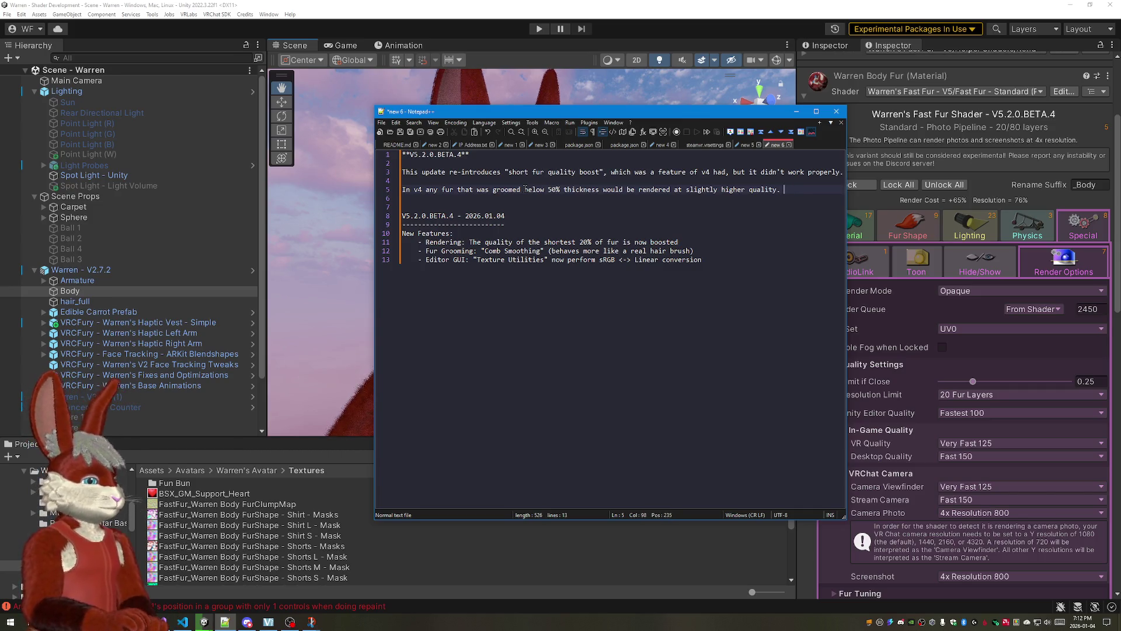
left_click(424, 190)
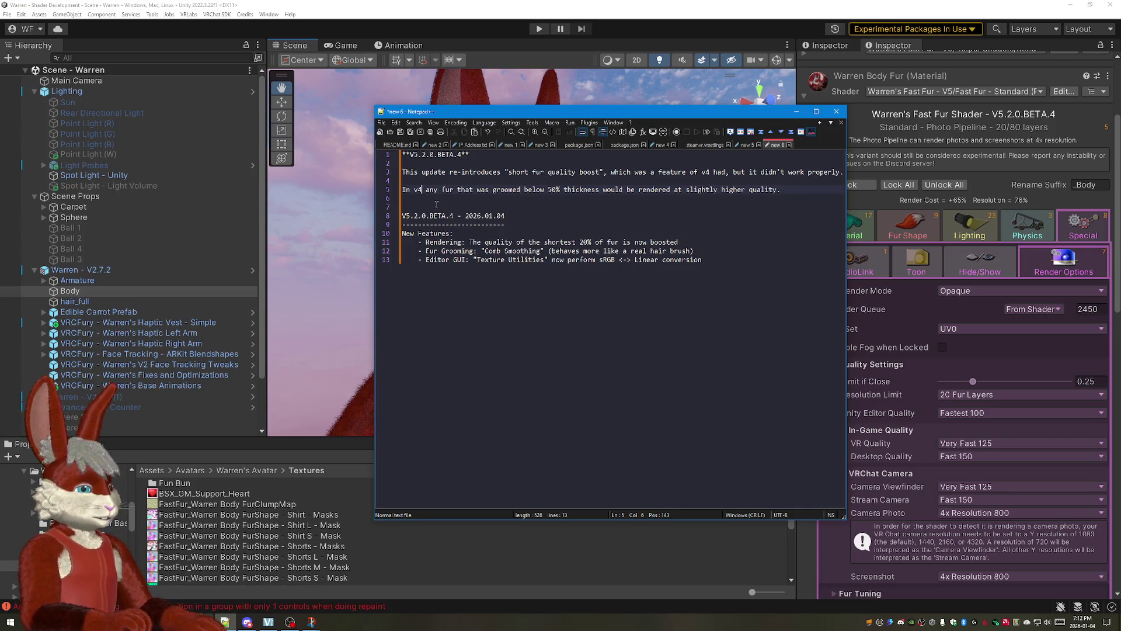
type(",")
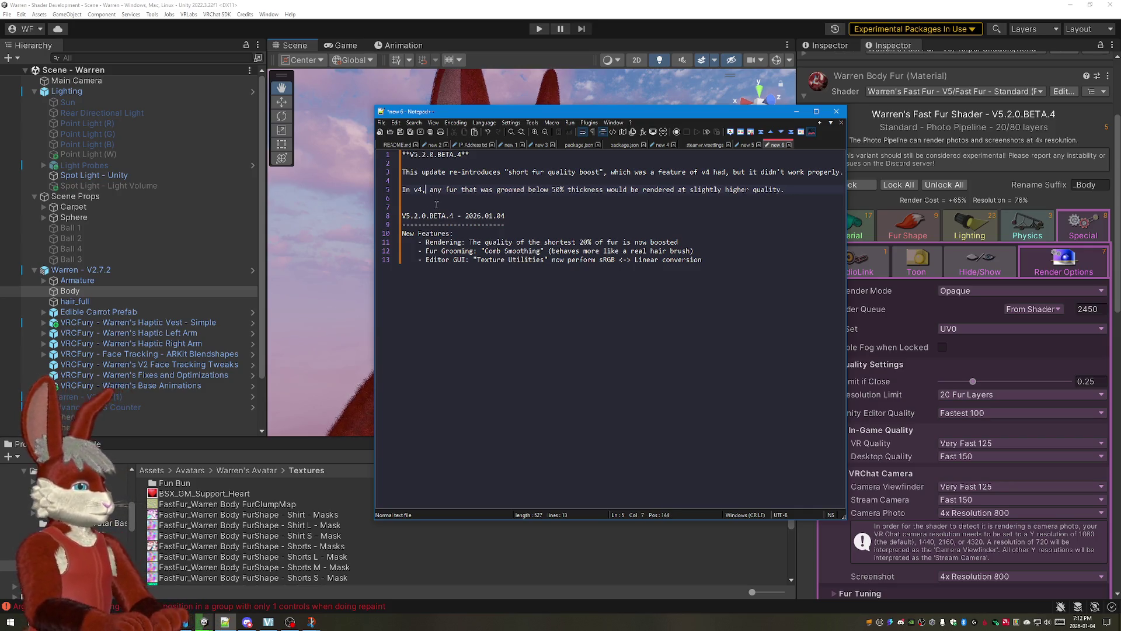
left_click(478, 189)
key("End")
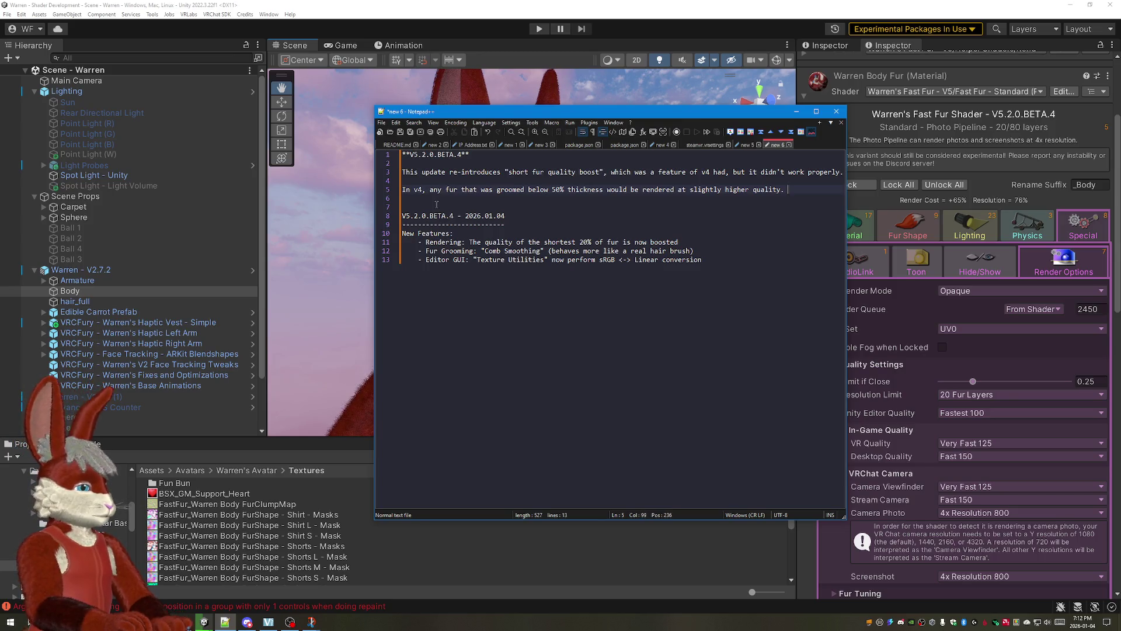
type("M")
type("assump")
type(" is that people woul")
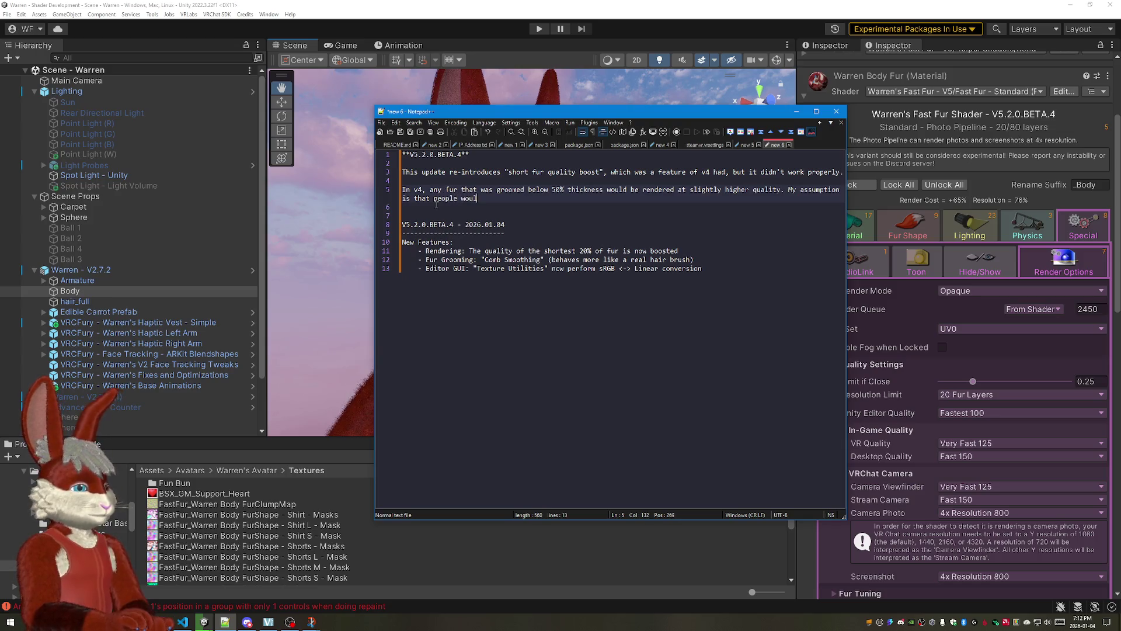
type("groo")
type("m most of thei")
type("r avatar")
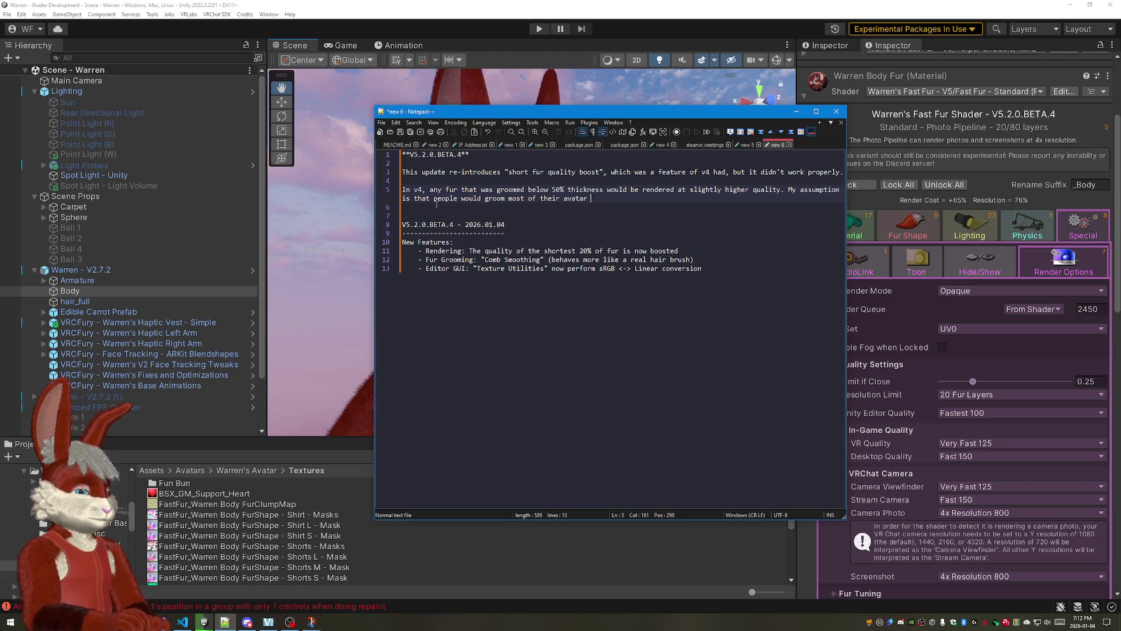
type("75-")
type("100%")
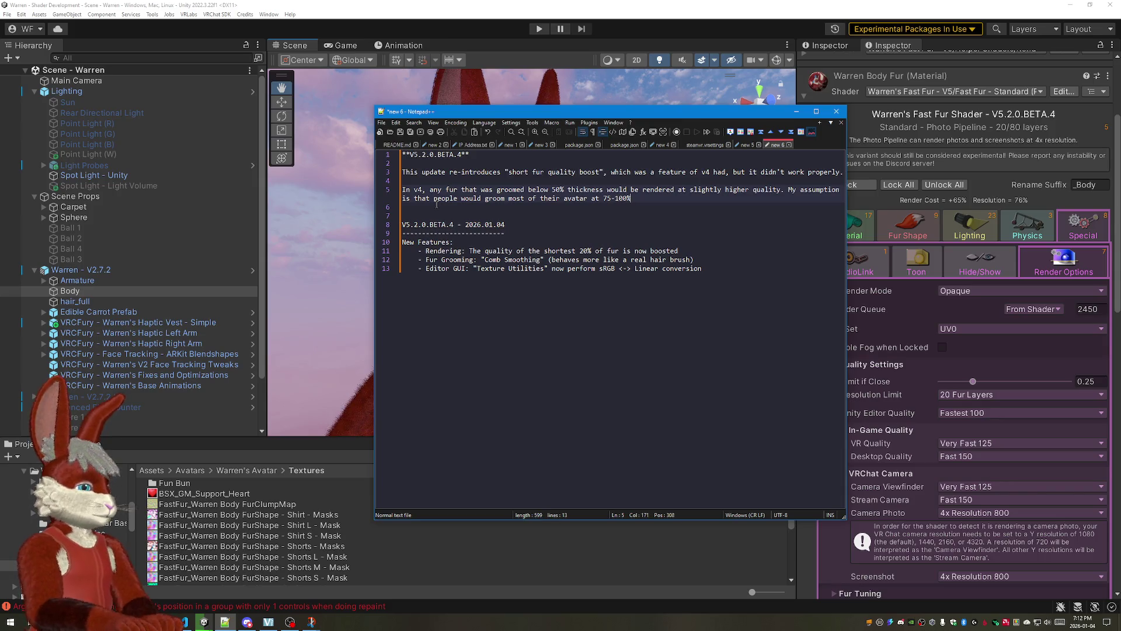
type(" thickness, a")
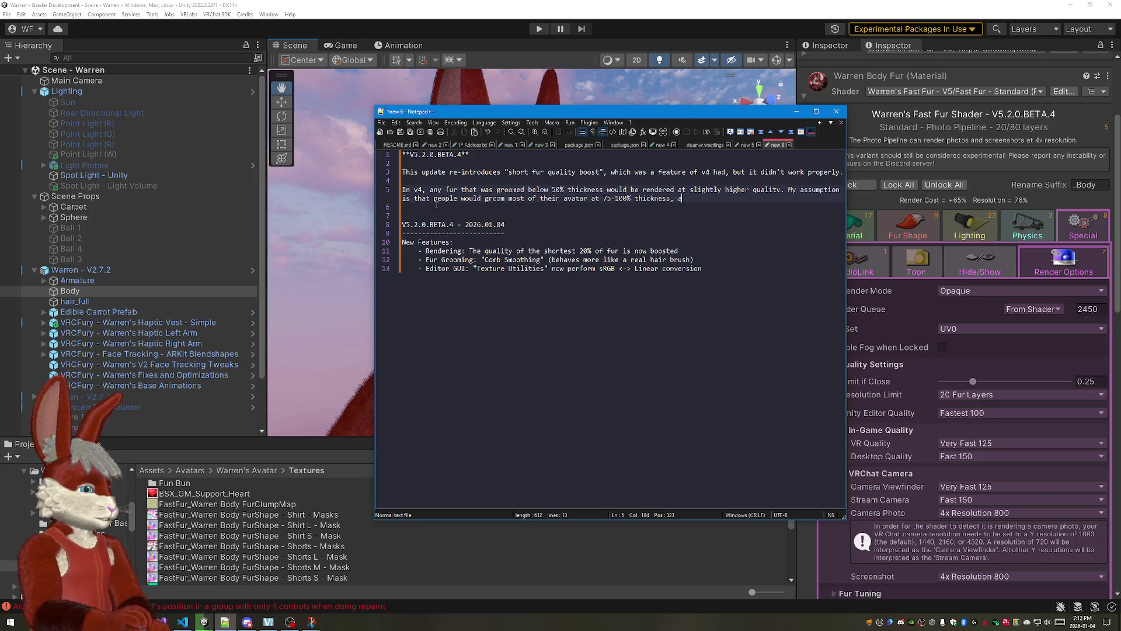
type("nd only groom small areas")
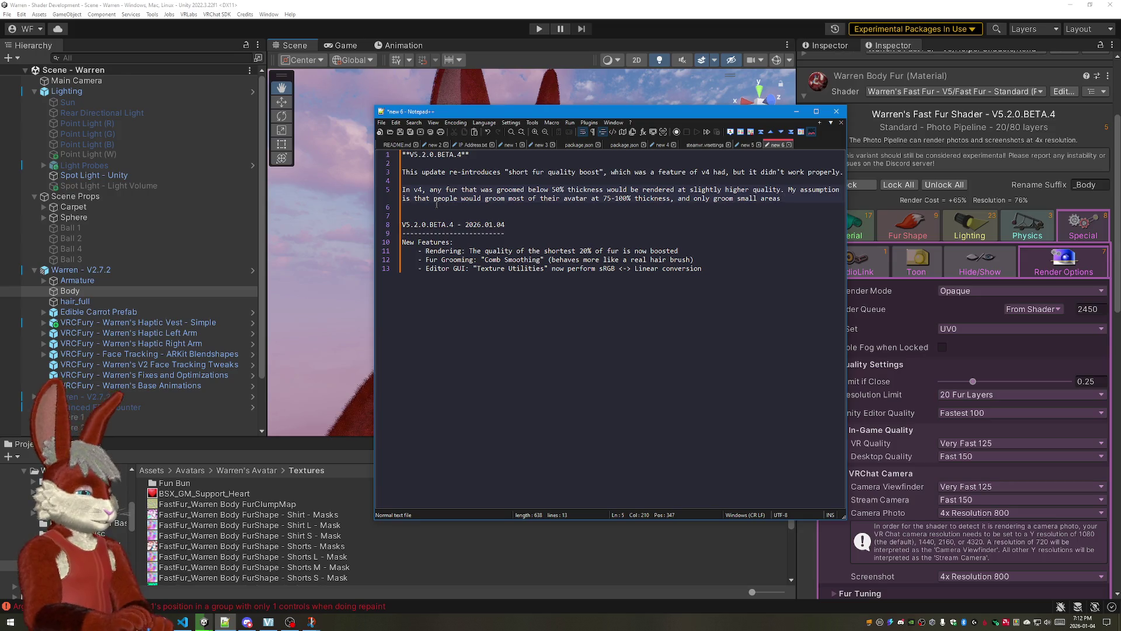
type(" at 1")
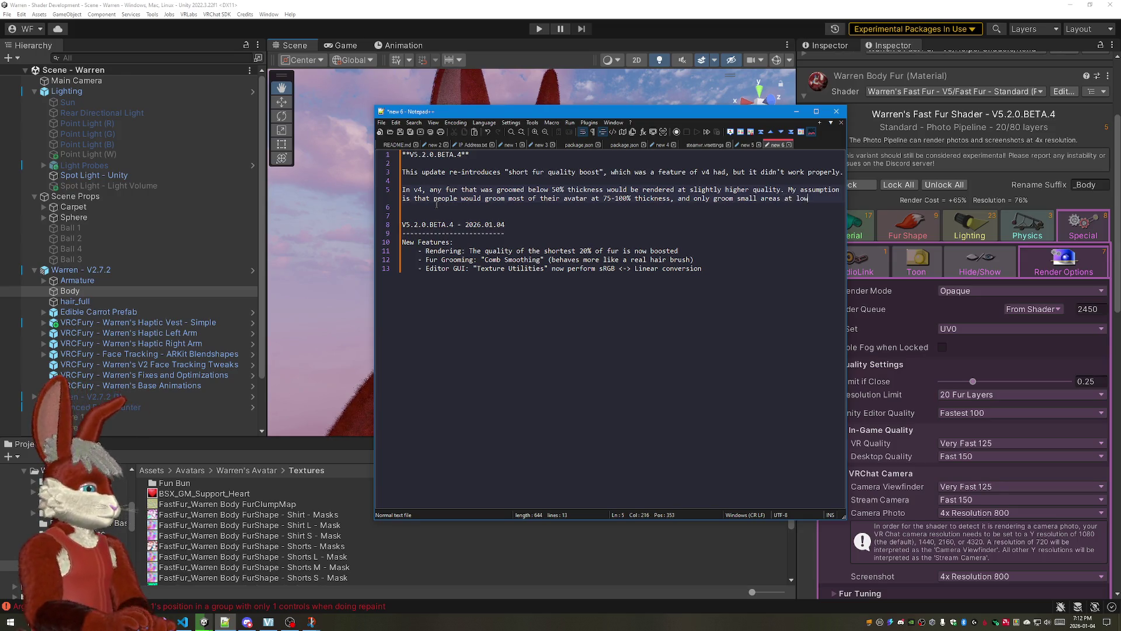
Step: End the v4 paragraph with "only groom small areas below 50%." and start a new paragraph
key("BackSpace")
type("w")
key("BackSpace")
key("BackSpace")
type("be")
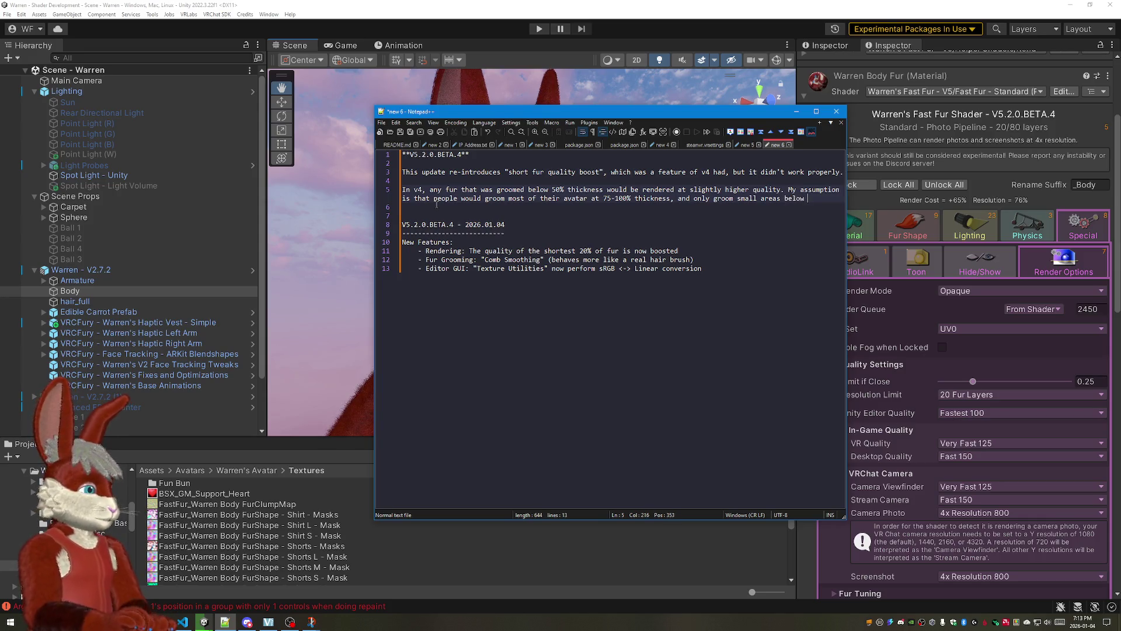
type("%.")
key("Return")
key("Return")
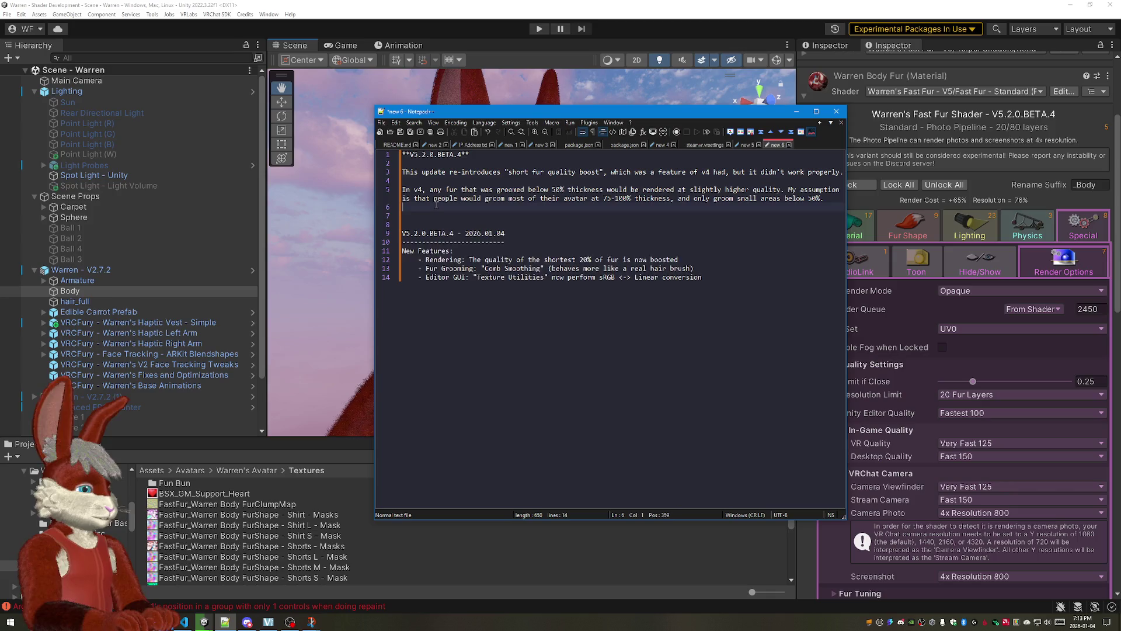
type("However, i")
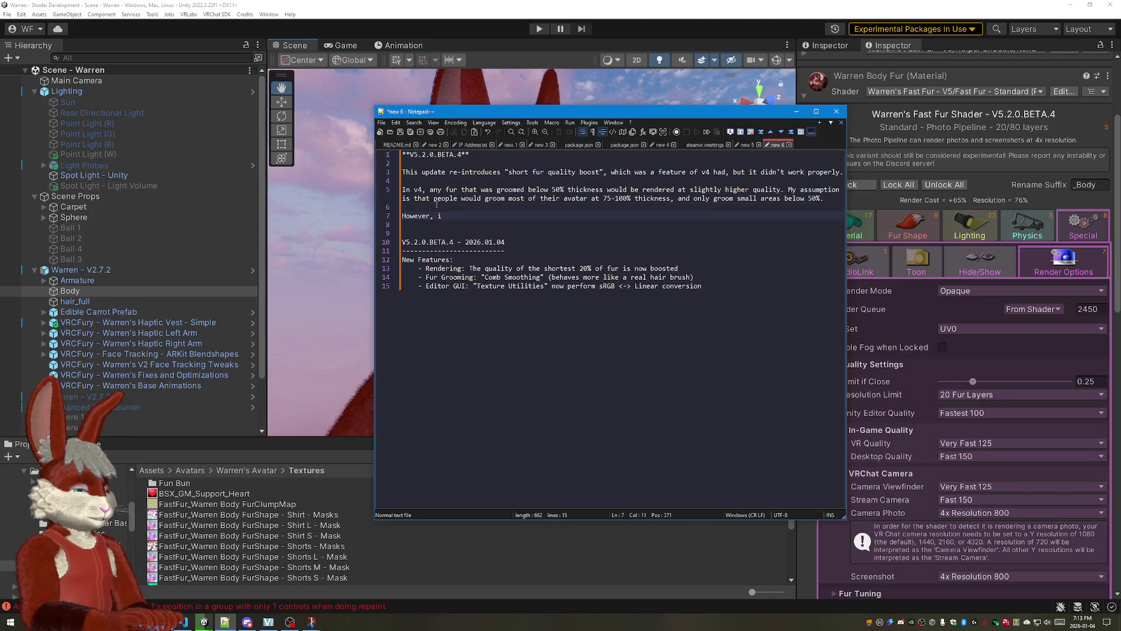
type("poeop")
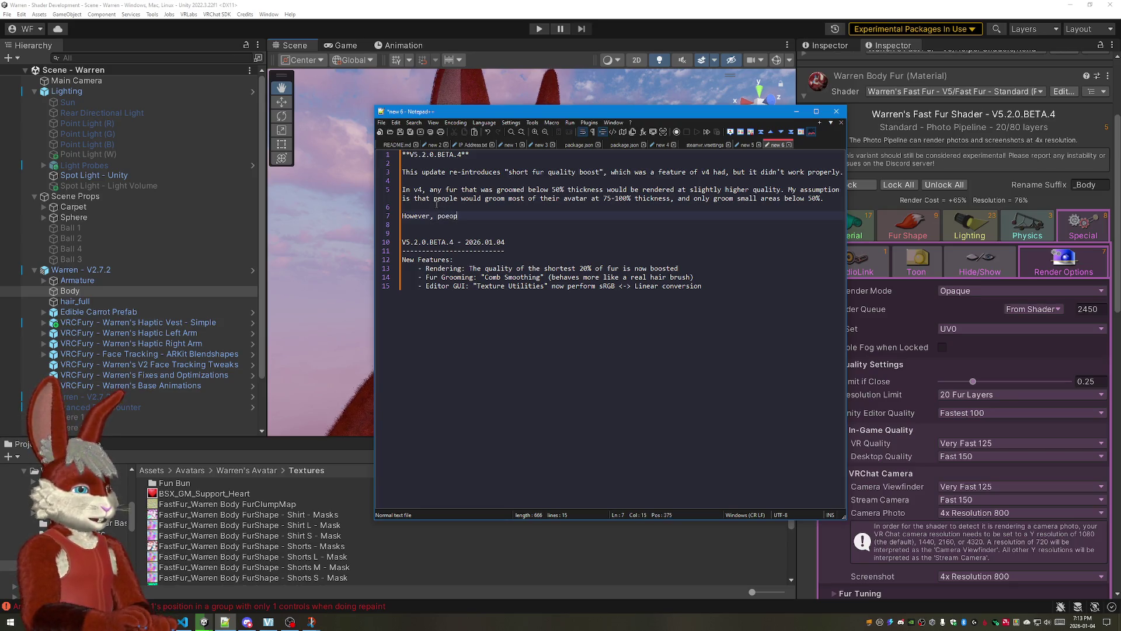
Step: Write the paragraph about people grooming entire avatars at 25% thickness so everything rendered boosted
key("BackSpace")
key("BackSpace")
key("BackSpace")
key("BackSpace")
type("eopl")
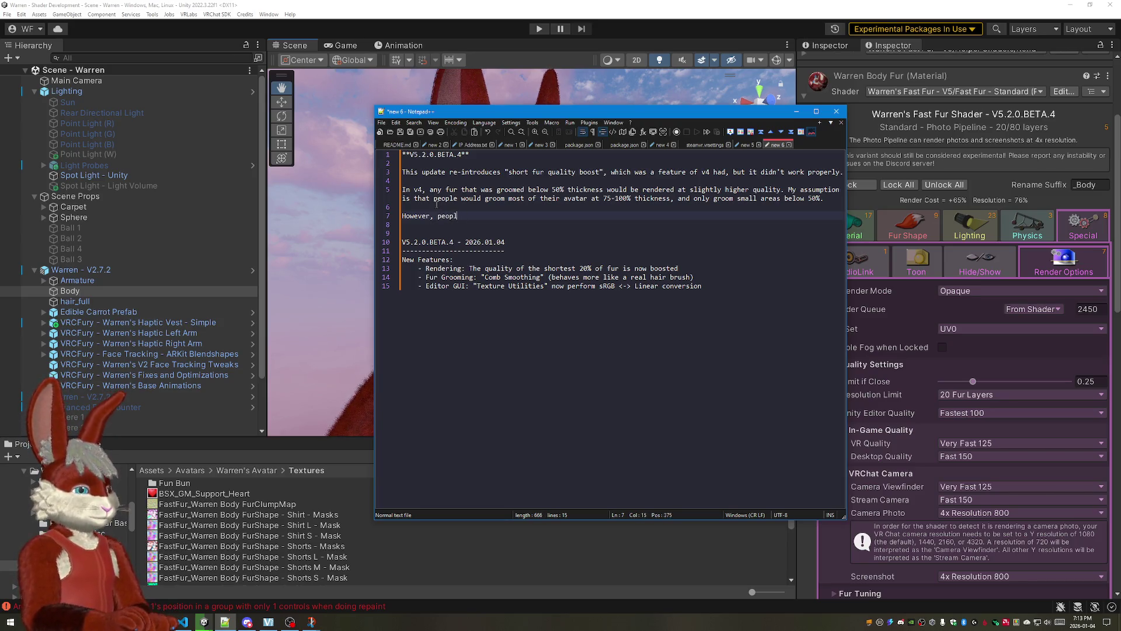
type("e didn't do")
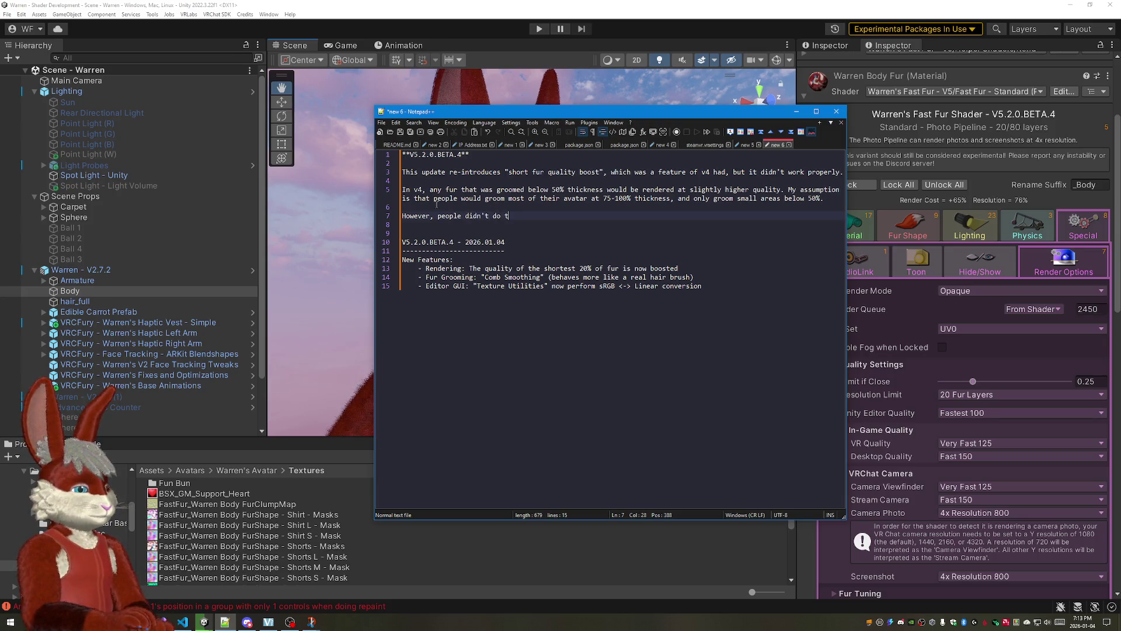
type("t.Some people gr")
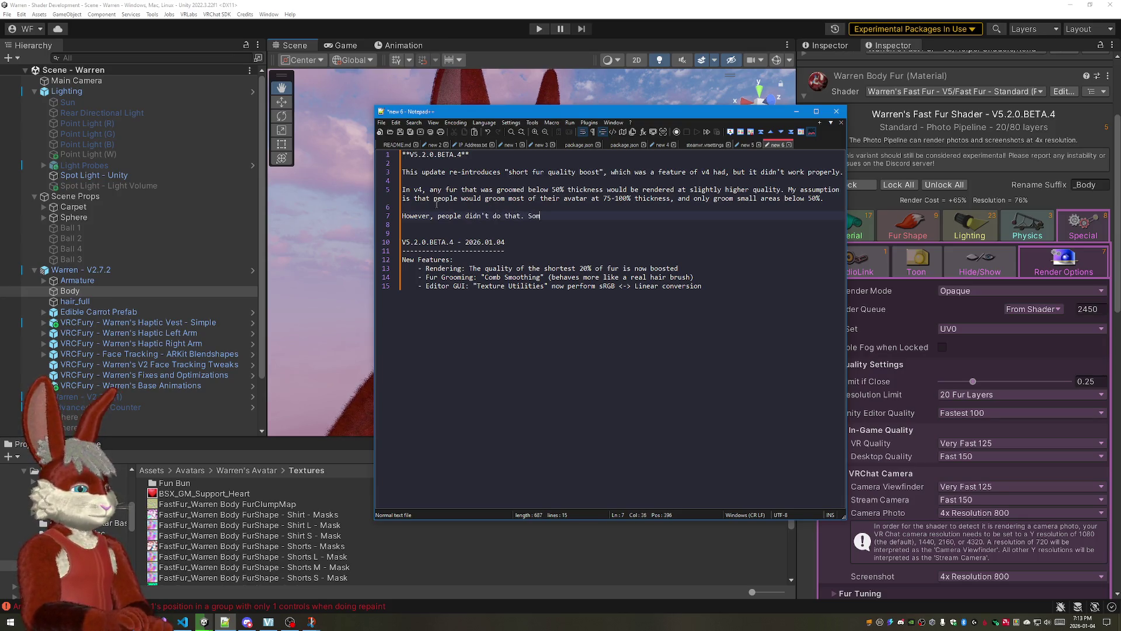
type("oomed their en")
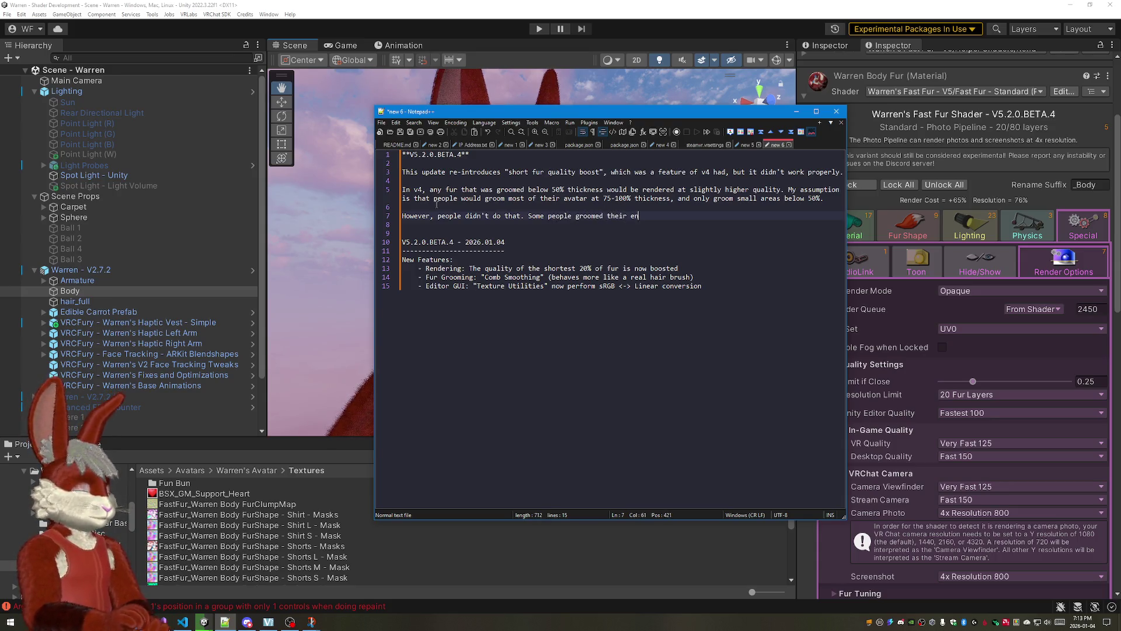
type("tire avba")
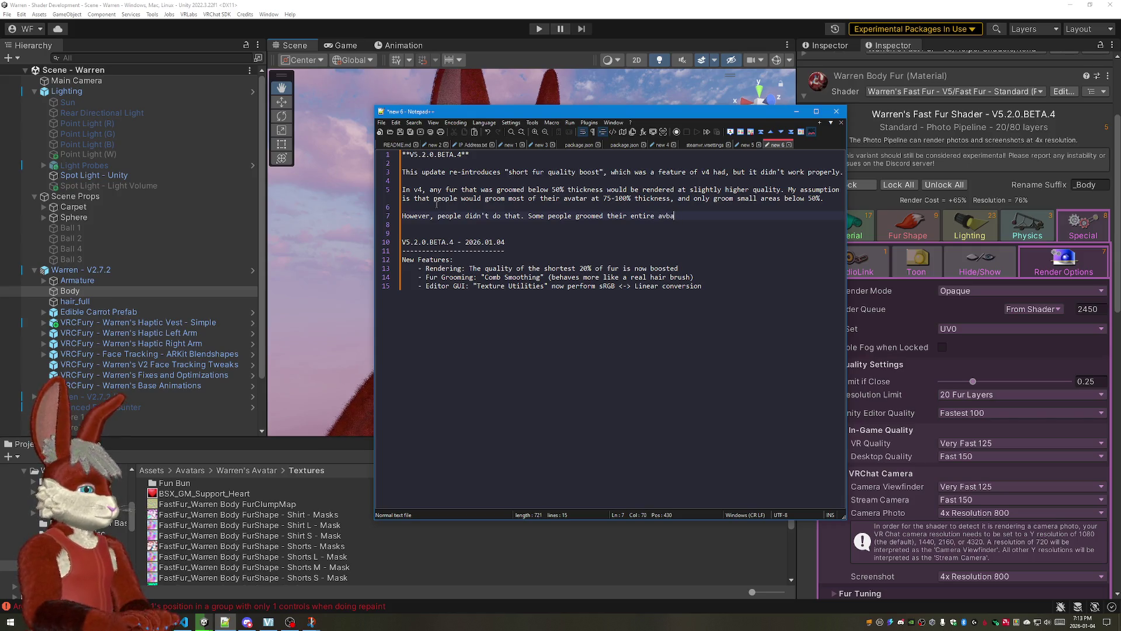
key("BackSpace")
key("BackSpace")
type("atar at ")
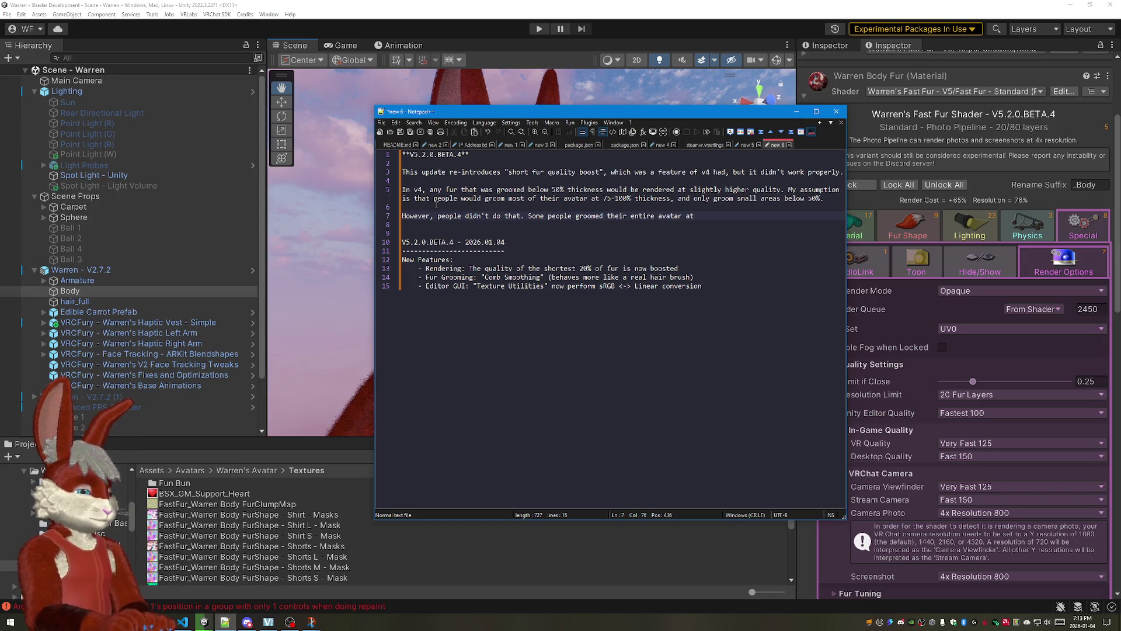
type("va")
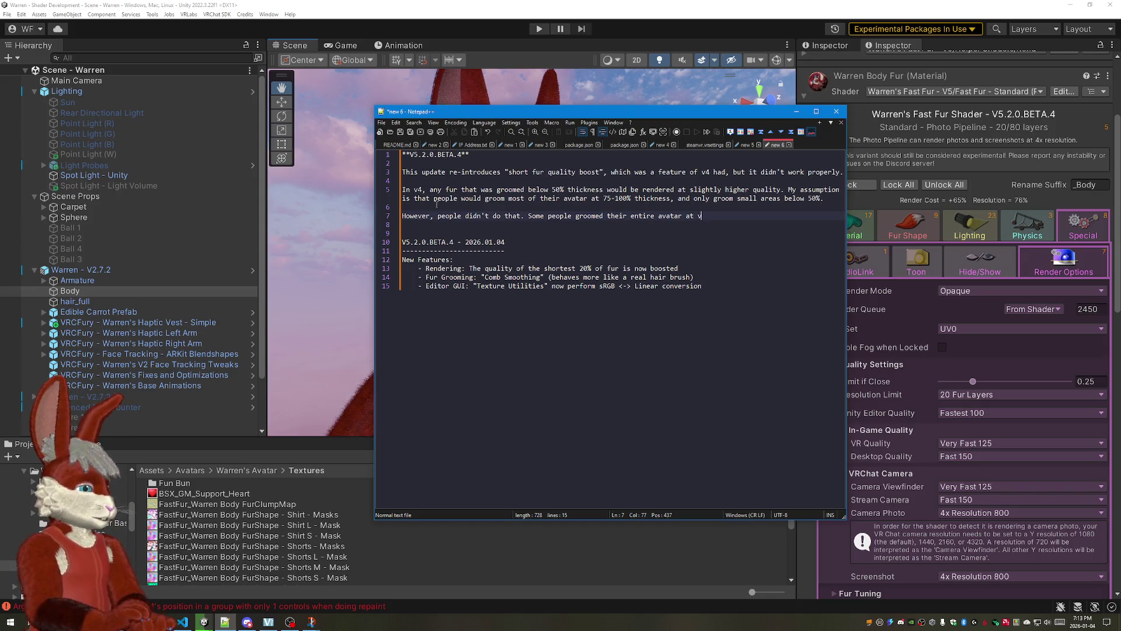
key("BackSpace")
key("BackSpace")
type("th")
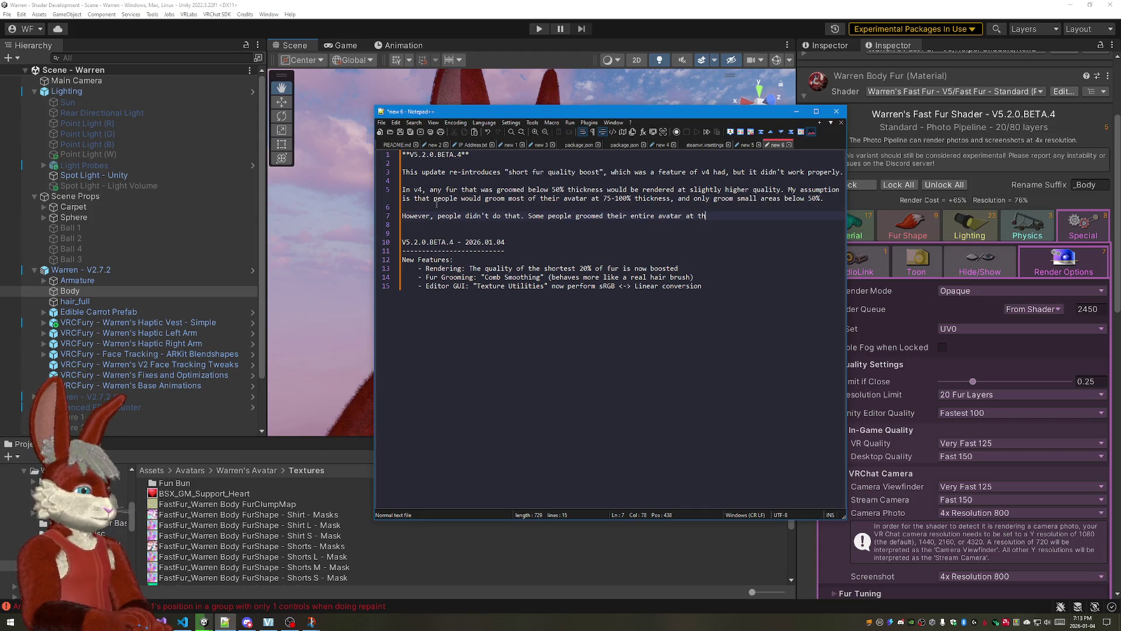
key("BackSpace")
key("BackSpace")
key("BackSpace")
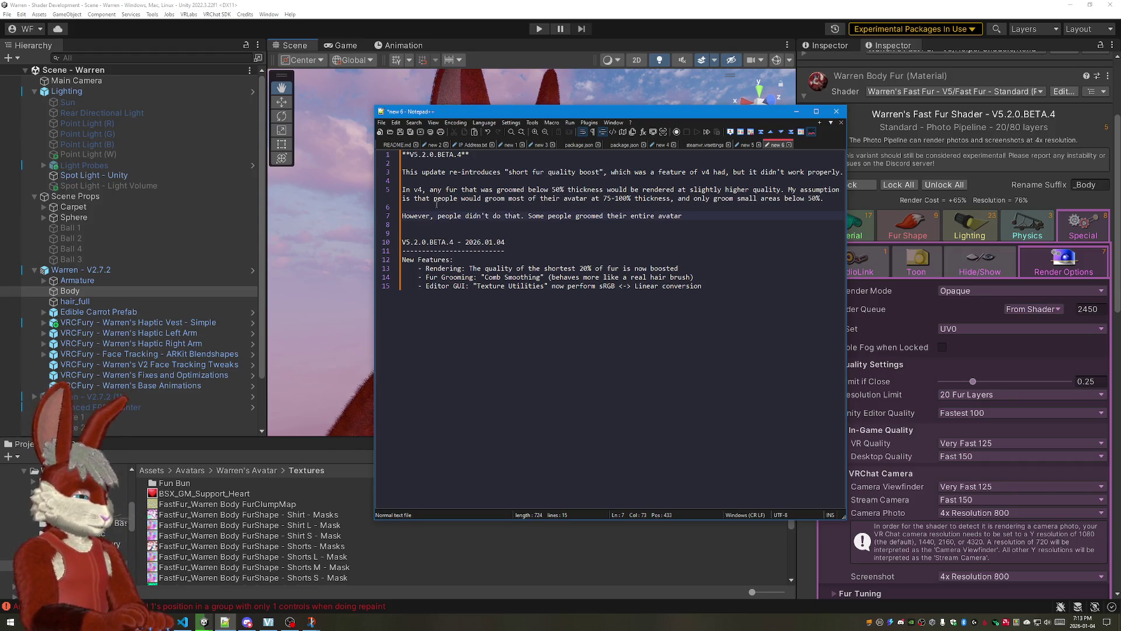
type("at")
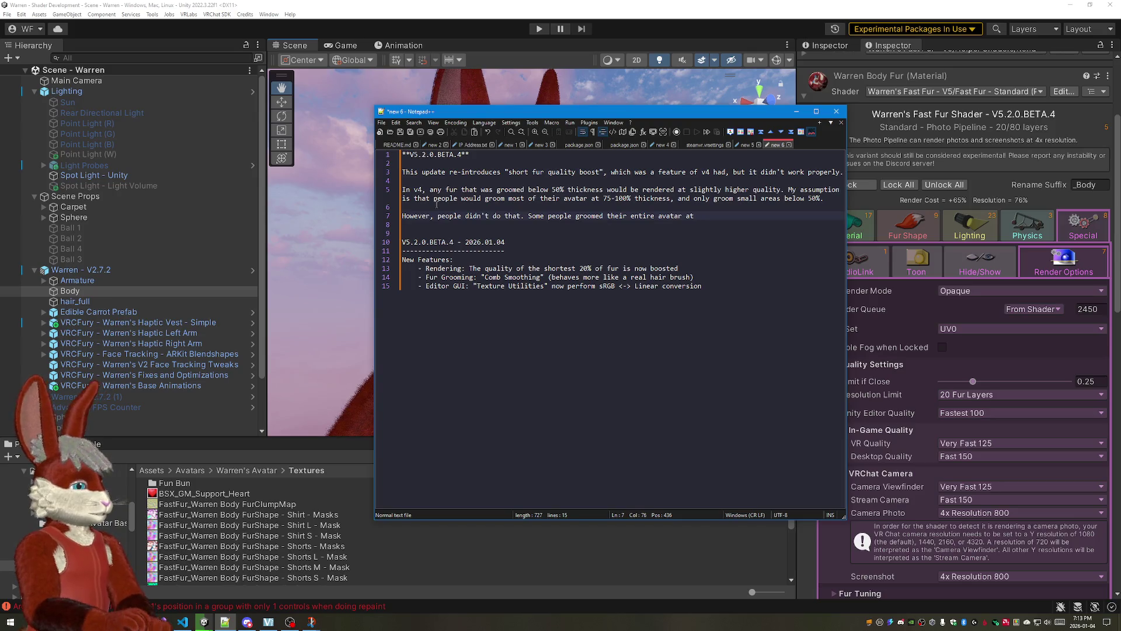
type(" 25% thickness, a")
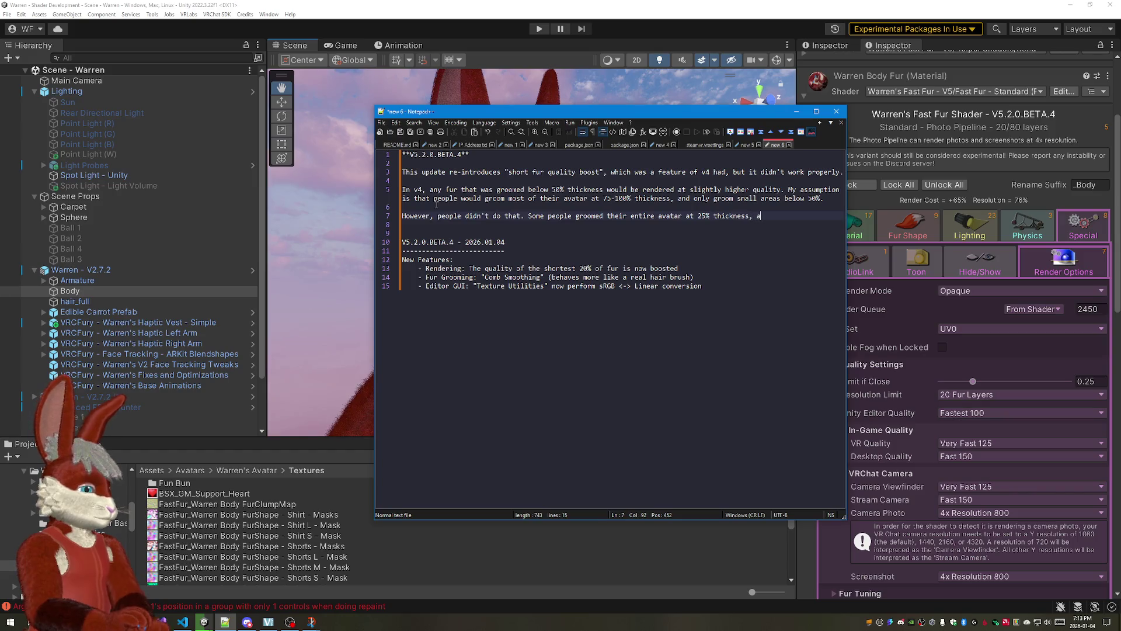
key("BackSpace")
type("w")
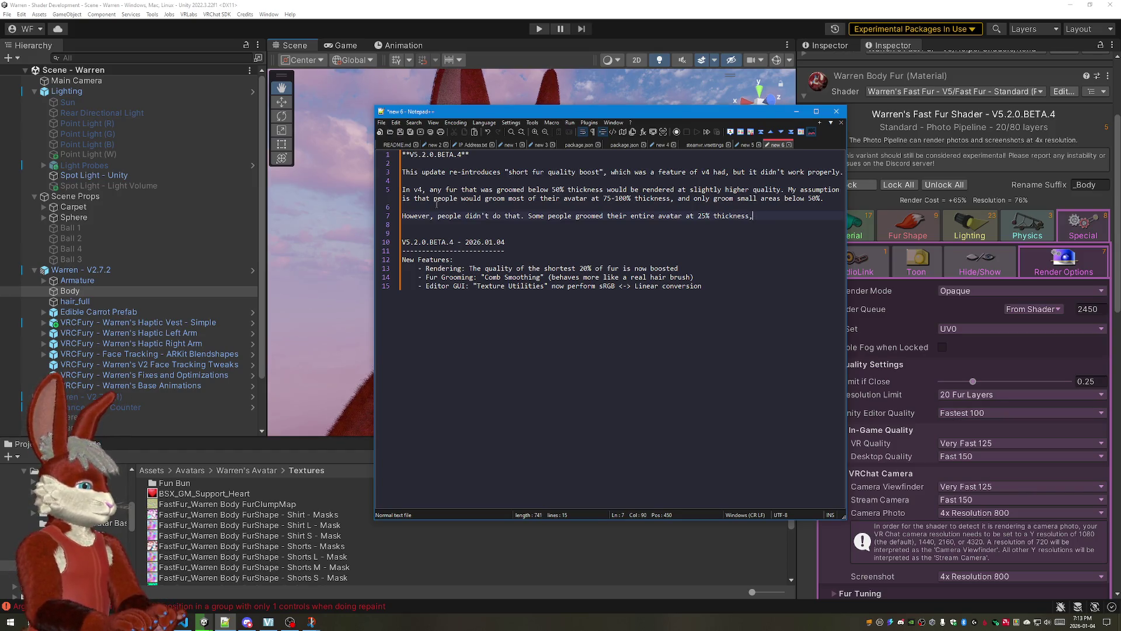
type("hich meant")
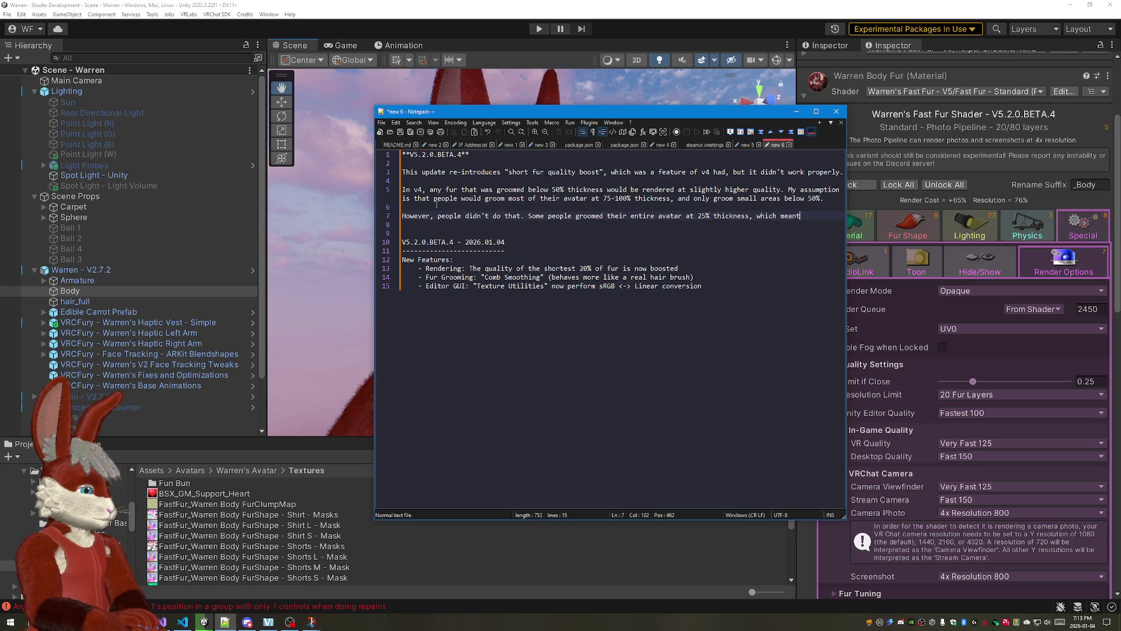
type(" that it w")
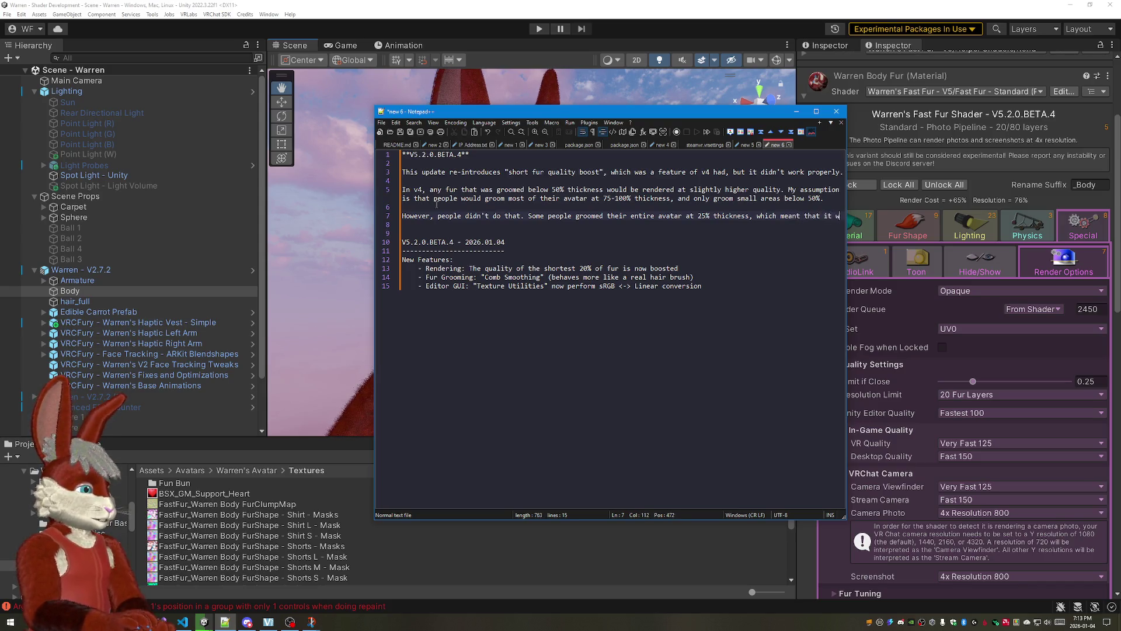
type("ould be rendering at ")
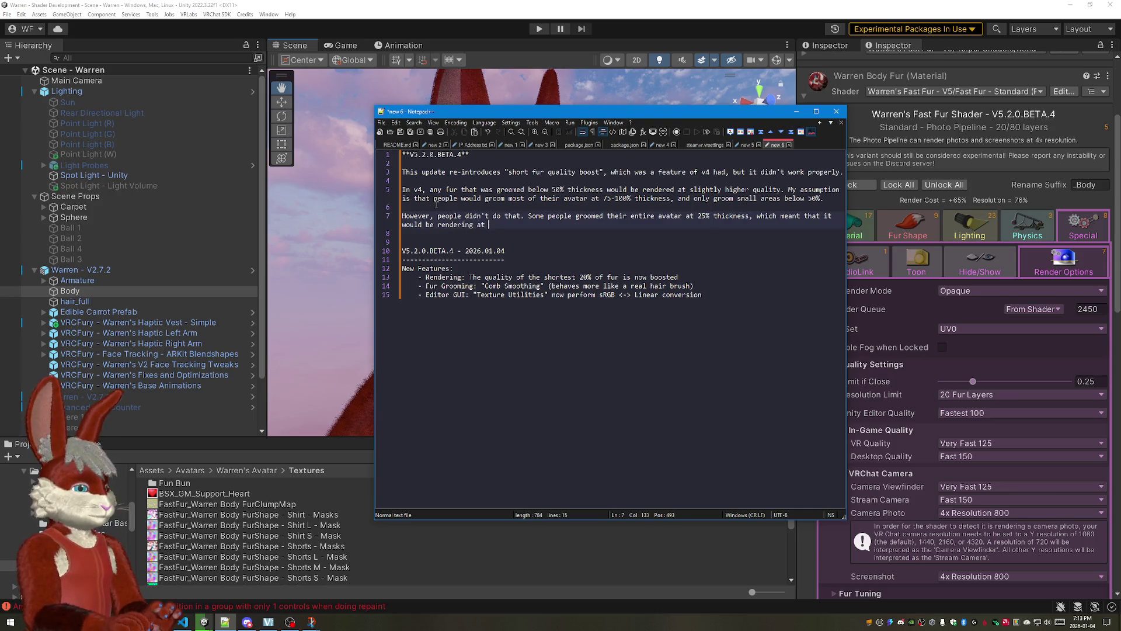
type("b")
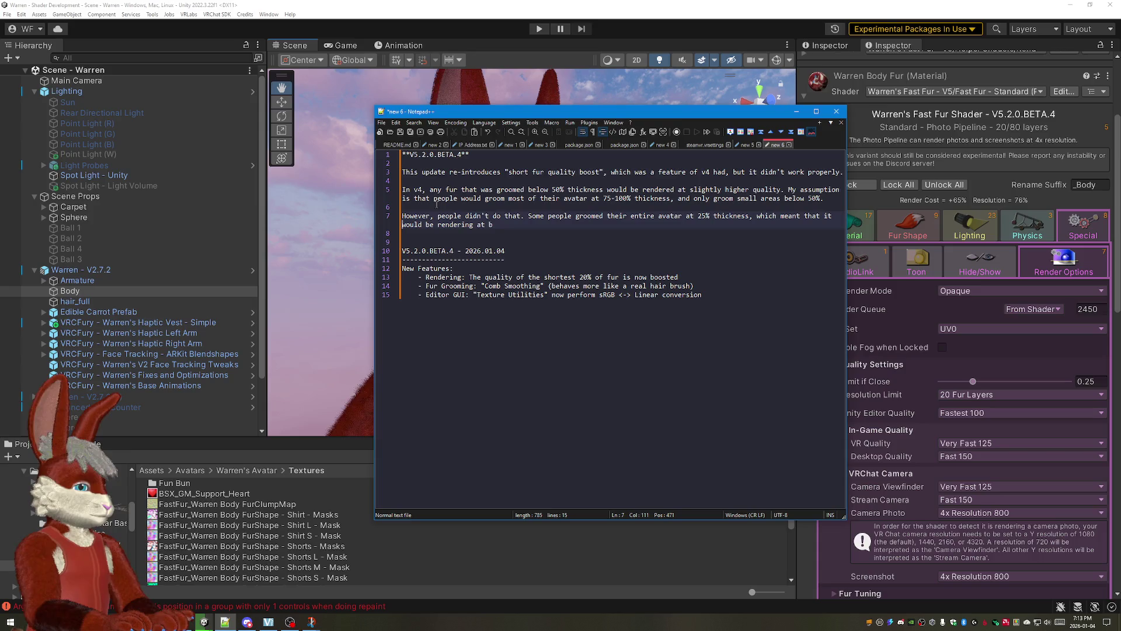
key("BackSpace")
key("BackSpace")
key("BackSpace")
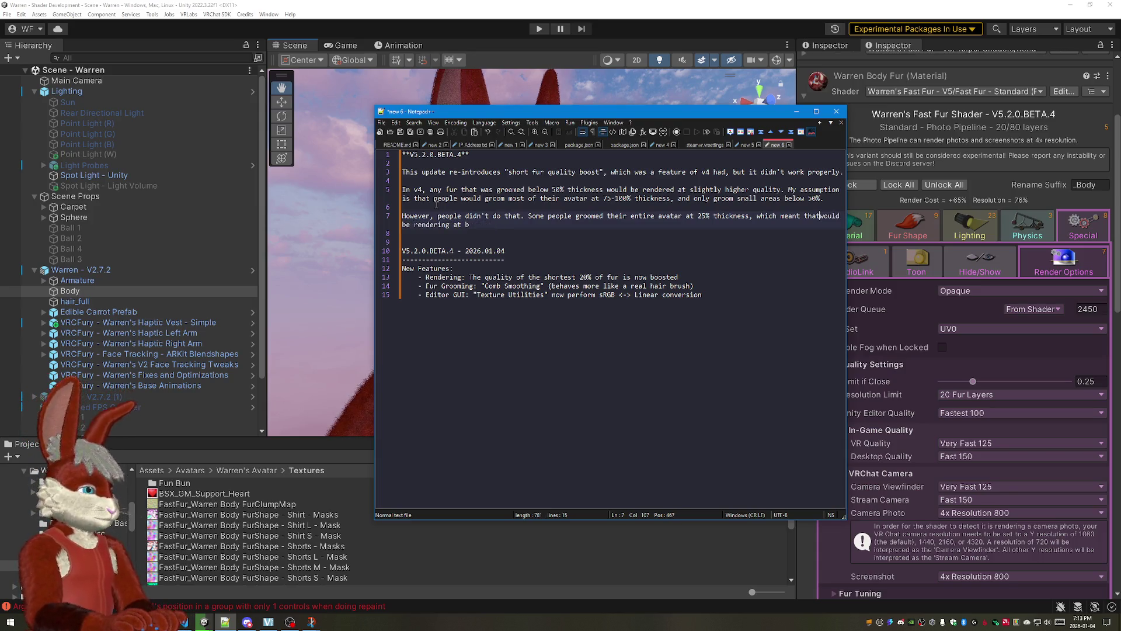
type("everything ")
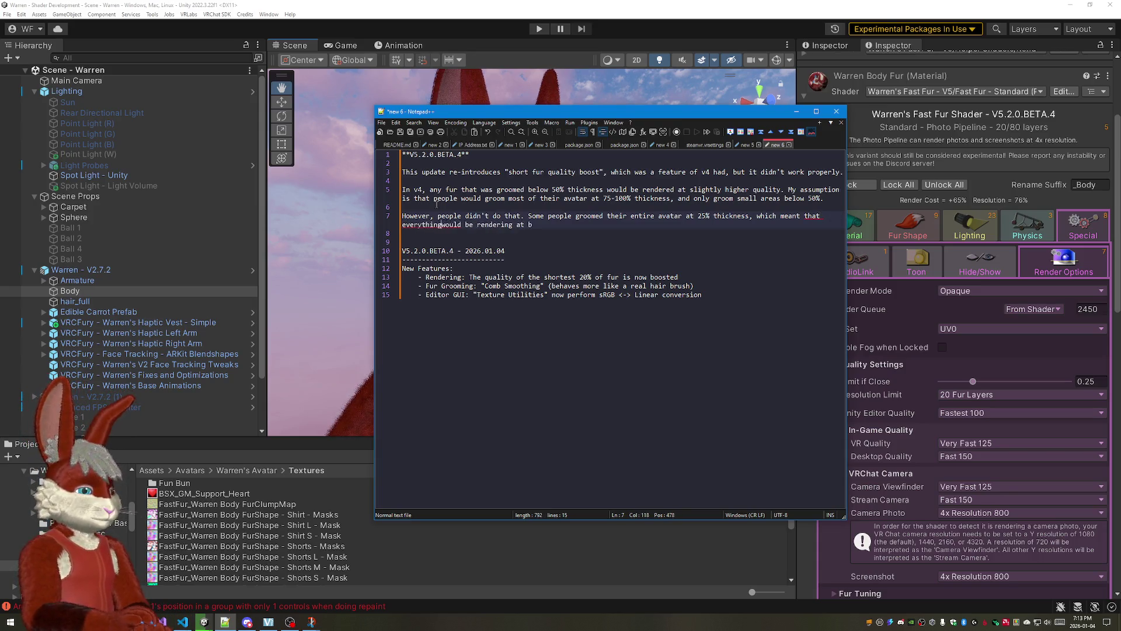
type("ted q")
type("uality.")
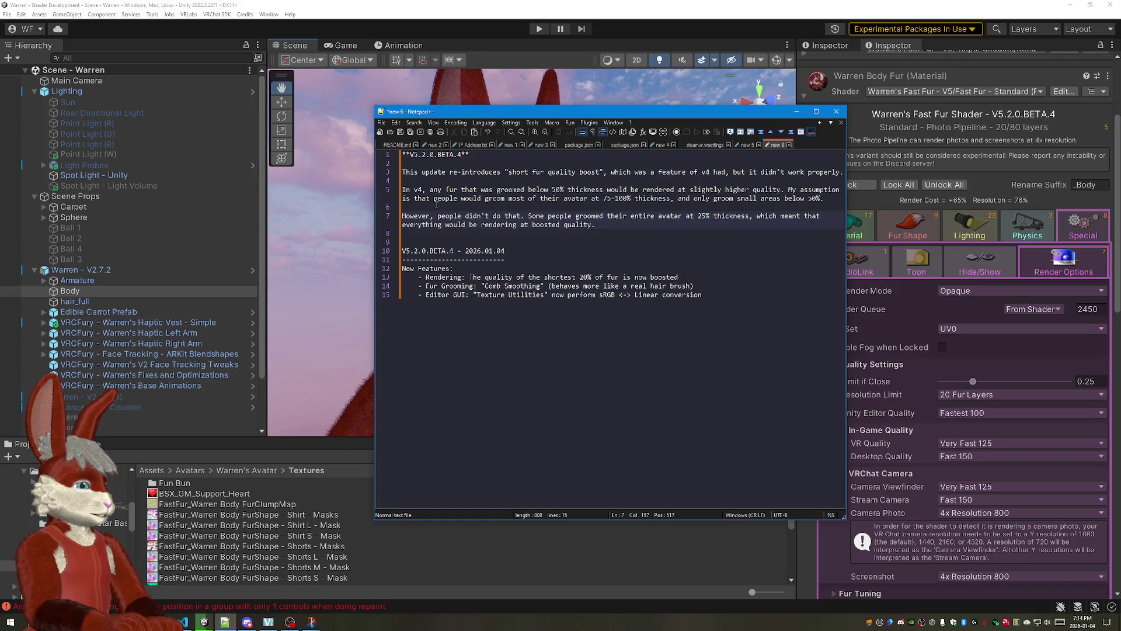
key("Return")
key("Return")
Step: Finish the 25%-thickness paragraph with "which looked great, but of course was much slower." and add blank lines
key("Up")
key("Up")
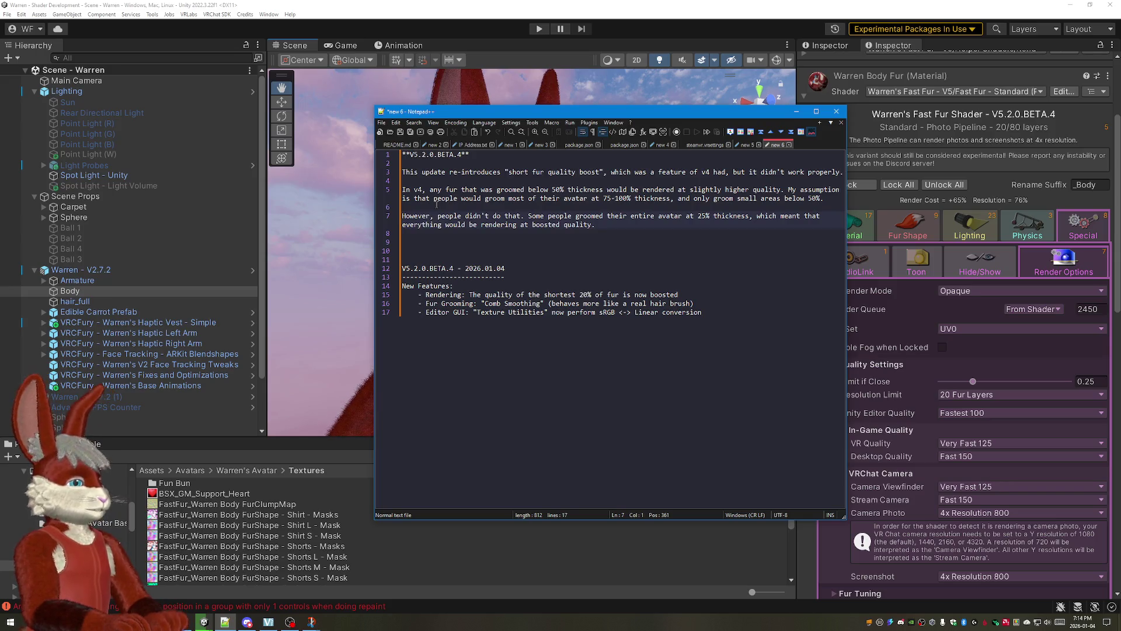
key("End")
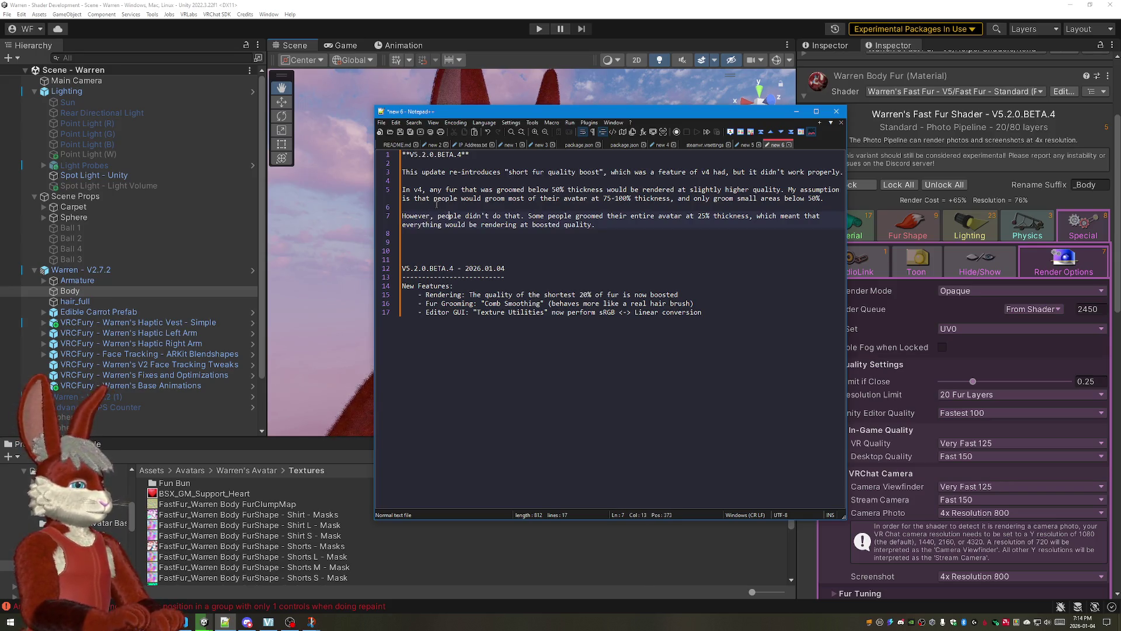
type("actually")
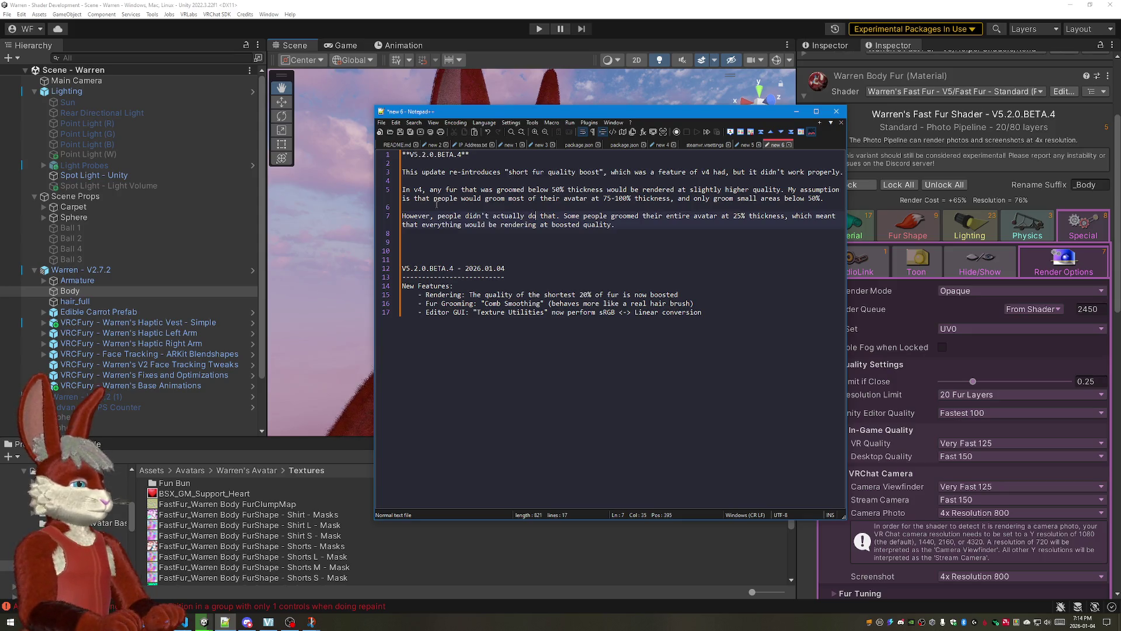
type("the ")
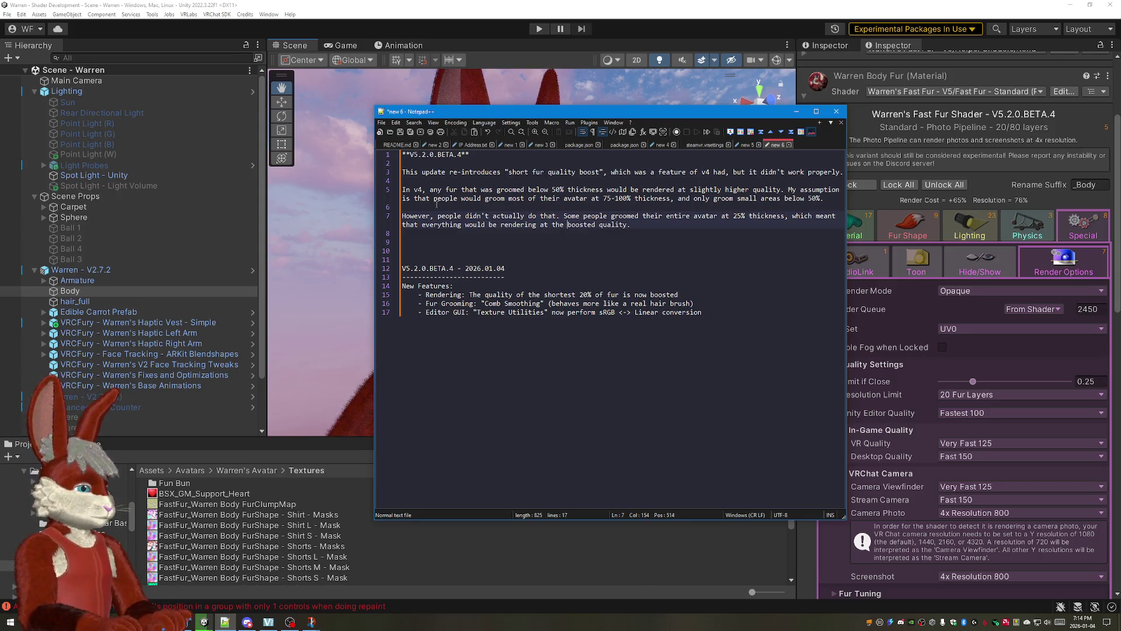
type("ch looked grea")
type("xcept that")
key("BackSpace")
type("for")
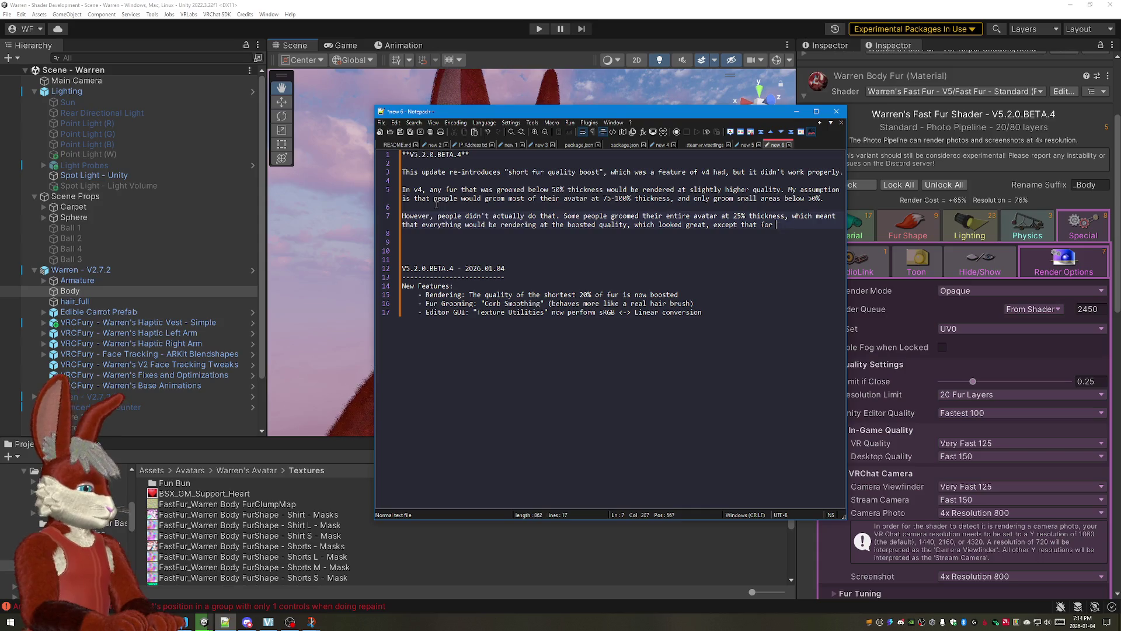
type("for the")
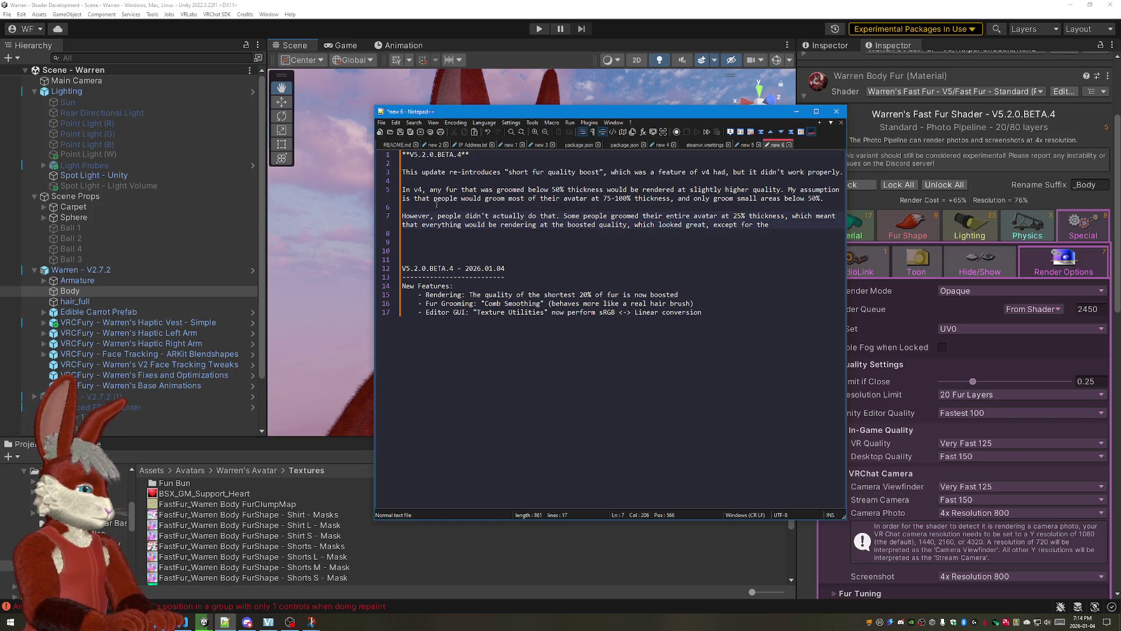
key("BackSpace")
key("BackSpace")
key("BackSpace")
key("BackSpace")
key("BackSpace")
key("BackSpace")
key("BackSpace")
key("BackSpace")
type("but o")
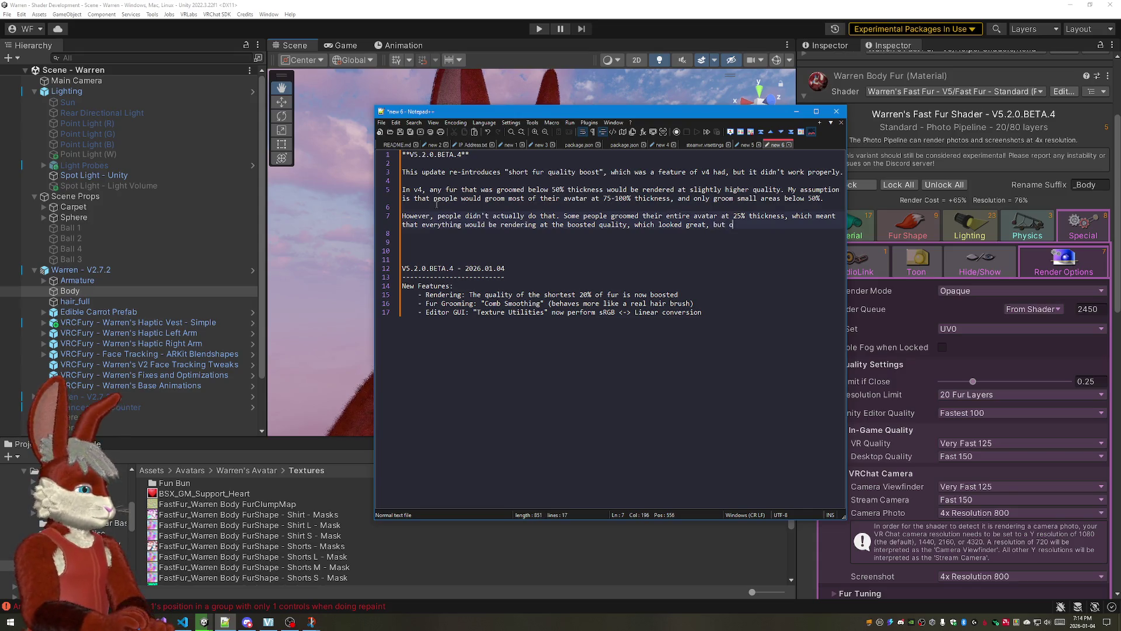
type("f course")
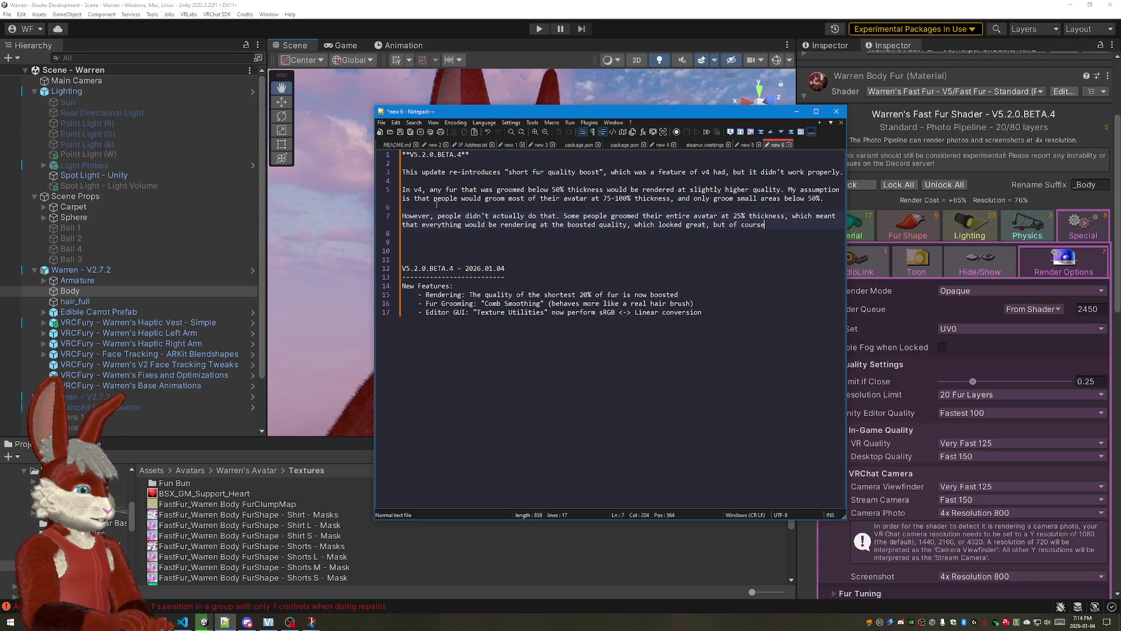
type(" was much sl")
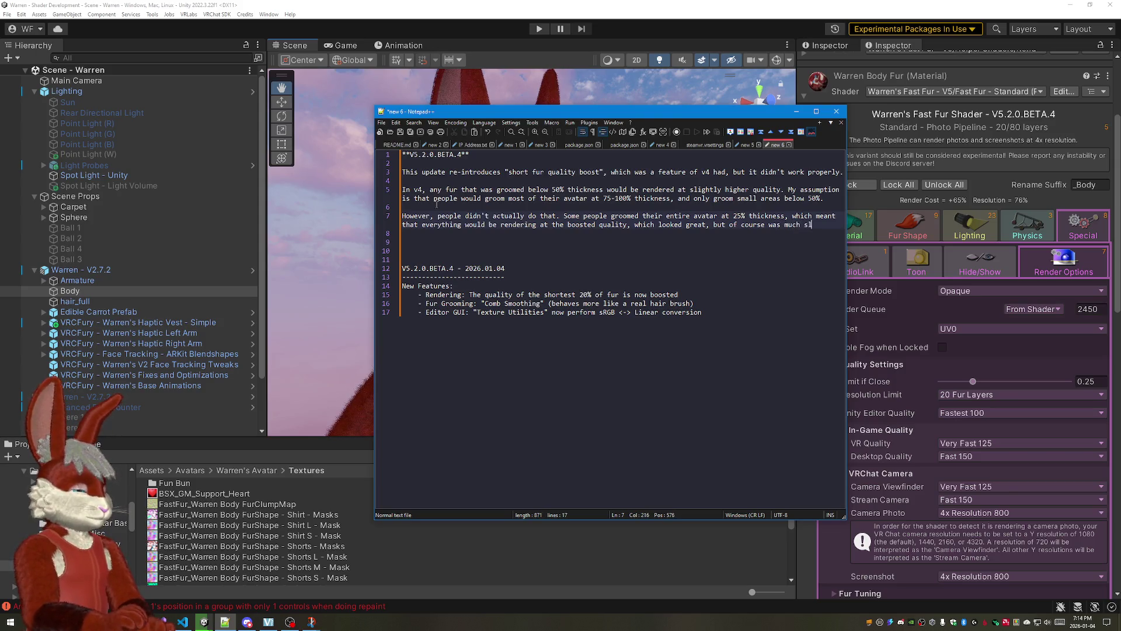
type("ower.")
key("Return")
key("Return")
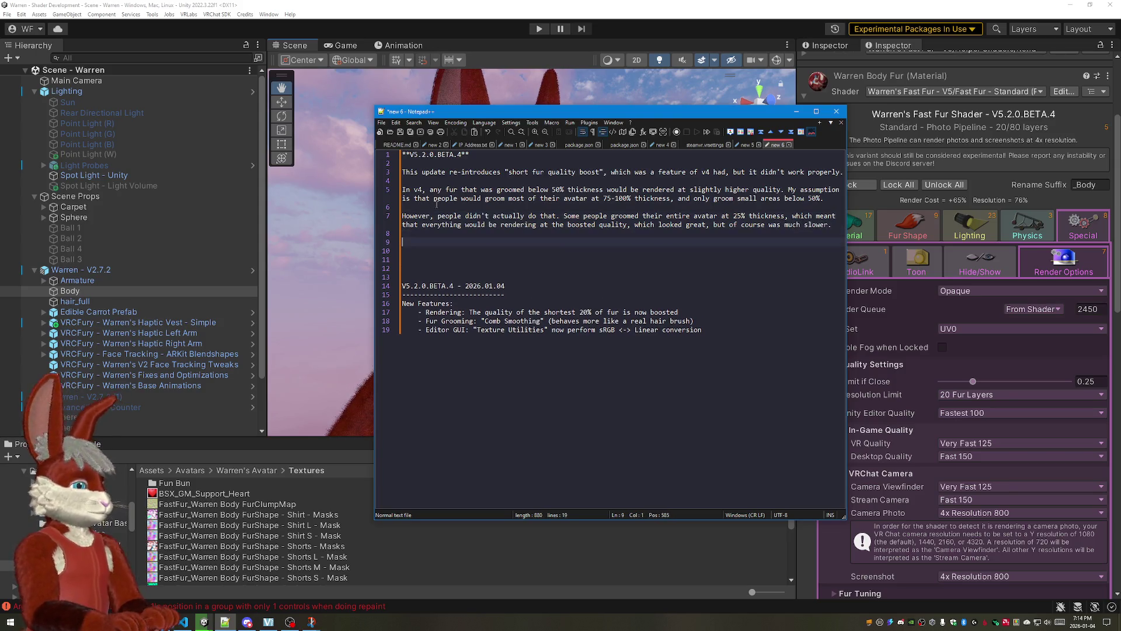
type("I don't ")
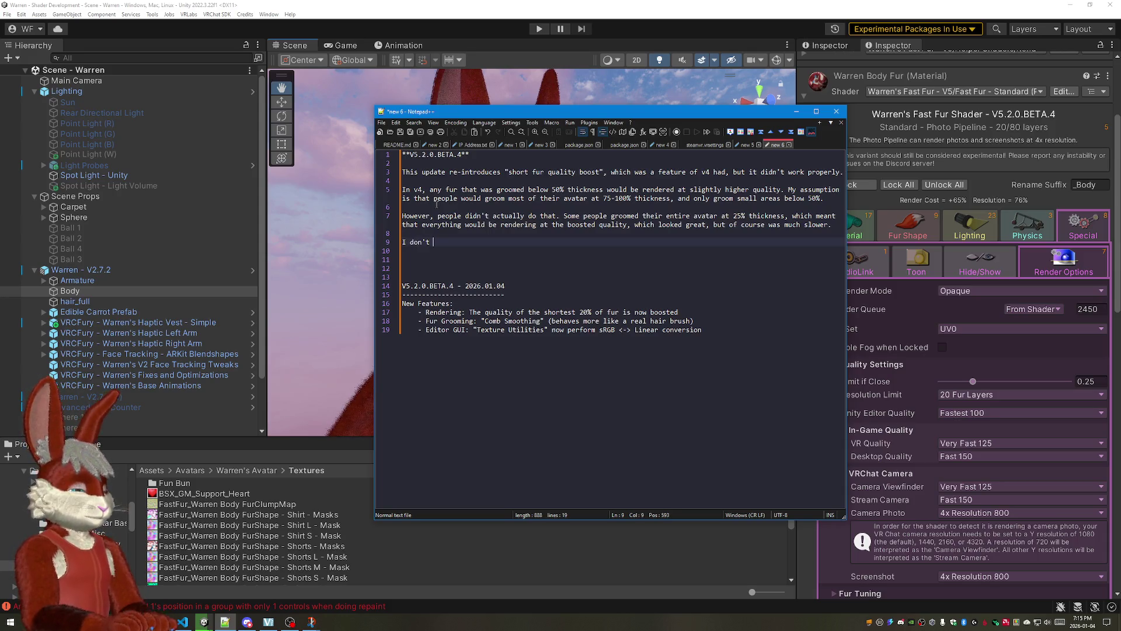
type("mind if people knowingly boost the quality settings")
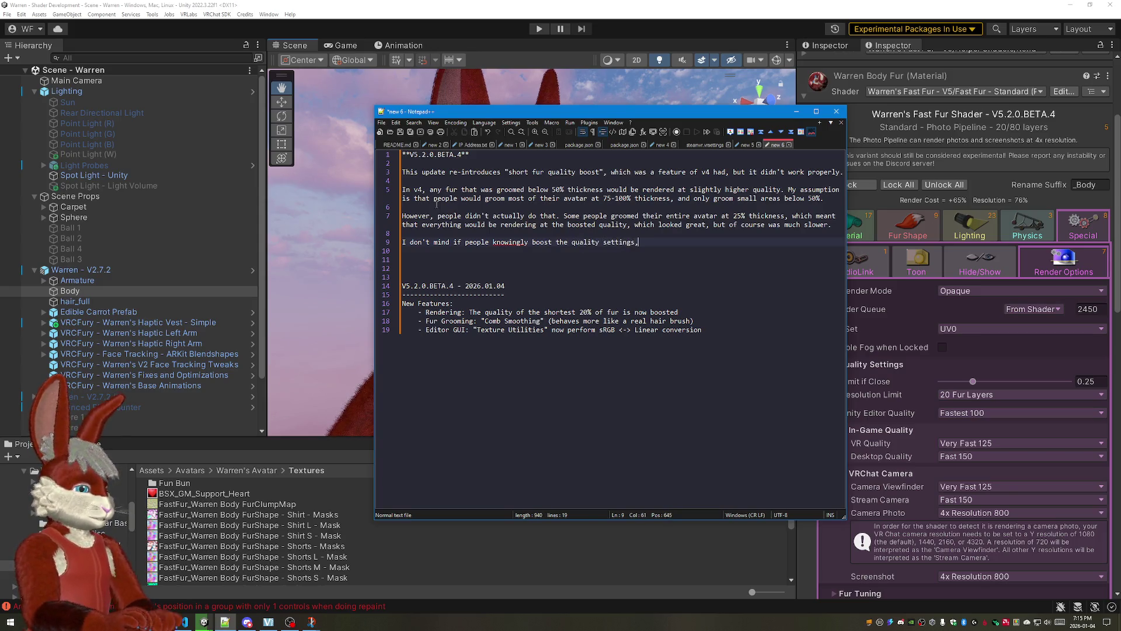
type(",")
Step: Write the paragraph about knowingly boosting quality and limiting the avatar to private, then select that phrase
right_click(515, 248)
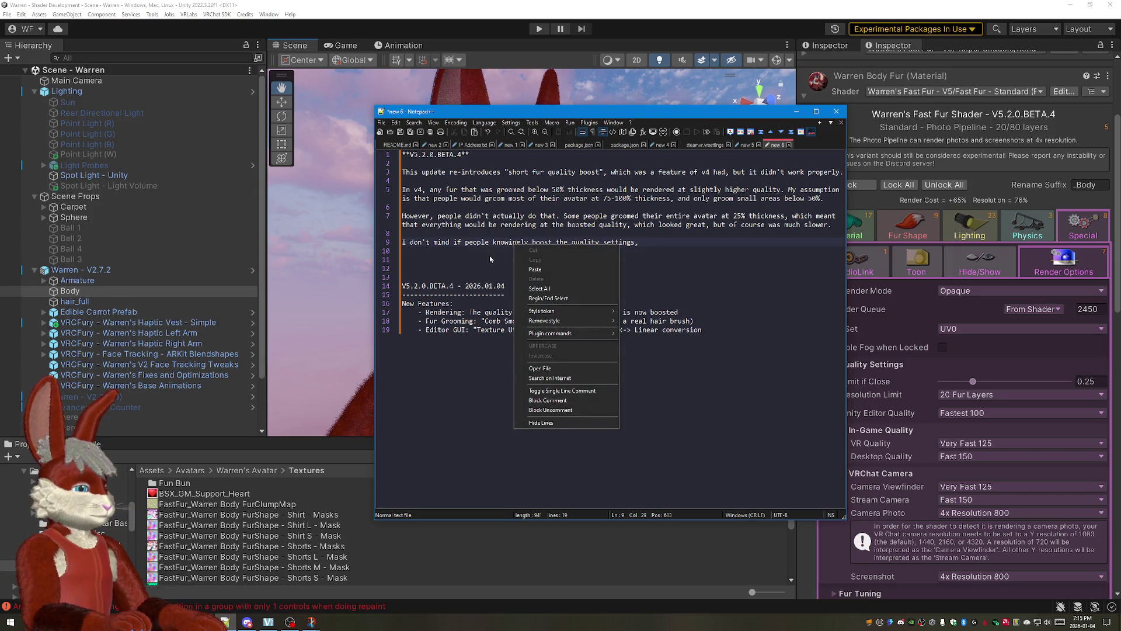
left_click(491, 258)
left_click(553, 294)
left_click(644, 242)
type("because")
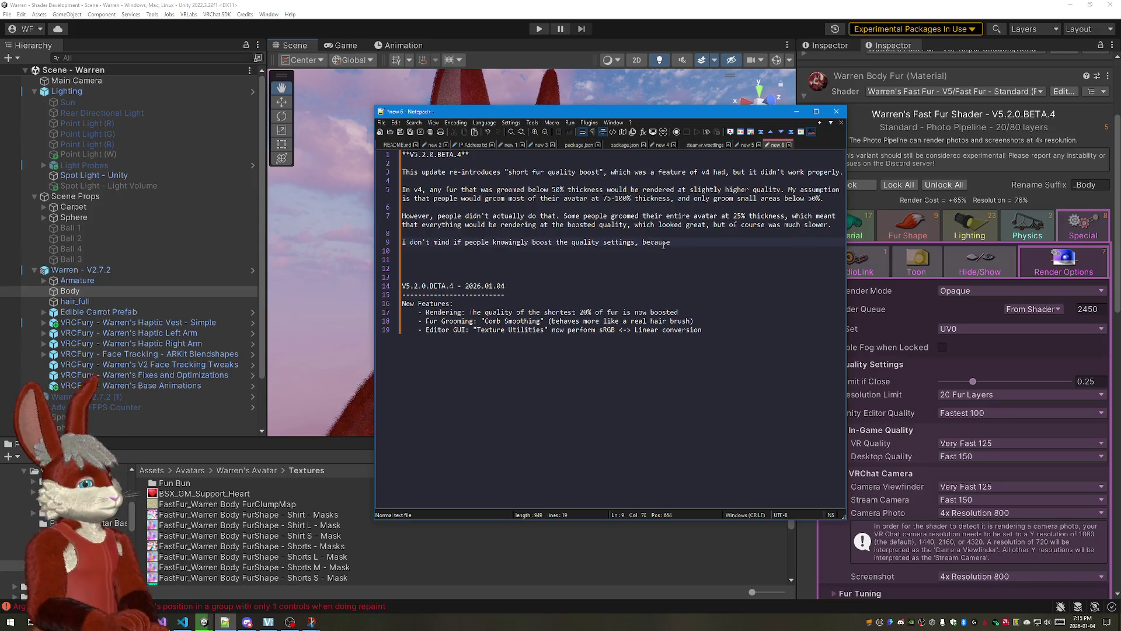
type(" th")
key("BackSpace")
key("BackSpace")
key("BackSpace")
key("BackSpace")
key("BackSpace")
key("BackSpace")
type("and ther")
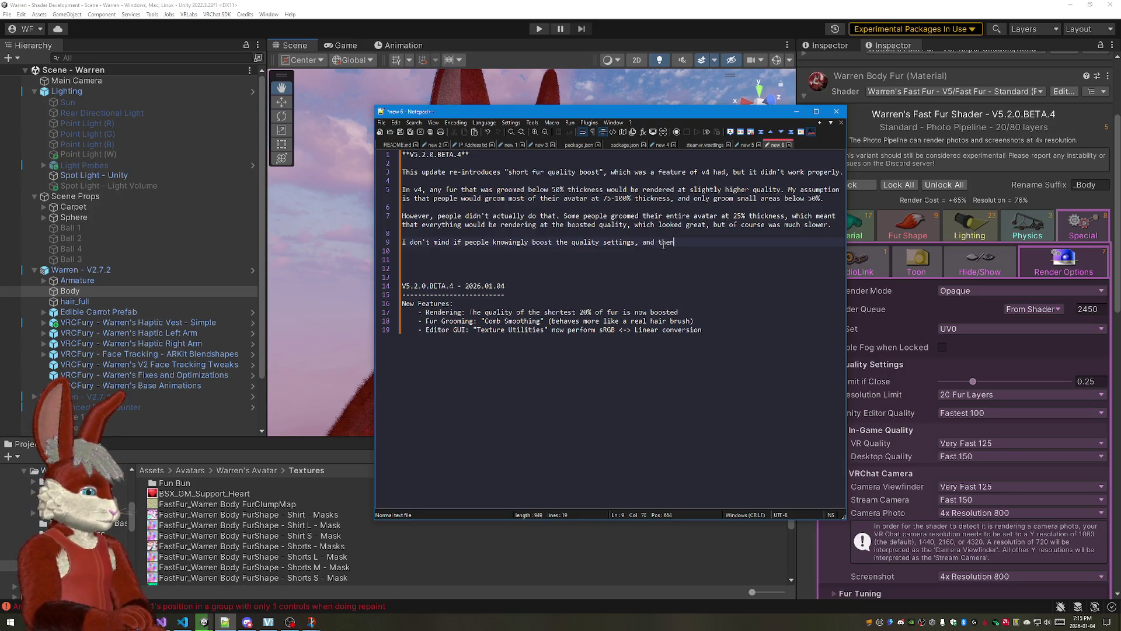
key("BackSpace")
type("n use their b")
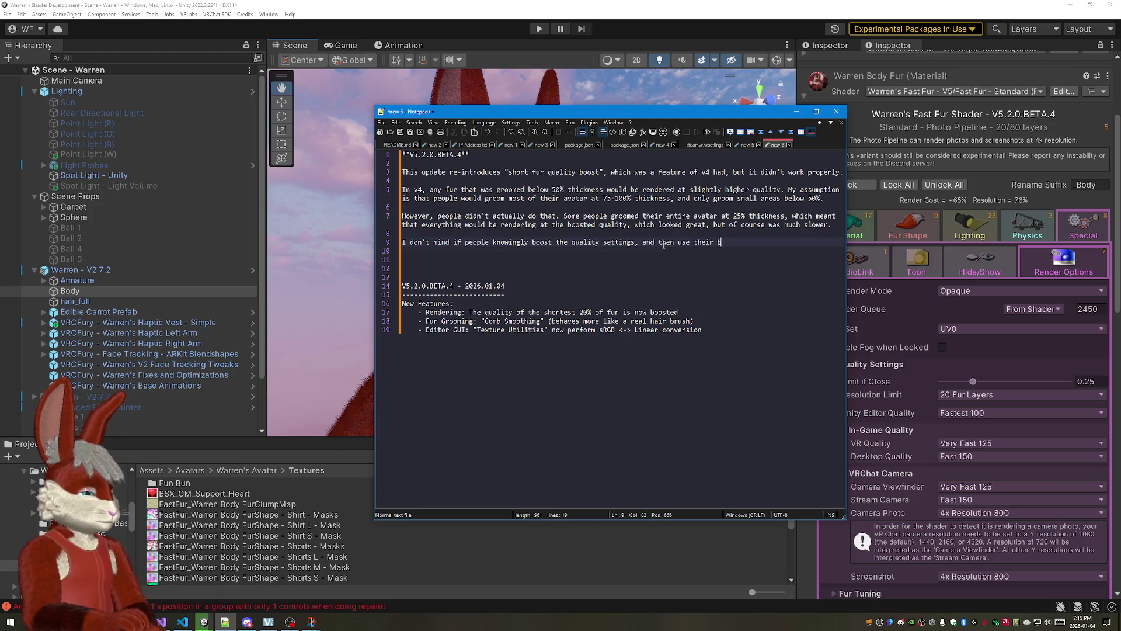
type("est judge")
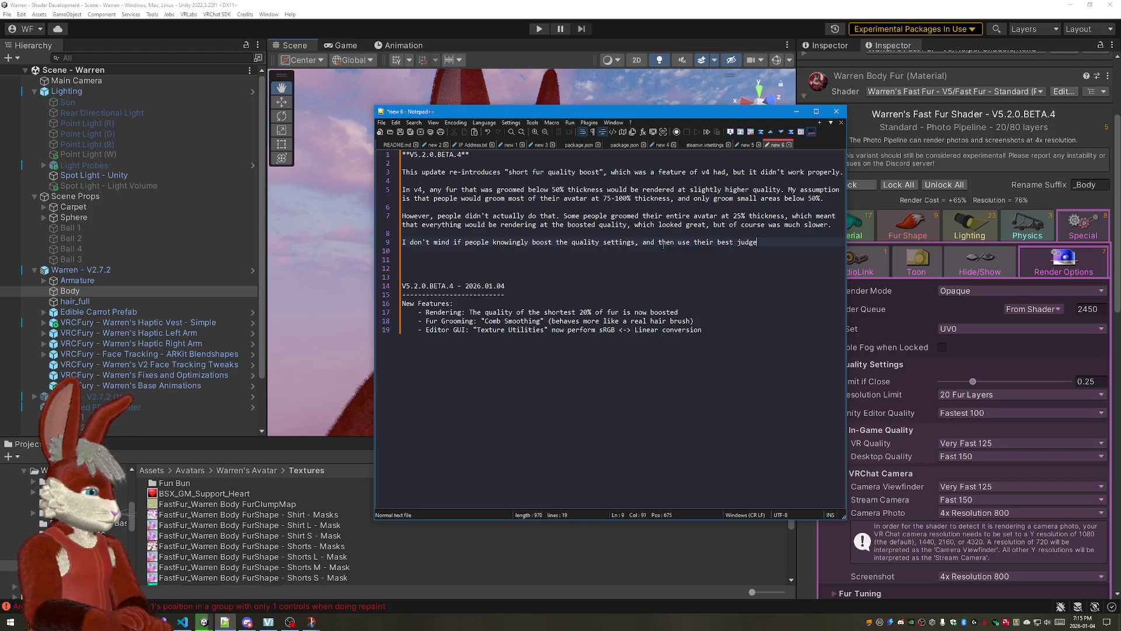
type("ment ")
type("not t")
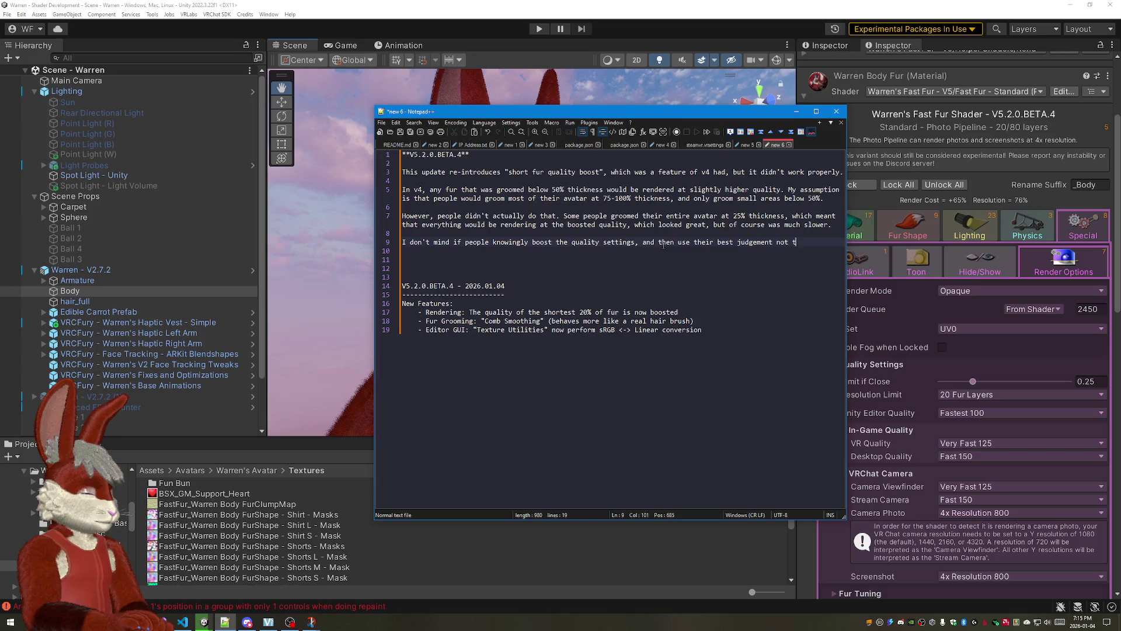
type("o l")
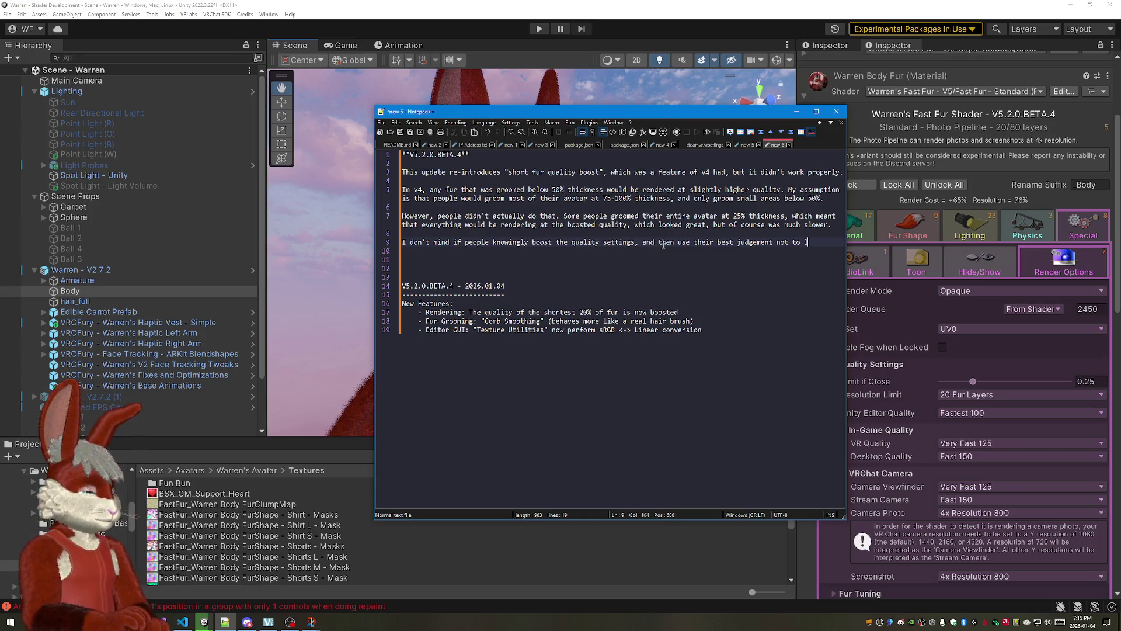
type("ag ou")
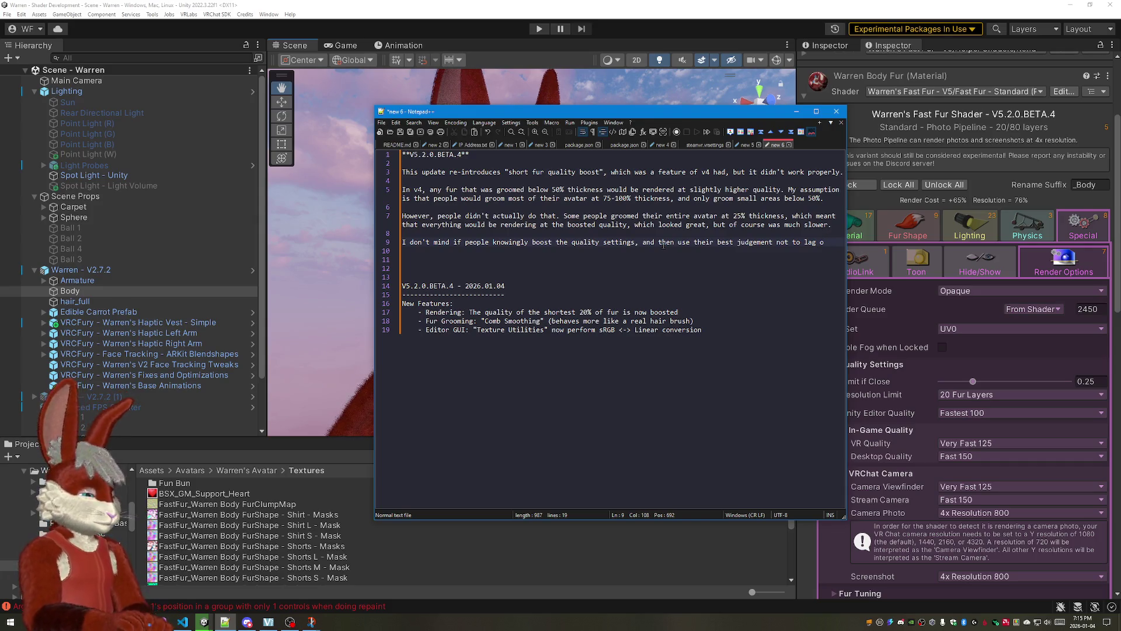
key("BackSpace")
key("BackSpace")
key("BackSpace")
key("BackSpace")
key("BackSpace")
key("BackSpace")
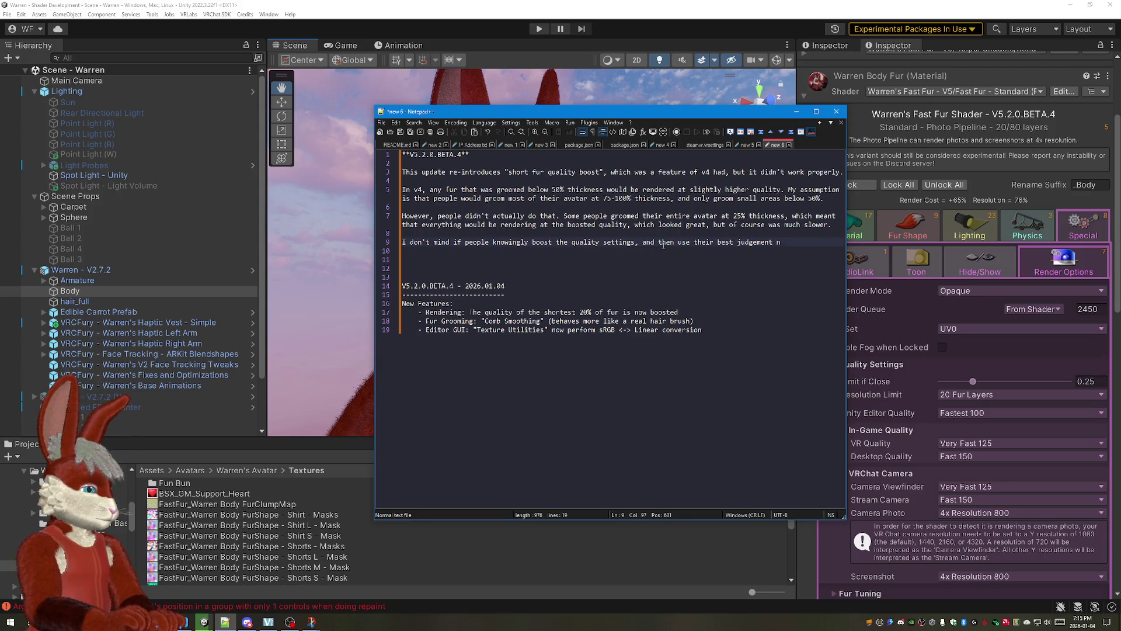
type("to limit thei")
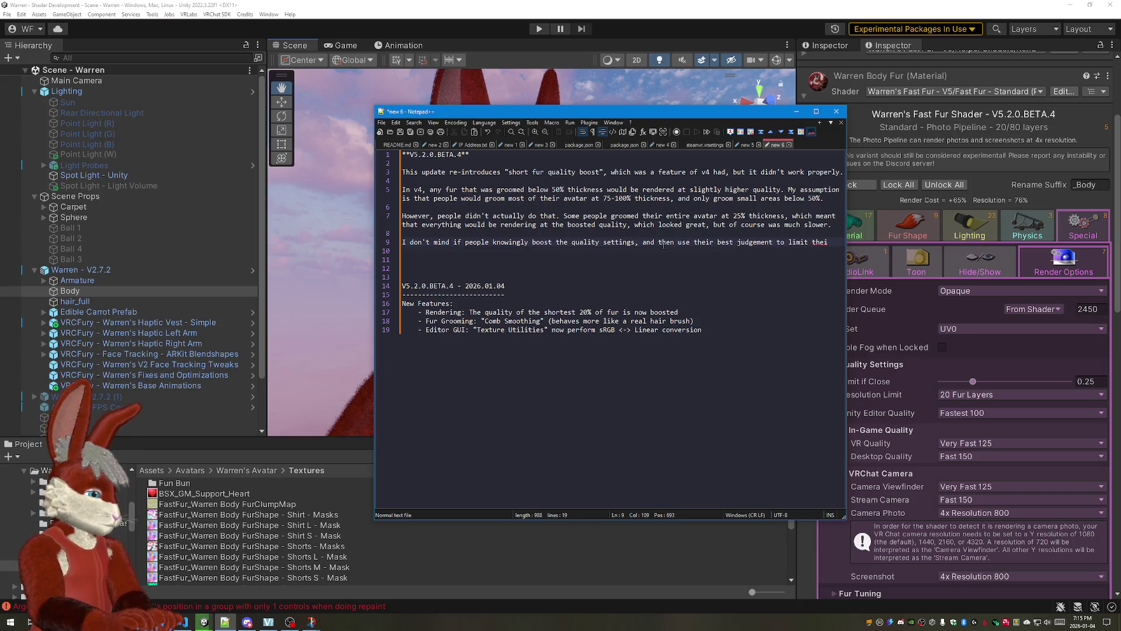
type("r avatar")
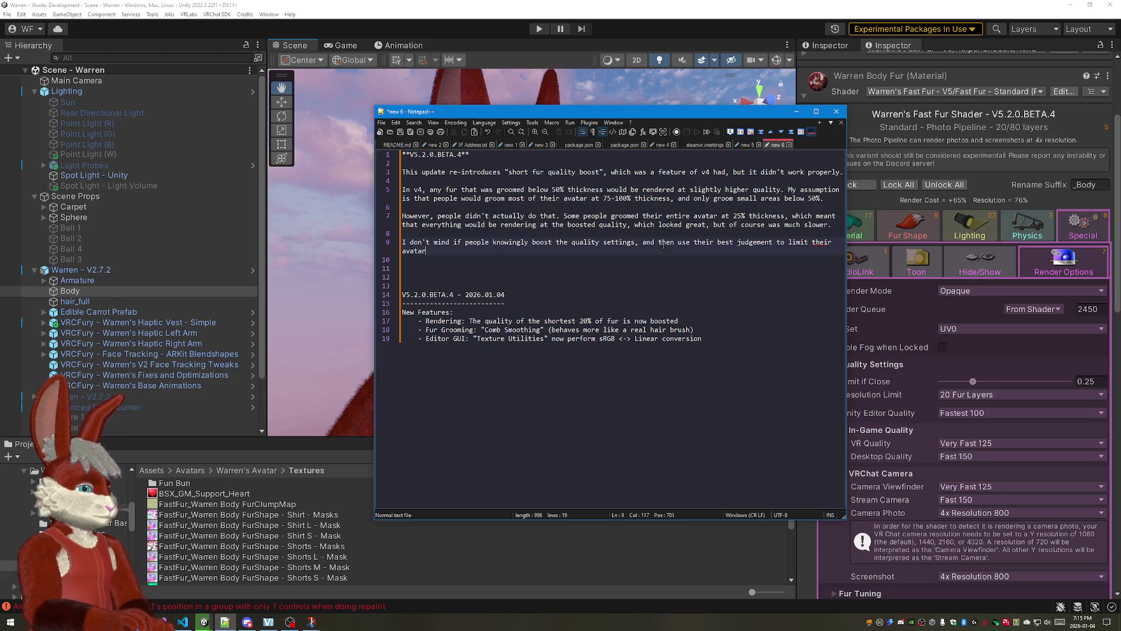
type(" to p")
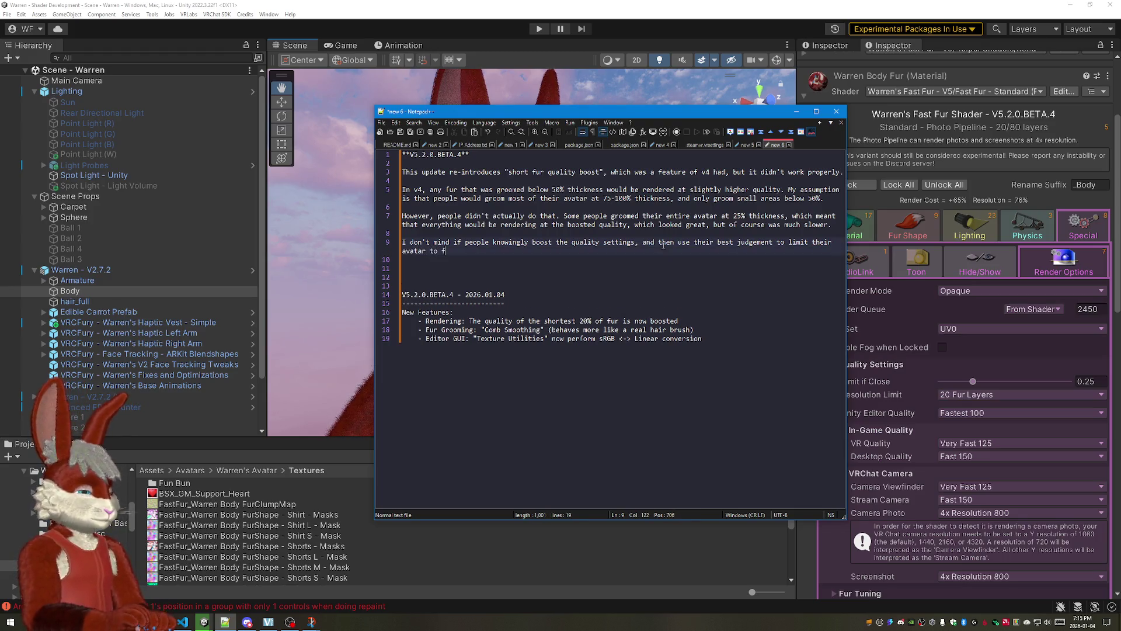
type("rivate")
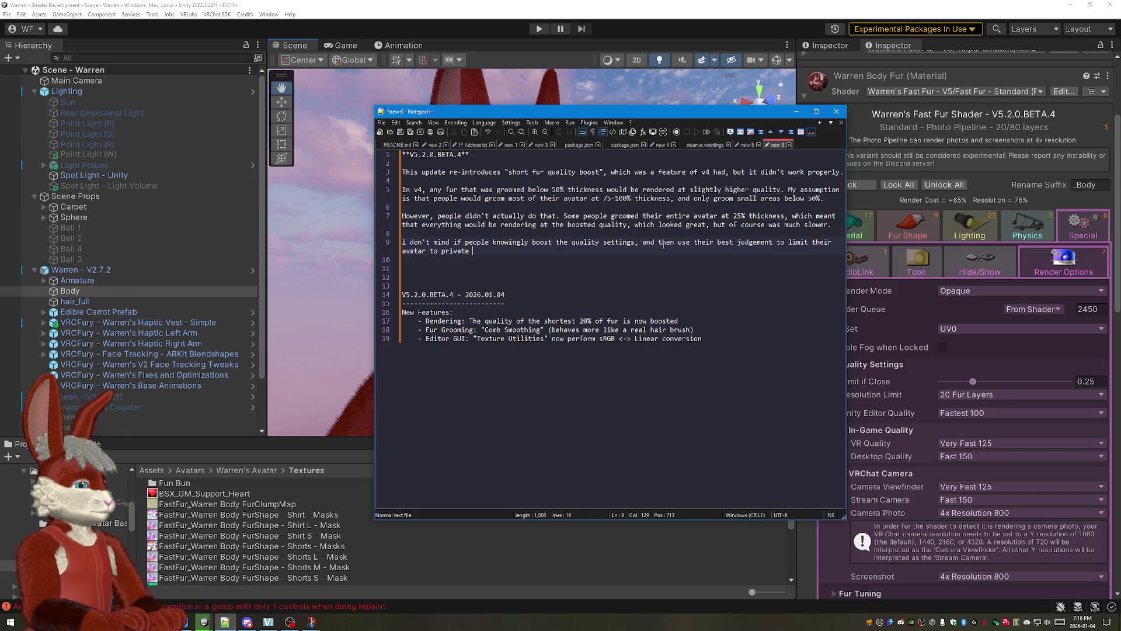
left_click_drag(777, 241, 786, 256)
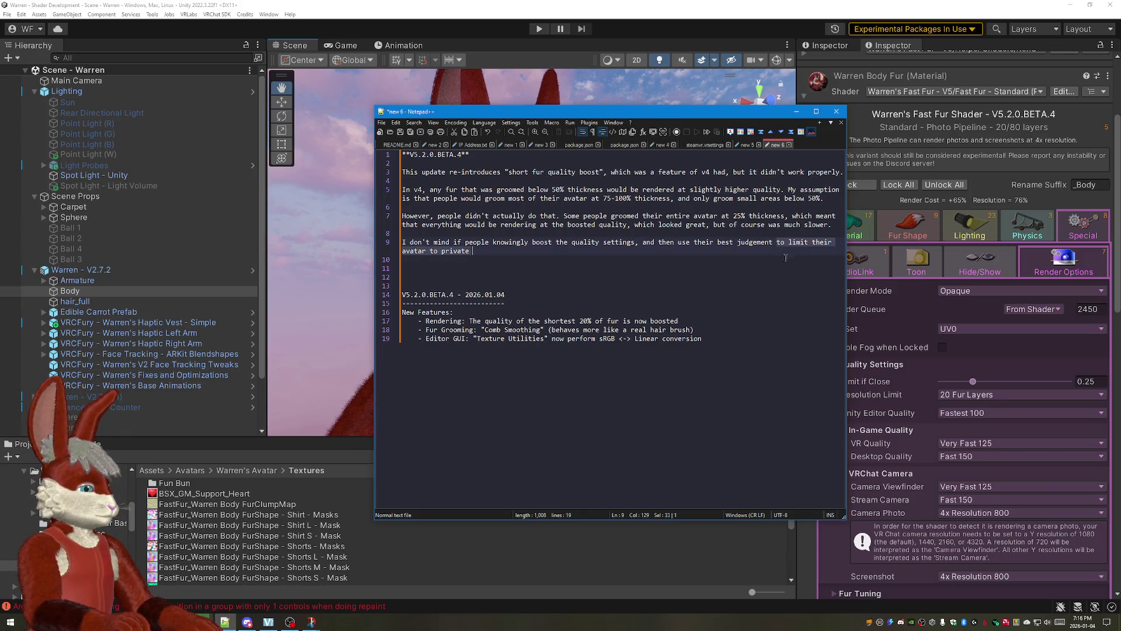
type("ab")
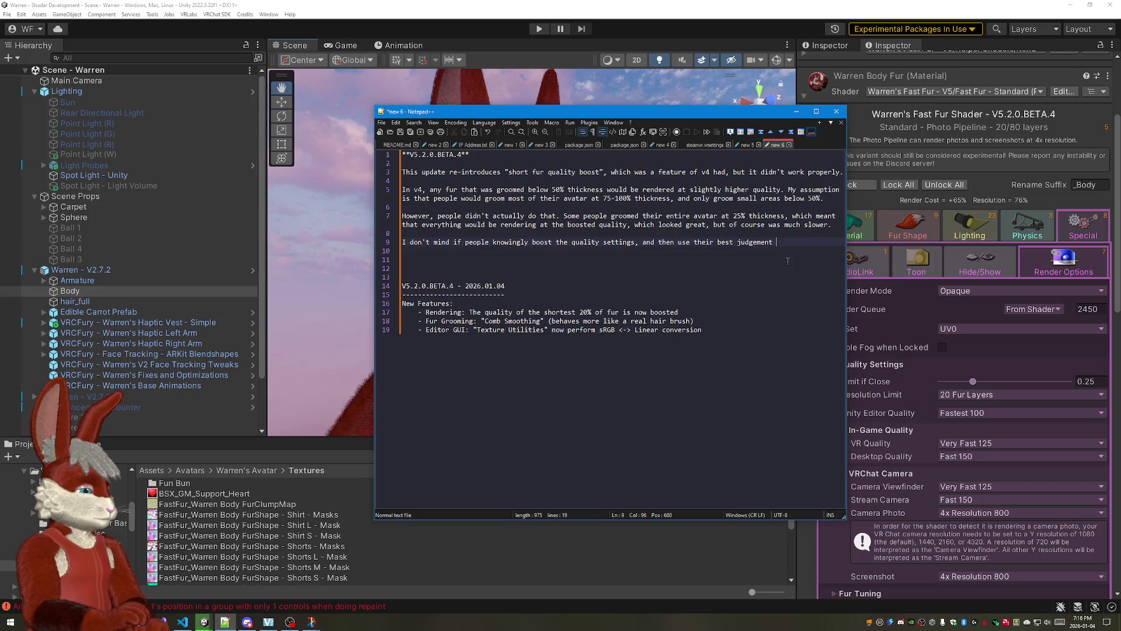
type("garding ")
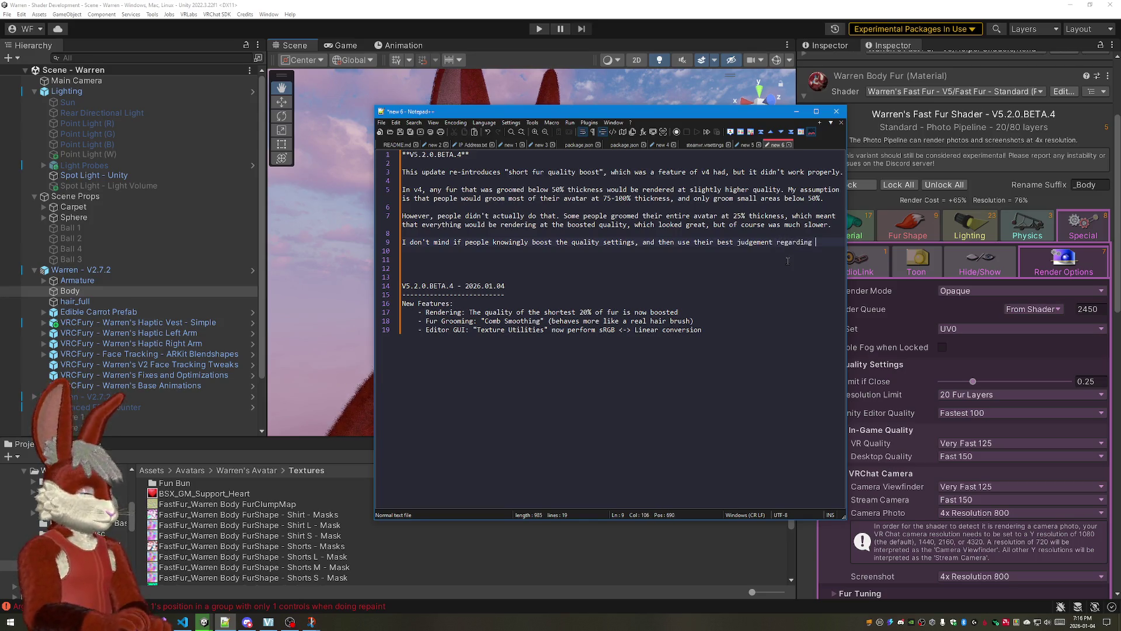
type("the he")
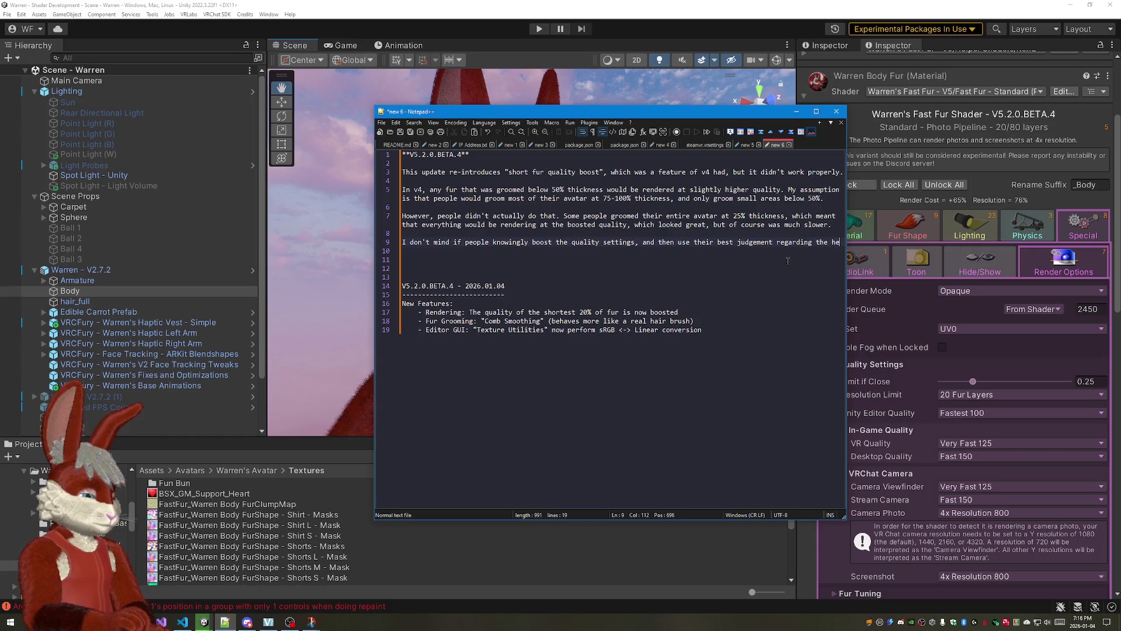
type("avyGPU loa.ier")
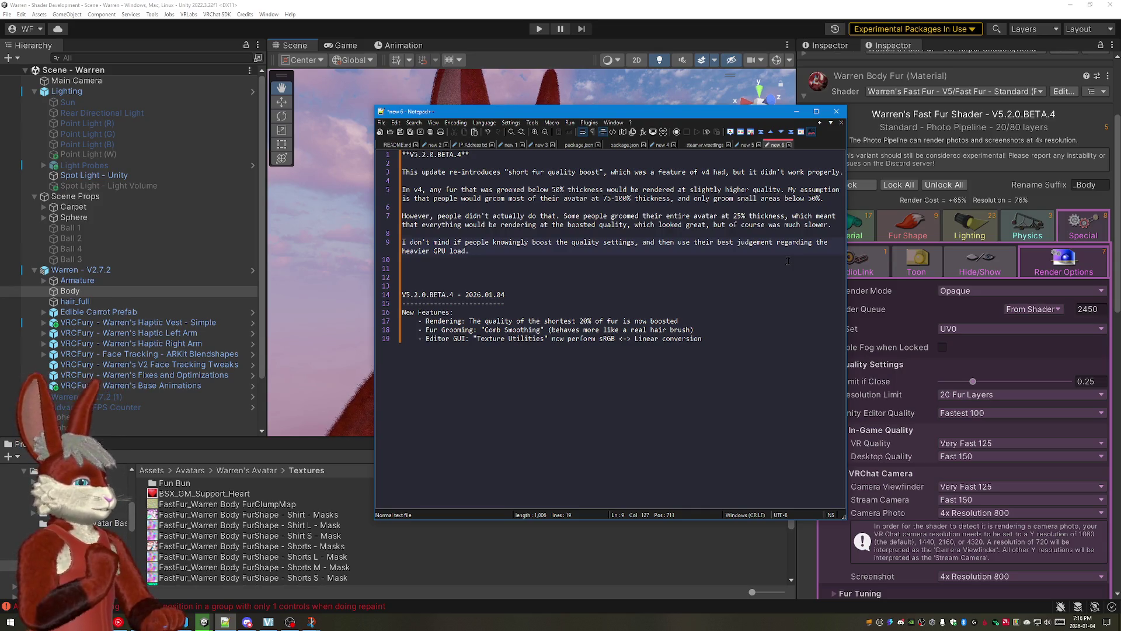
key("Up")
key("Up")
key("Up")
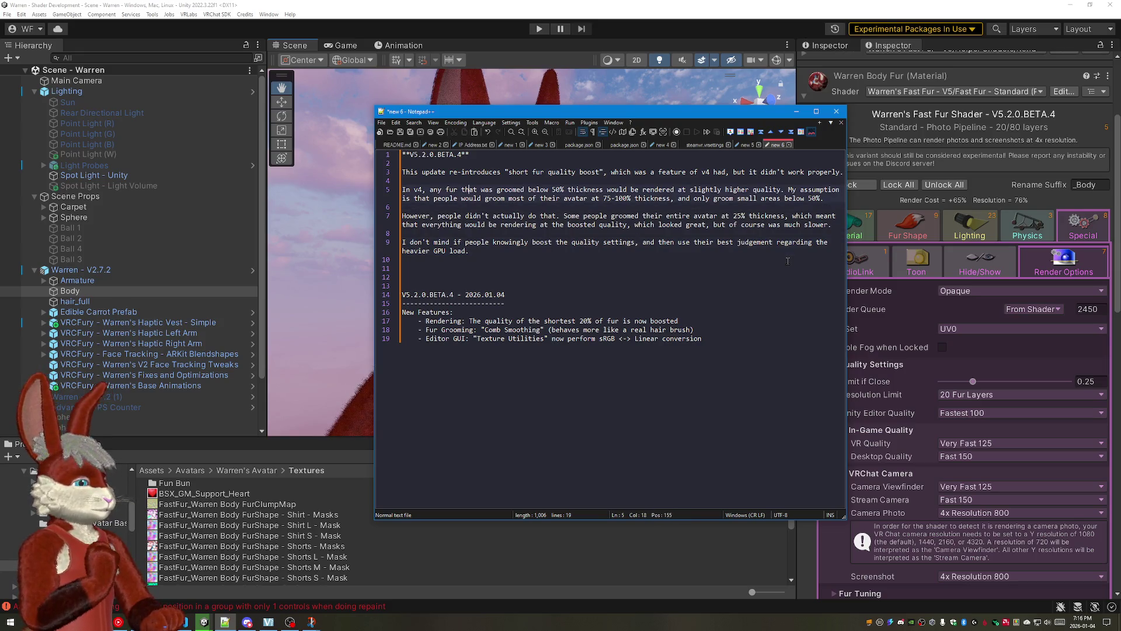
key("Up")
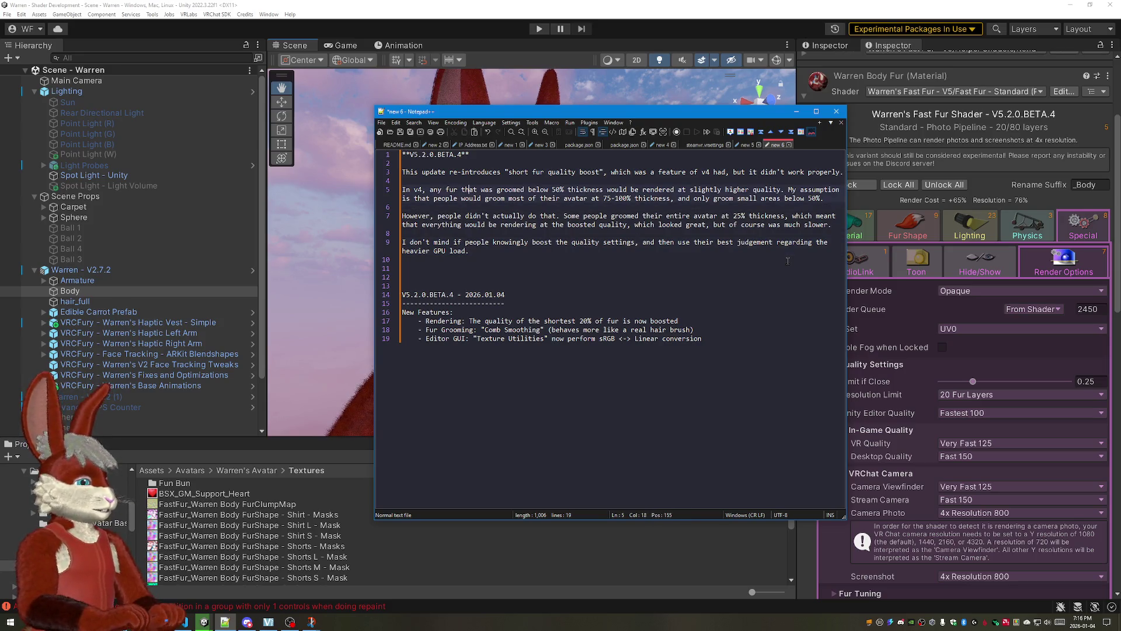
key("End")
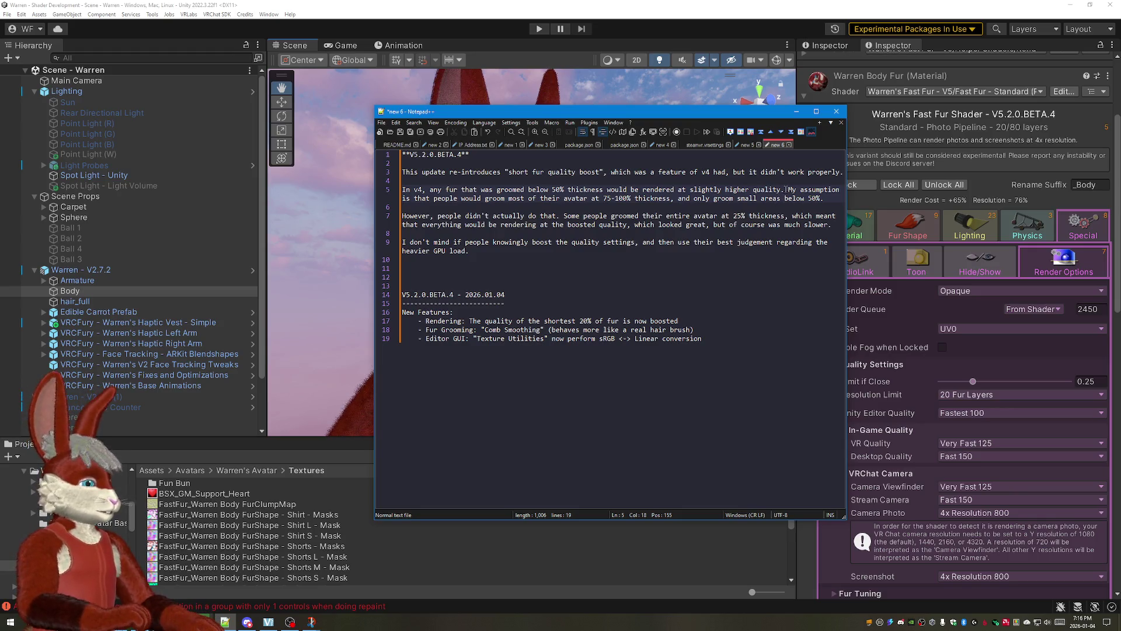
key("Left")
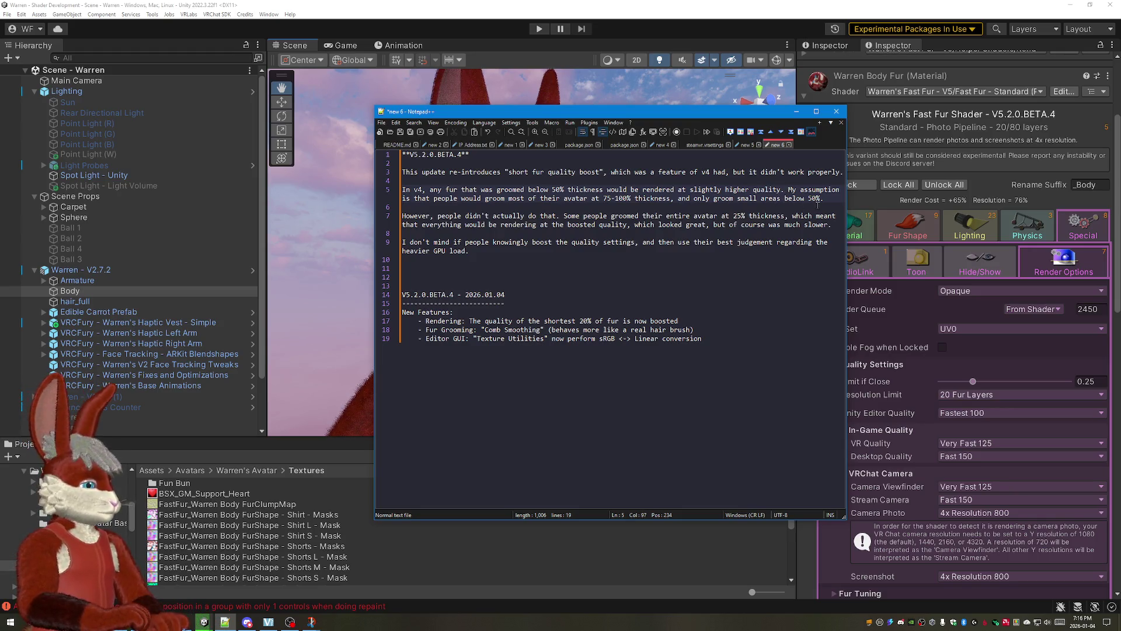
key("Return")
key("Return")
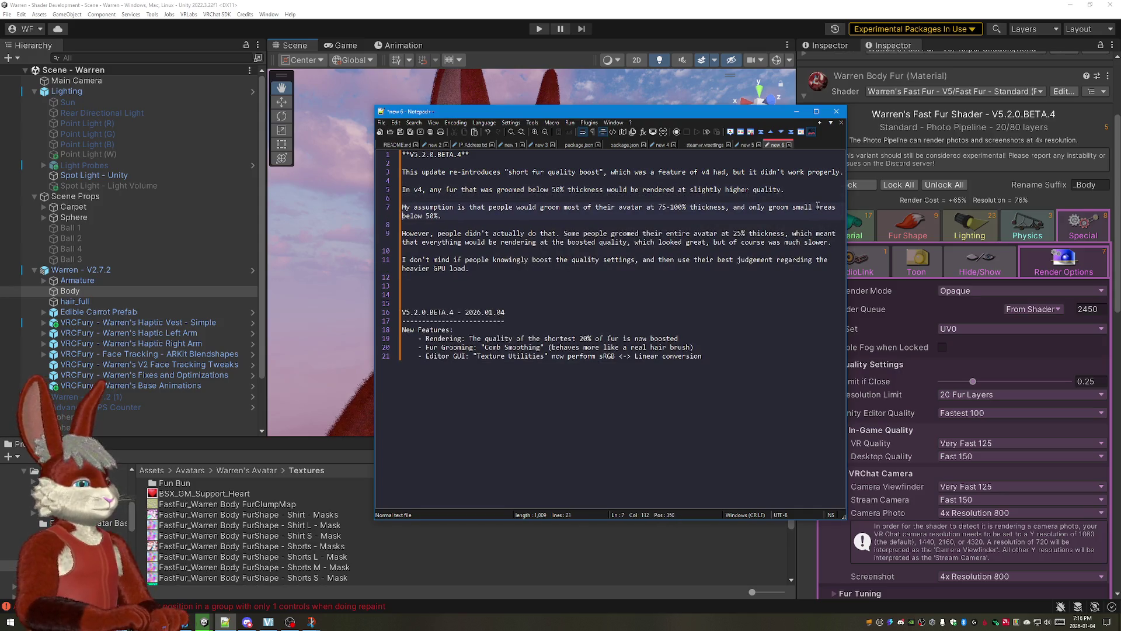
key("End")
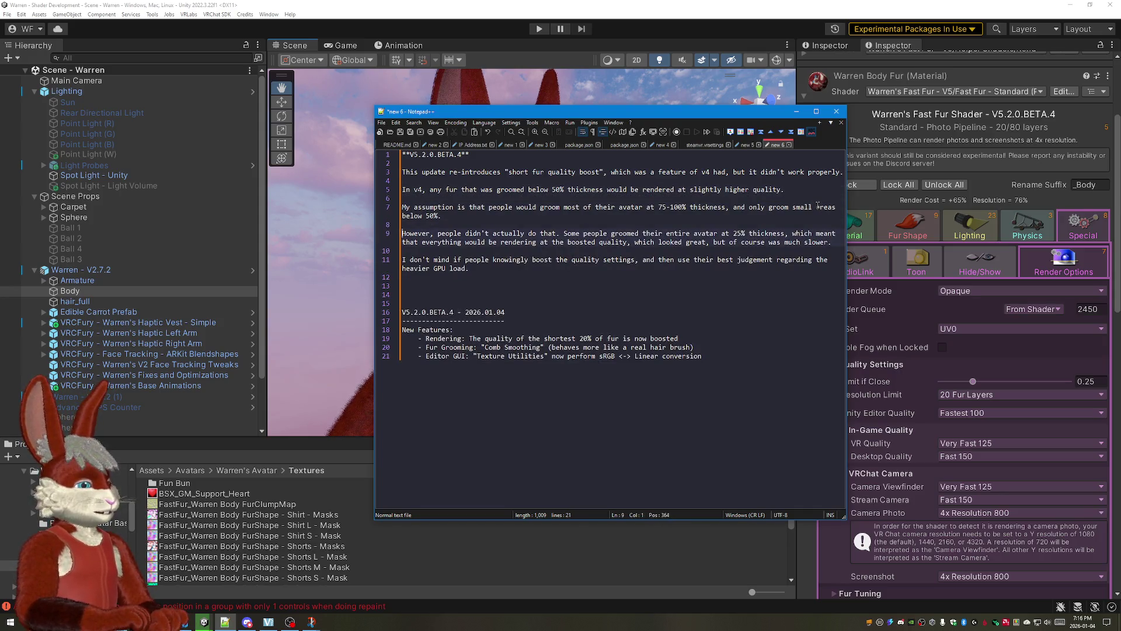
key("Right")
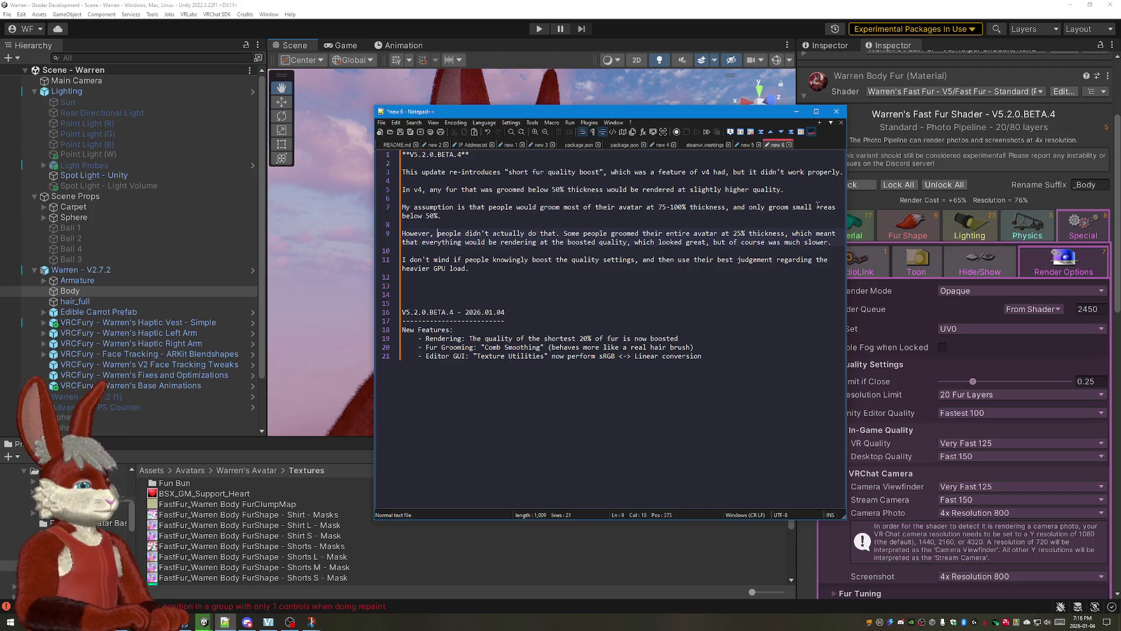
type("manyu")
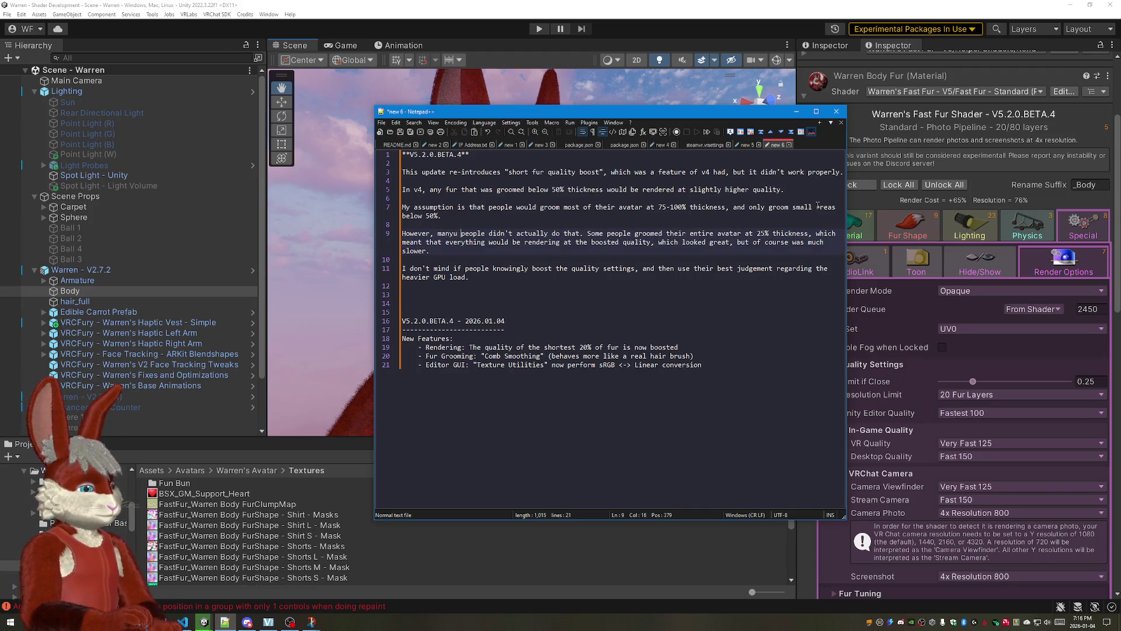
Step: Reword the paragraph so many people preferred to groom at 25% and only use 100% sparingly
key("BackSpace")
key("ctrl+Right")
key("ctrl+Right")
type("prefered ")
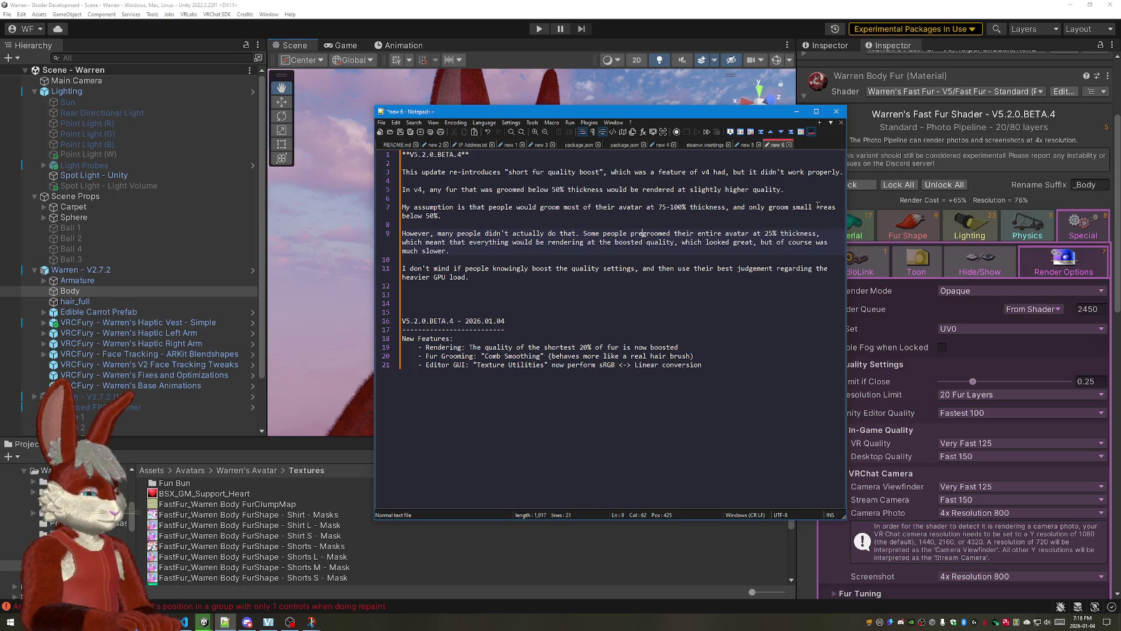
type("to")
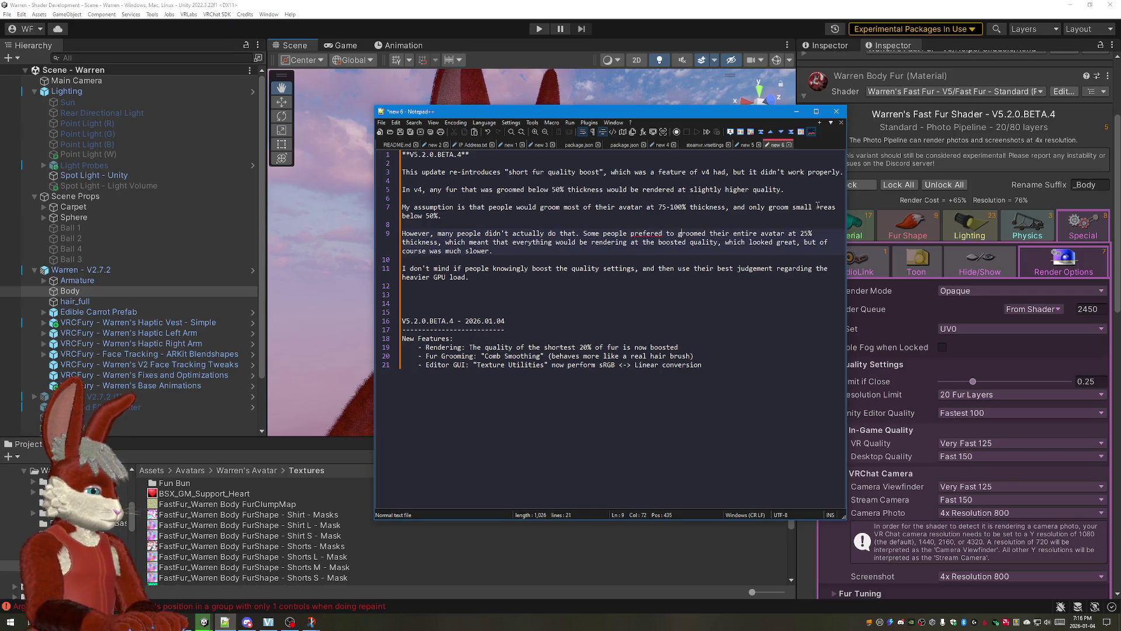
key("ctrl+Right")
key("Delete")
key("Delete")
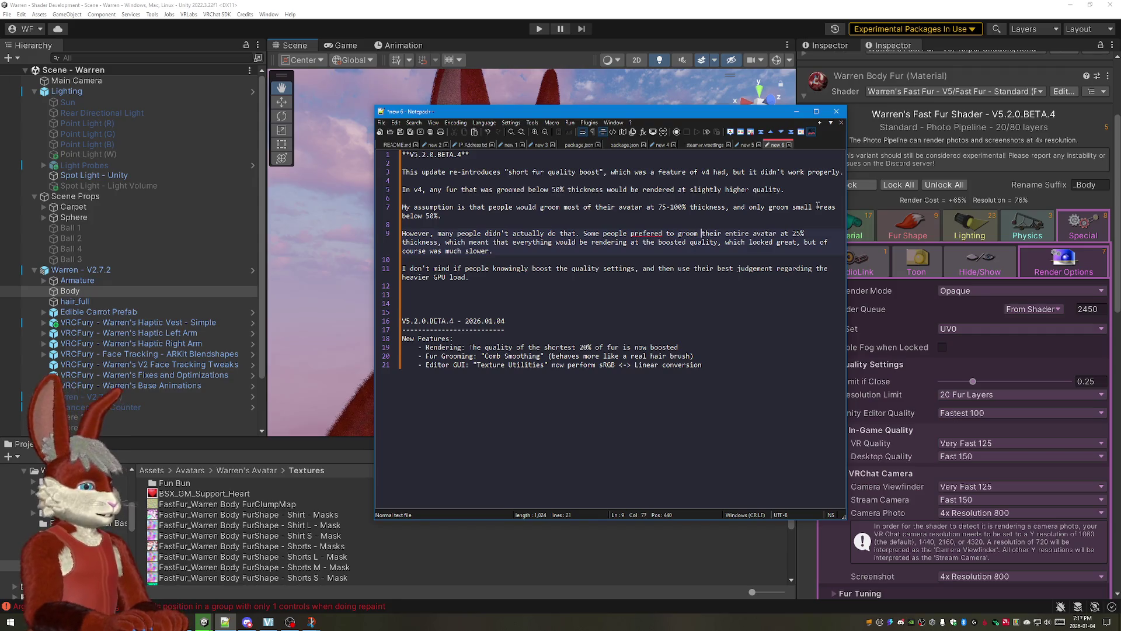
type("on ")
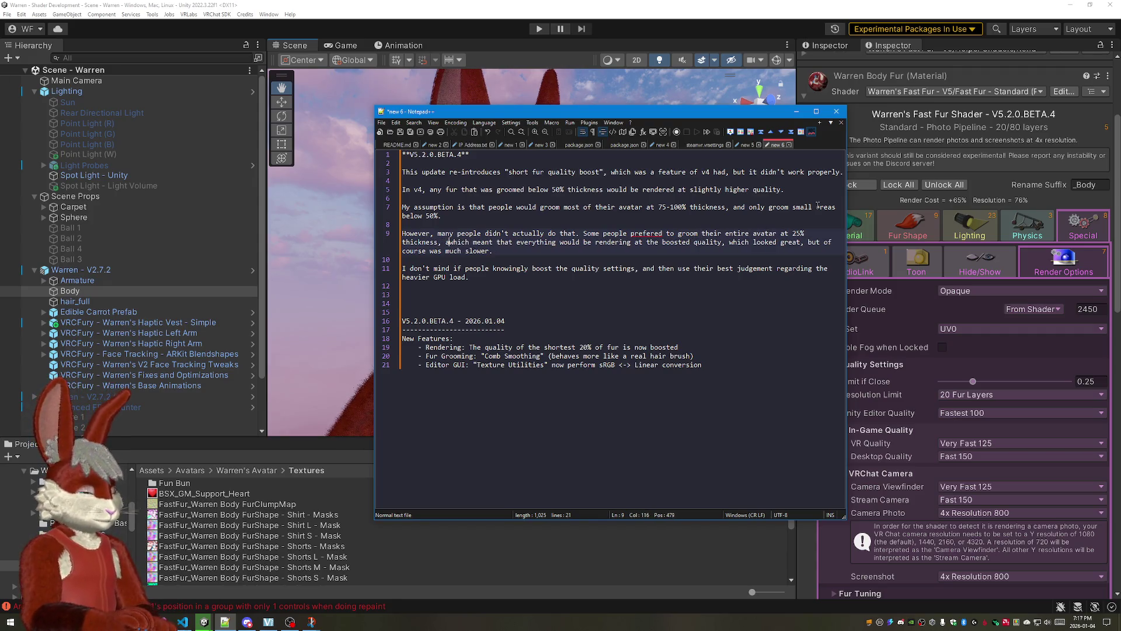
type("ly use 100%")
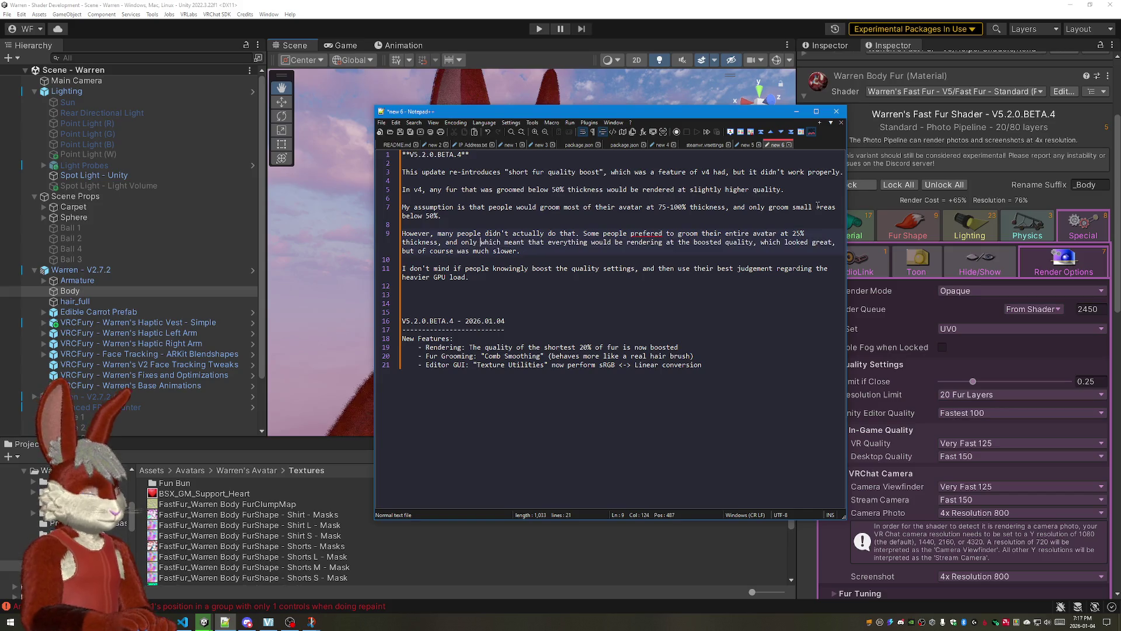
type(" for small")
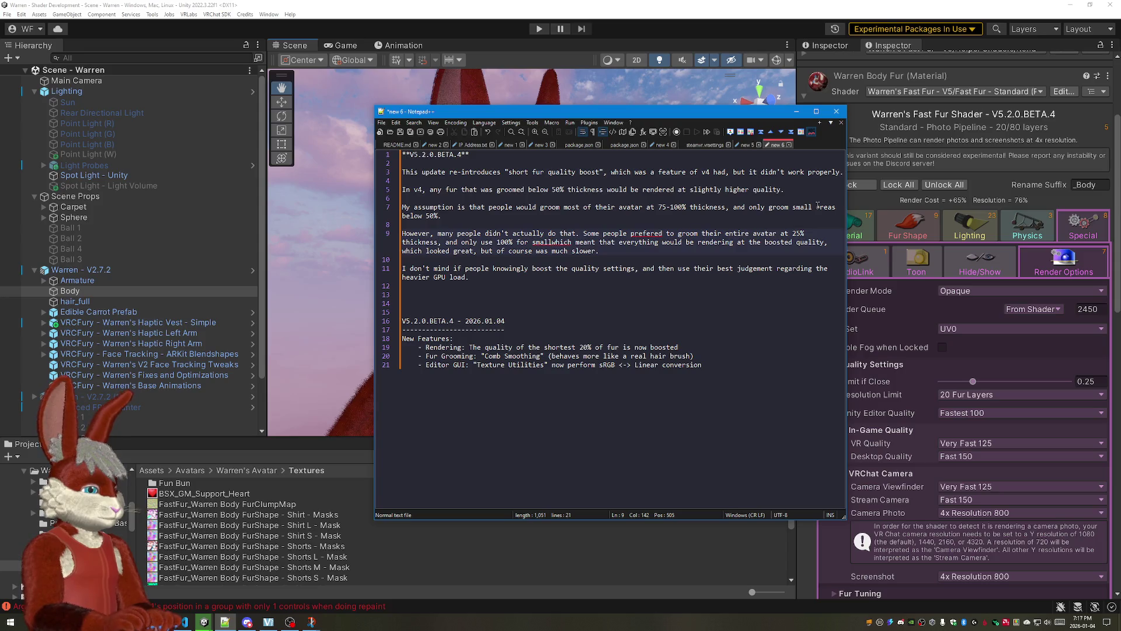
key("BackSpace")
key("BackSpace")
key("BackSpace")
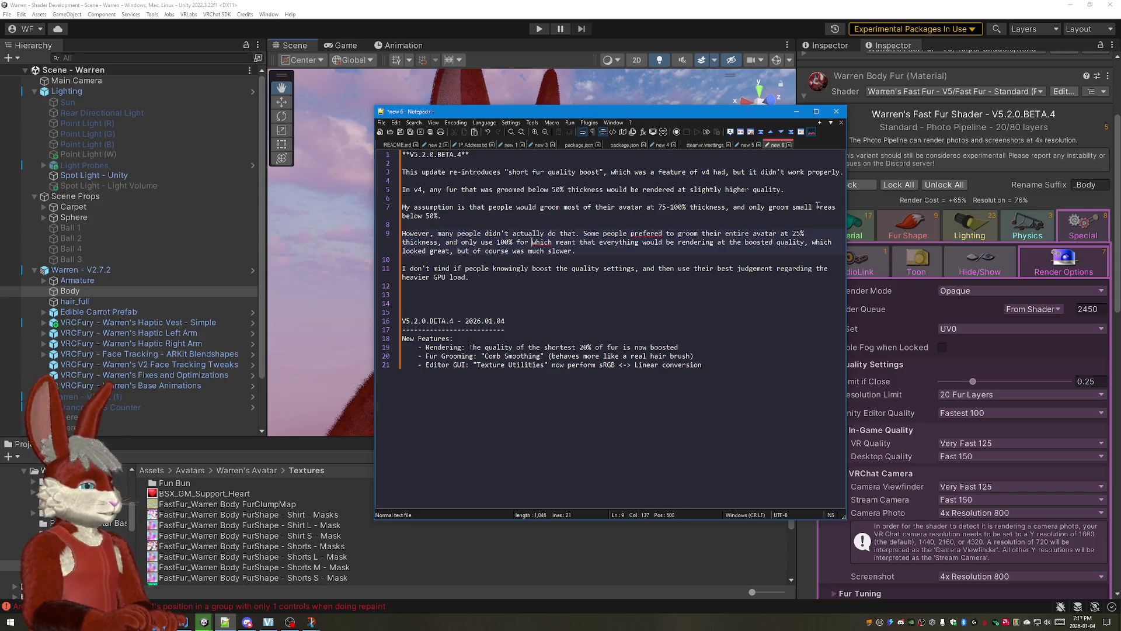
type("sparingly")
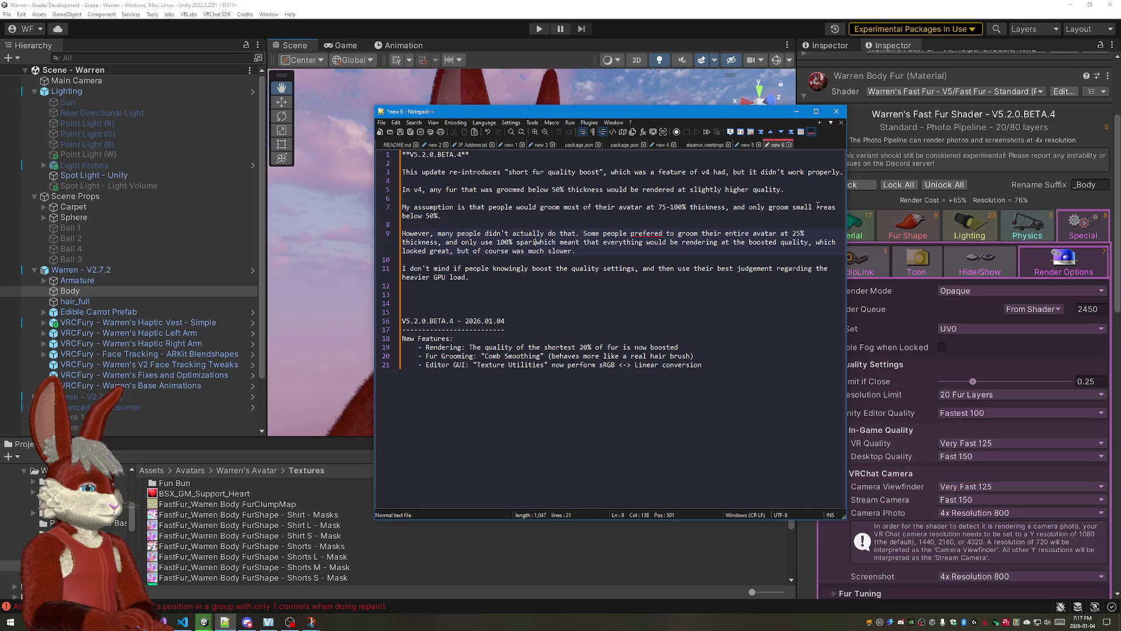
type(",")
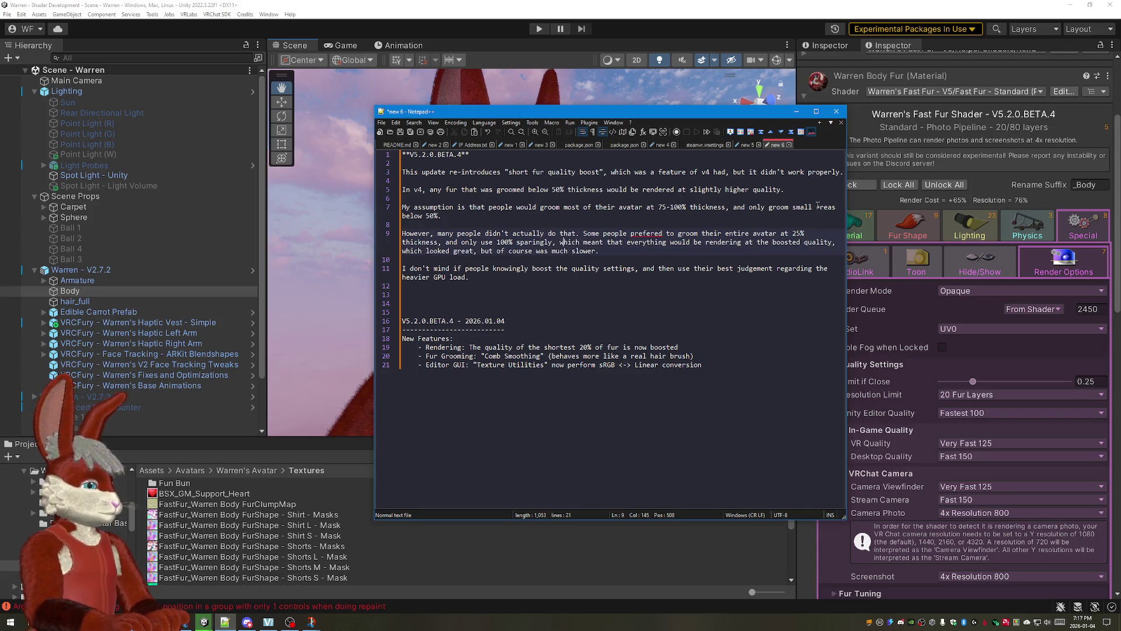
Step: End the paragraph at "boosted quality." by removing "everything" and the slowness clause, then start a new line
key("ctrl+Right")
key("ctrl+Right")
type("most of ")
type("their avatar")
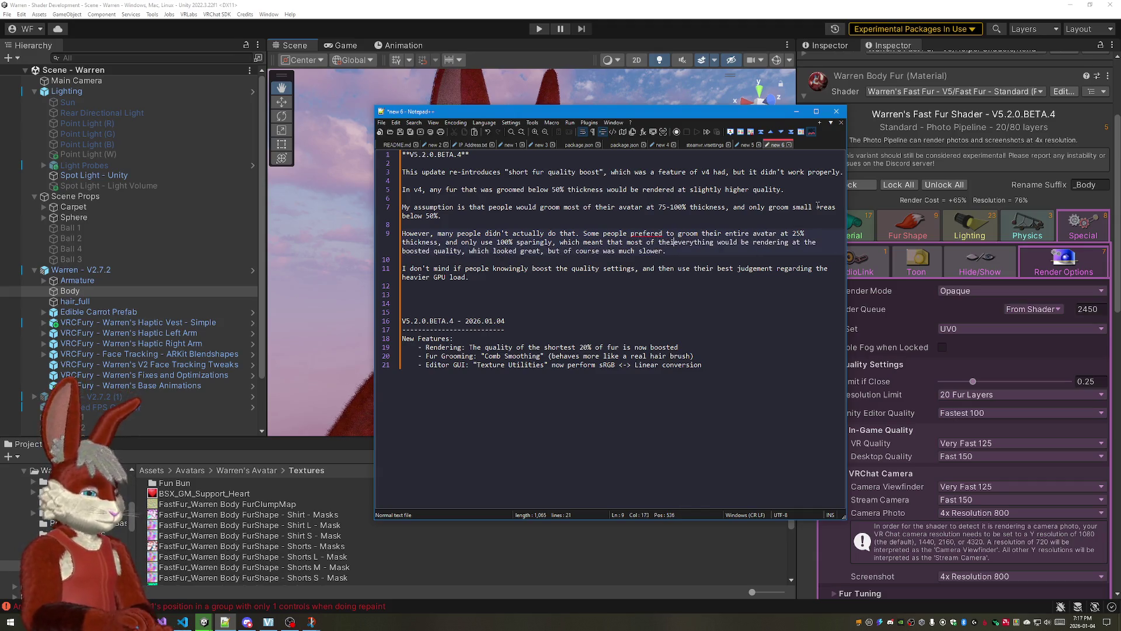
key("ctrl+Delete")
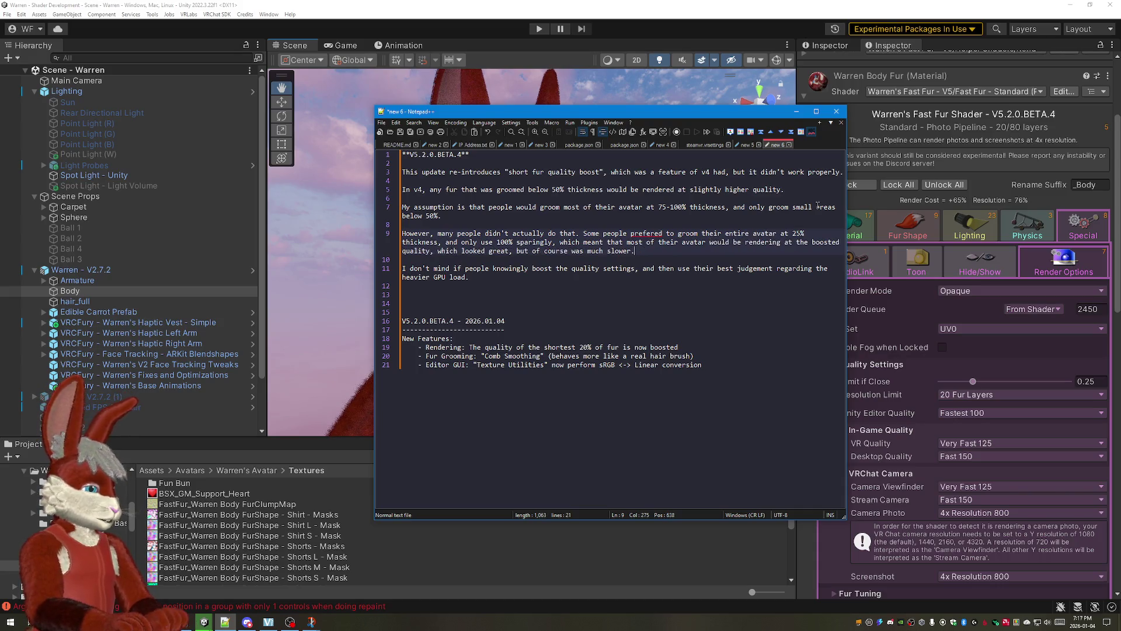
key("shift+Home")
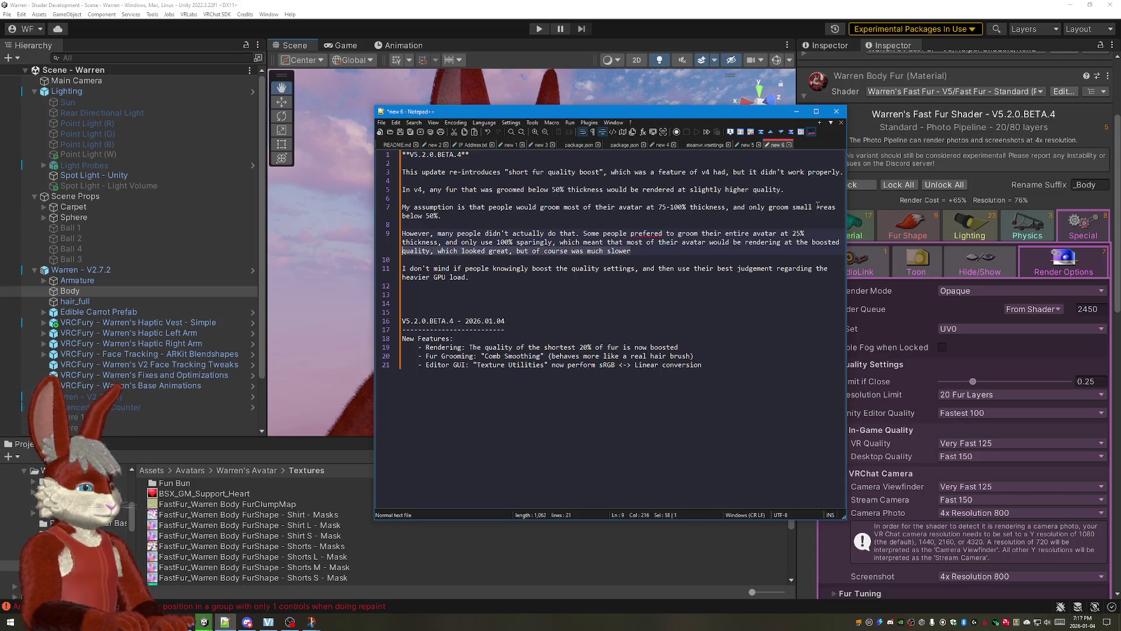
type(".")
key("Return")
key("Return")
type("It i")
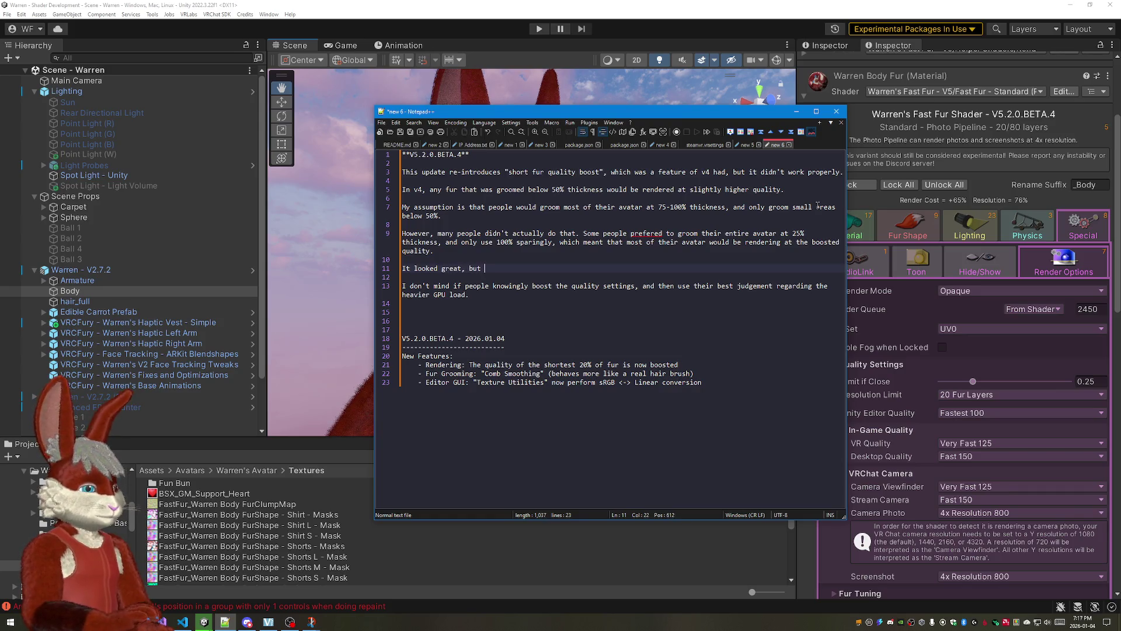
key("BackSpace")
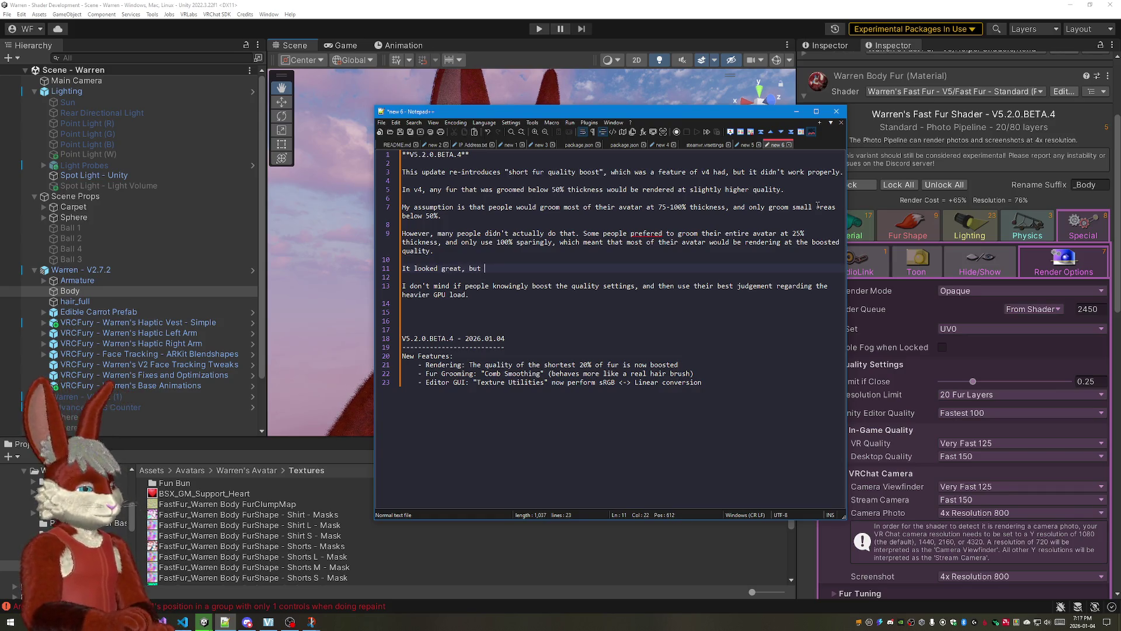
type("it ")
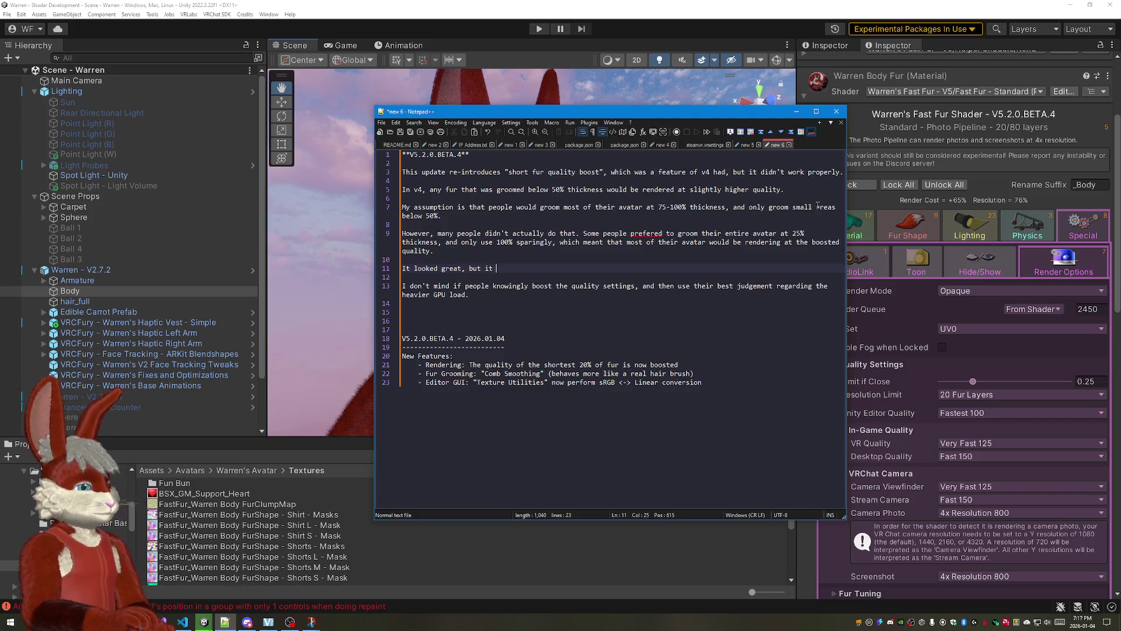
type("wasn't")
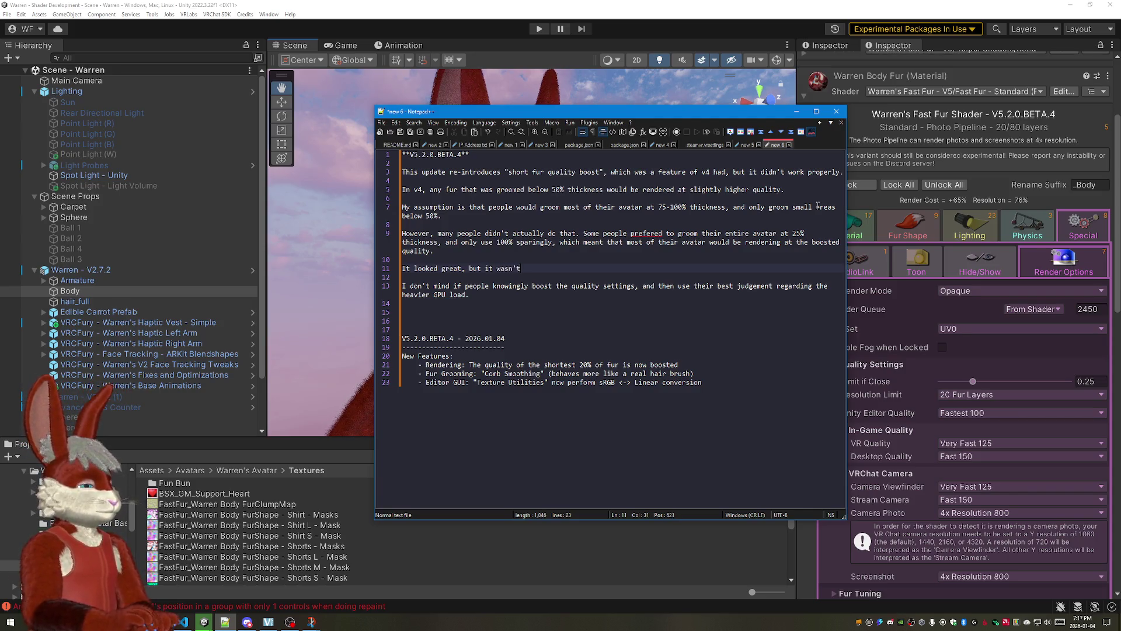
key("BackSpace")
key("BackSpace")
key("BackSpace")
key("BackSpace")
key("BackSpace")
key("BackSpace")
key("BackSpace")
key("BackSpace")
key("BackSpace")
key("BackSpace")
key("BackSpace")
key("BackSpace")
key("BackSpace")
key("BackSpace")
key("BackSpace")
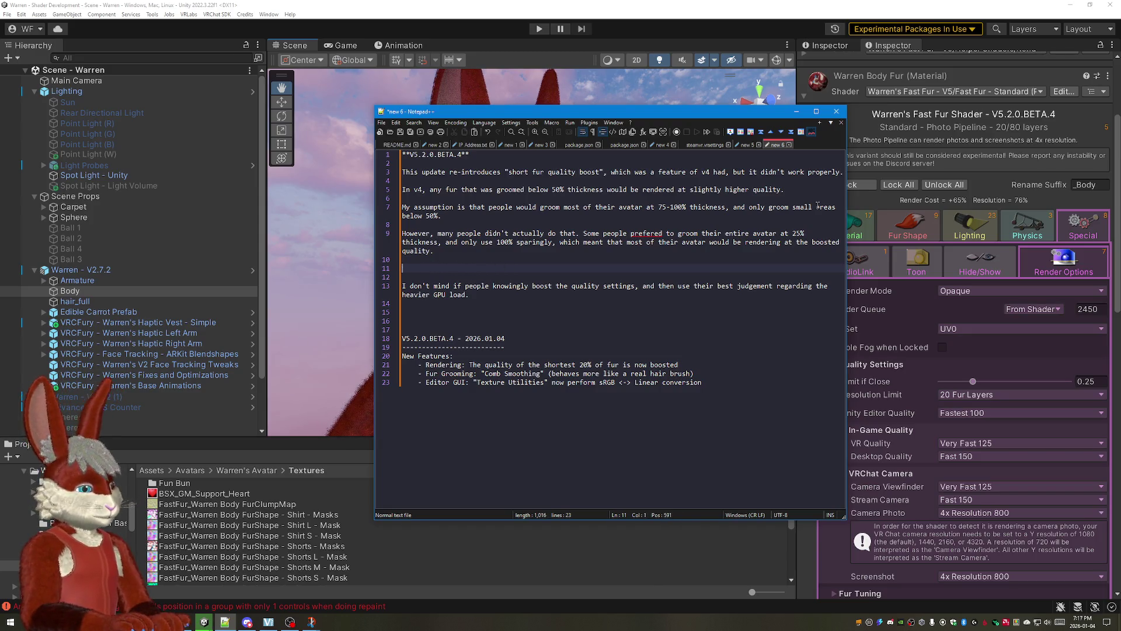
key("BackSpace")
key("BackSpace")
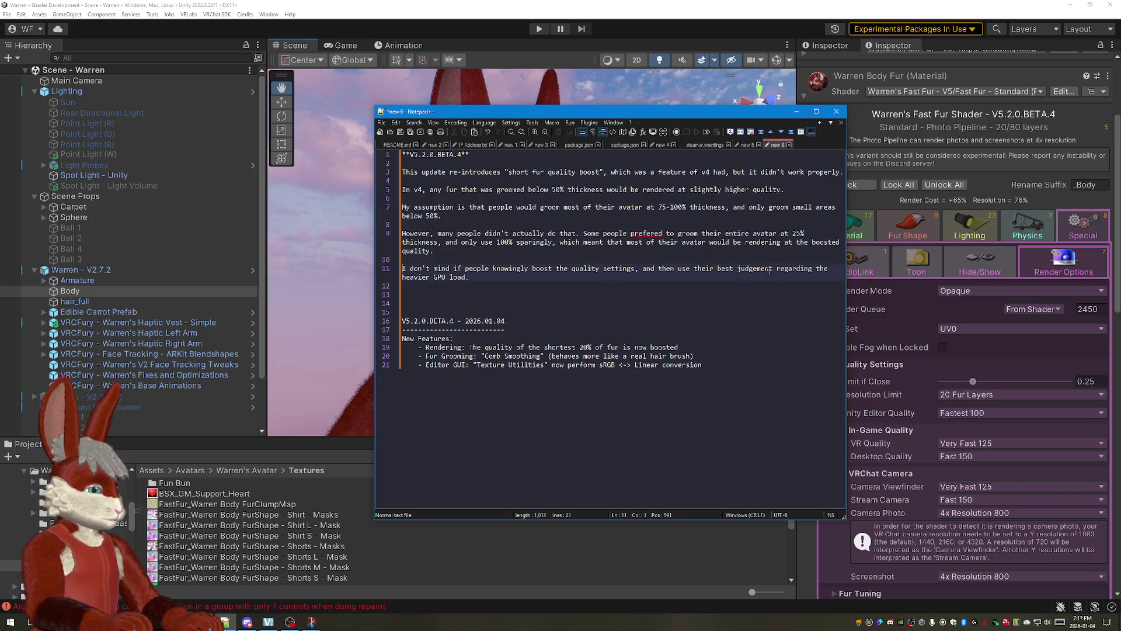
Step: Finish the quality-settings paragraph with "unintentionally hitting other people's FPS", keeping the GPU load phrase
left_click_drag(777, 269, 783, 281)
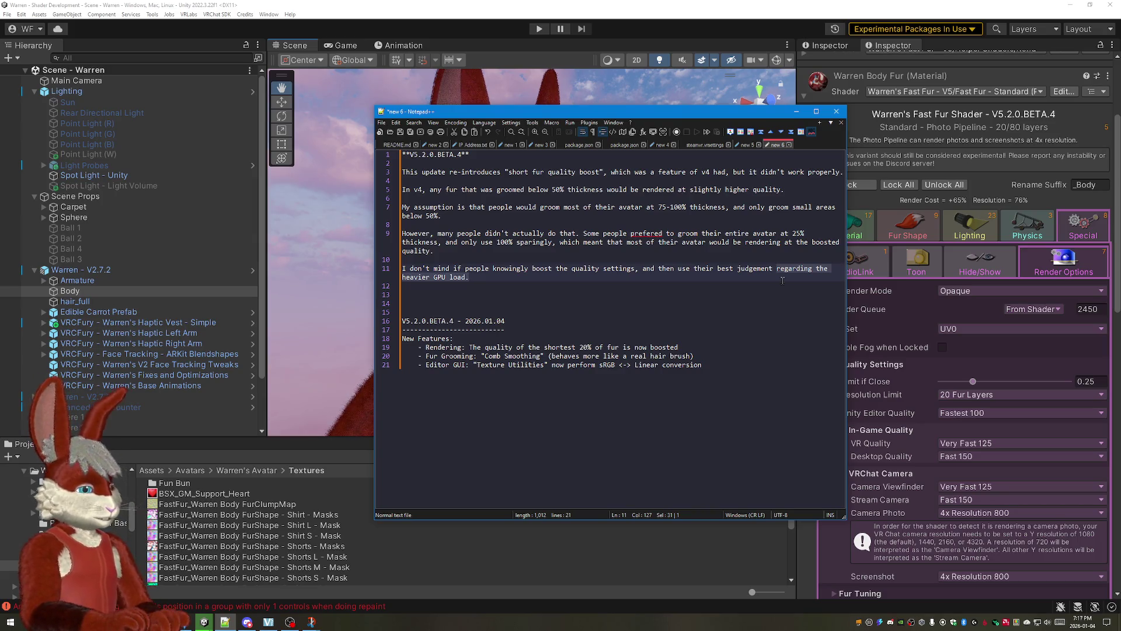
key("BackSpace")
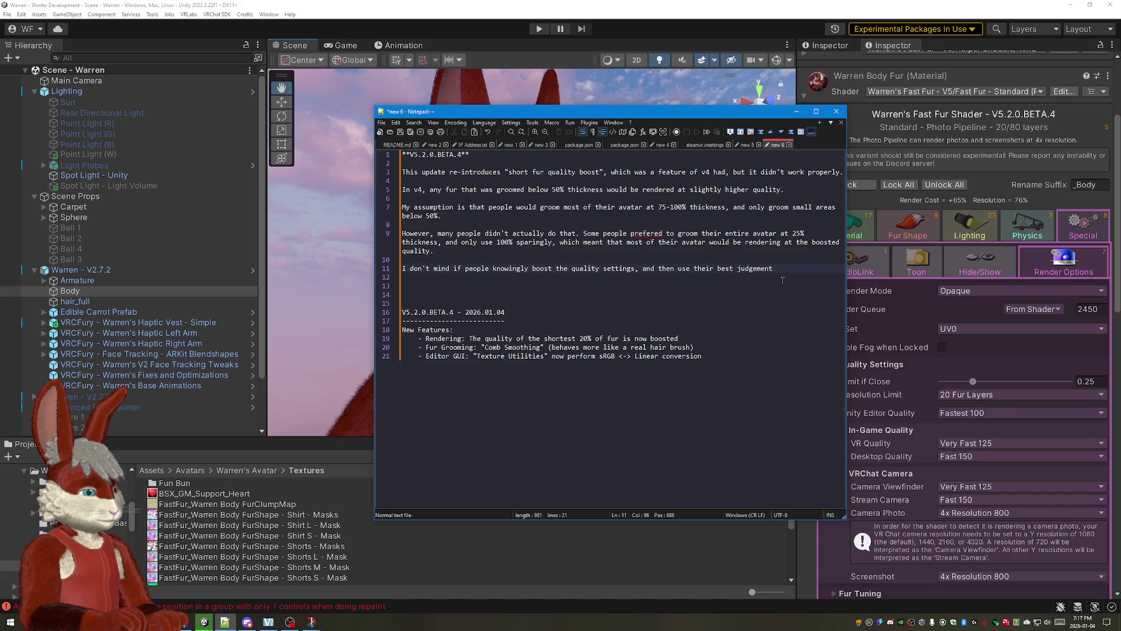
key("ctrl+z")
type("regarding the heavier GPU load, but I")
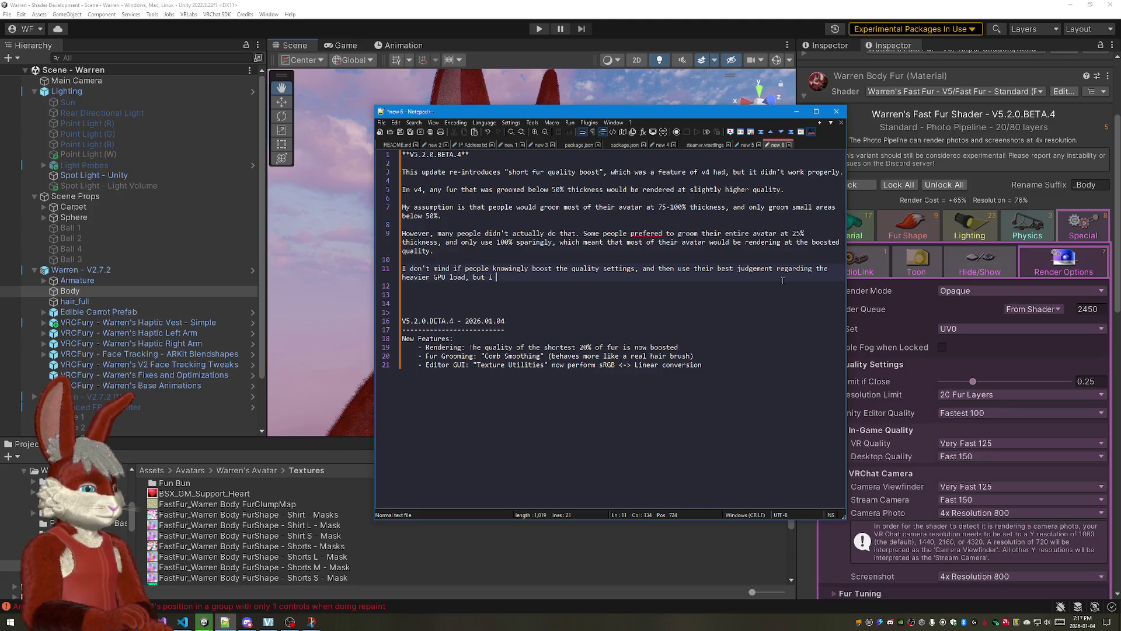
type("don't want t")
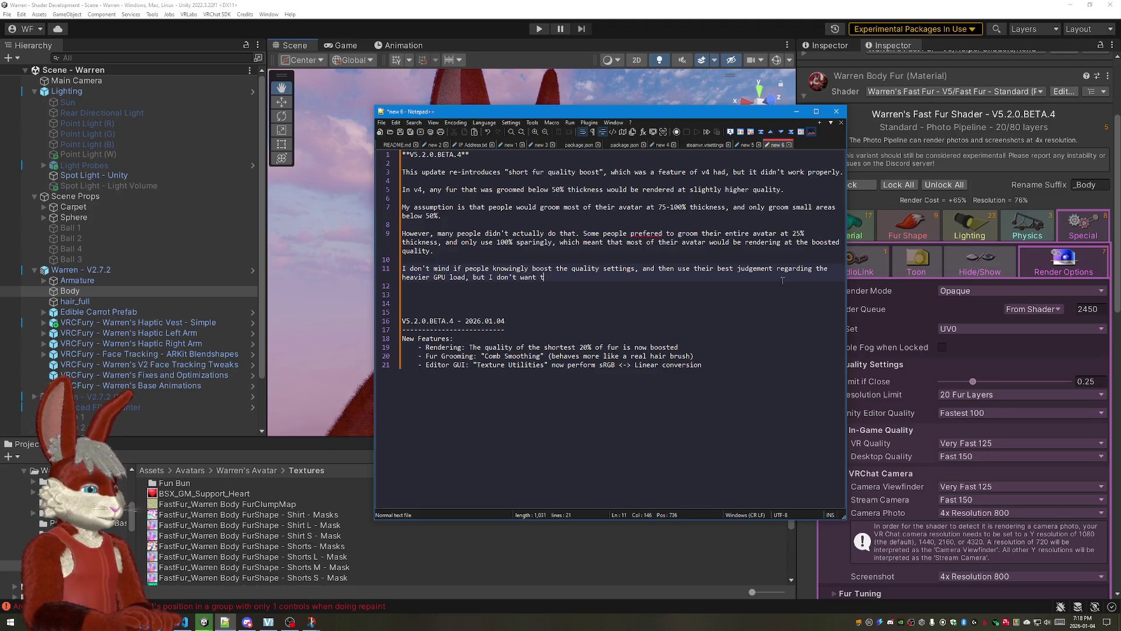
key("BackSpace")
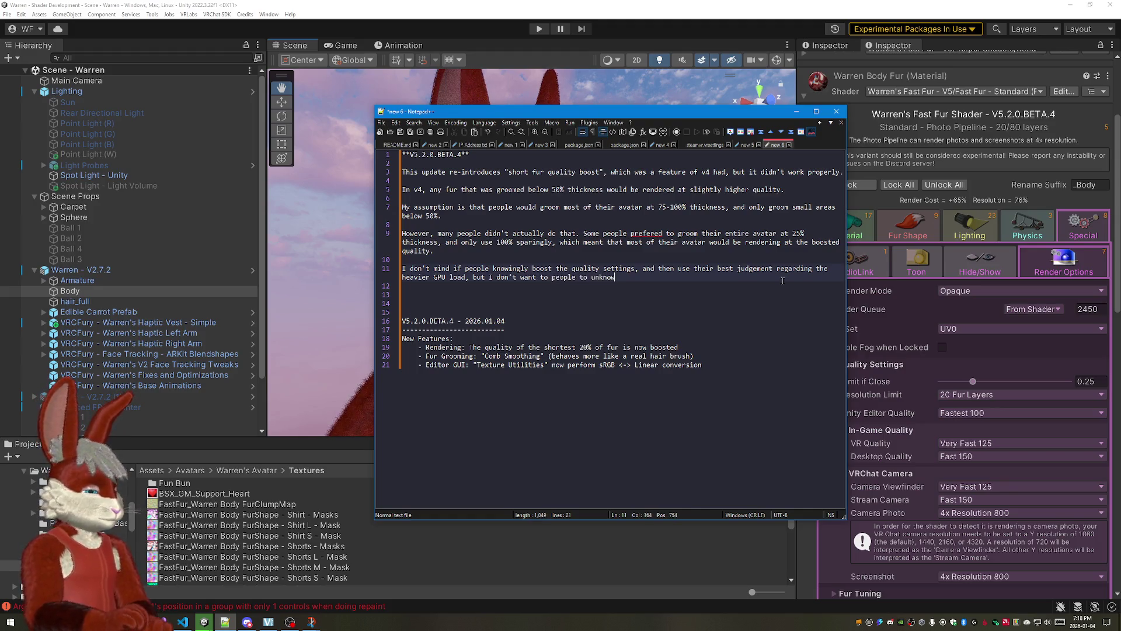
type("ingly")
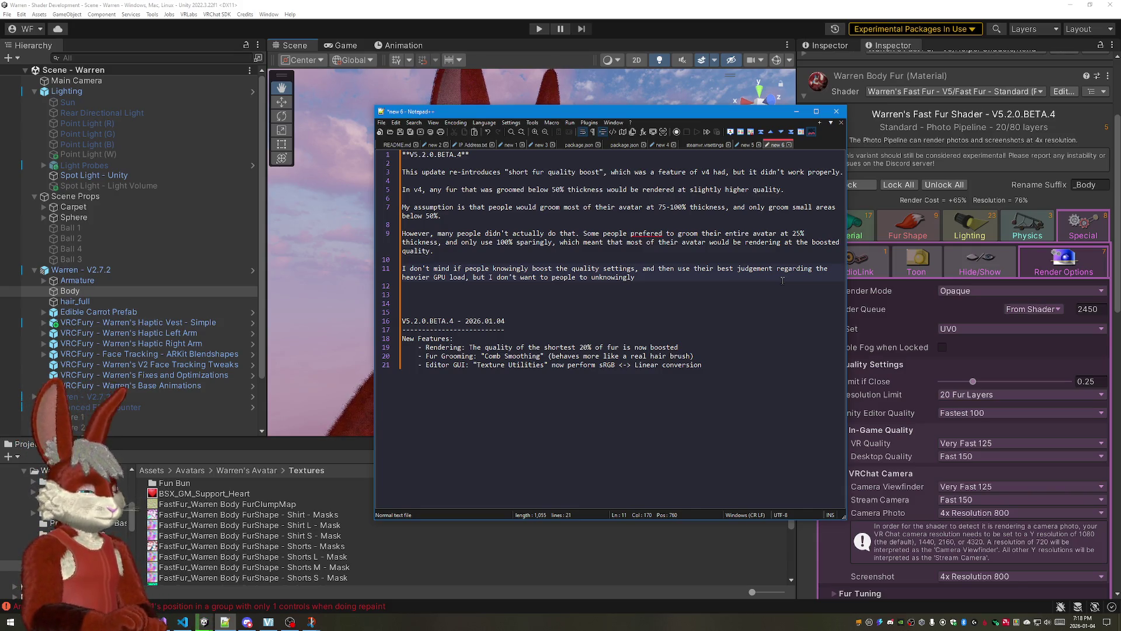
type("runn")
type("ing the s")
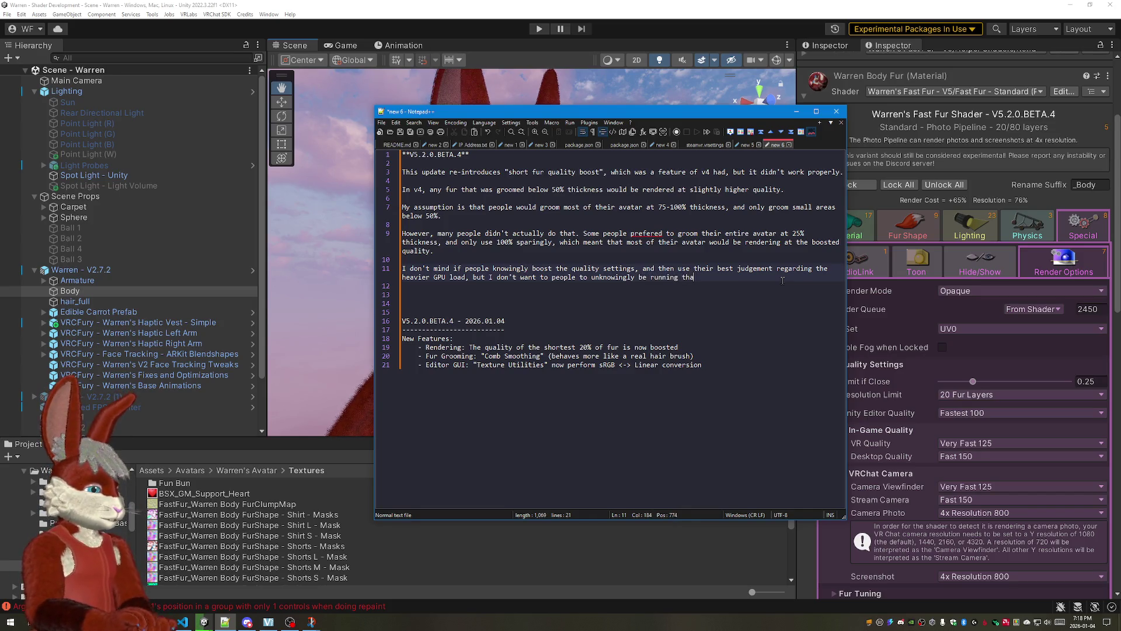
type("hader a")
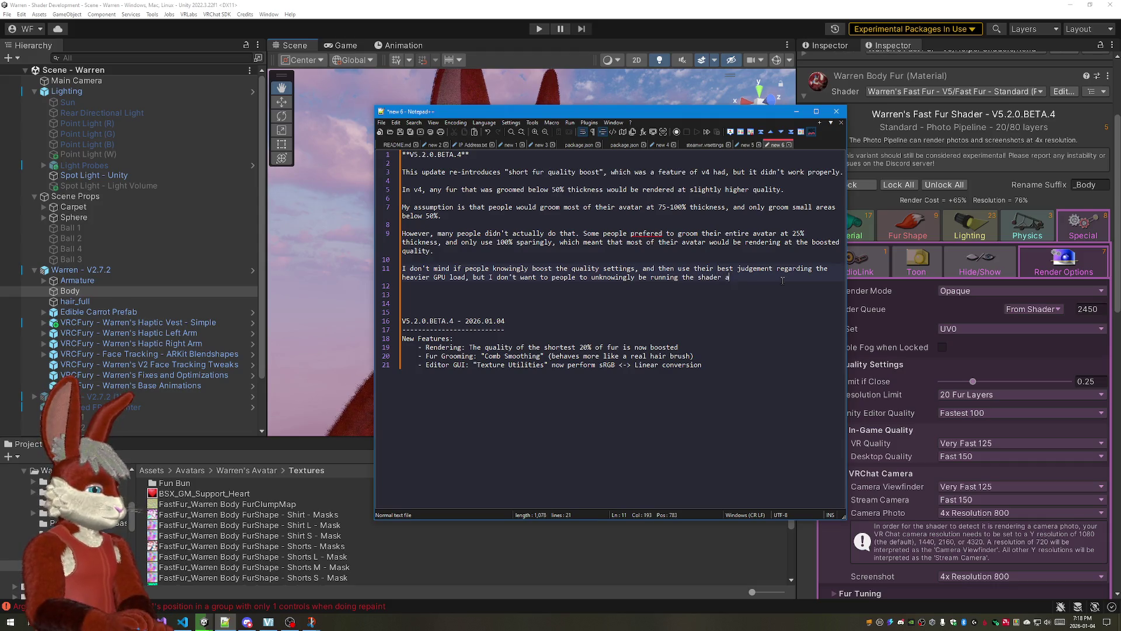
key("BackSpace")
key("BackSpace")
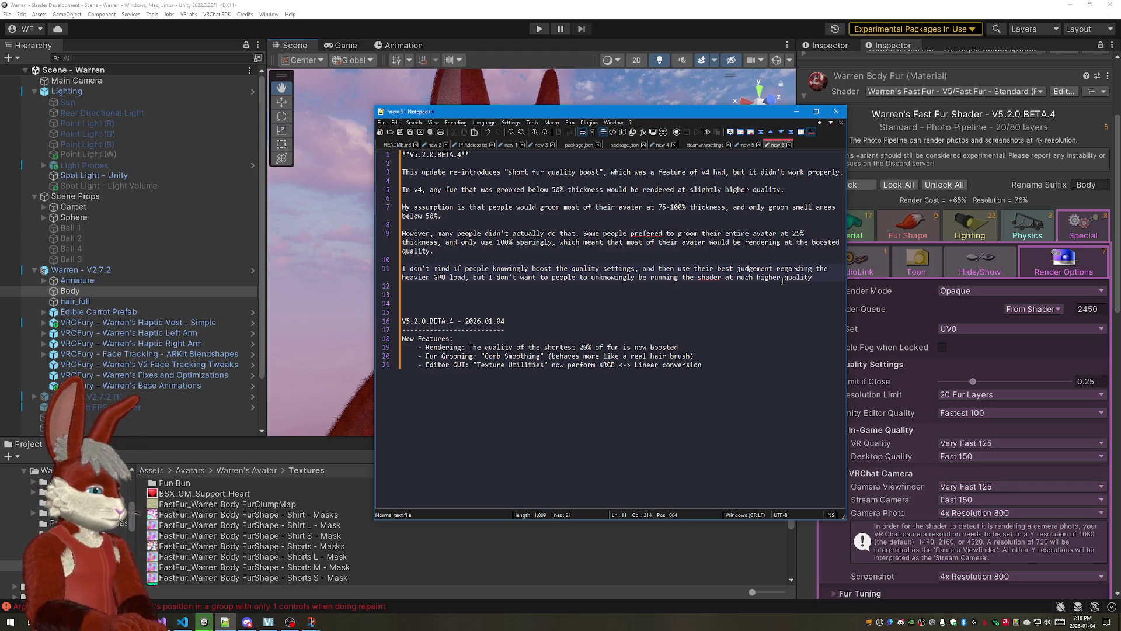
type(" than th")
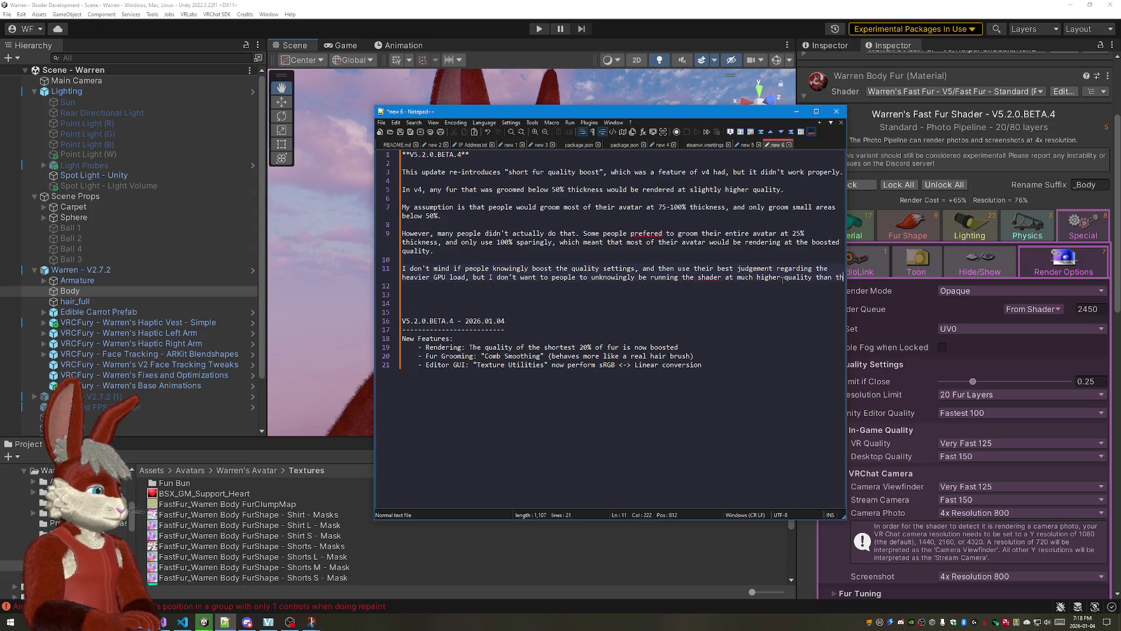
type("ey think they are, and")
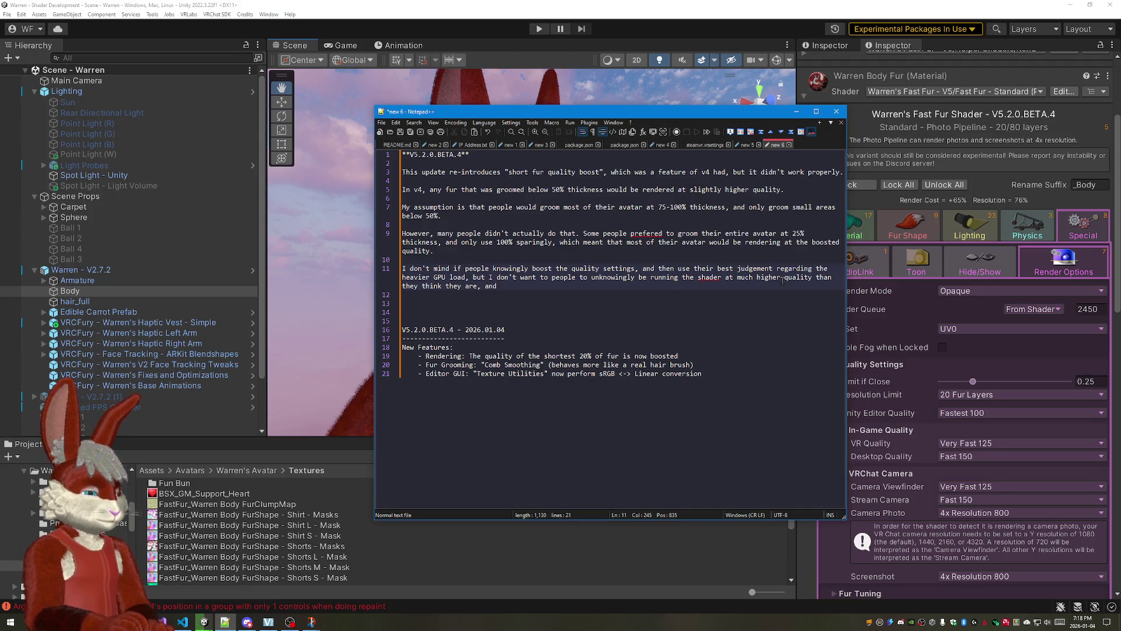
type("potentially")
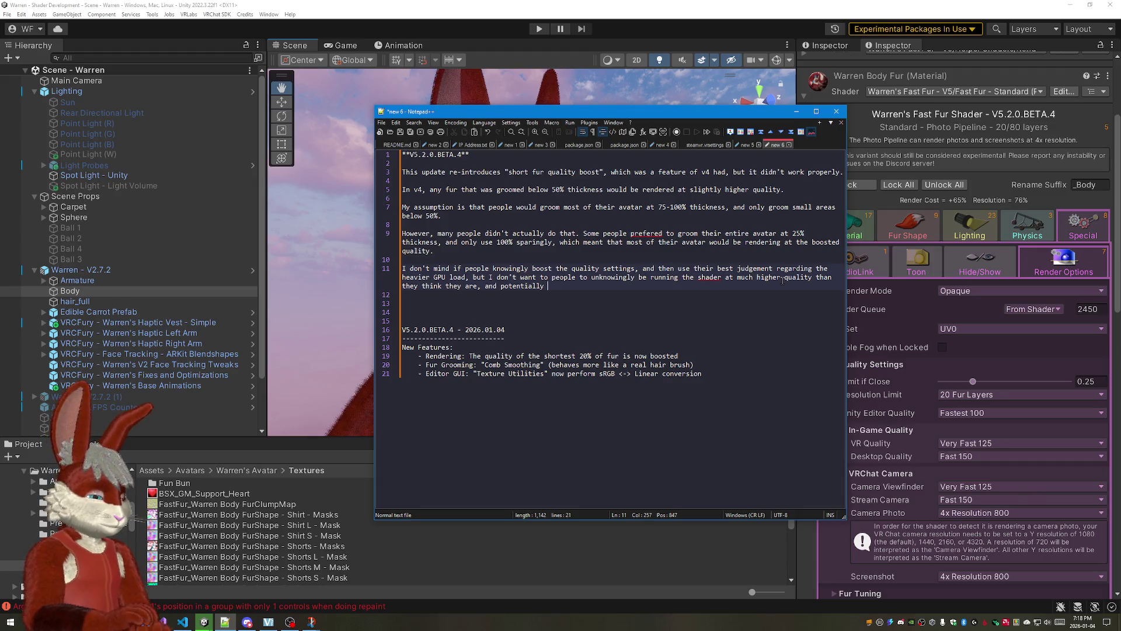
type(" hitting other people")
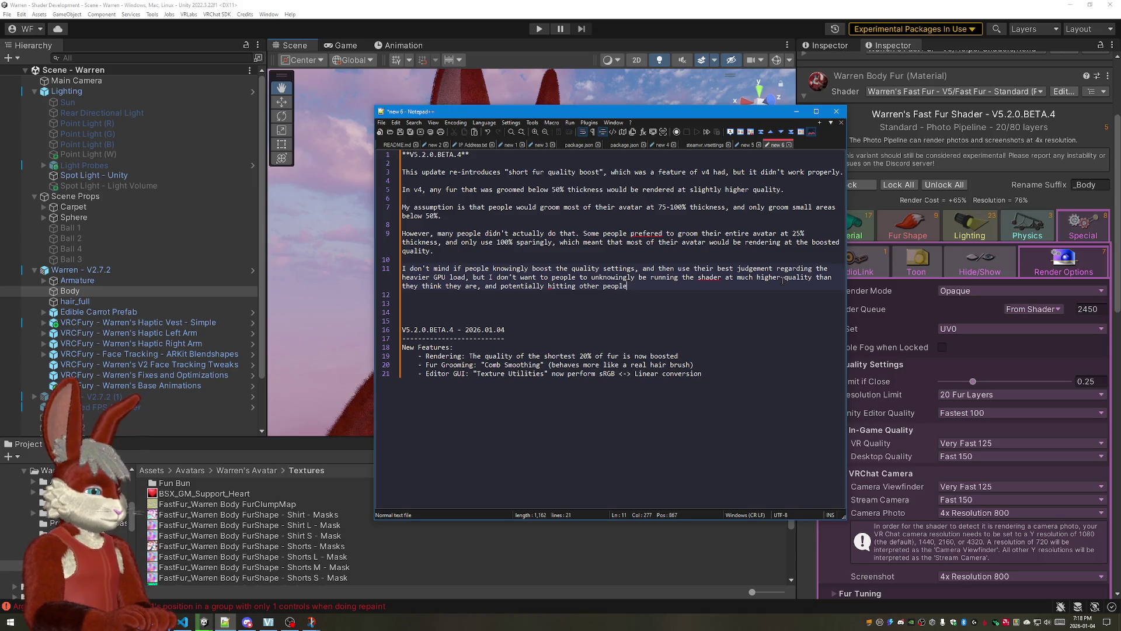
type(" PS")
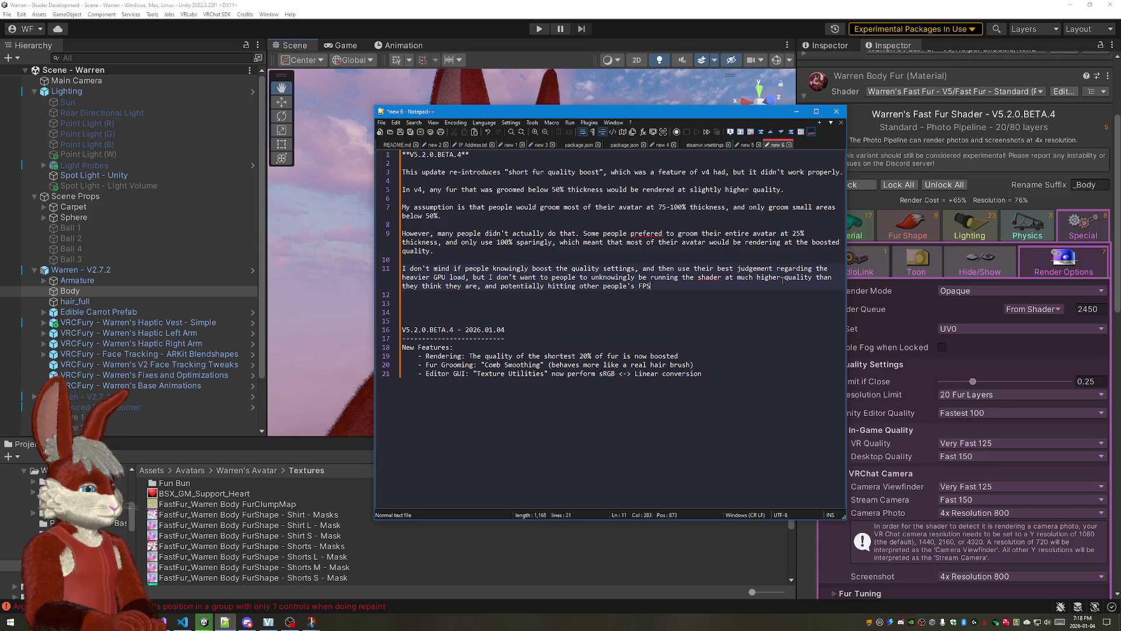
type(".")
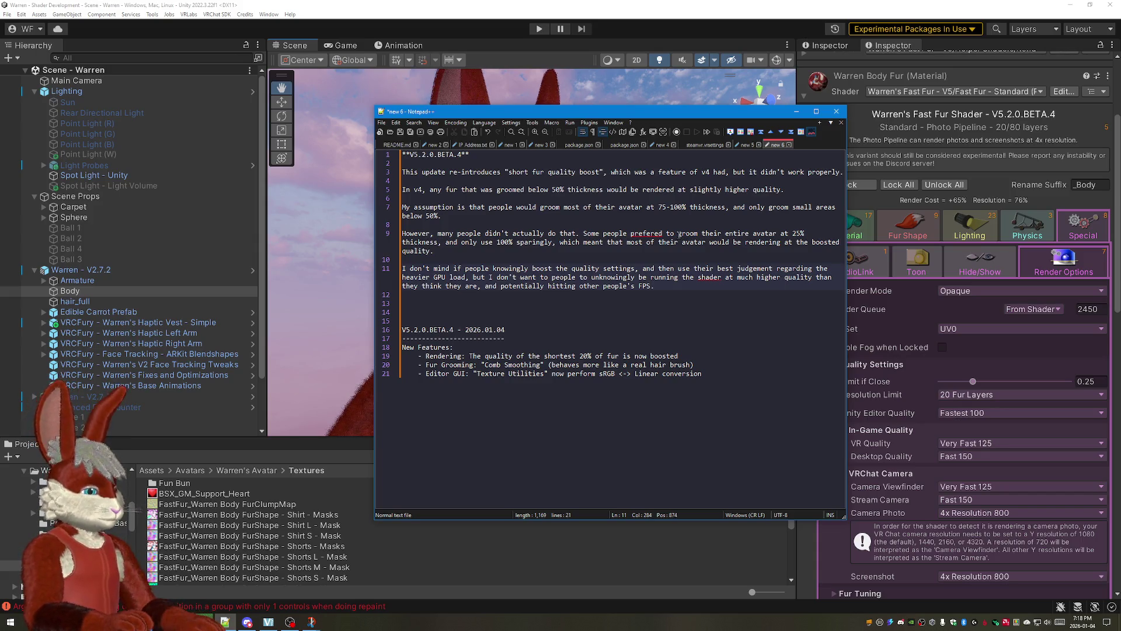
double_click(522, 285)
type("unintentionally")
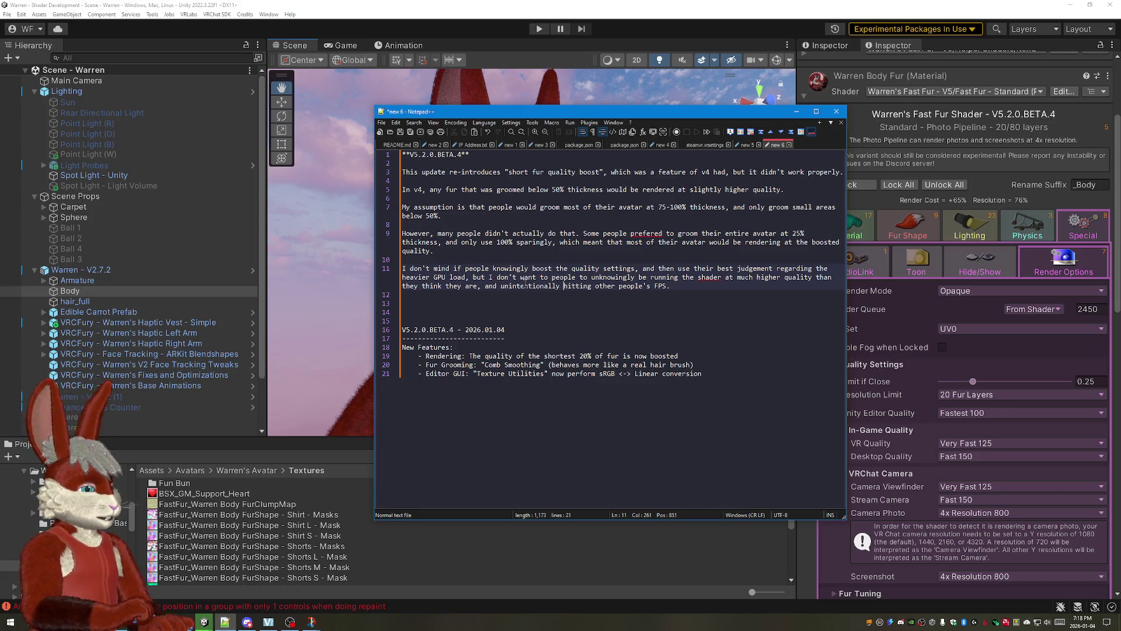
key("Delete")
key("Delete")
key("Delete")
key("Delete")
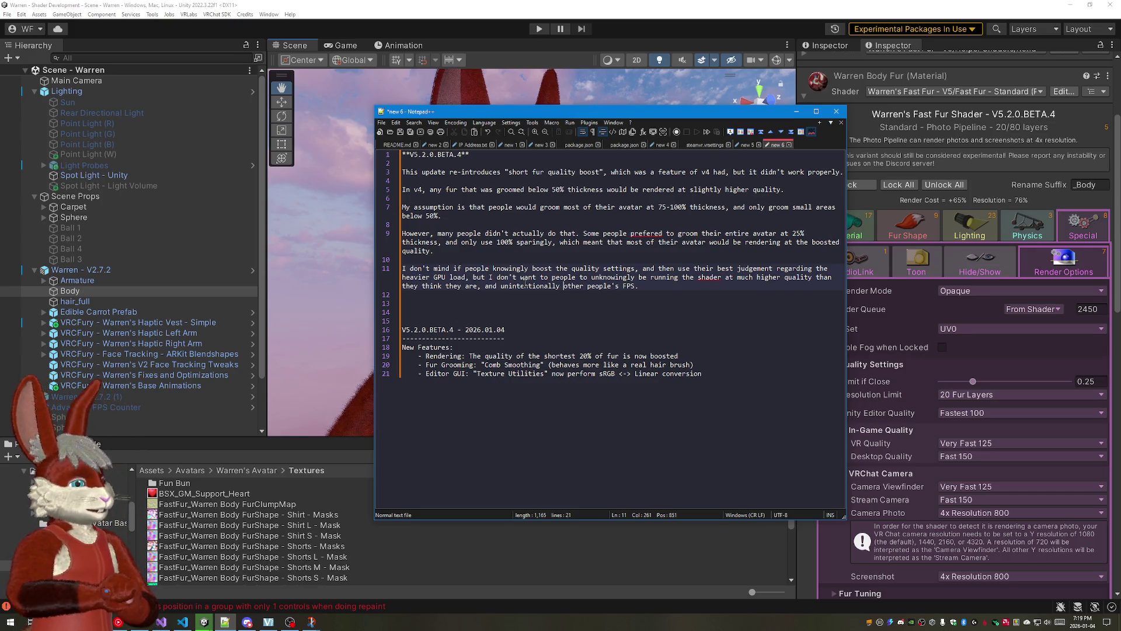
Step: Join the assumption sentence onto the v4 paragraph, drop "actually" and correct "prefered" to "preferred"
key("BackSpace")
key("BackSpace")
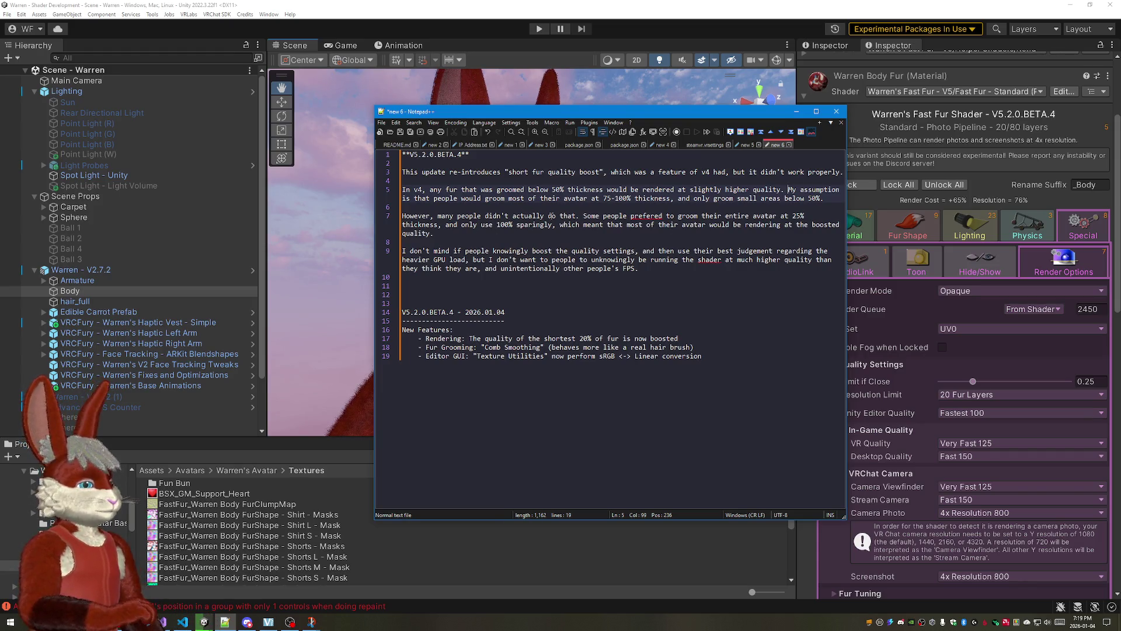
double_click(525, 216)
key("BackSpace")
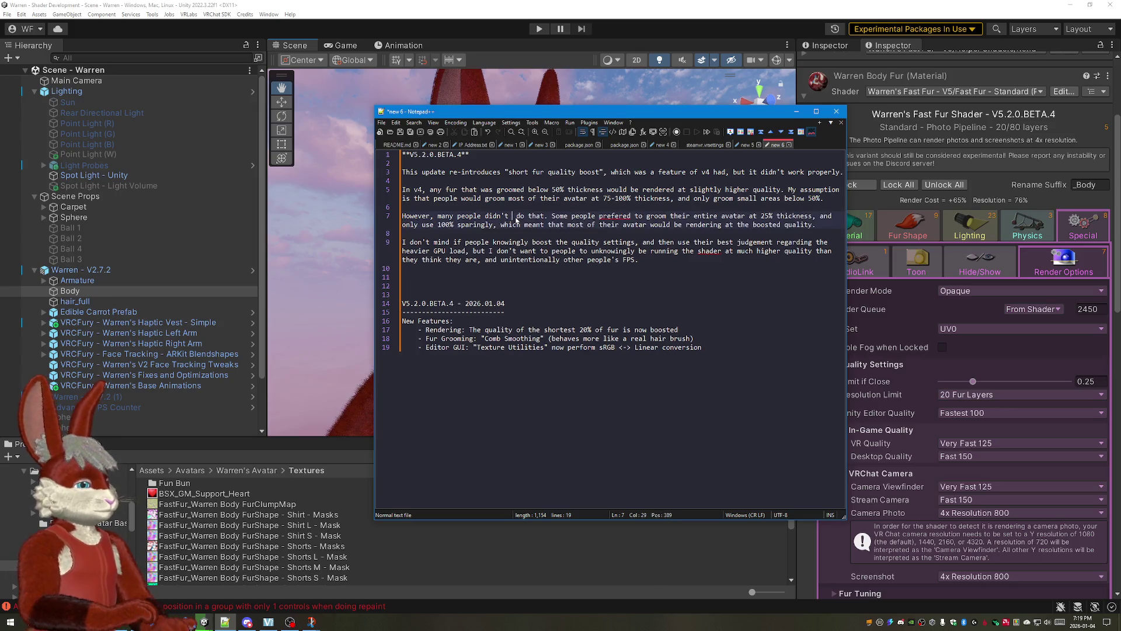
right_click(613, 216)
left_click(640, 238)
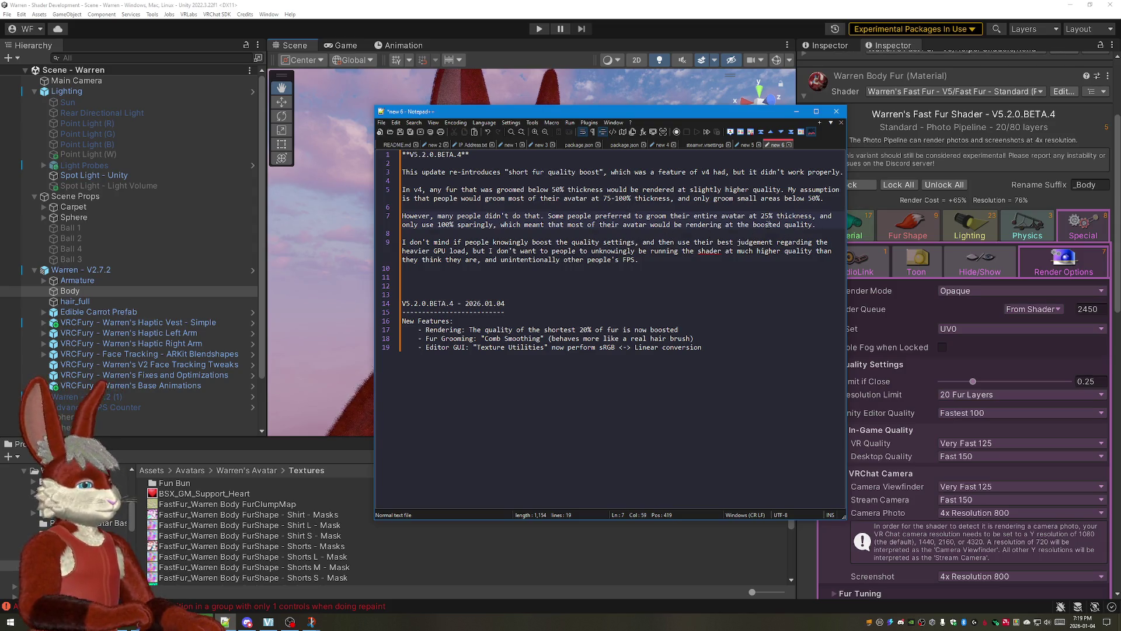
type("then")
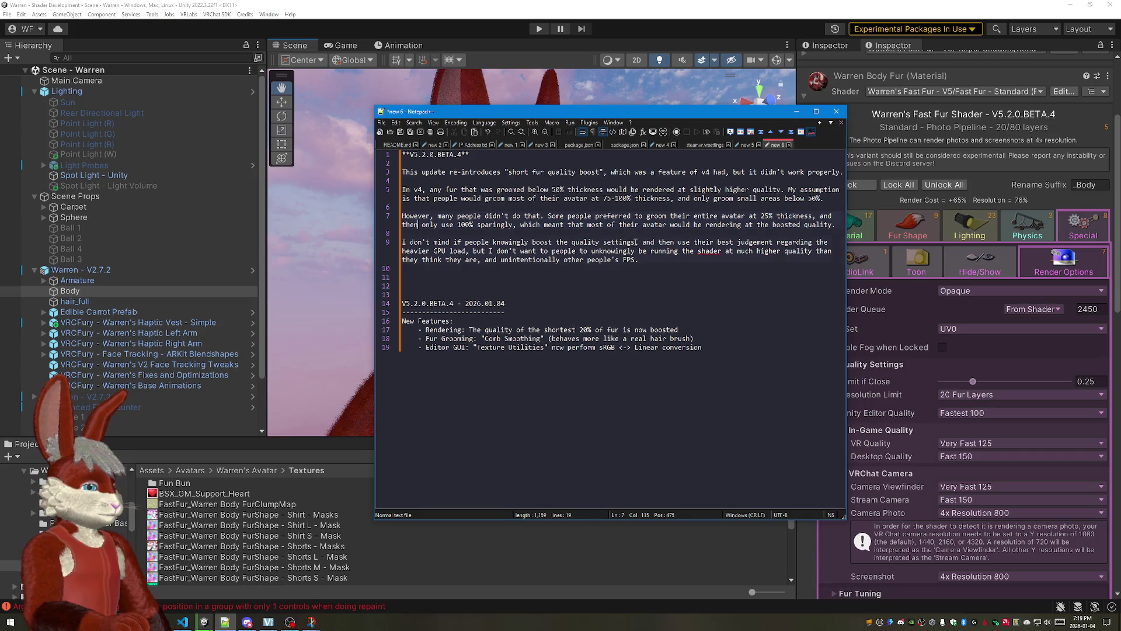
type("(I ")
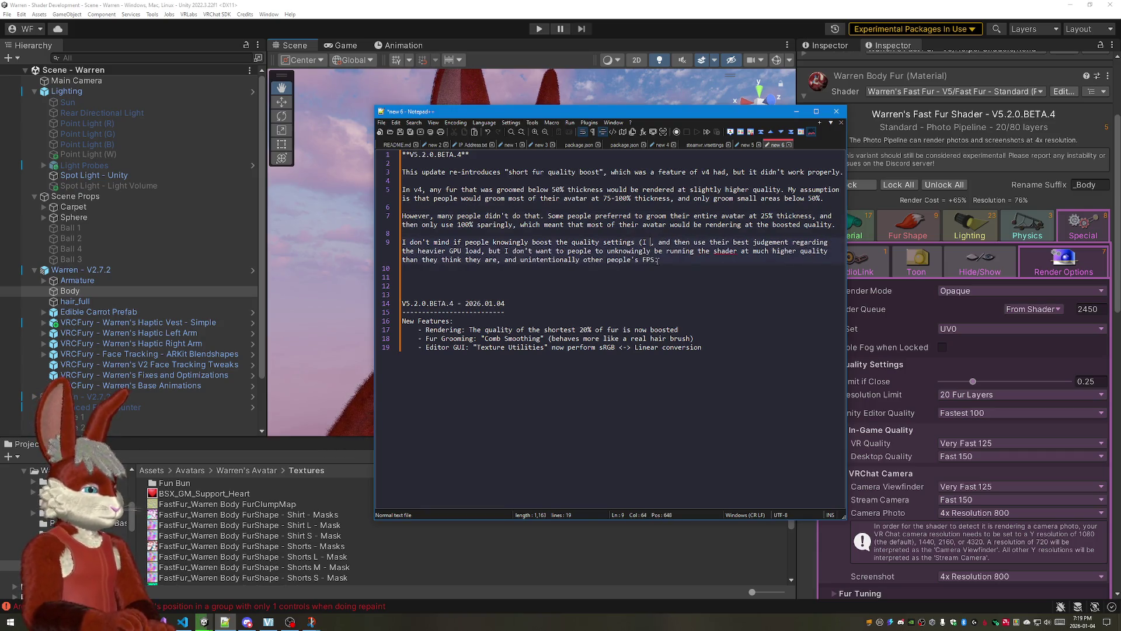
type("trust,")
Step: Remove the "(I trust" aside and add blank lines below the FPS sentence for a new paragraph
key("BackSpace")
key("BackSpace")
key("BackSpace")
key("BackSpace")
key("BackSpace")
key("BackSpace")
key("BackSpace")
key("BackSpace")
key("BackSpace")
key("BackSpace")
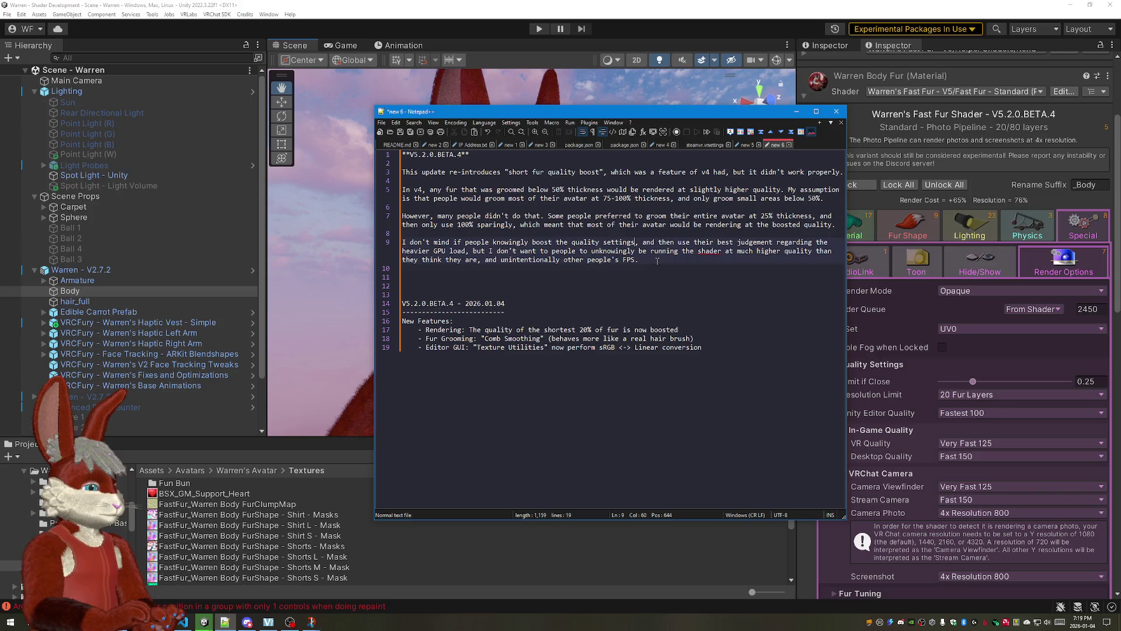
key("End")
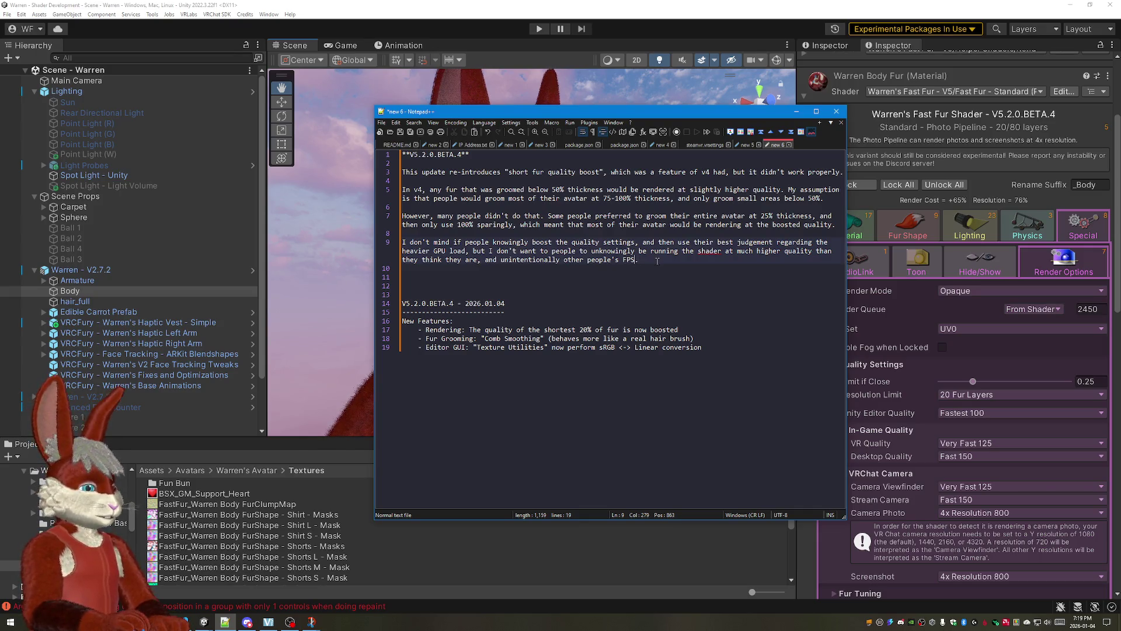
type("hitting")
key("End")
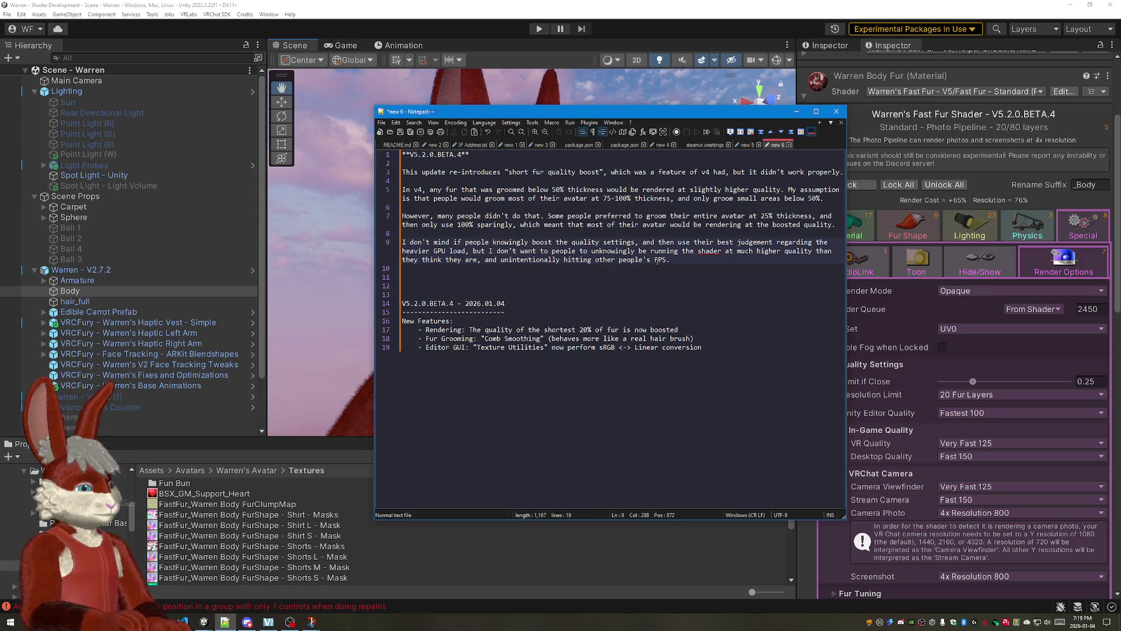
key("Return")
key("Return")
type("THe n")
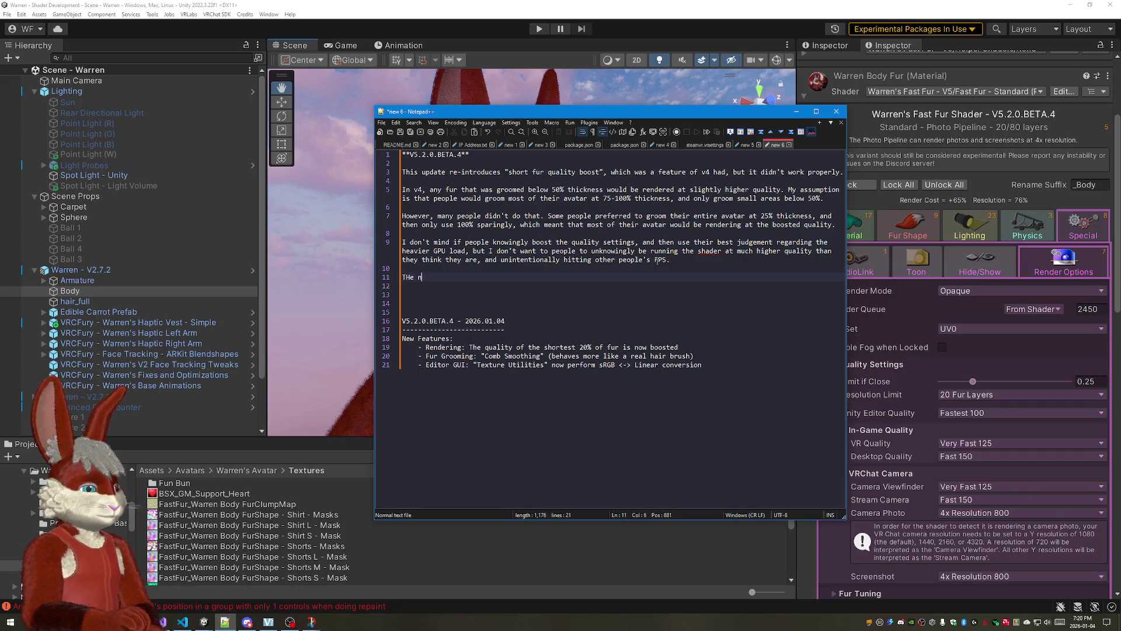
Step: Write "The revised version now analyzes your Fur Shape Data Map and calculates", fixing typos along the way
key("BackSpace")
type("new")
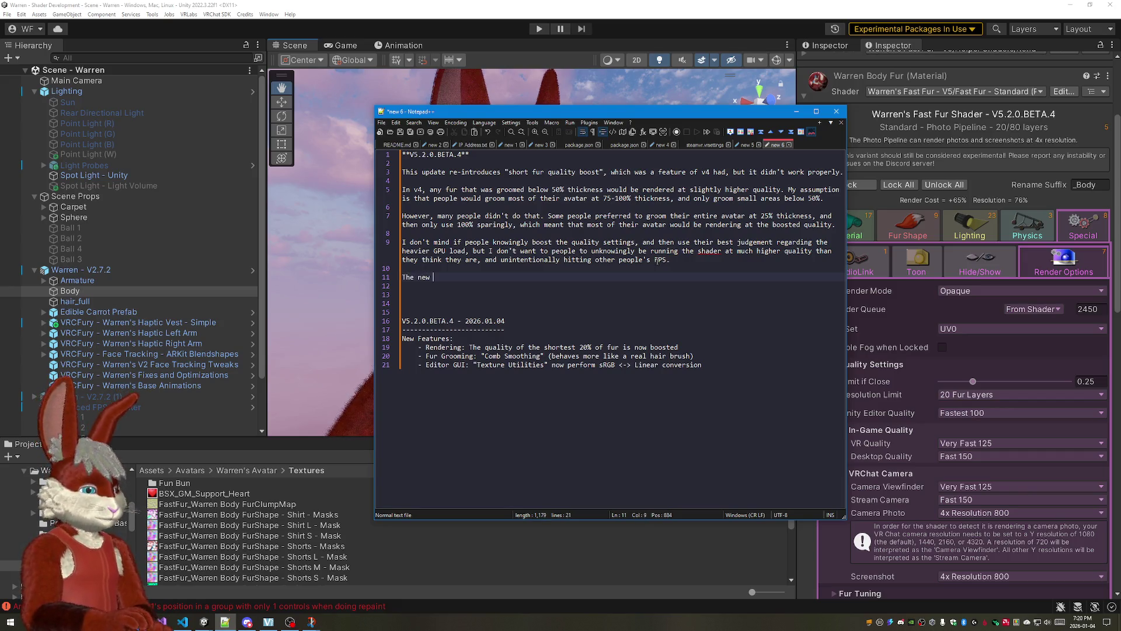
key("BackSpace")
key("BackSpace")
key("BackSpace")
type("revisio")
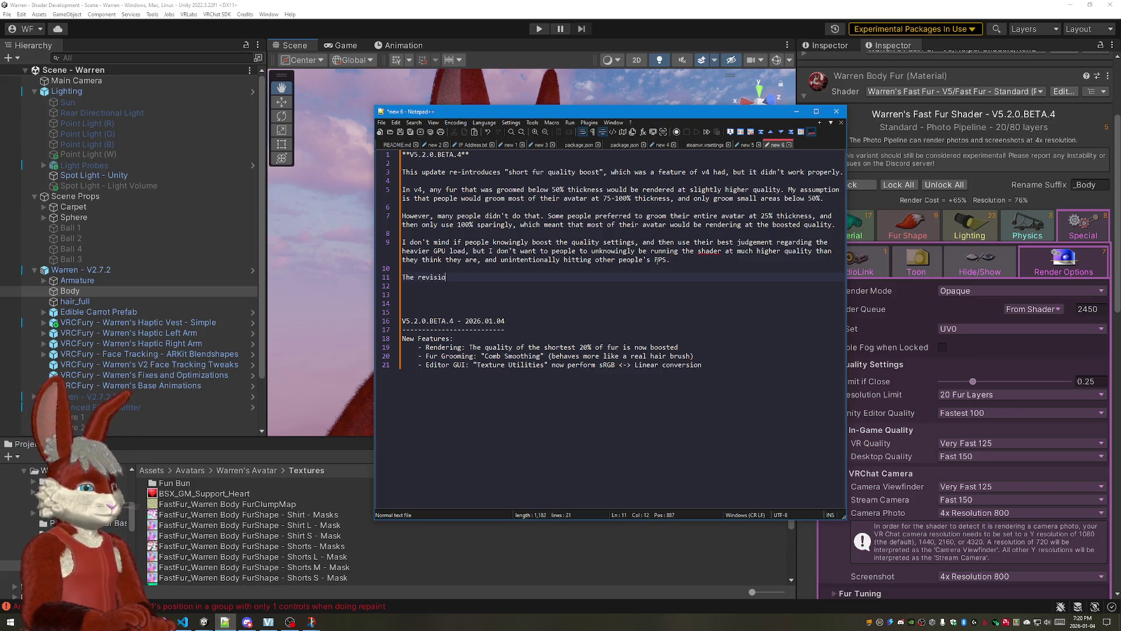
key("BackSpace")
key("BackSpace")
type("ed version now")
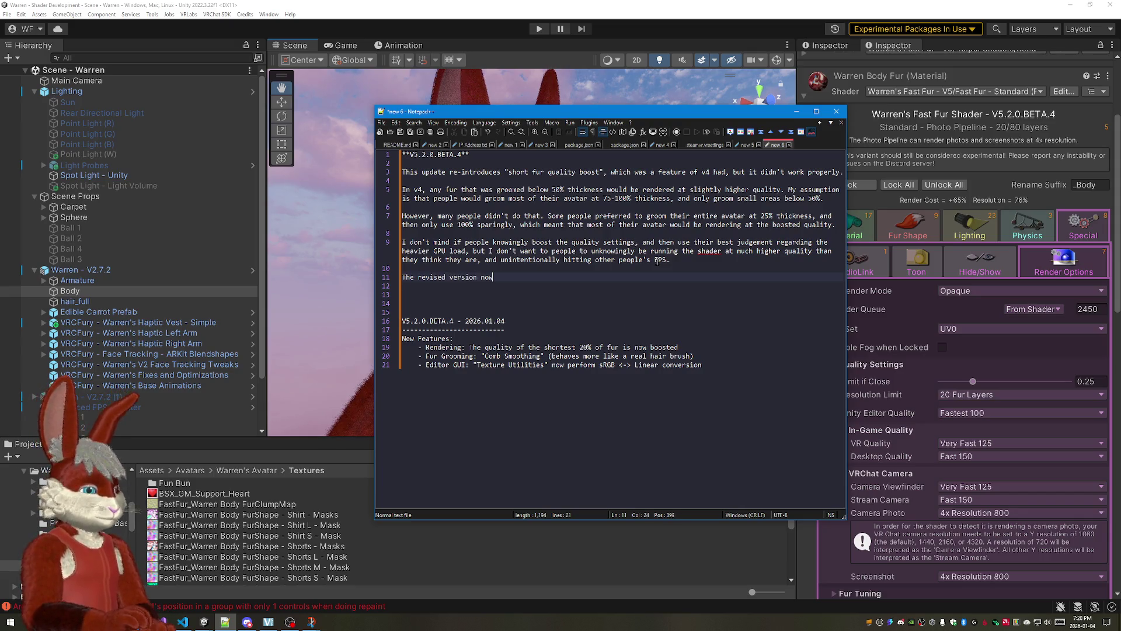
type(" boosts")
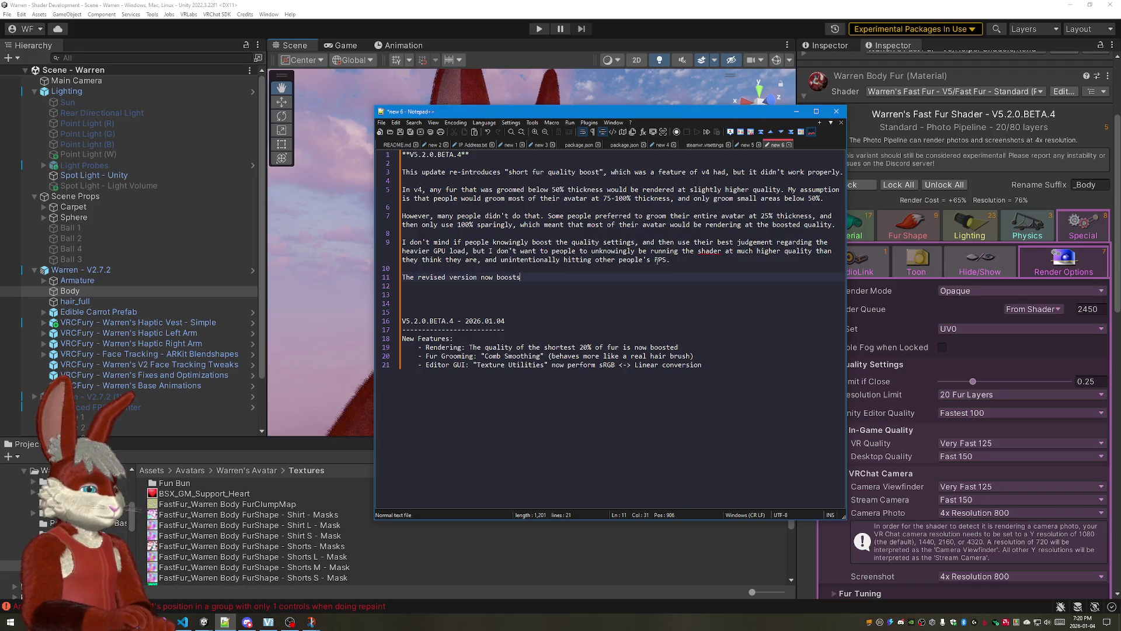
key("BackSpace")
key("BackSpace")
key("BackSpace")
key("BackSpace")
key("BackSpace")
key("BackSpace")
type("analyzes your \"Fur Shape Data Ma")
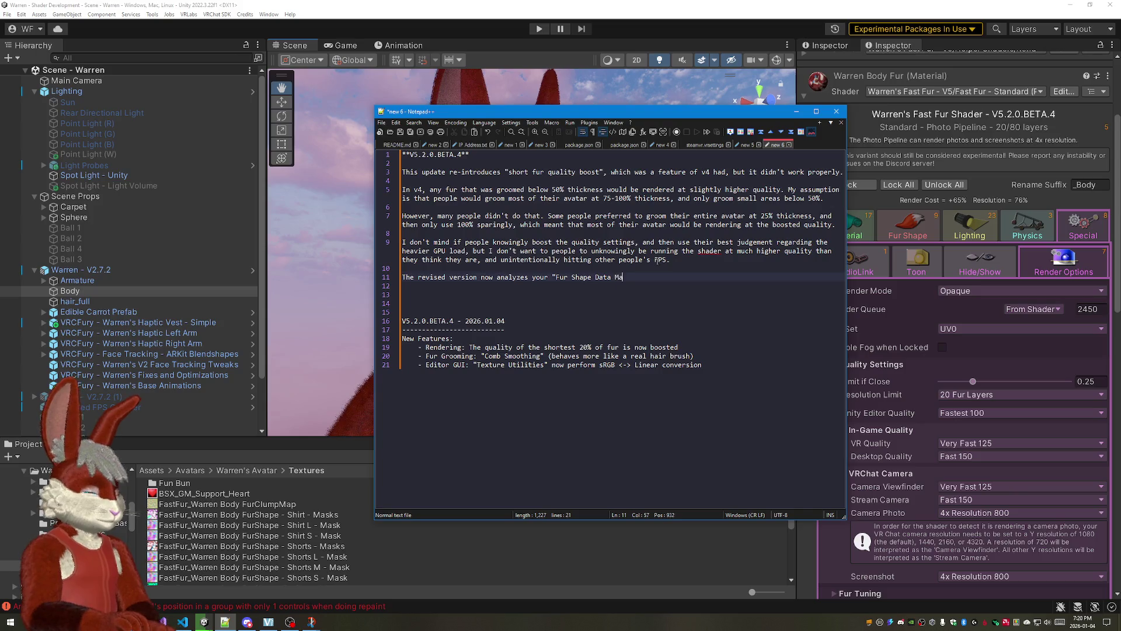
type("p\" and calcu")
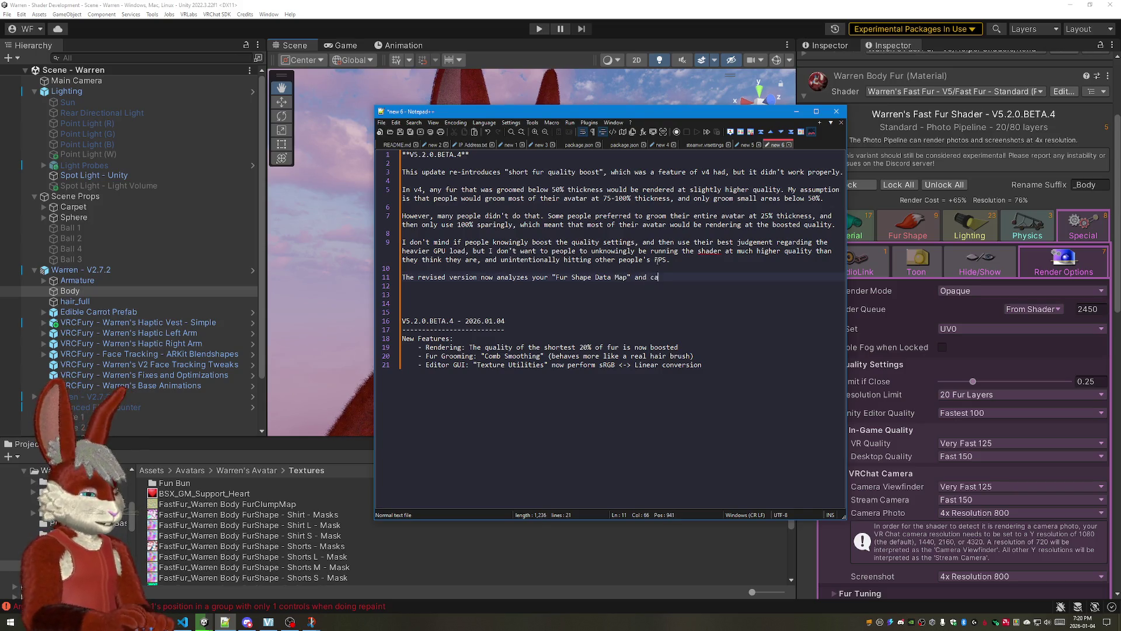
key("BackSpace")
key("BackSpace")
type("s the average thicknes")
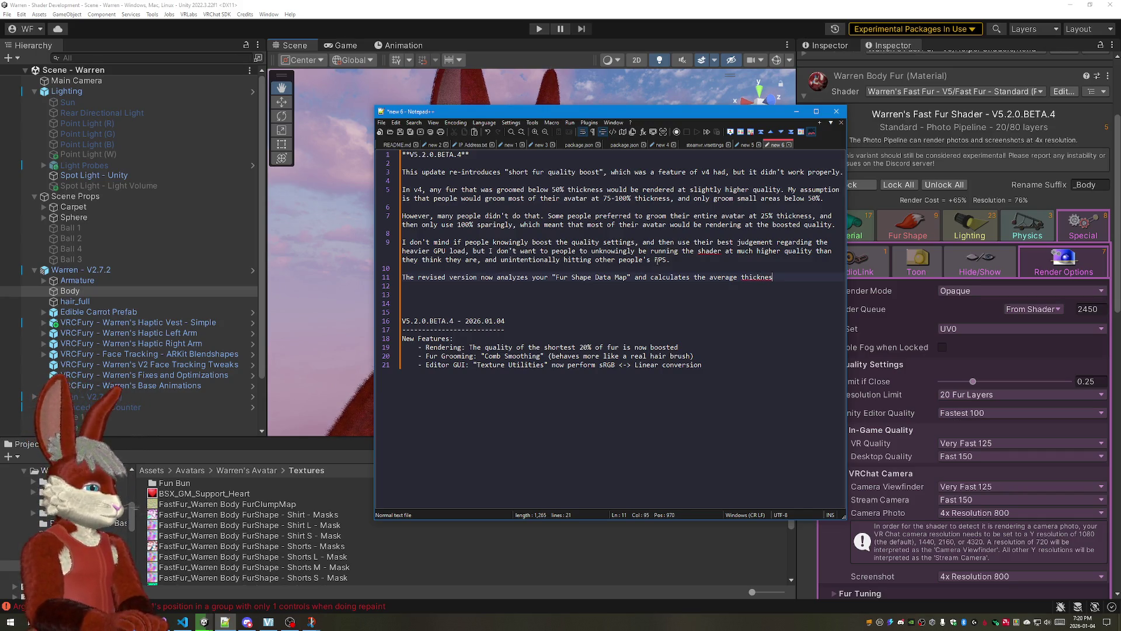
type("furs")
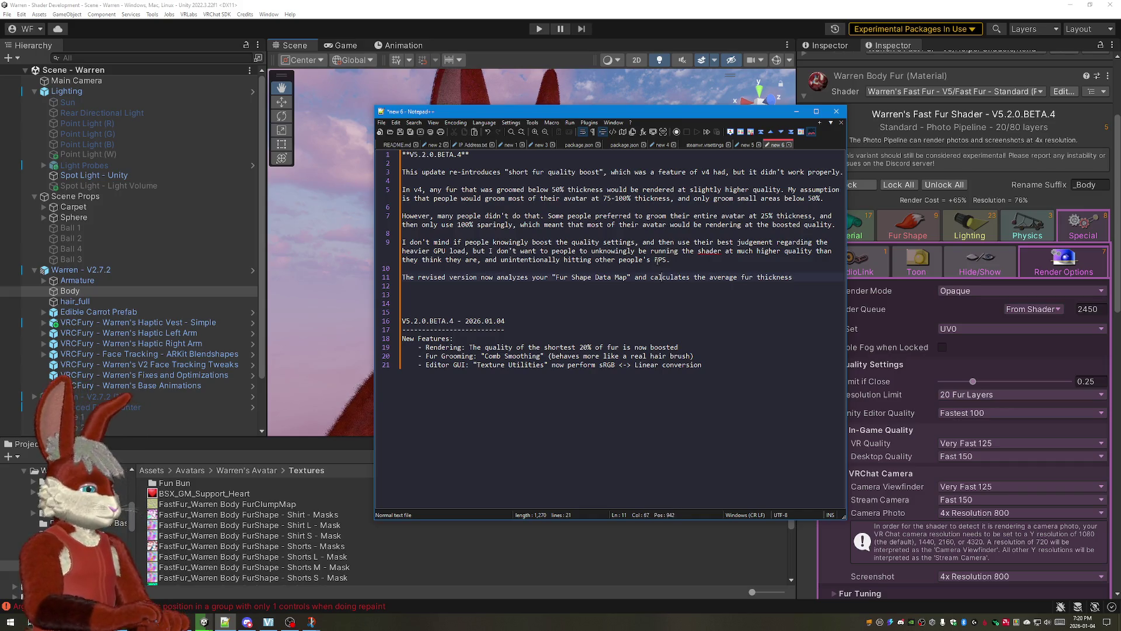
Step: Tidy the sentence ending so it reads "calculates the average fur thickness" without stray commas
key("Delete")
key("Delete")
key("Delete")
type(",")
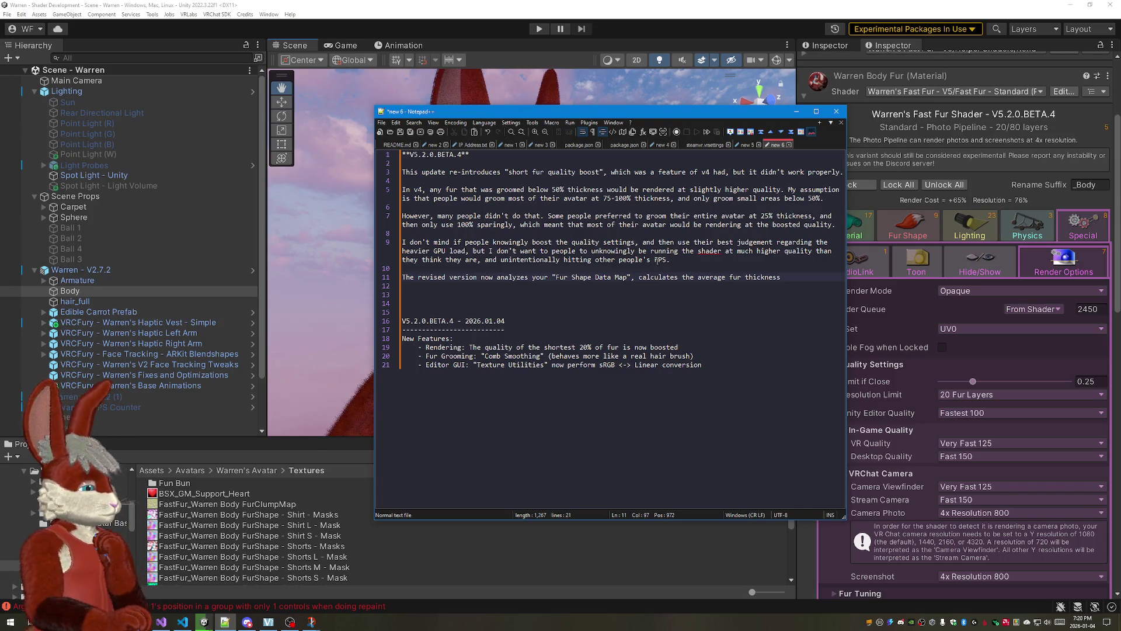
key("Right")
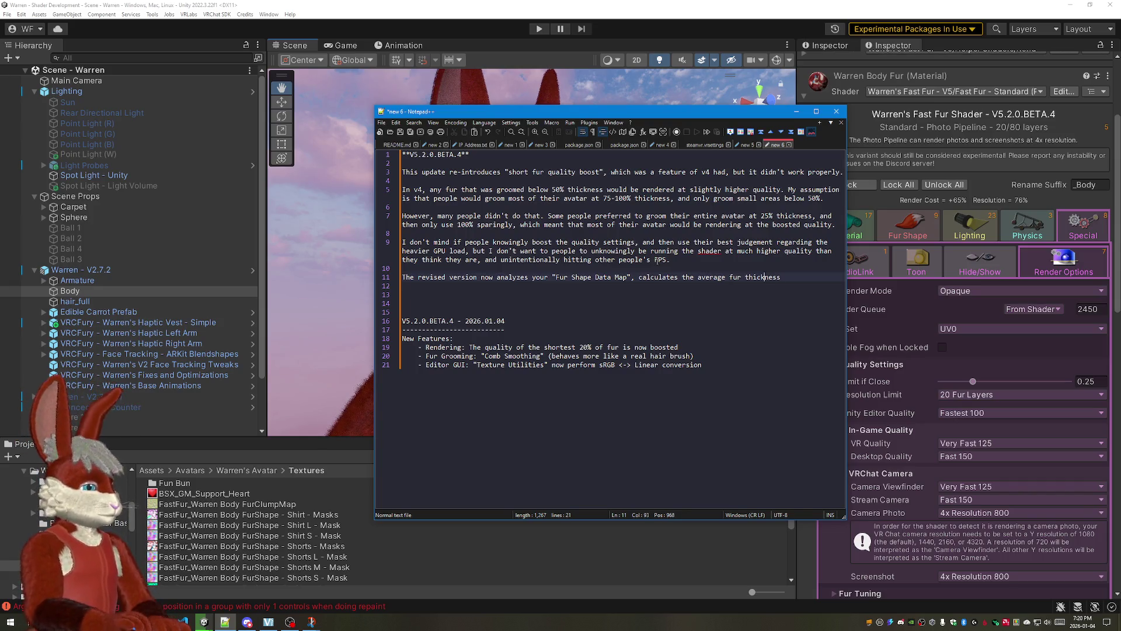
type("and")
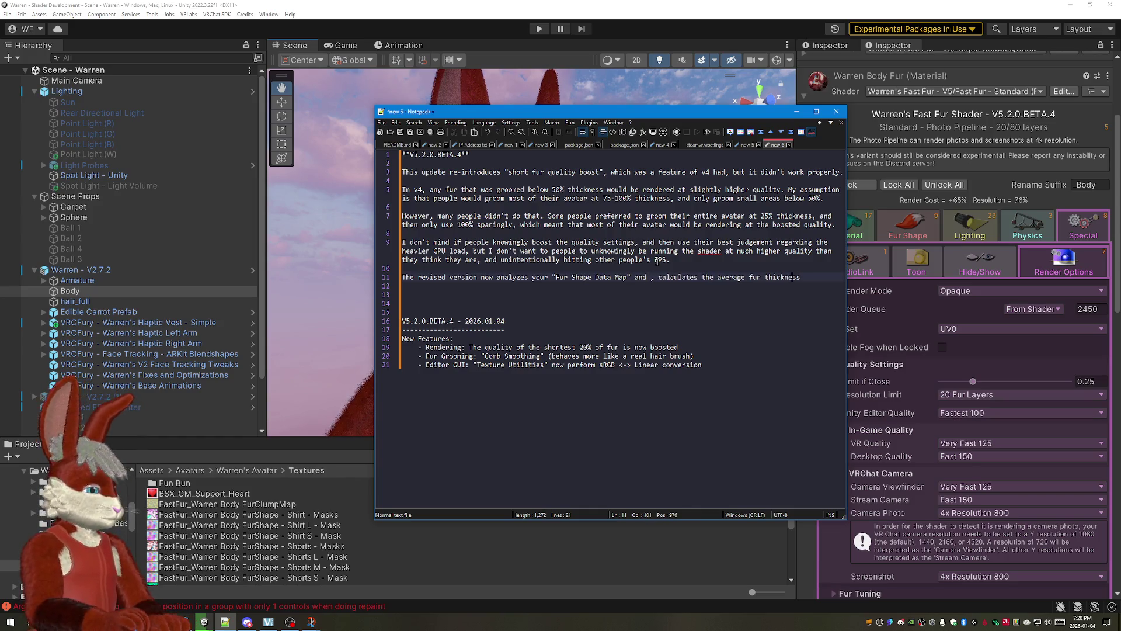
key("ctrl+Left")
key("ctrl+Left")
key("Delete")
key("Delete")
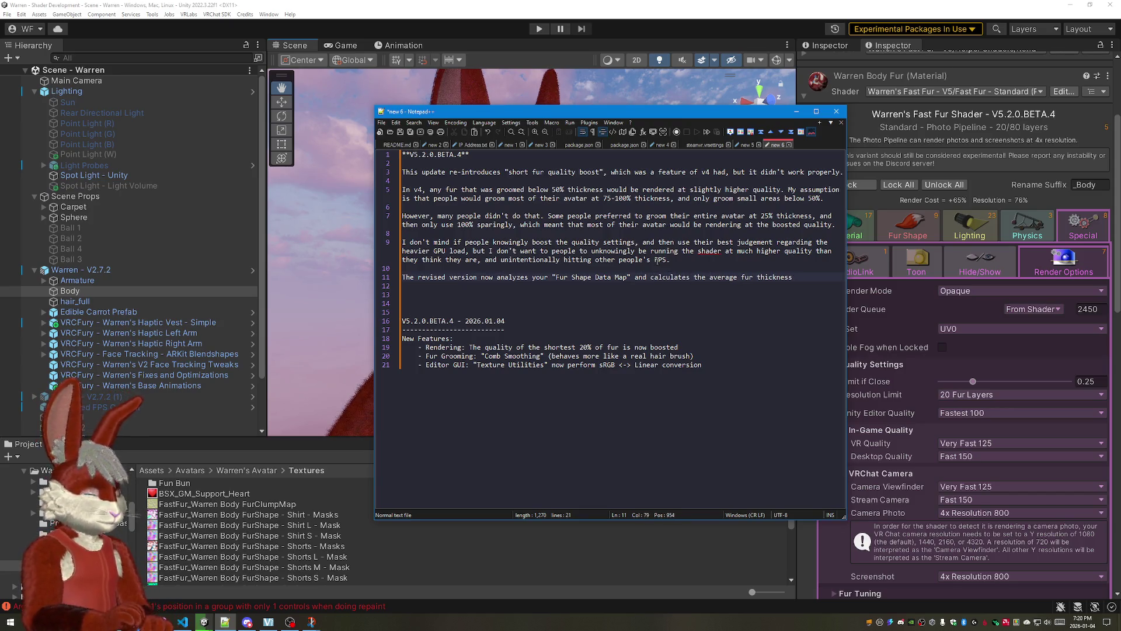
key("Delete")
key("Delete")
key("Delete")
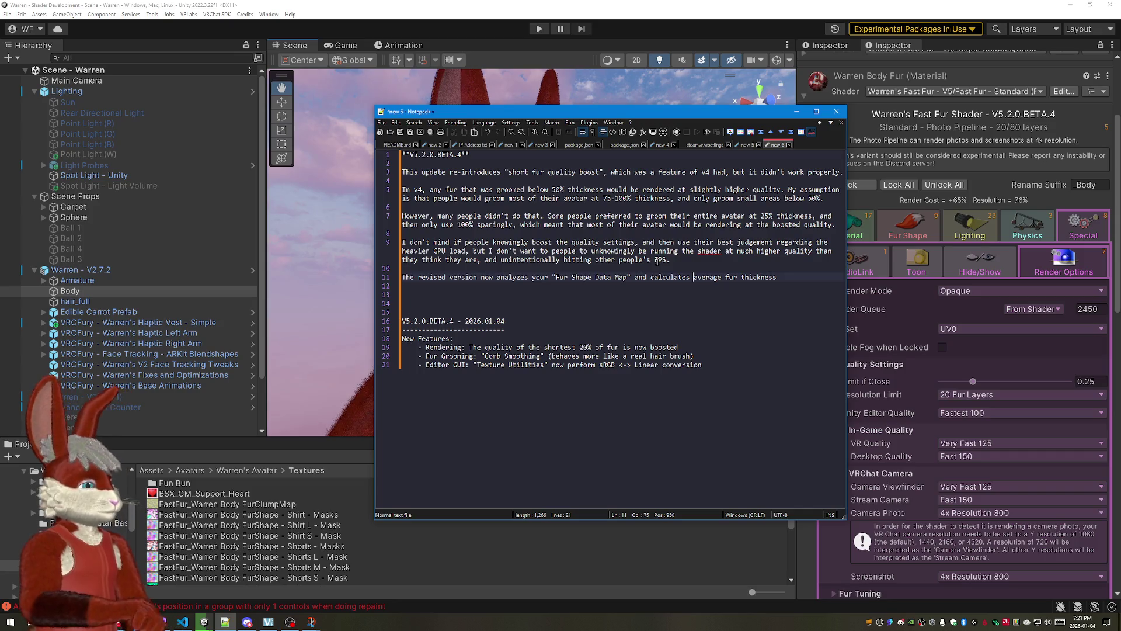
type("th")
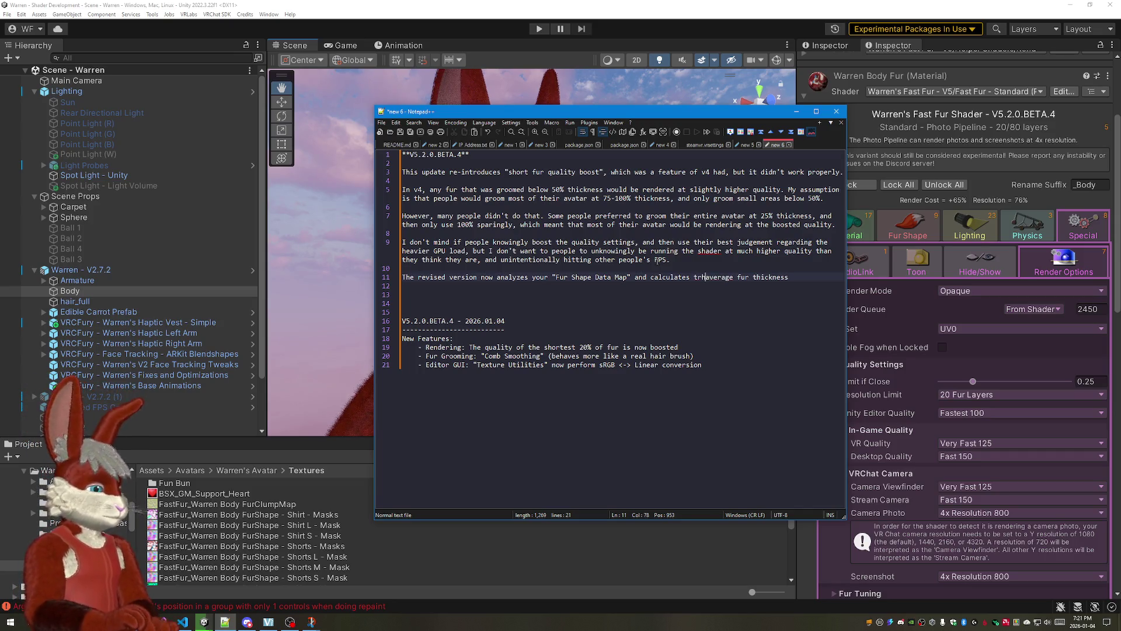
type("e ")
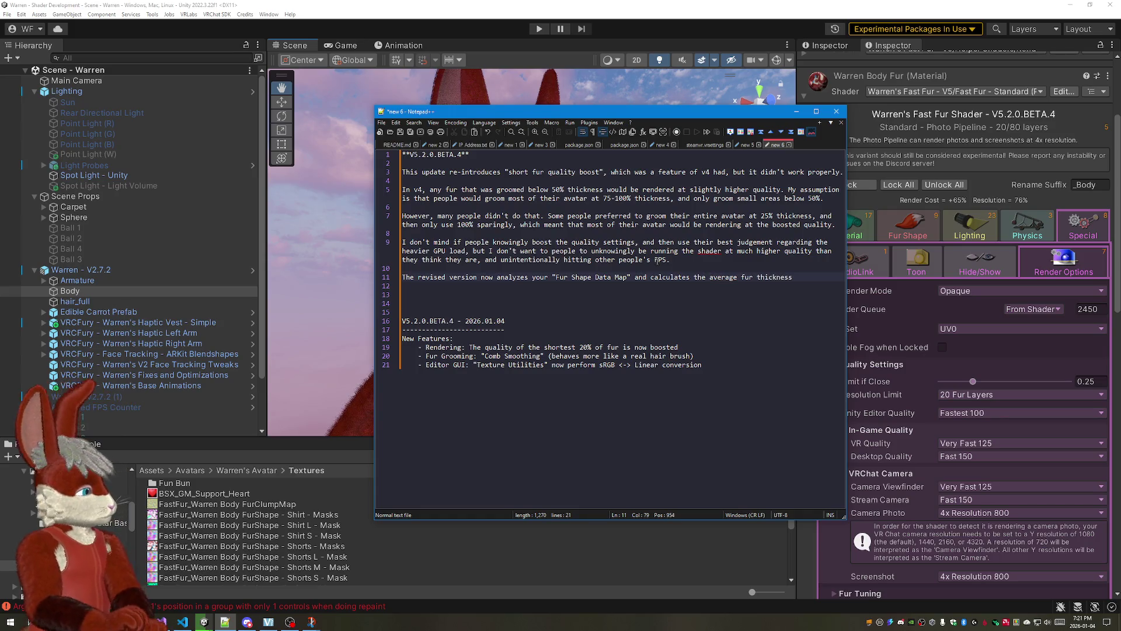
type("shortest ")
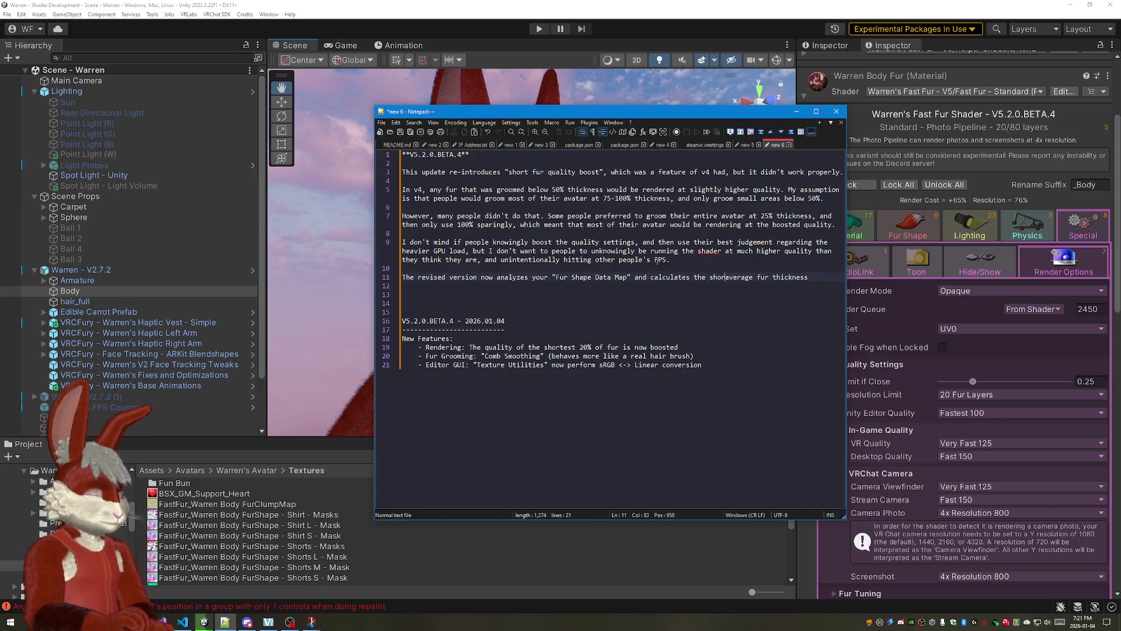
type("20%")
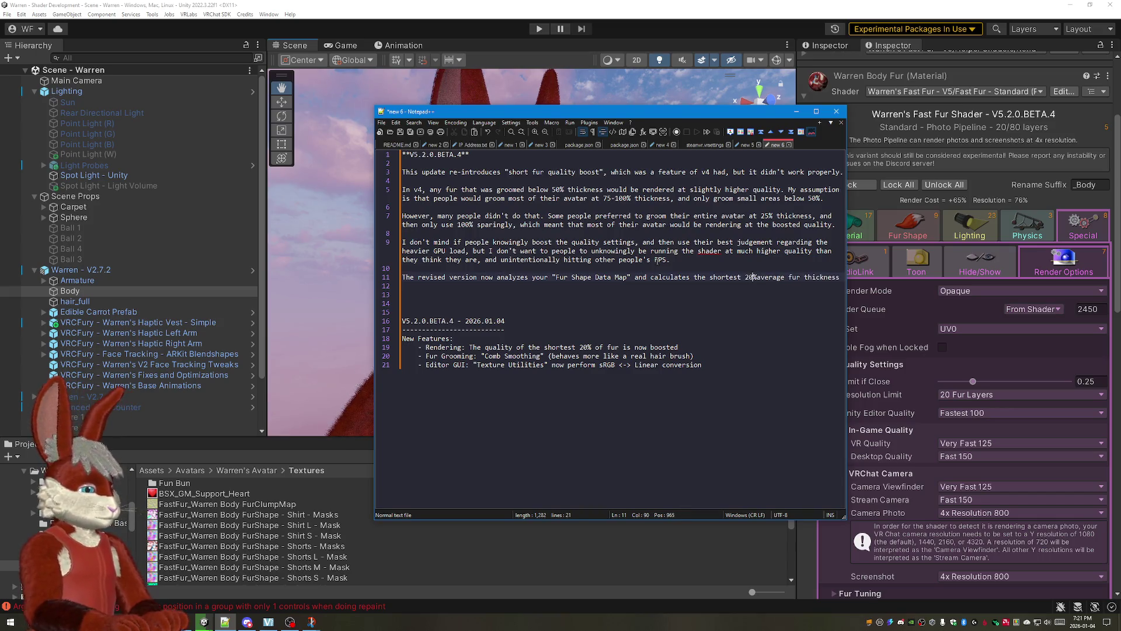
type("to find ")
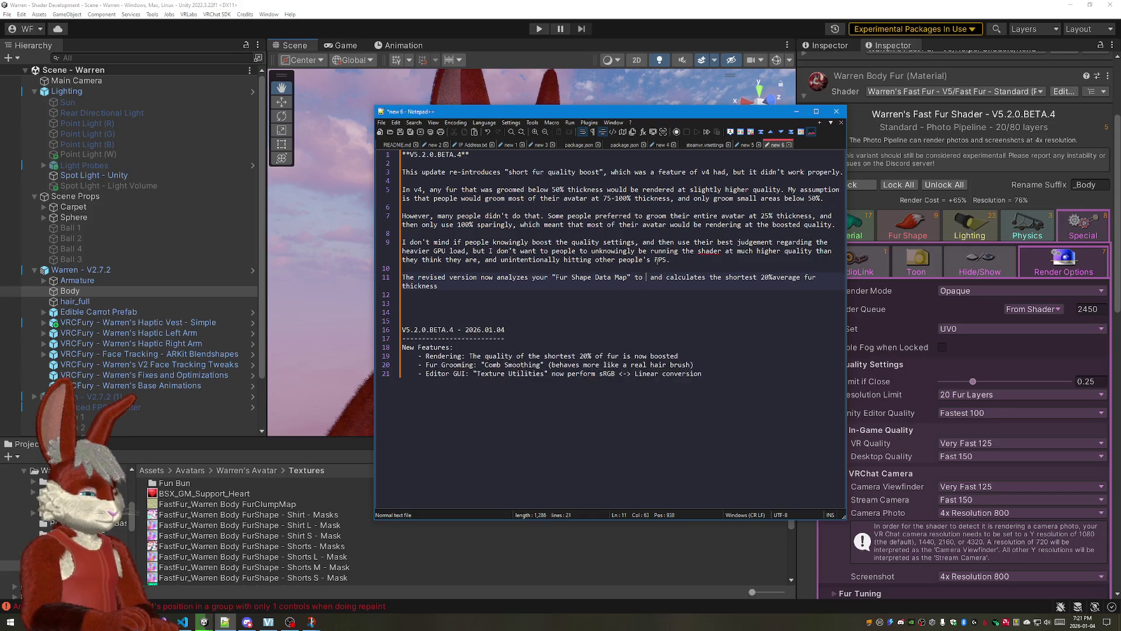
type("the cu")
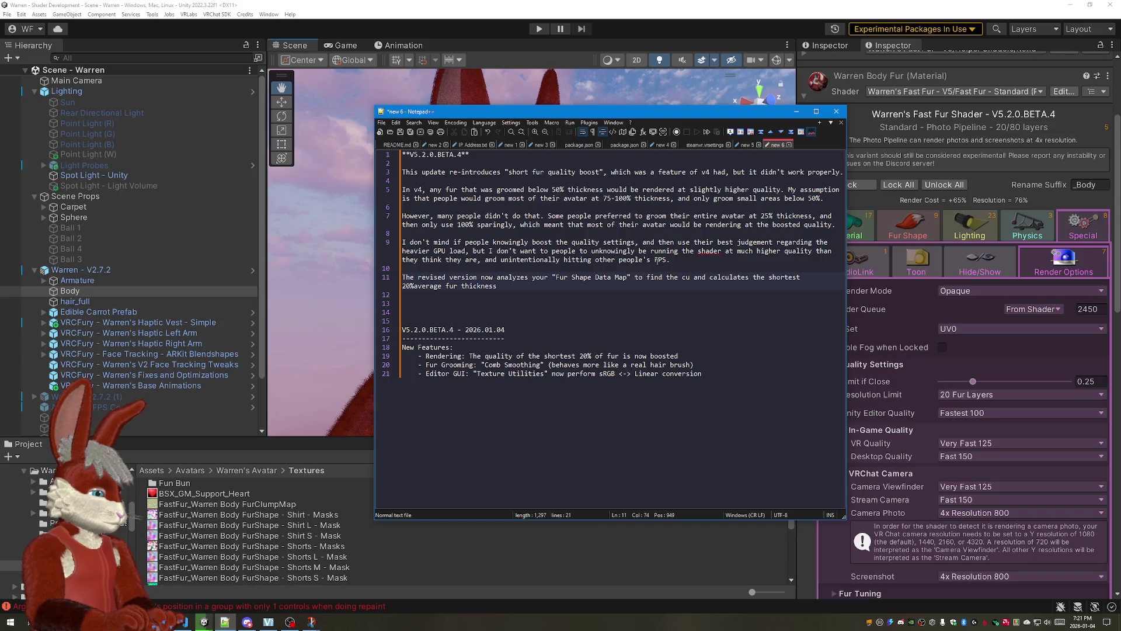
Step: Rework line 11 to say the Fur Shape Data Map is analyzed "to find the thickness"
key("BackSpace")
key("BackSpace")
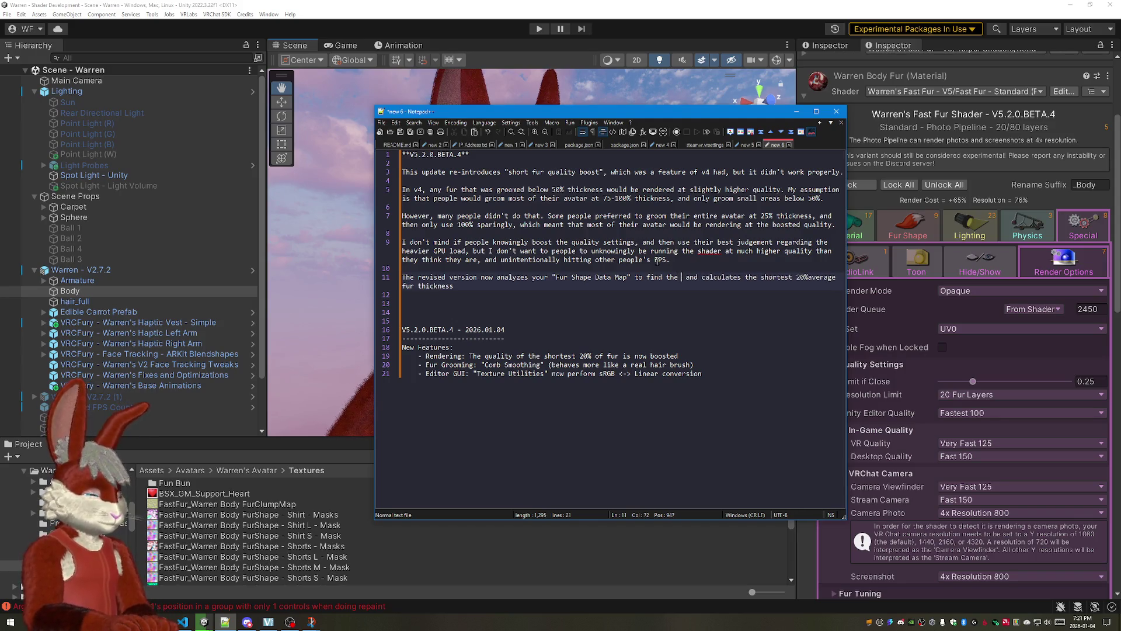
key("BackSpace")
key("BackSpace")
key("BackSpace")
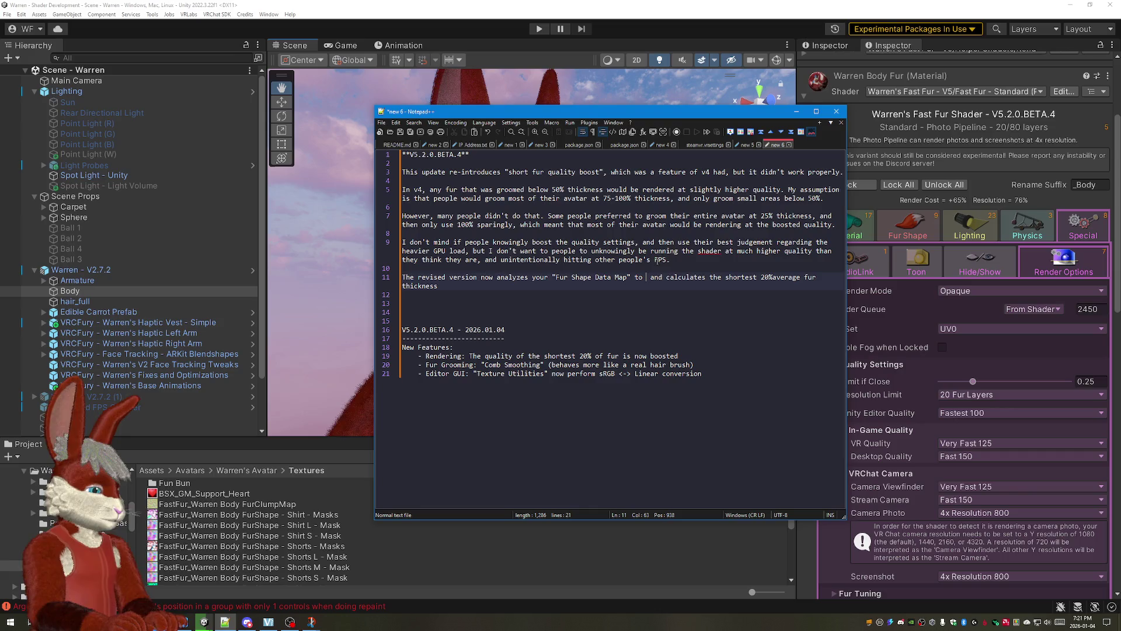
key("Delete")
key("Delete")
key("Delete")
type("c")
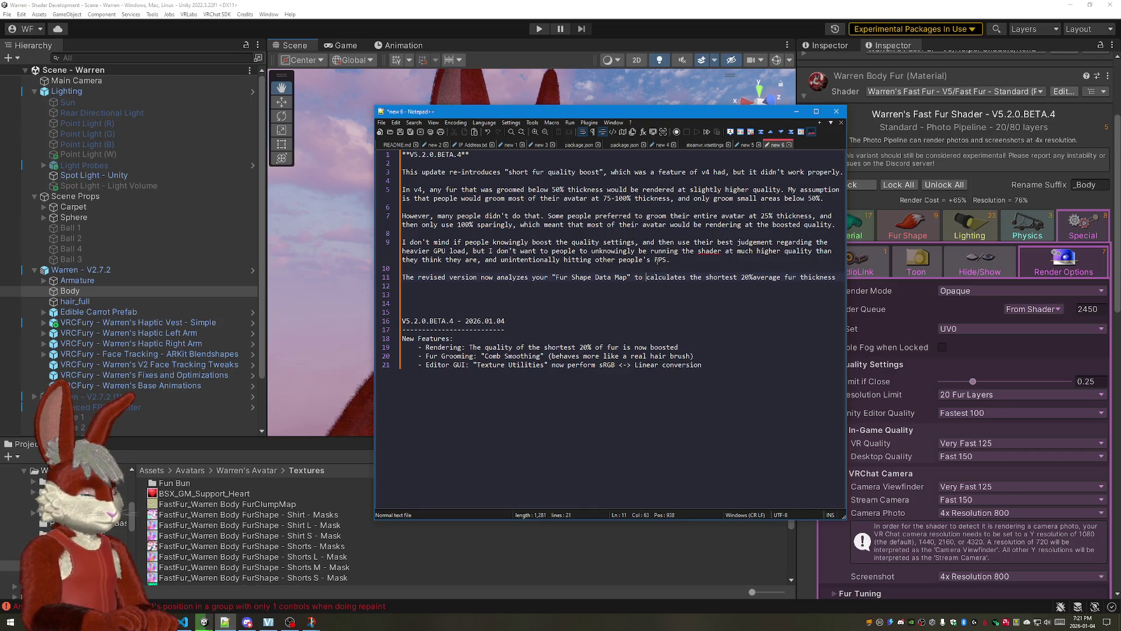
type("find the")
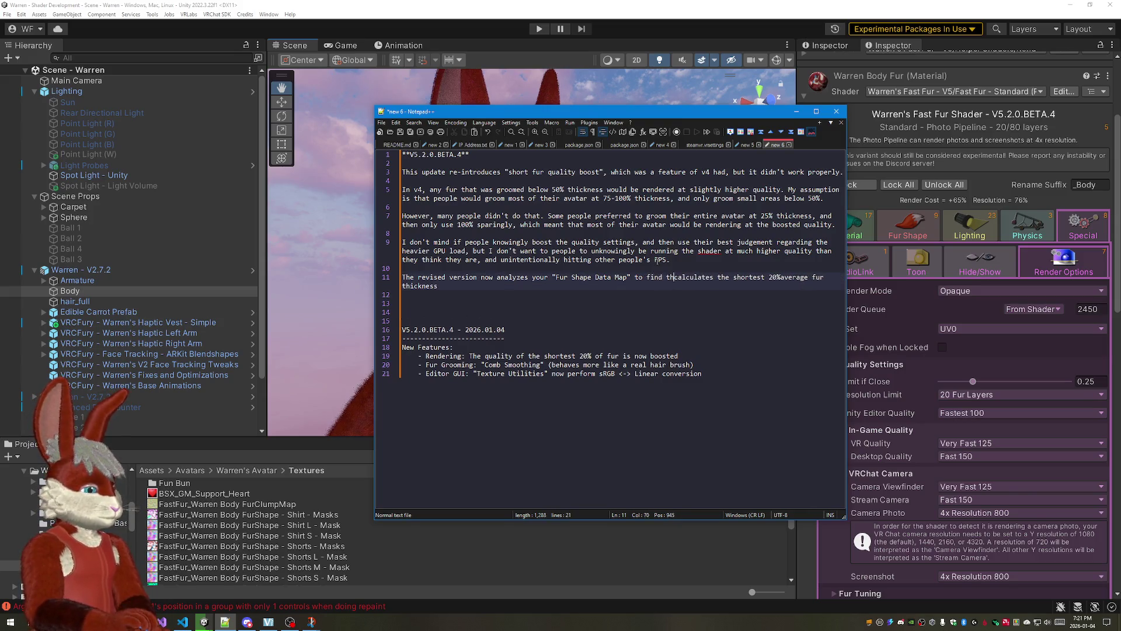
key("BackSpace")
key("BackSpace")
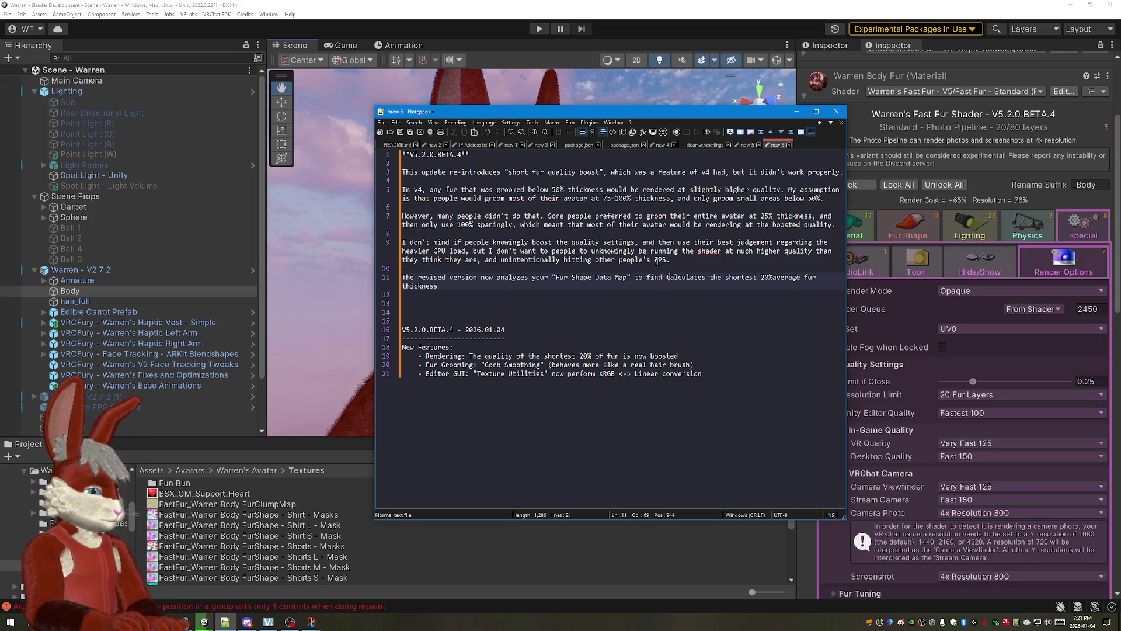
type("he ")
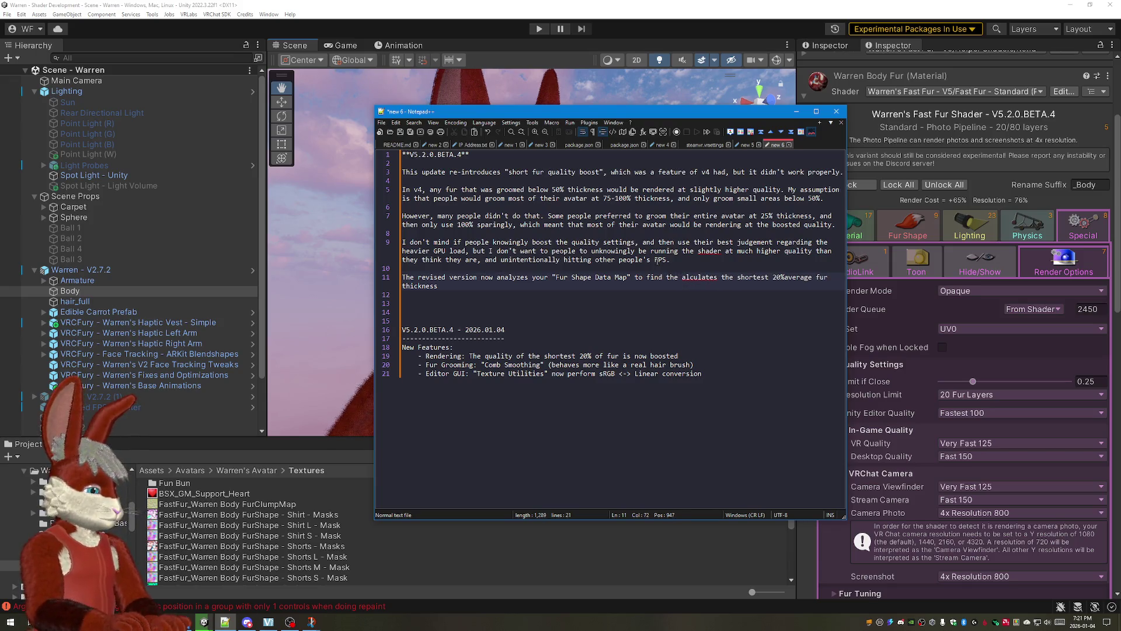
type("thick")
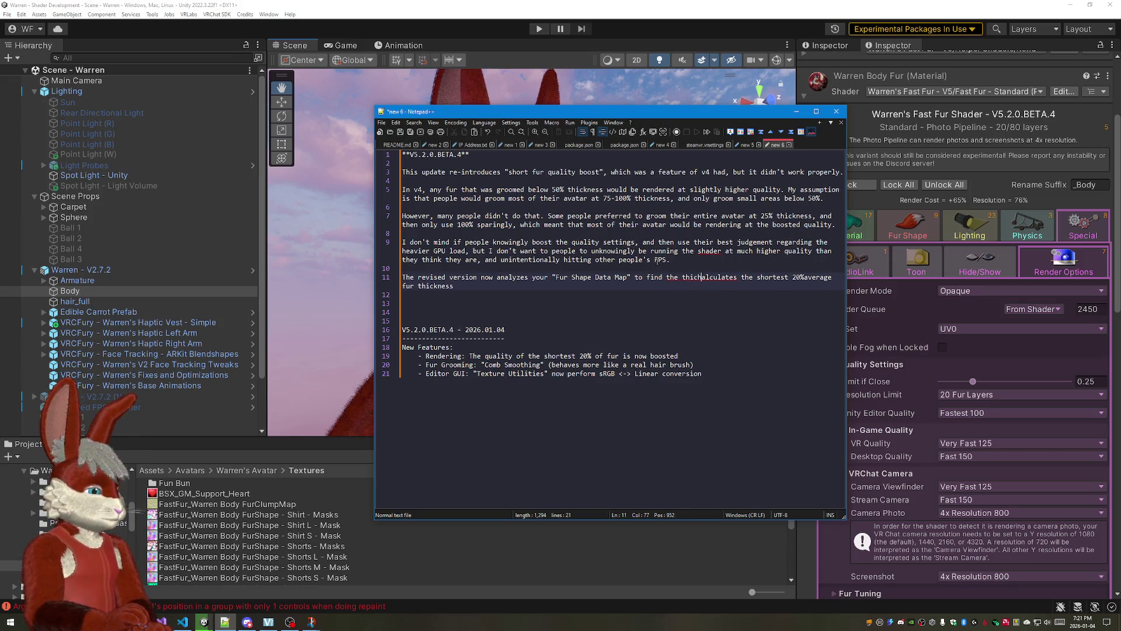
type("ne")
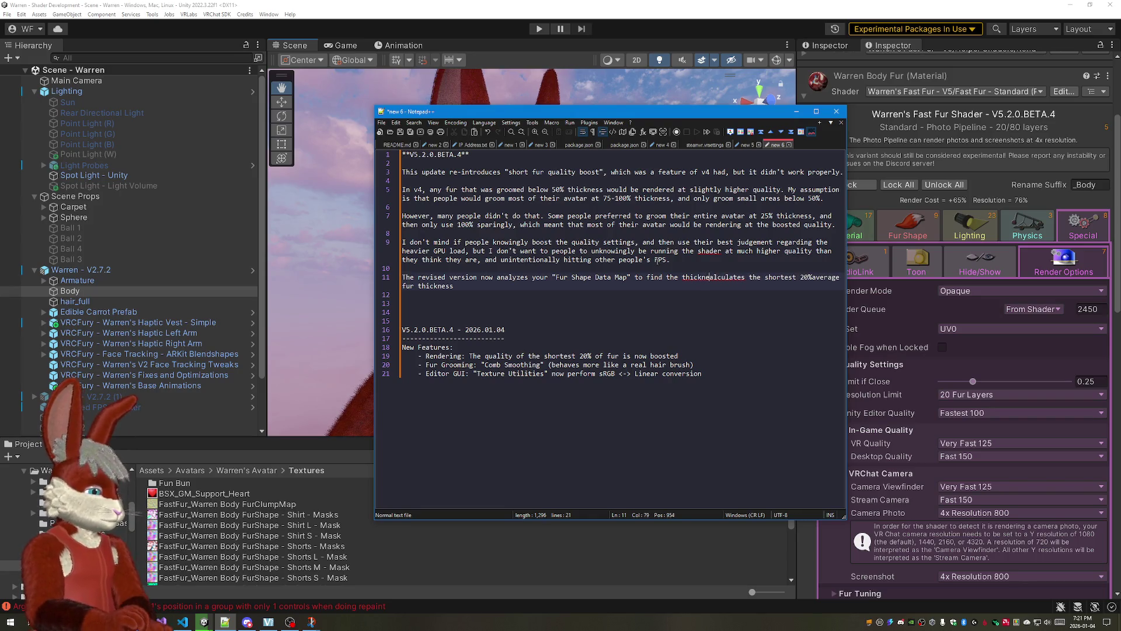
type("ss")
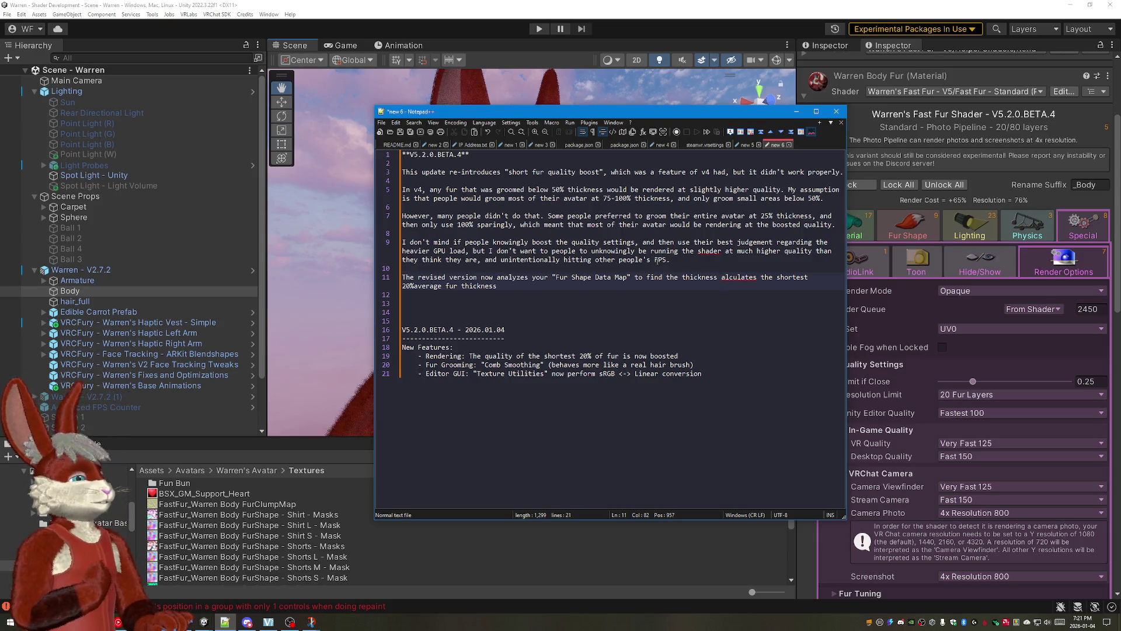
key("Delete")
key("Delete")
key("Delete")
key("Delete")
key("Delete")
key("Delete")
key("Delete")
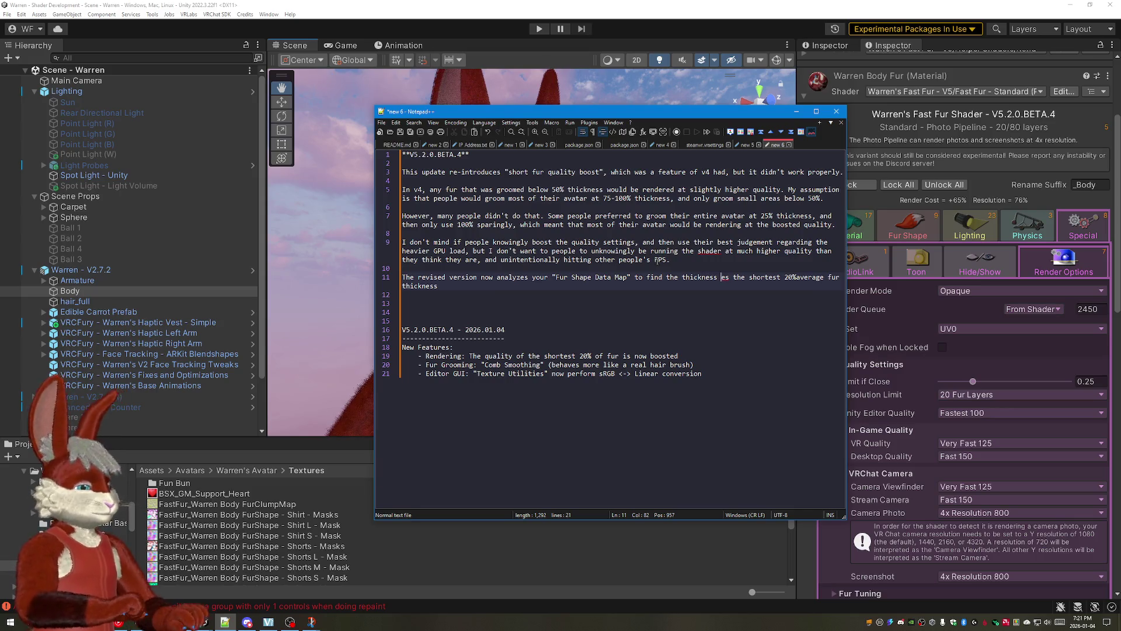
key("alt+Tab")
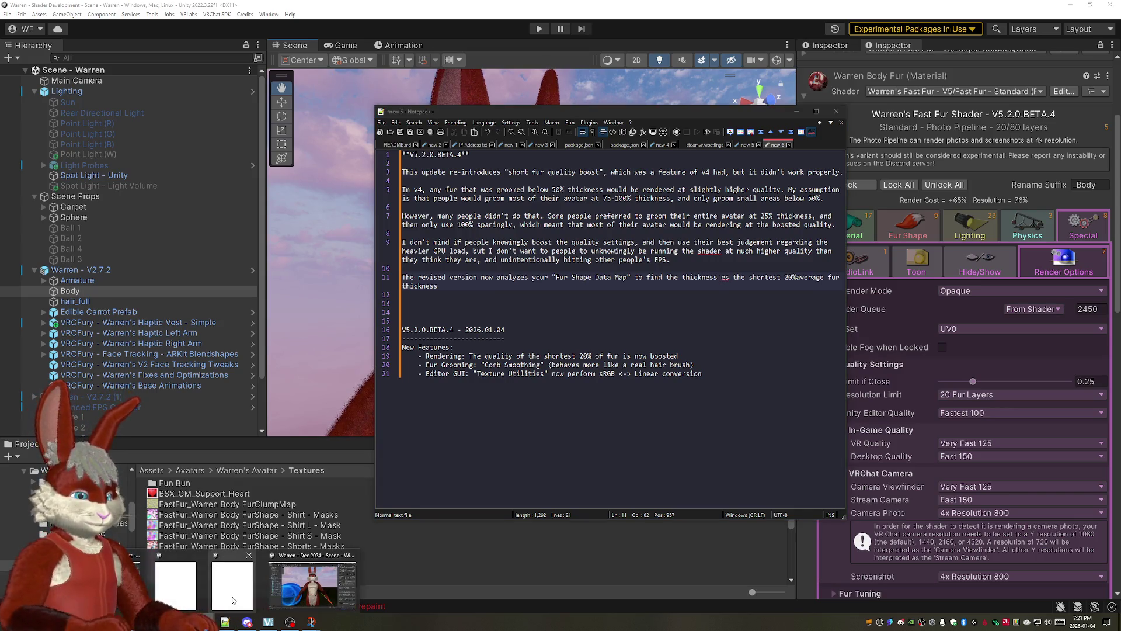
Step: Dismiss the Upload Succeeded notice and close the VRChat SDK avatar panel
key("Tab")
key("Tab")
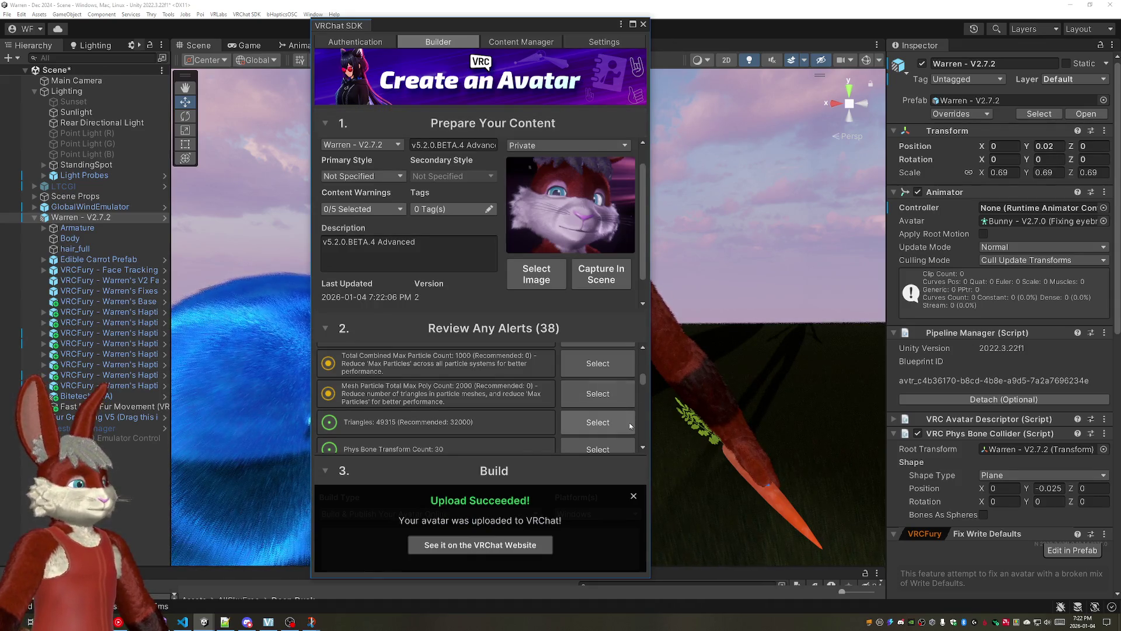
left_click(634, 500)
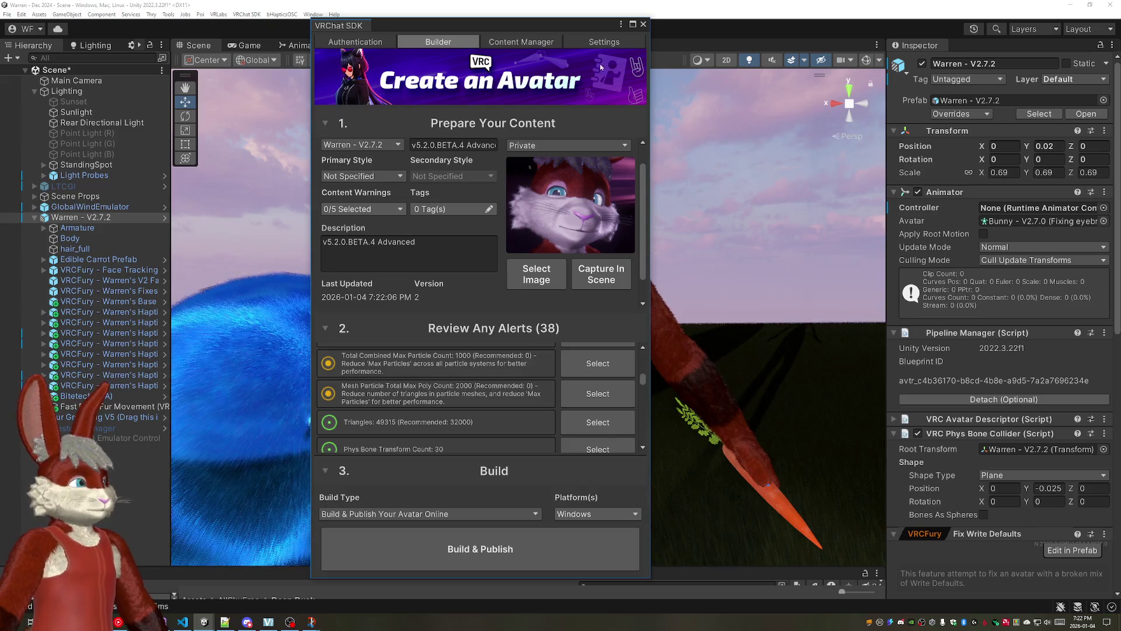
left_click(646, 25)
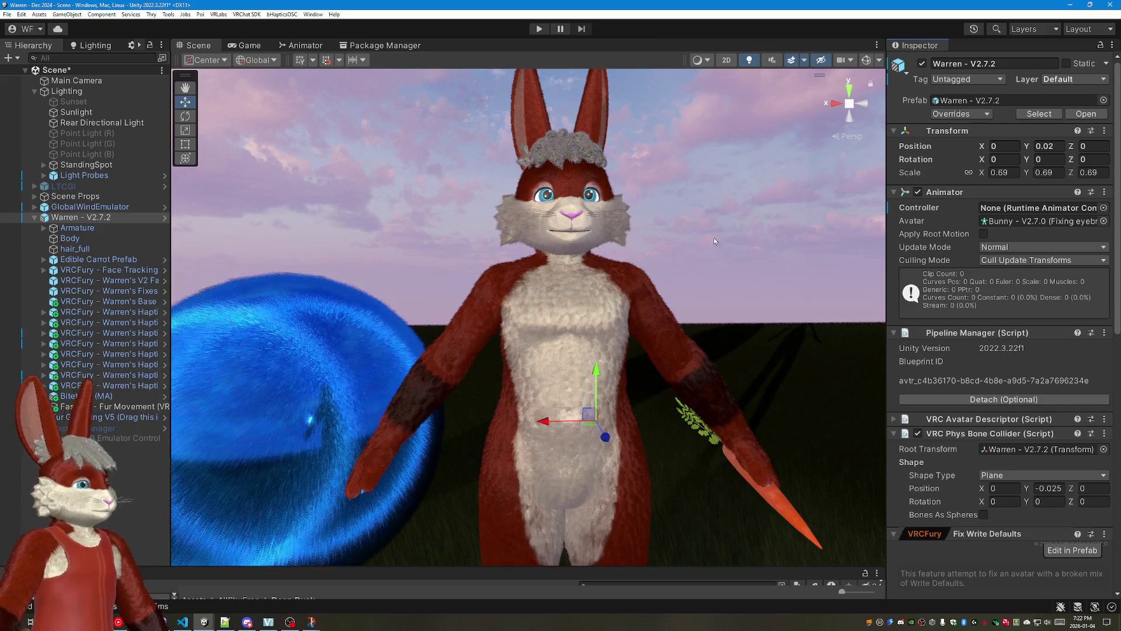
Step: Unlock the Warren Body Fur material on the Body object, deleting its unused locked shaders
left_click(71, 238)
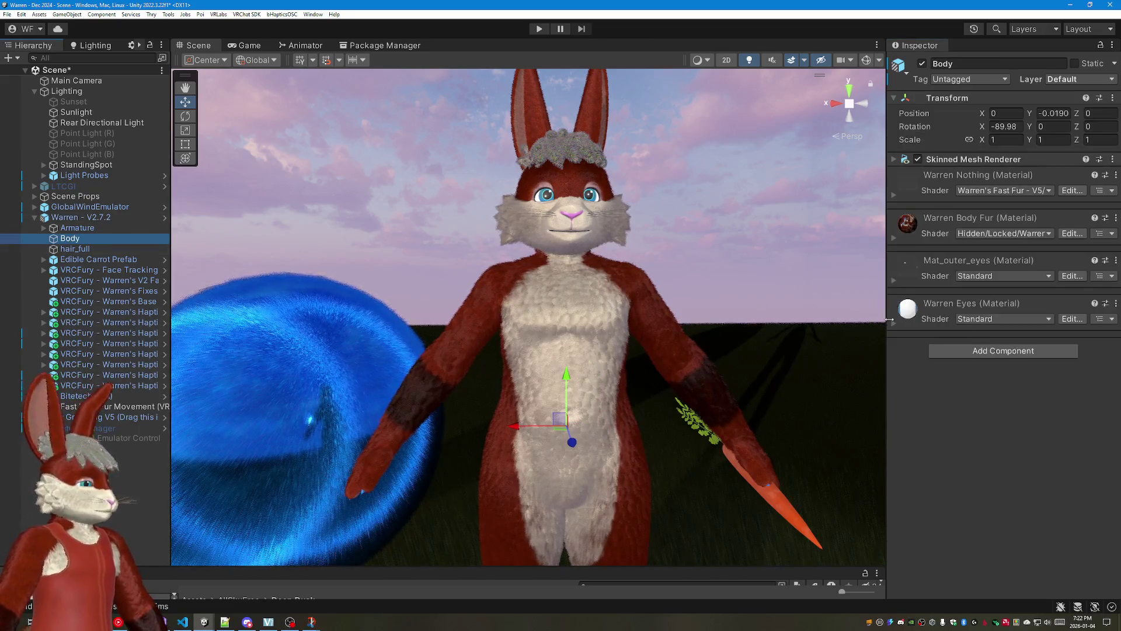
left_click(894, 235)
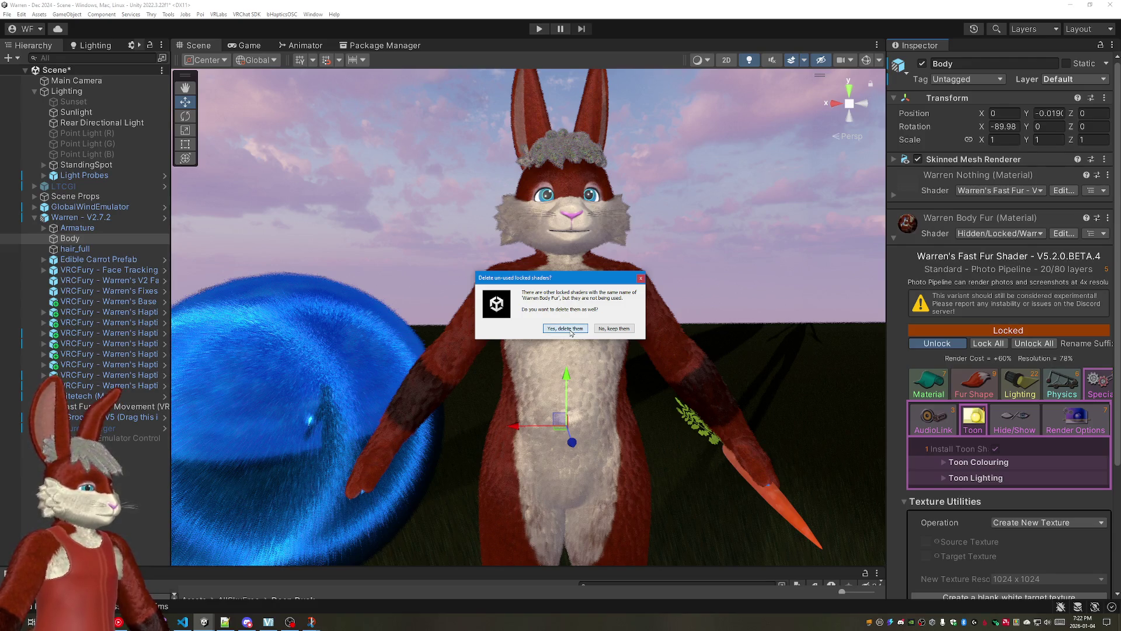
left_click(565, 328)
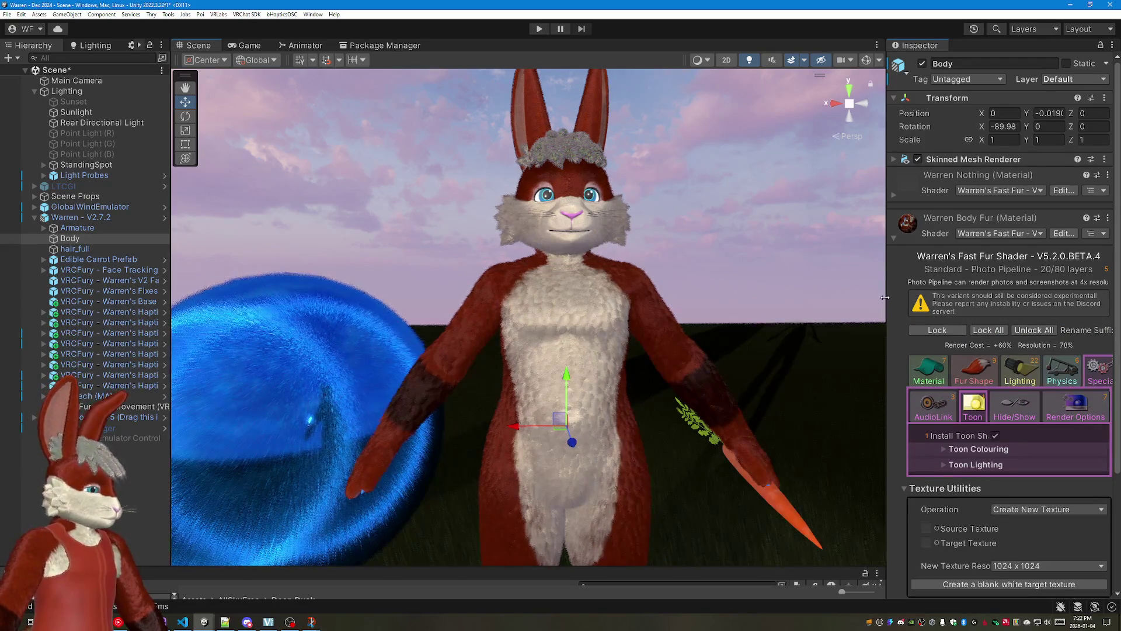
left_click_drag(885, 298, 854, 298)
Step: Check the fur Lighting settings keep Advanced Lighting as the engine, then detach the blueprint ID
left_click(999, 375)
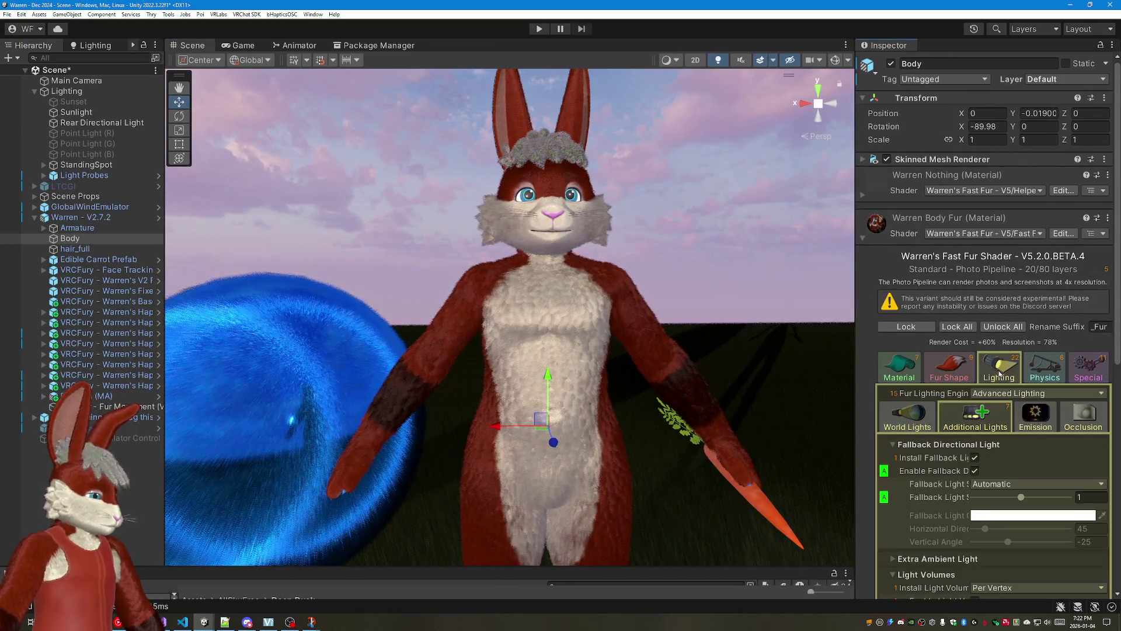
left_click(1034, 393)
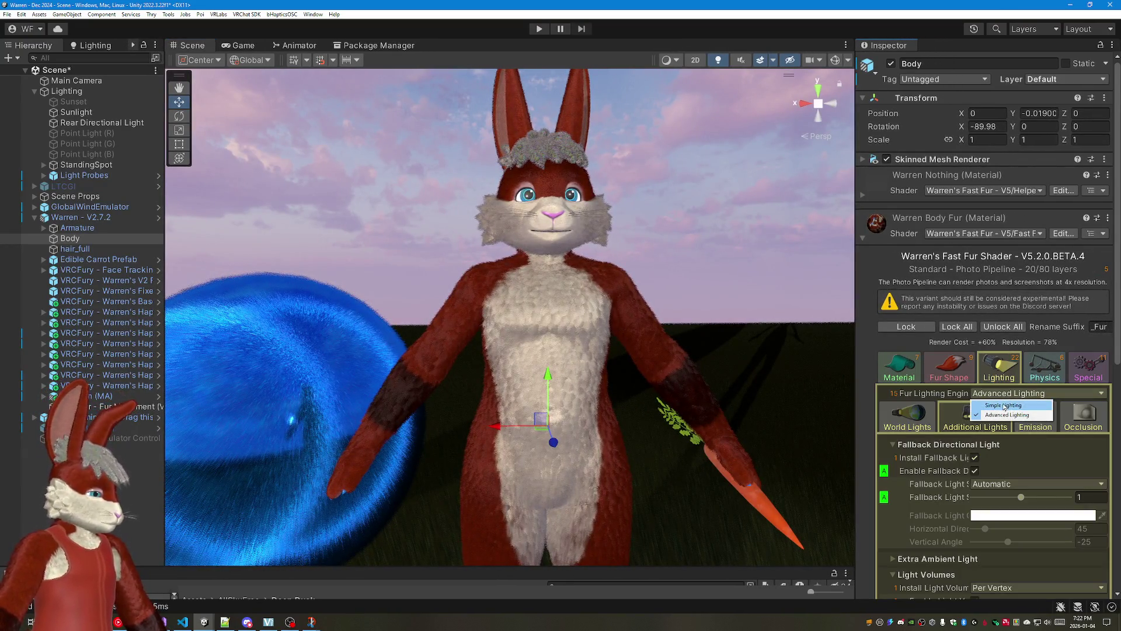
left_click(1004, 414)
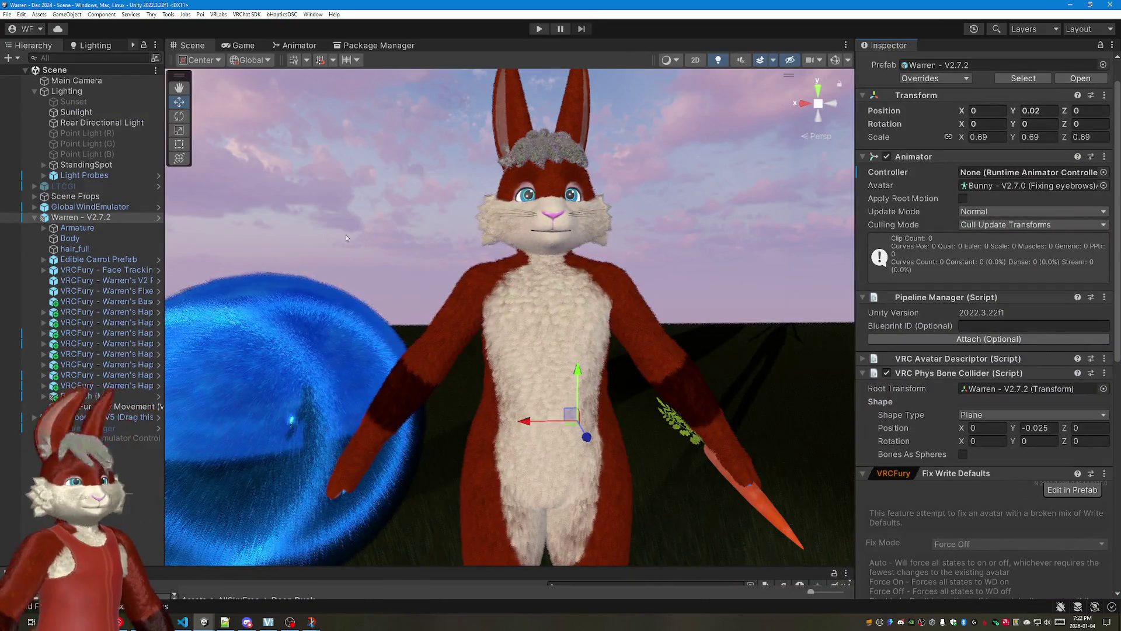
left_click(281, 15)
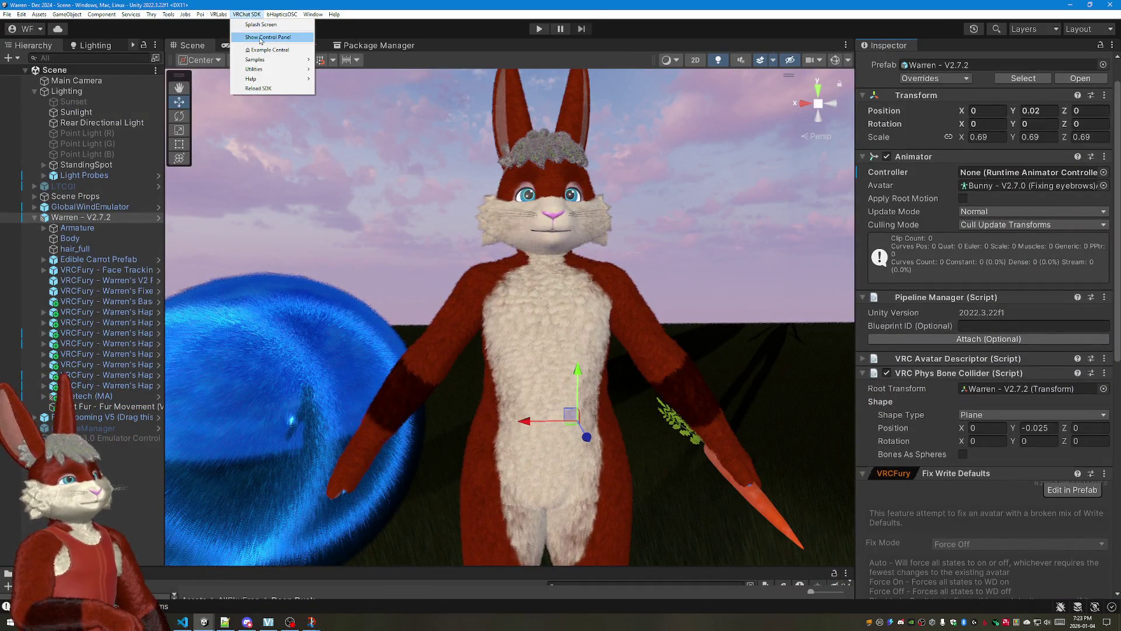
Step: In the VRChat SDK builder, name the avatar upload and choose the bunny picture as thumbnail
left_click(272, 39)
left_click(447, 166)
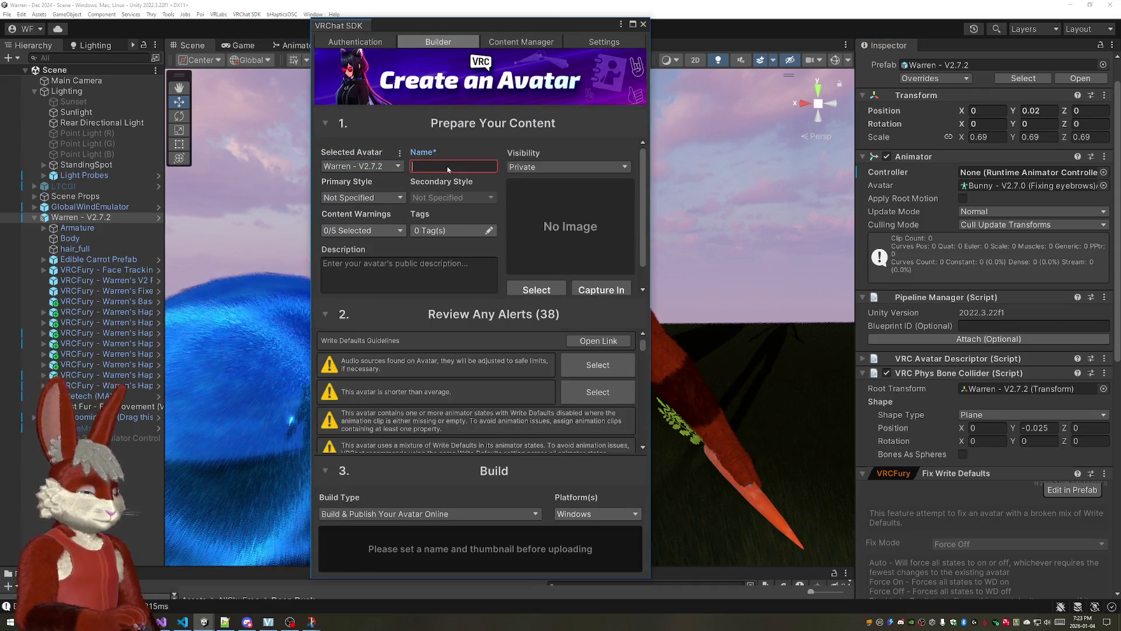
type("V5.")
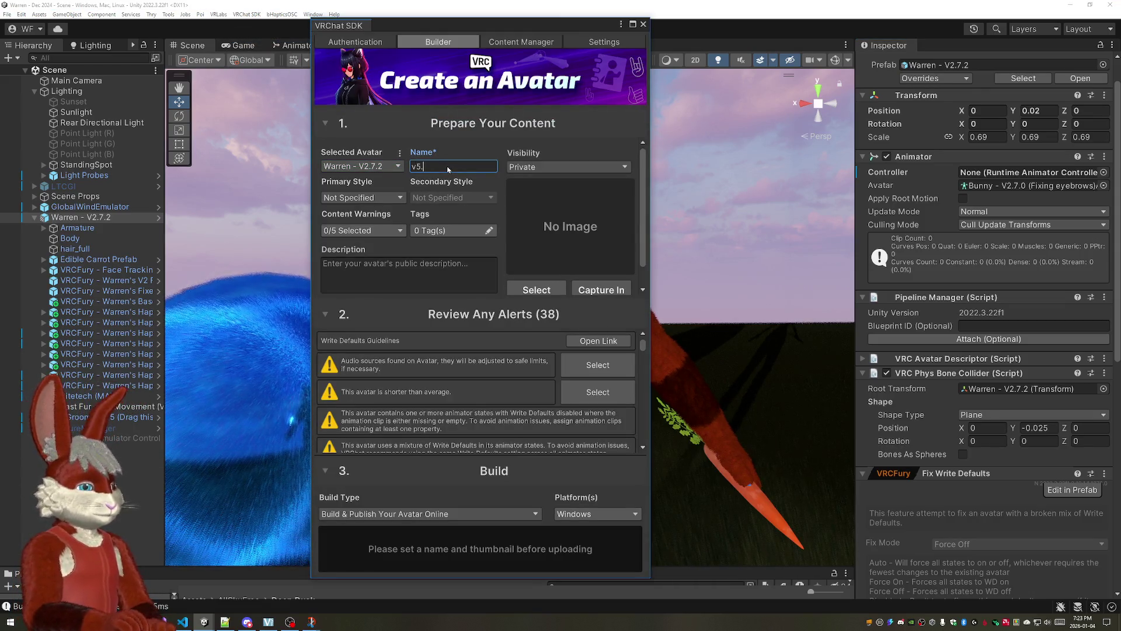
type("2.0.BETA")
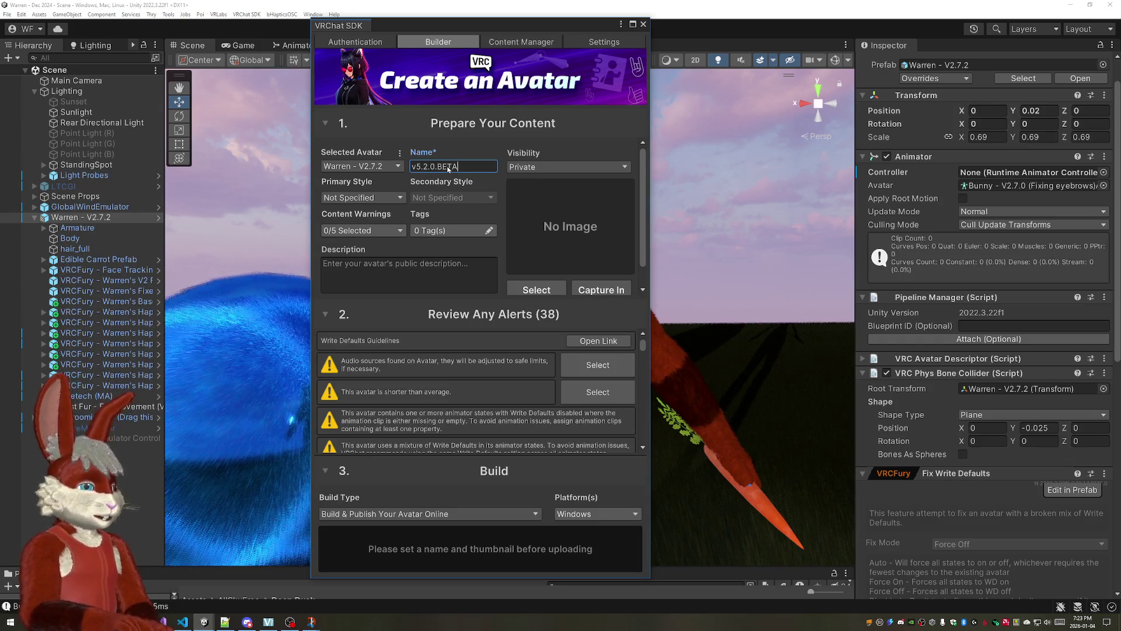
type(".4 Simple")
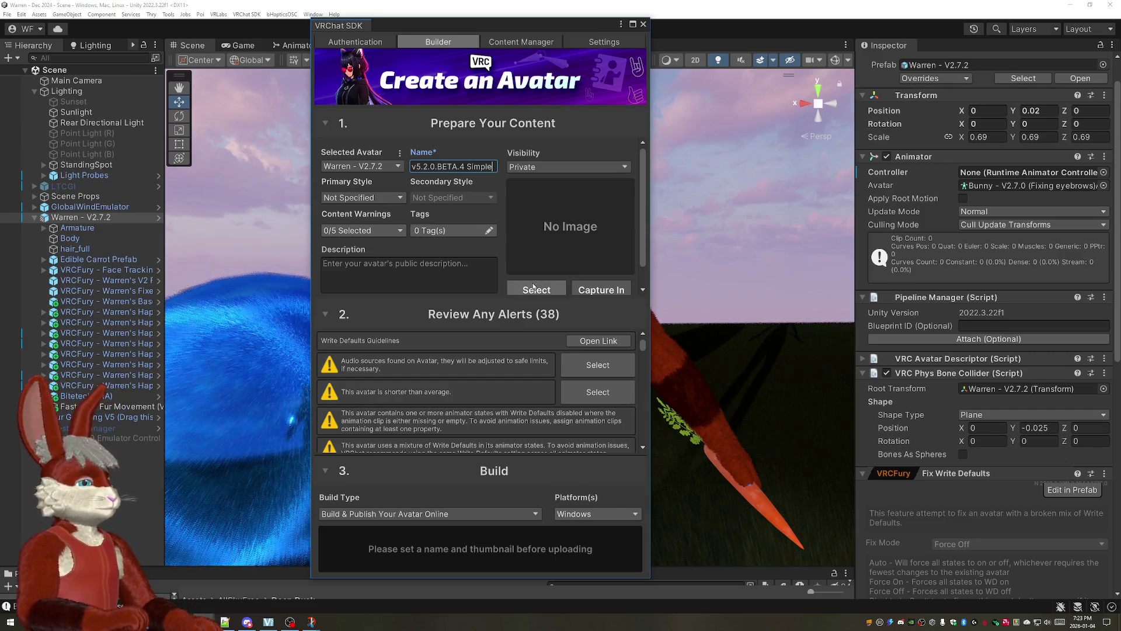
left_click(536, 290)
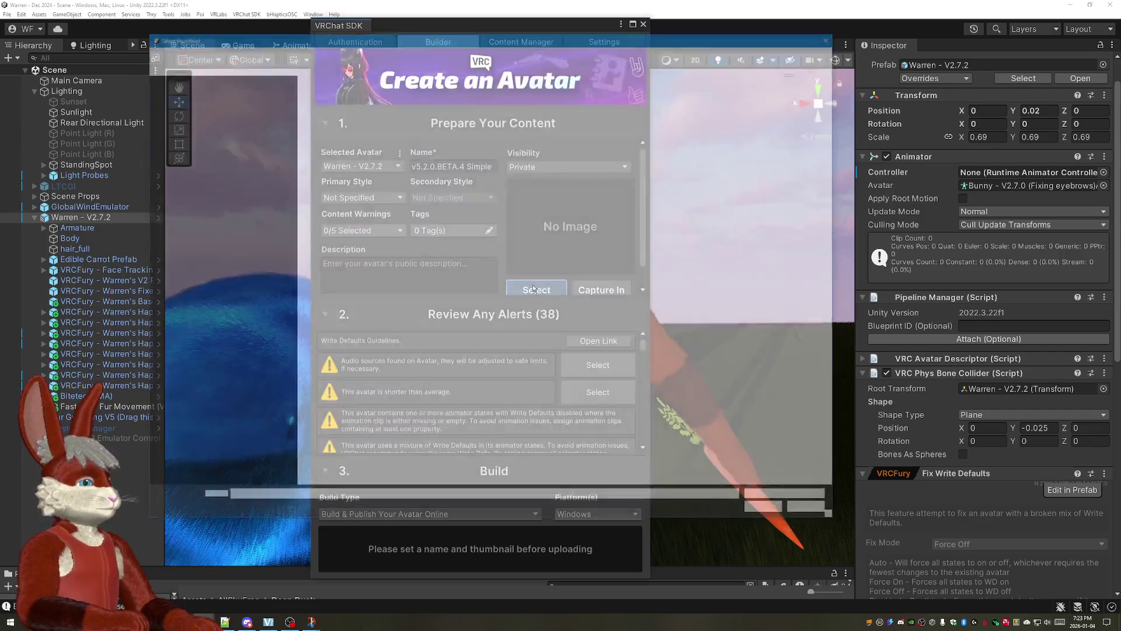
double_click(570, 104)
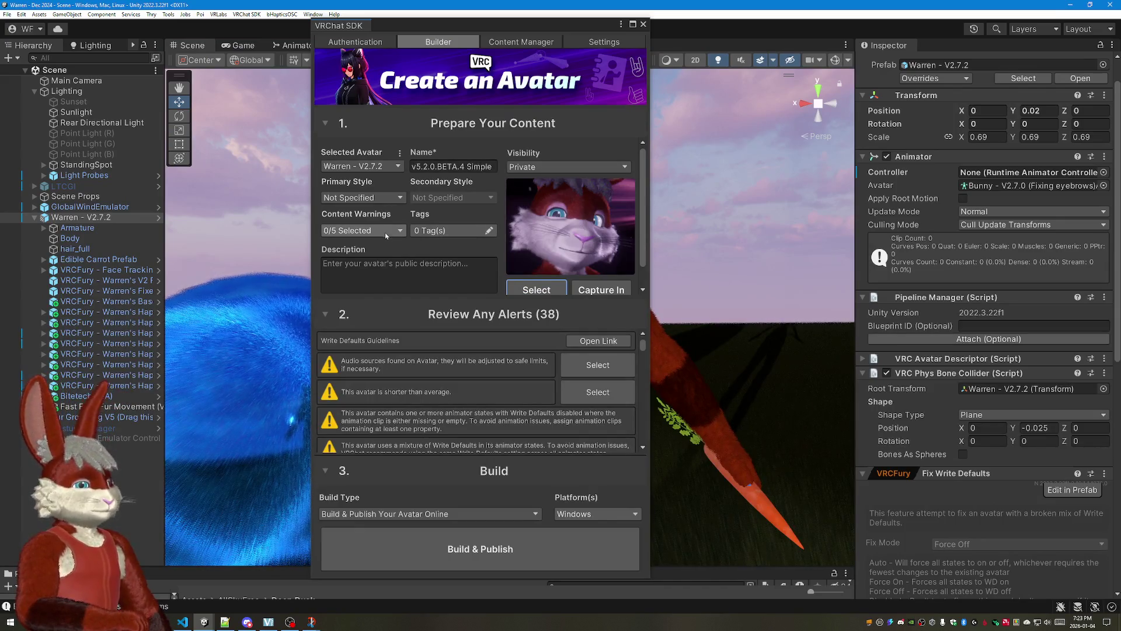
Step: Set Primary Style to Furry, accept the content agreement and start Build & Publish
left_click(362, 197)
left_click(350, 263)
left_click(589, 524)
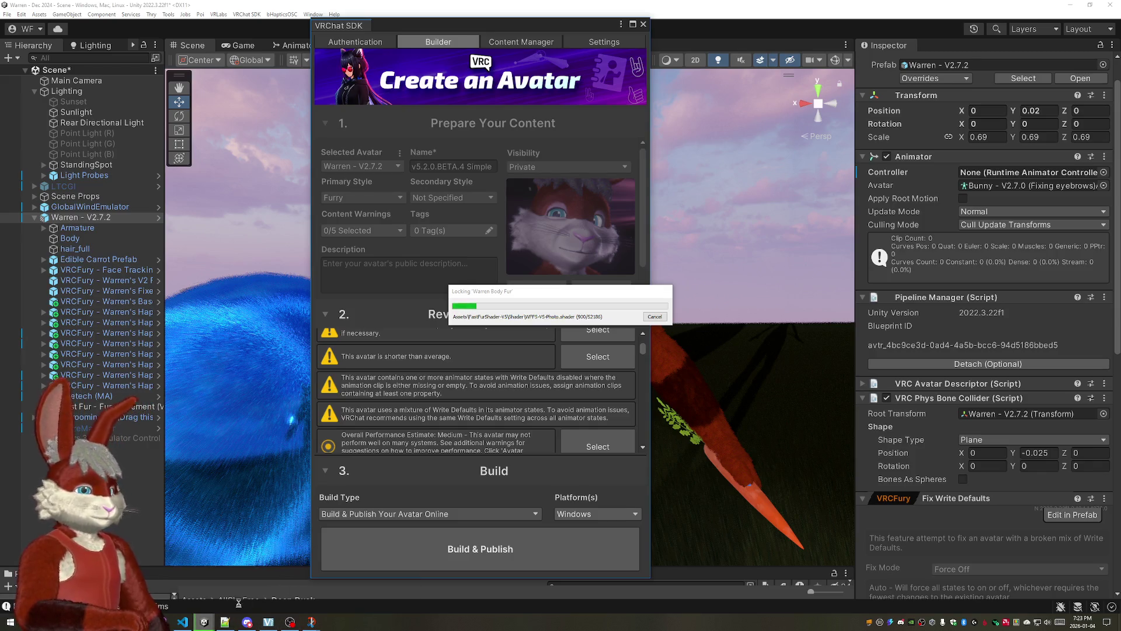
left_click(264, 583)
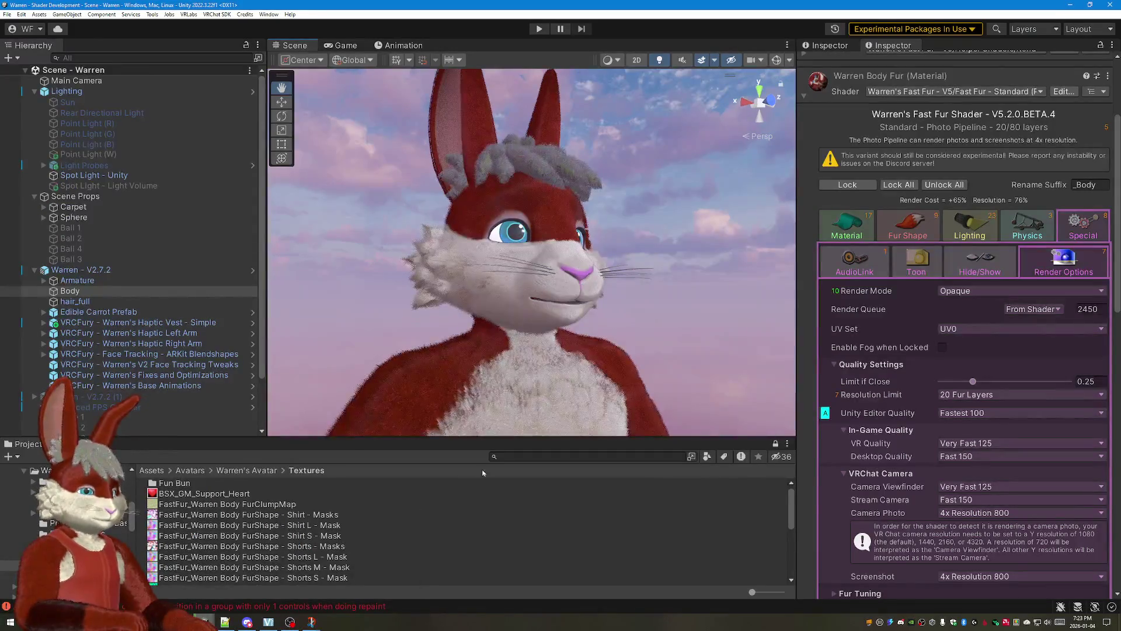
Step: Bring up the Notepad++ release notes and place the cursor in the quality-settings paragraph
left_click(225, 623)
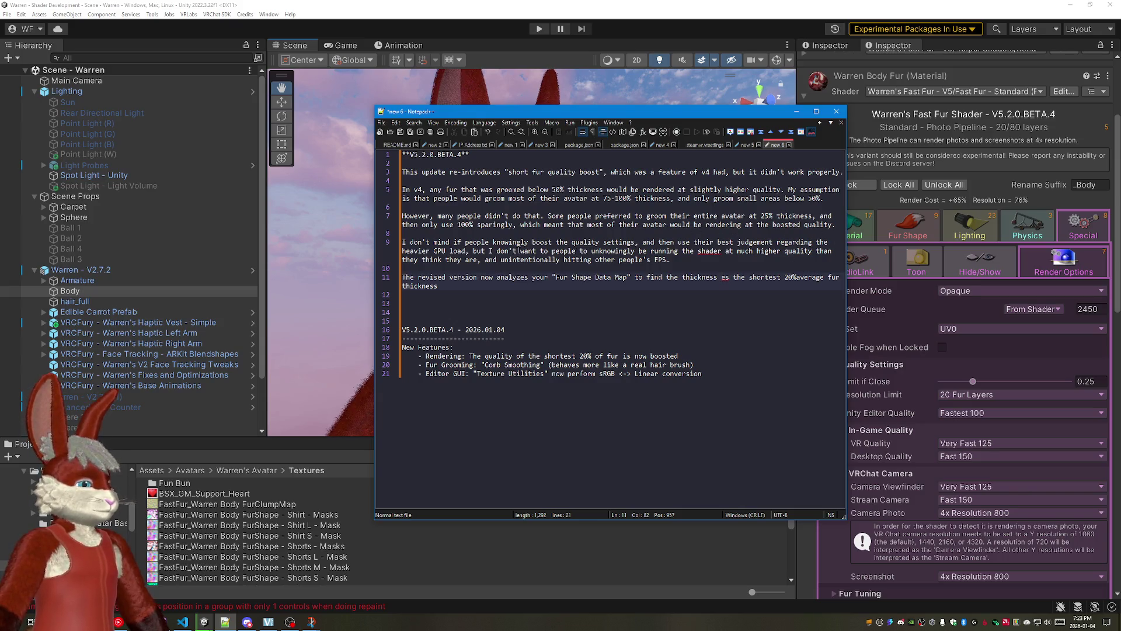
left_click(636, 240)
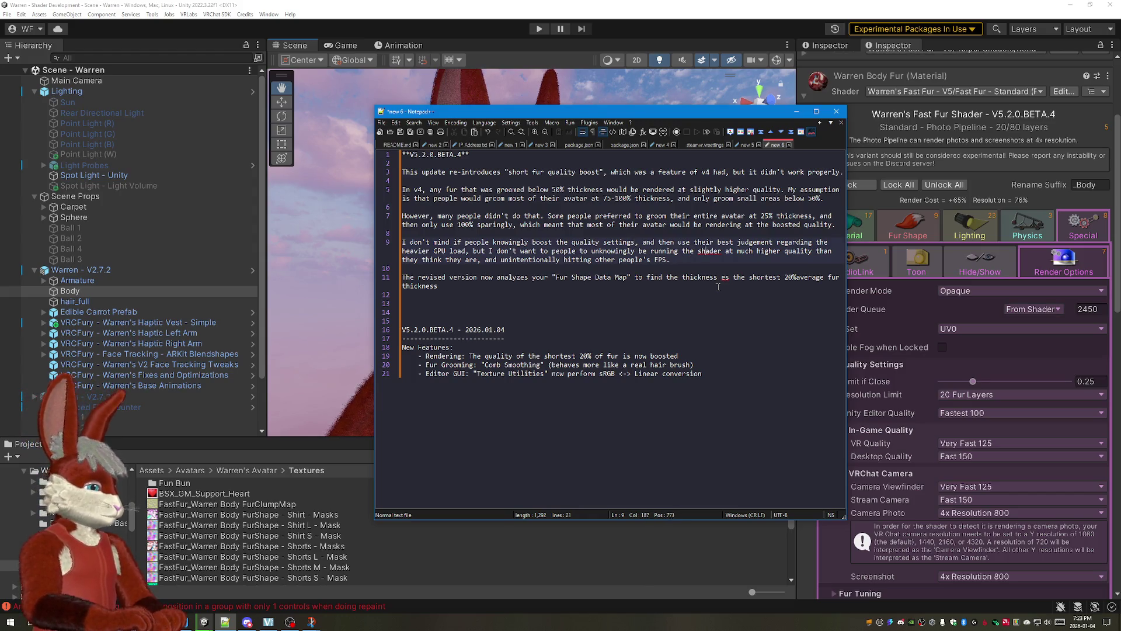
Step: Delete the clause about hitting other people's FPS and tidy the blank lines before the revised-version paragraph
key("End")
key("BackSpace")
key("BackSpace")
key("BackSpace")
key("BackSpace")
key("BackSpace")
key("BackSpace")
key("BackSpace")
key("BackSpace")
key("BackSpace")
key("BackSpace")
key("BackSpace")
key("BackSpace")
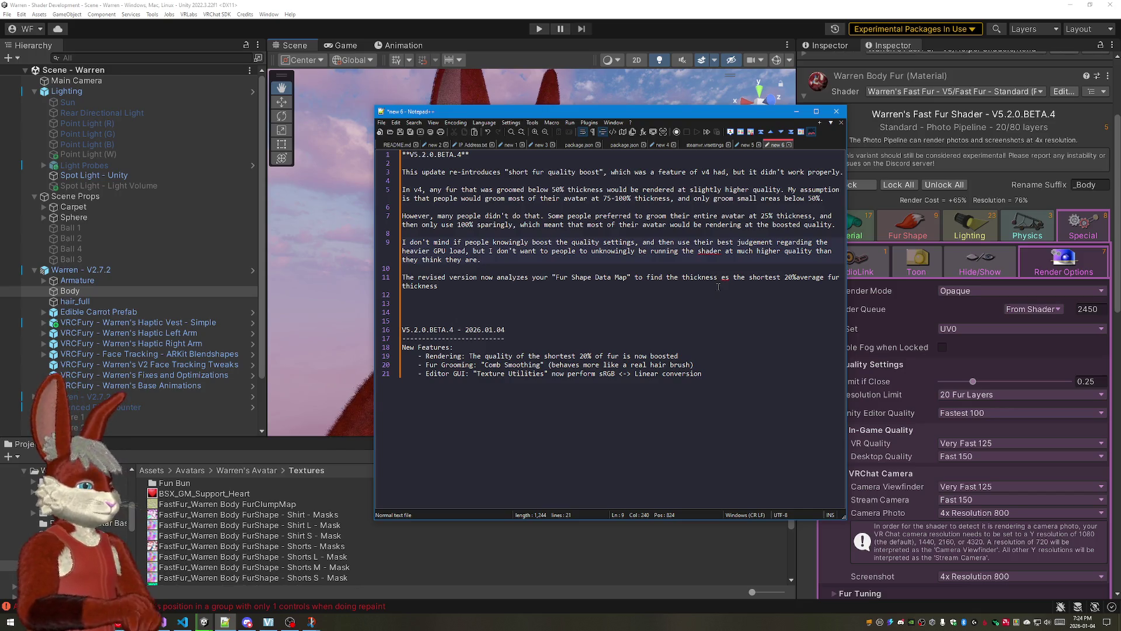
key("Down")
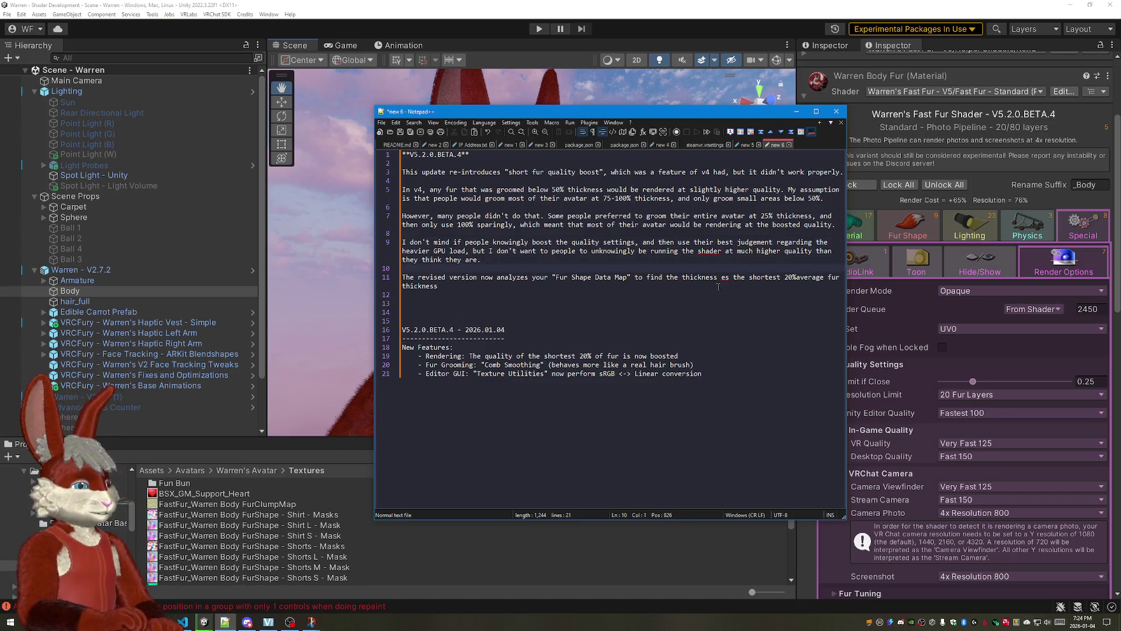
key("Return")
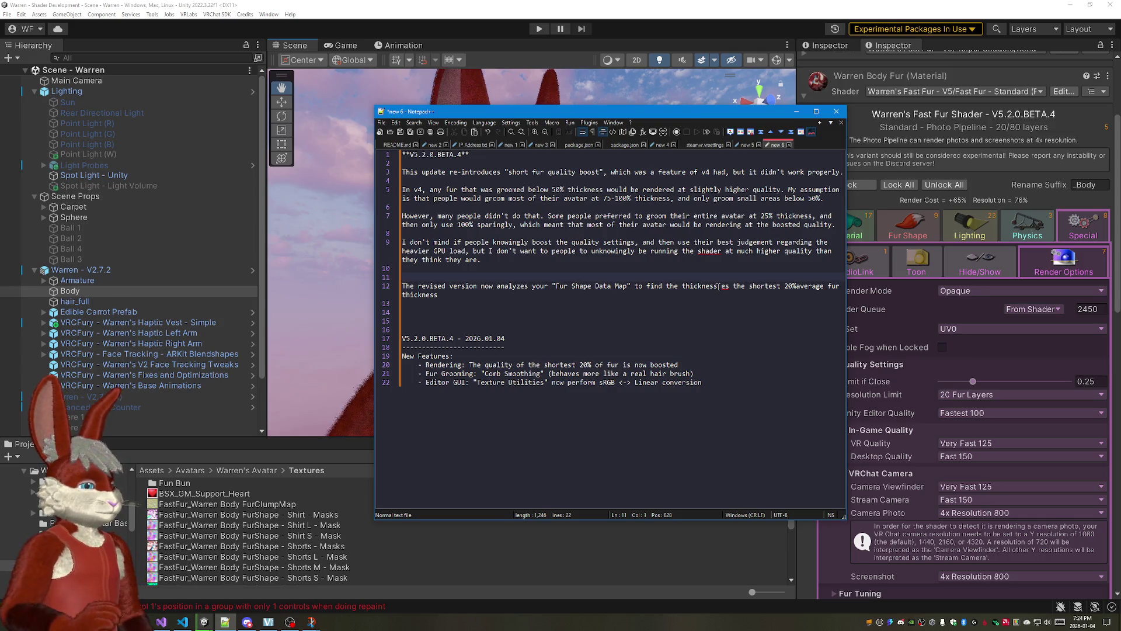
key("Delete")
key("ctrl+Right")
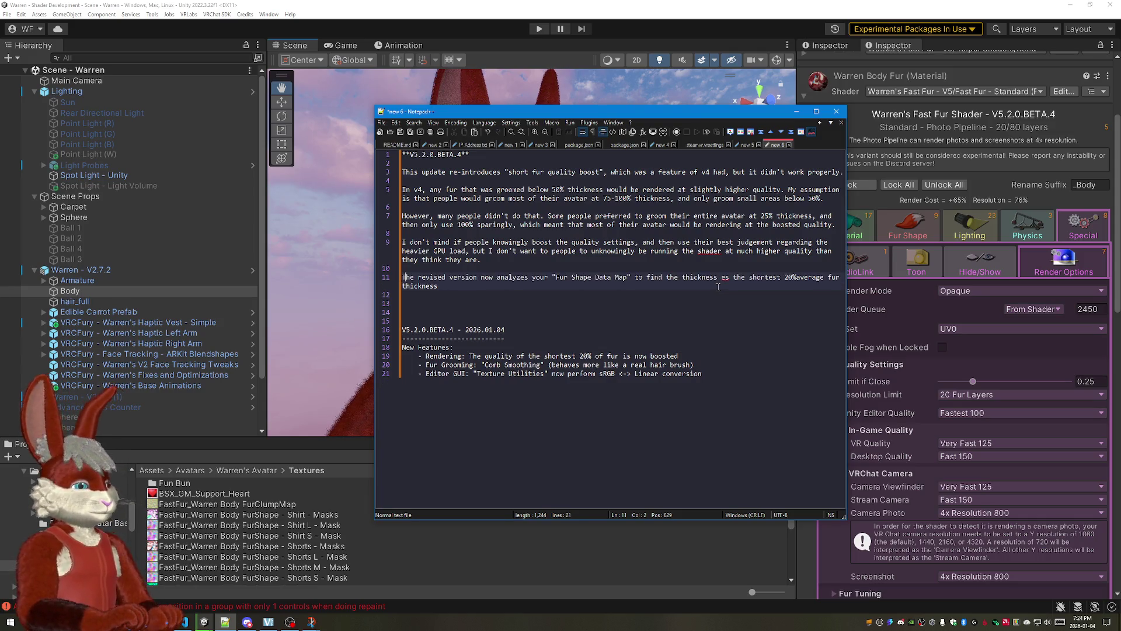
type("n")
key("BackSpace")
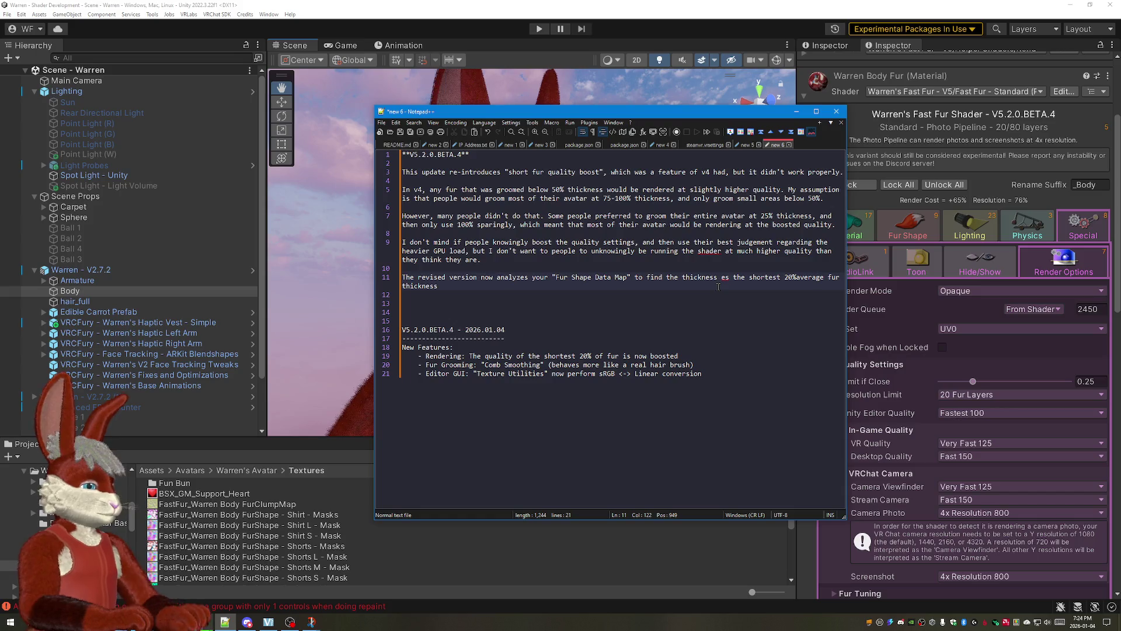
type("calcula")
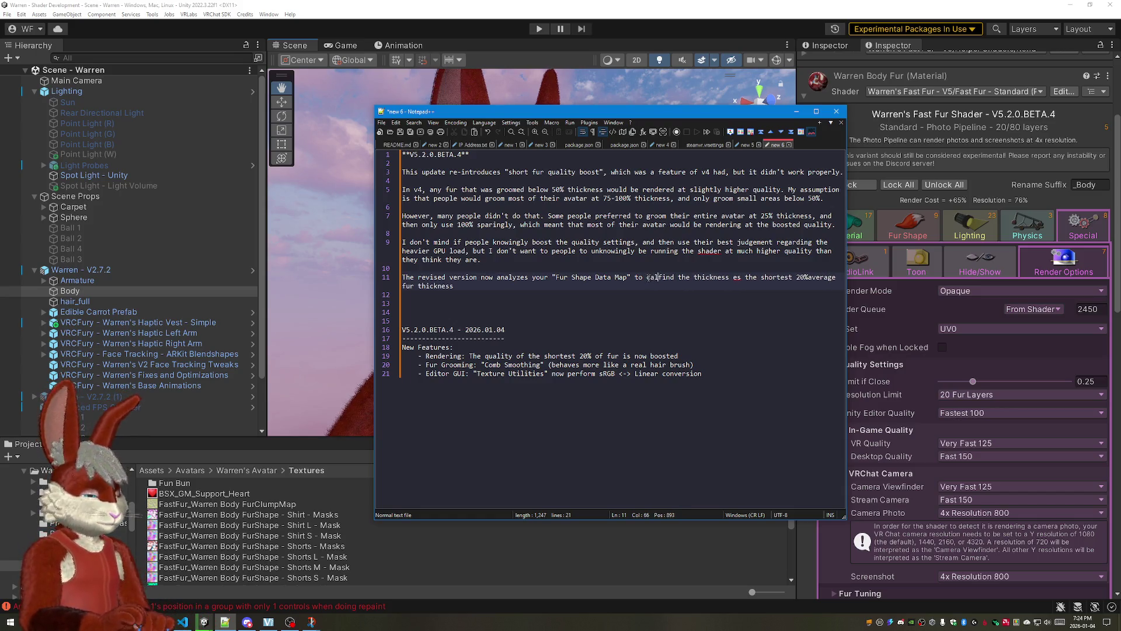
type("te the cut-off")
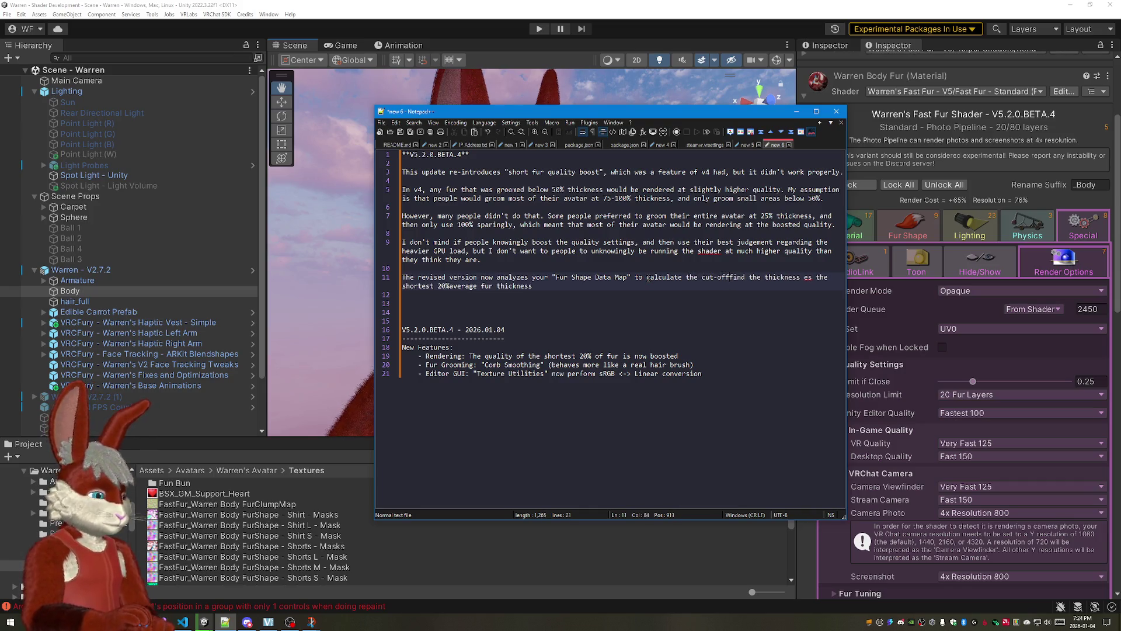
type(" point fo")
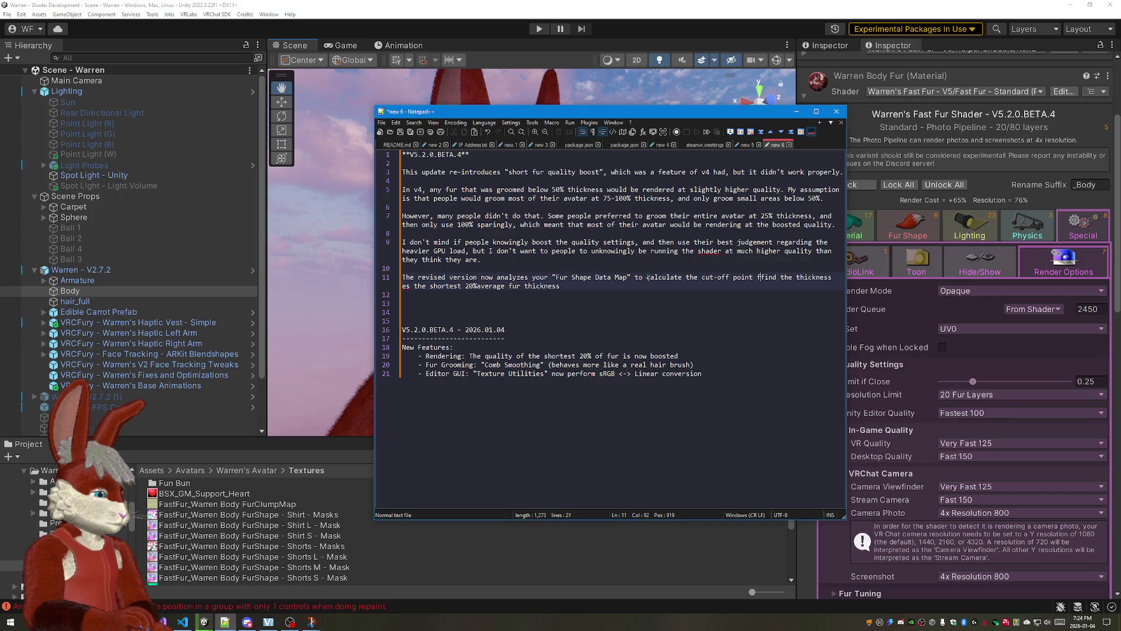
Step: Rework line 11 to say it automatically analyzes the map and calculates the thinnest-20% threshold, dropping the old wording
key("BackSpace")
key("BackSpace")
key("BackSpace")
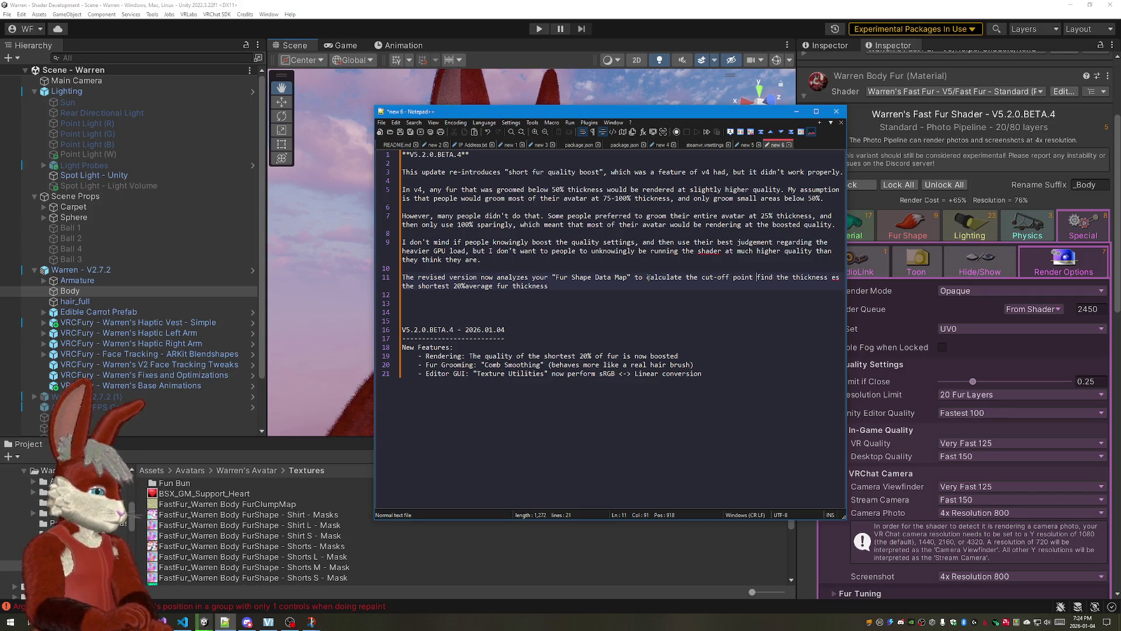
key("BackSpace")
key("BackSpace")
key("BackSpace")
key("BackSpace")
key("BackSpace")
key("BackSpace")
key("BackSpace")
key("BackSpace")
key("BackSpace")
type("which parts")
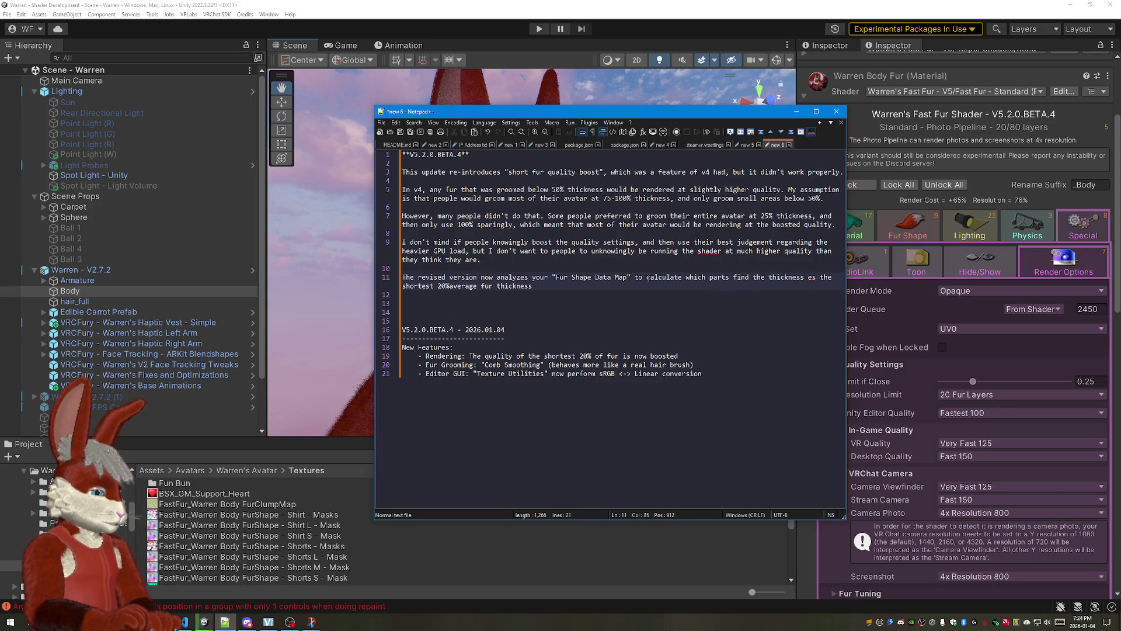
key("BackSpace")
key("BackSpace")
key("BackSpace")
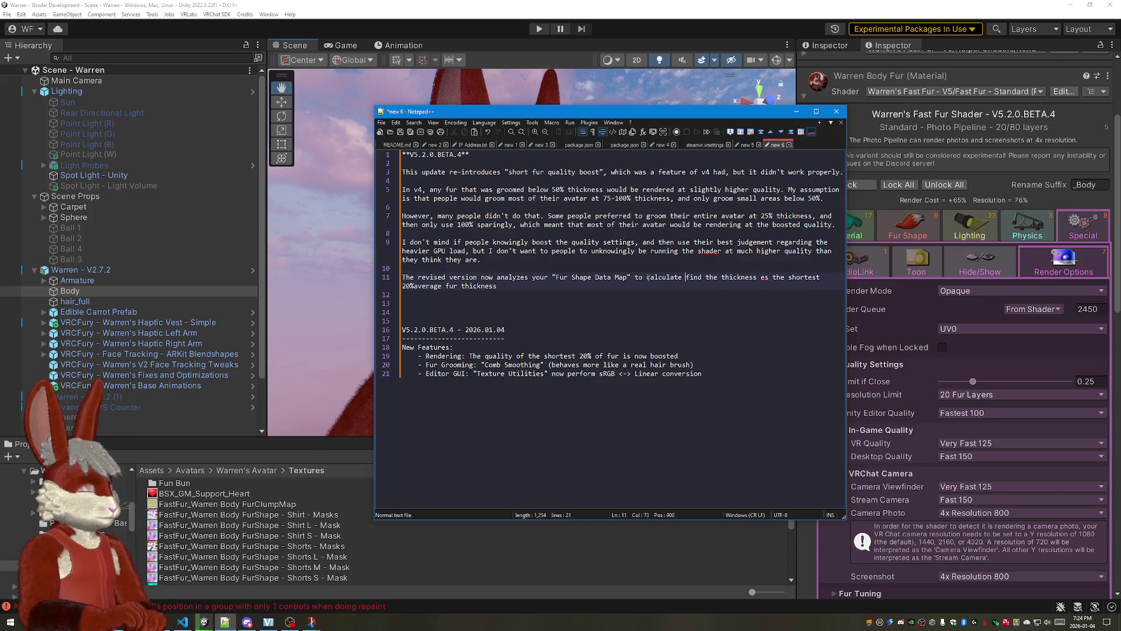
type("the ")
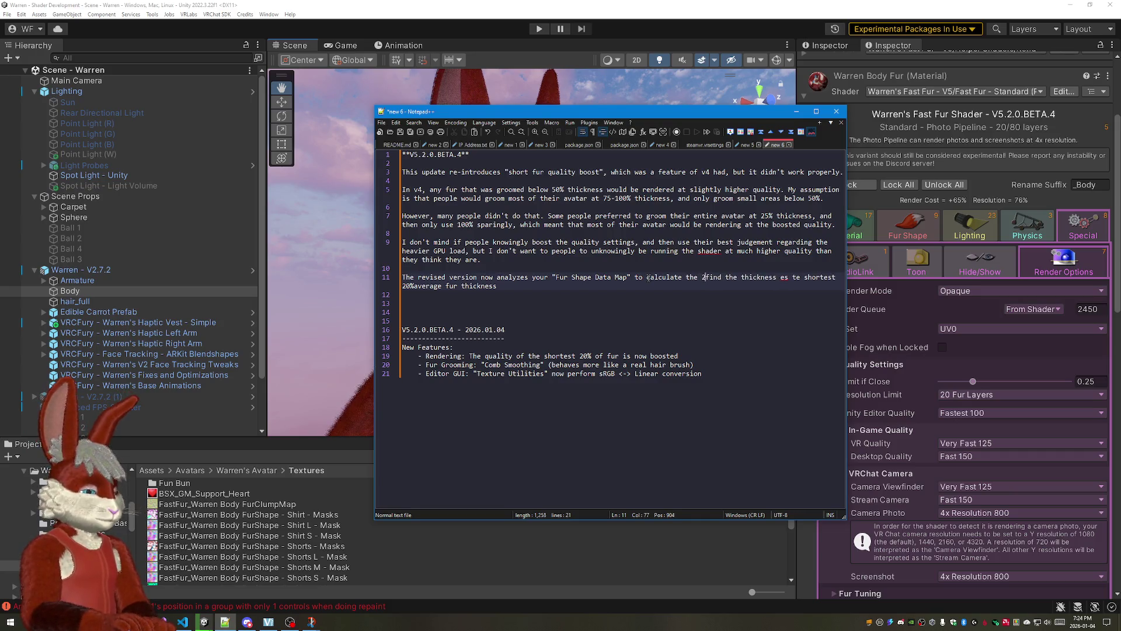
type("threshold for the thinne")
type("st ")
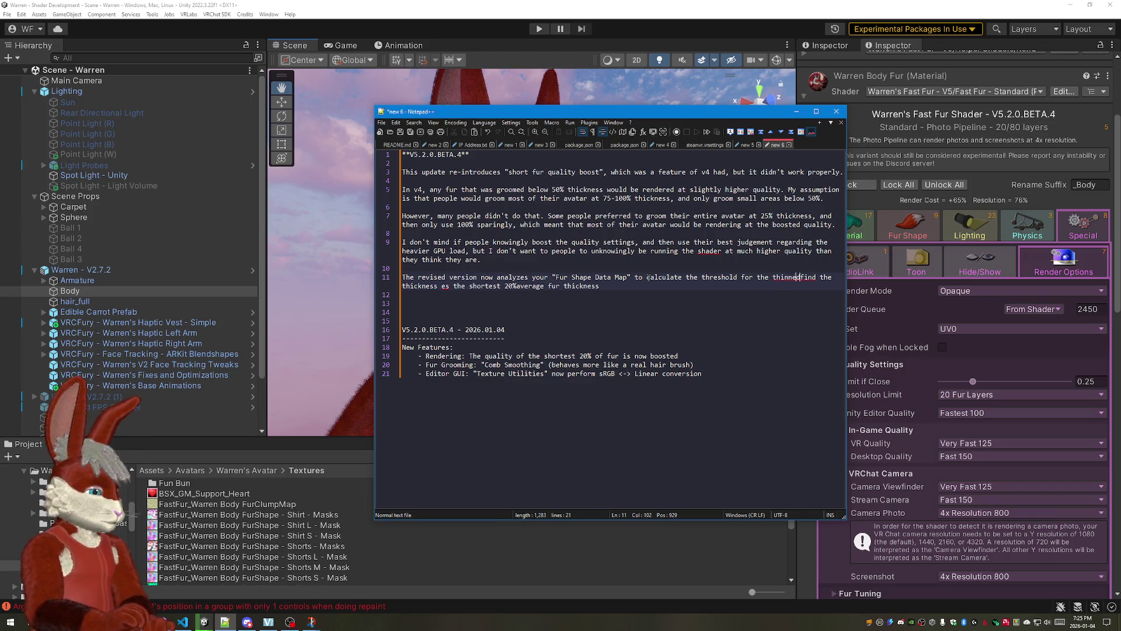
type("20% of")
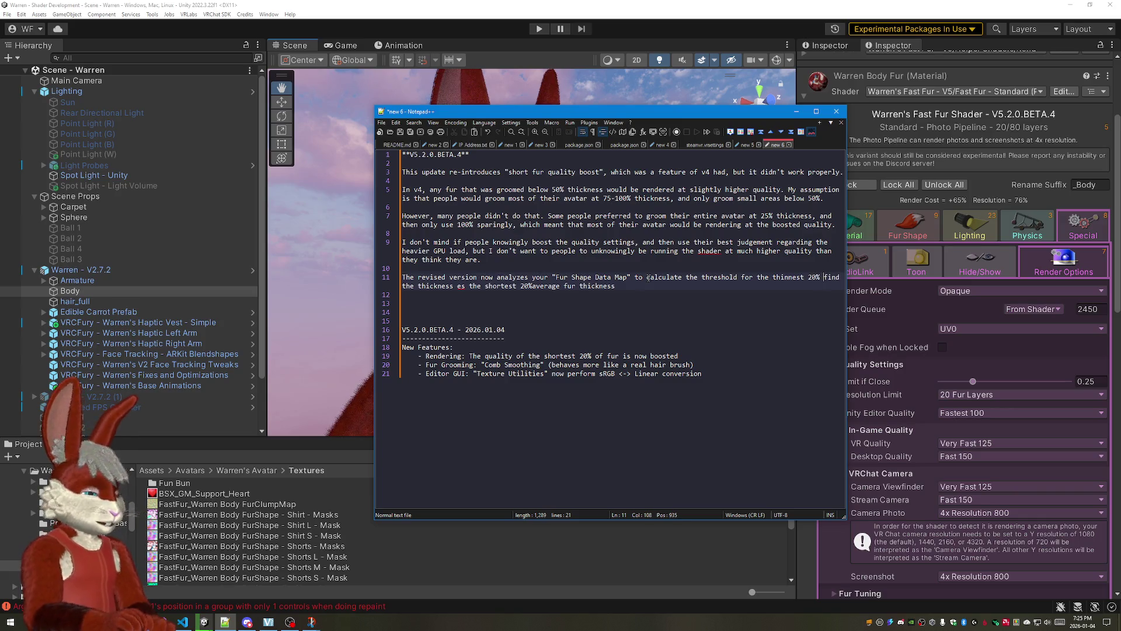
type(" fur of")
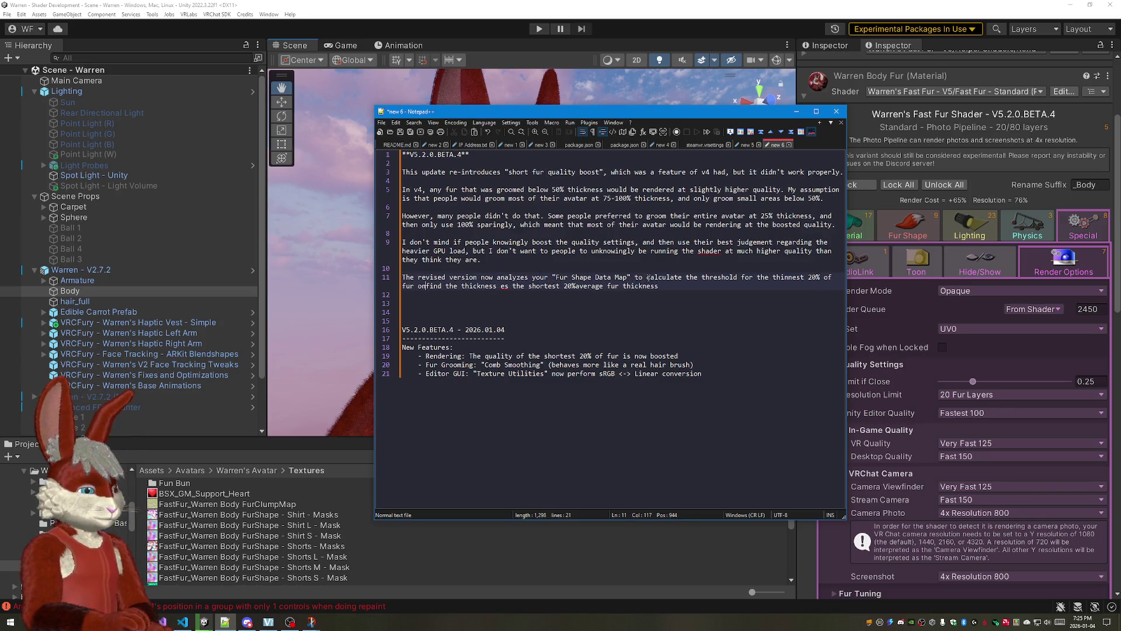
type(" on your avatar.")
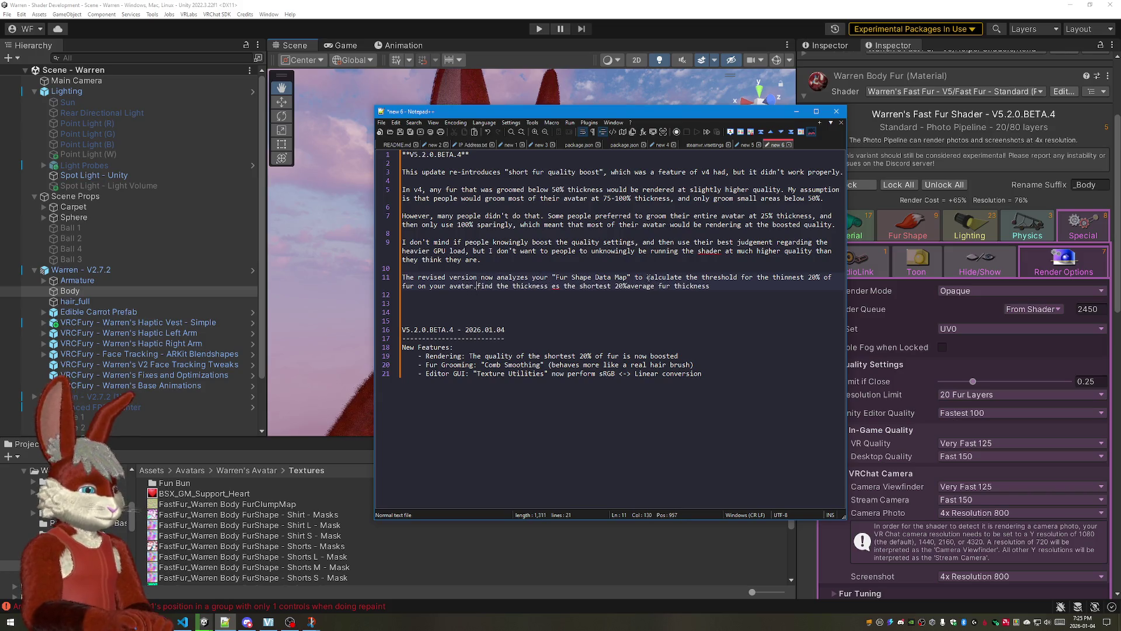
key("shift+End")
key("Delete")
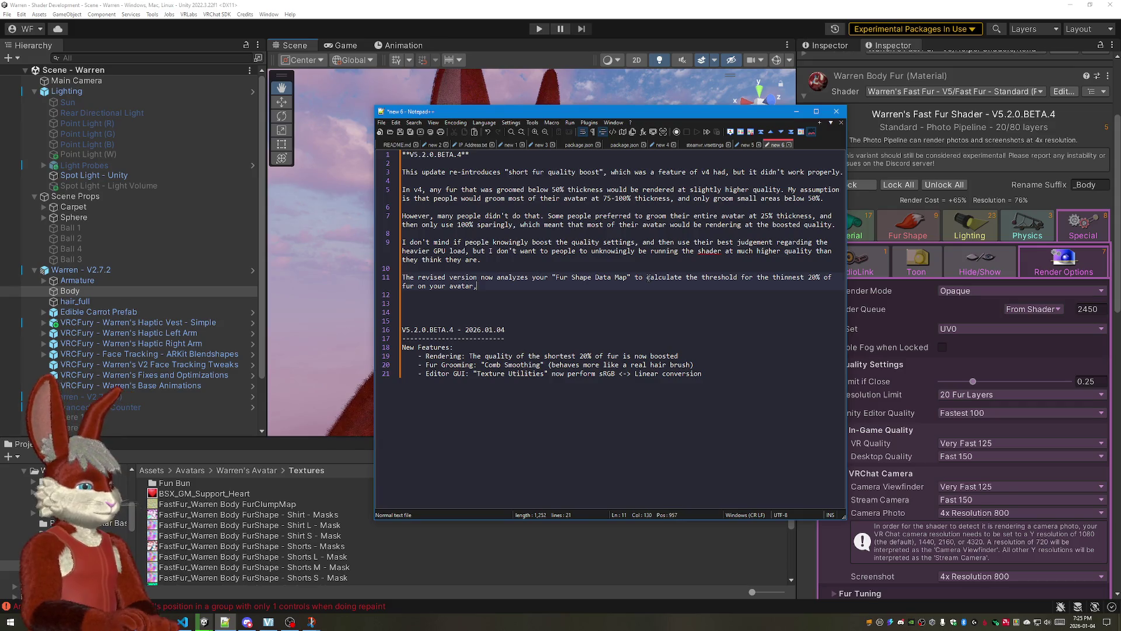
type("a")
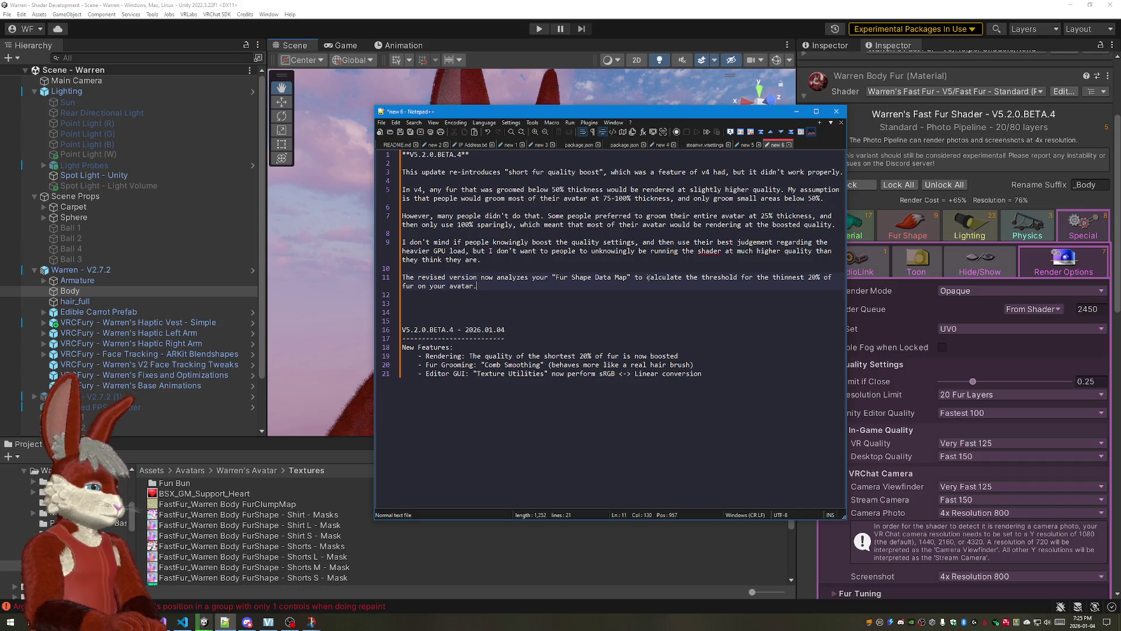
double_click(639, 277)
type("and")
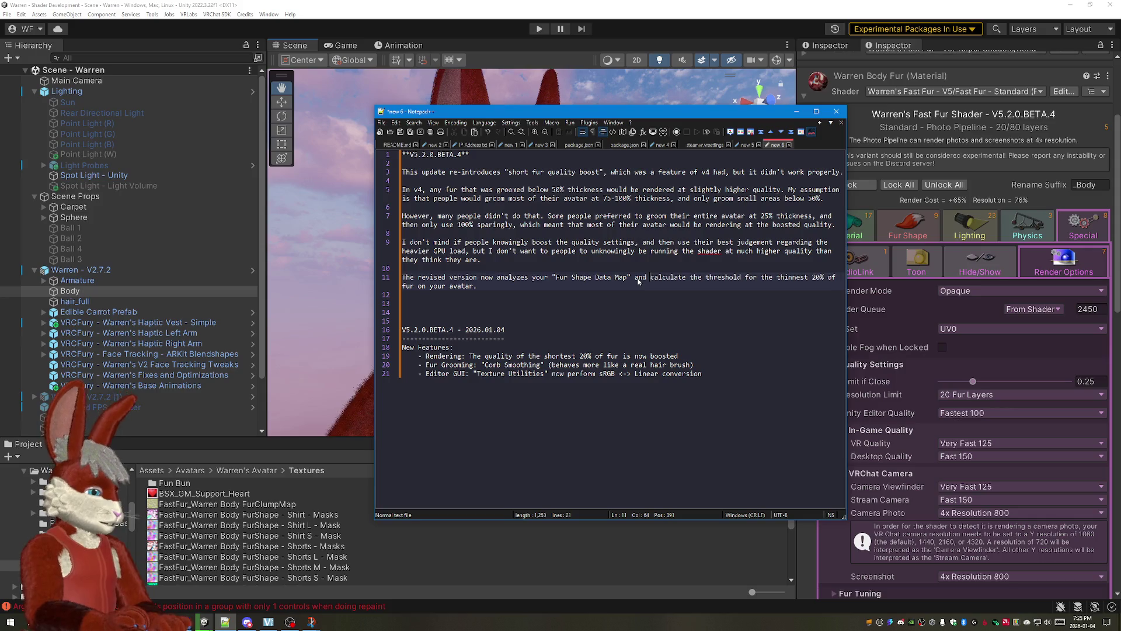
key("ctrl+Right")
type("s")
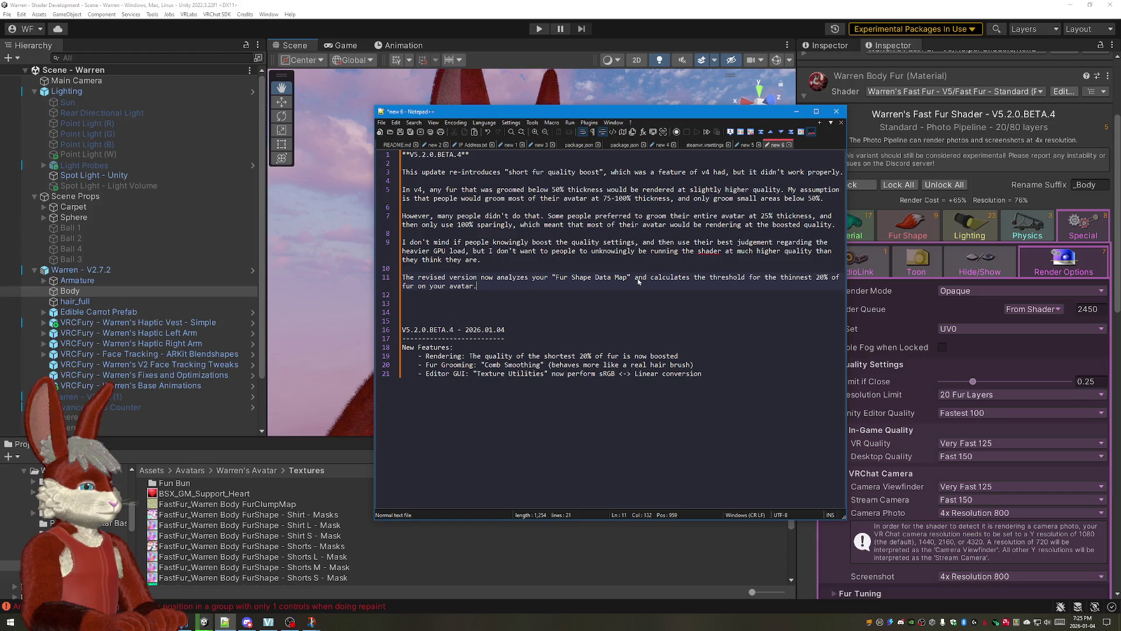
left_click(638, 279)
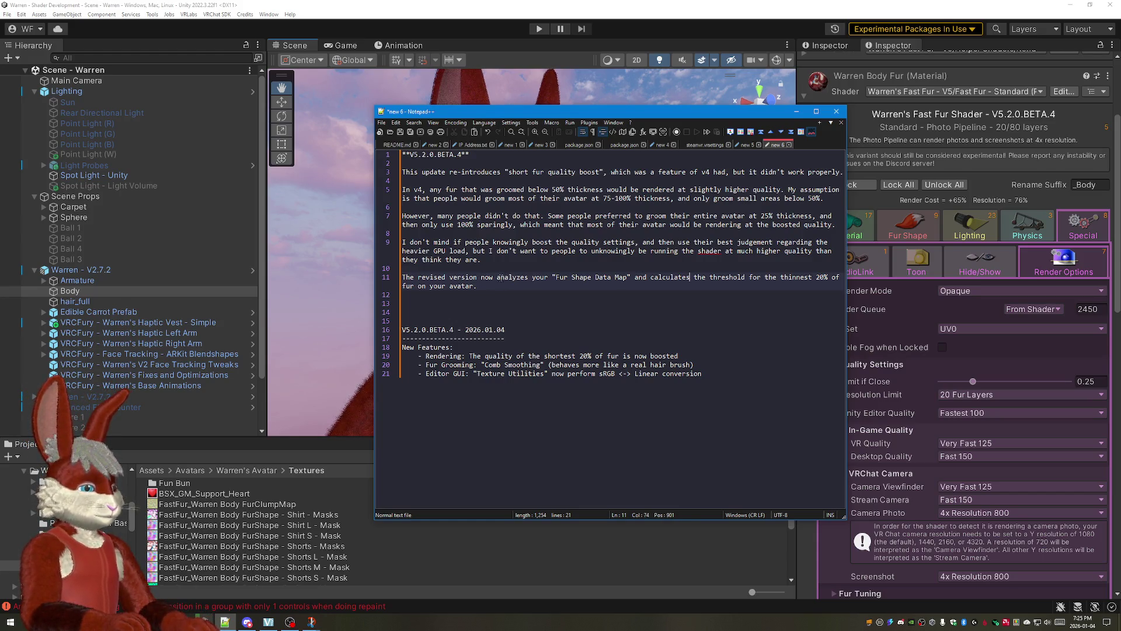
type("automatical")
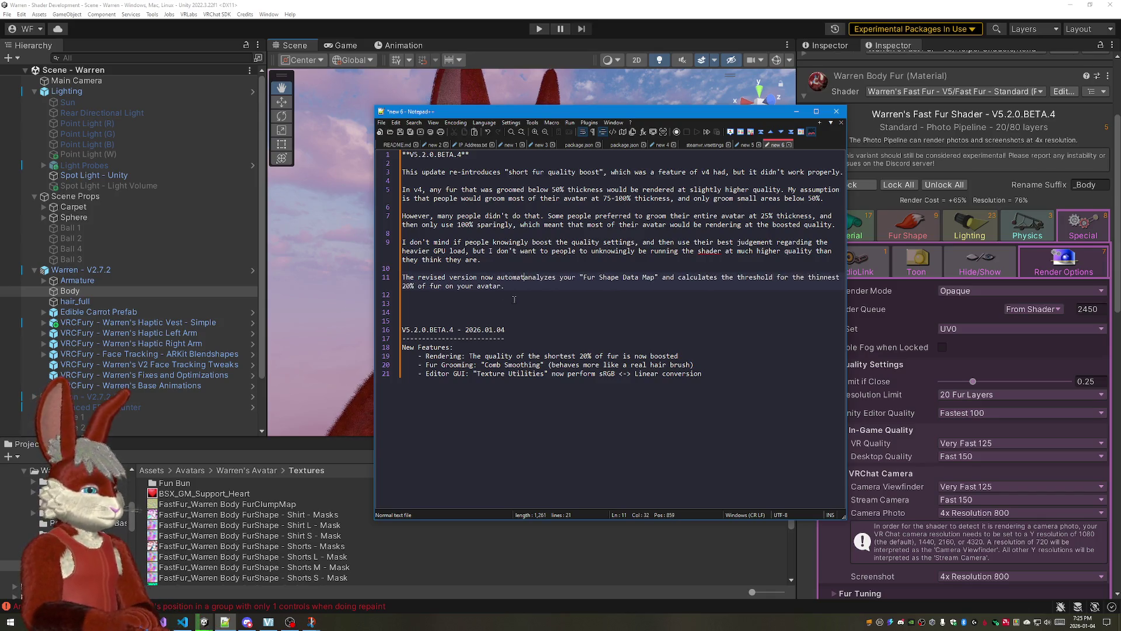
type("ly")
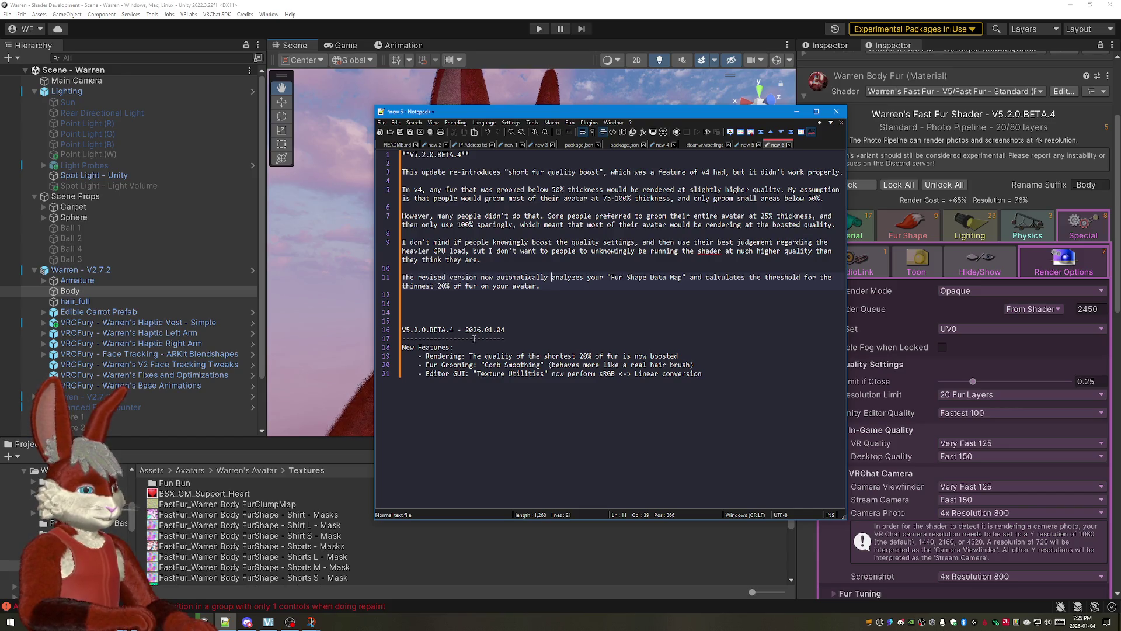
Step: Replace "The revised version" on line 11 with V5.2.0.BETA.4 copied from line 16
left_click_drag(454, 328, 402, 329)
key("ctrl+c")
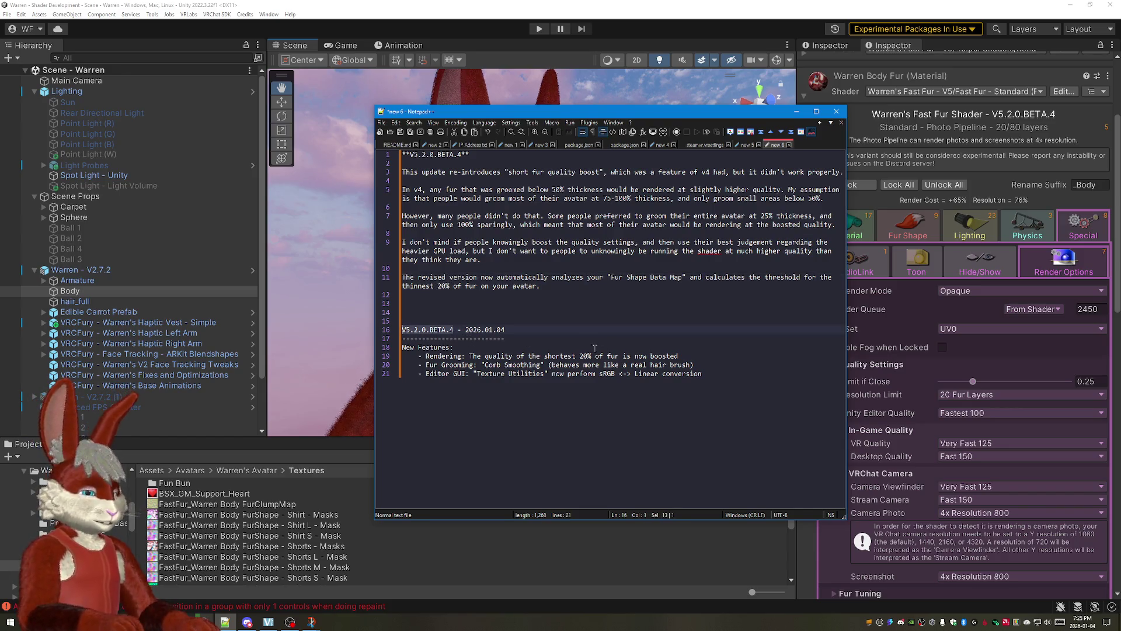
left_click_drag(479, 279, 401, 278)
key("ctrl+v")
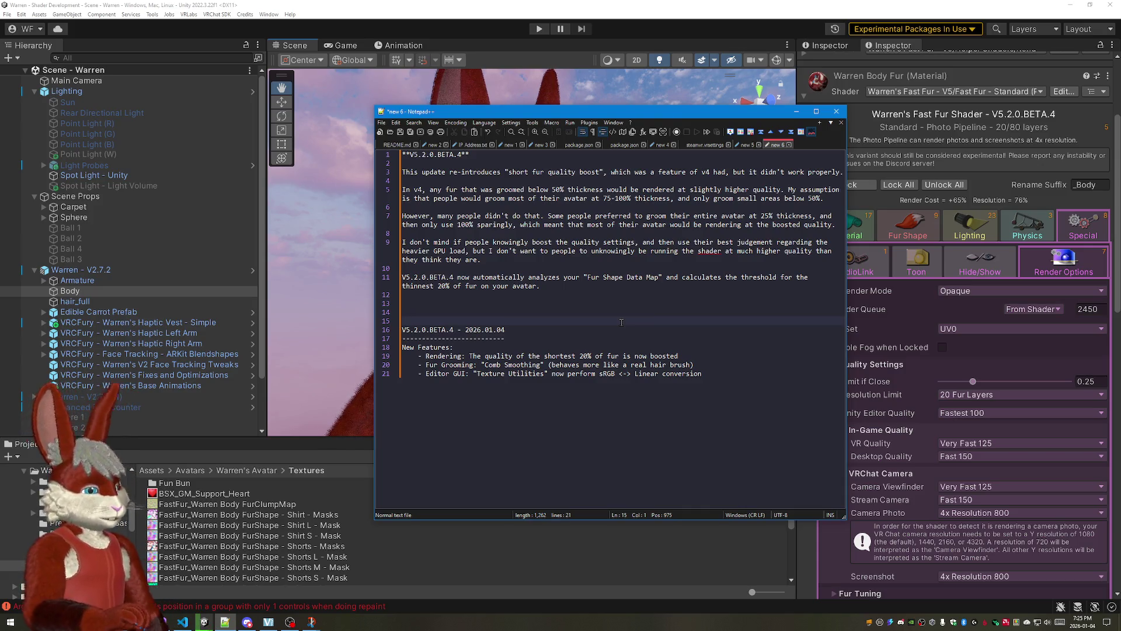
type(" An")
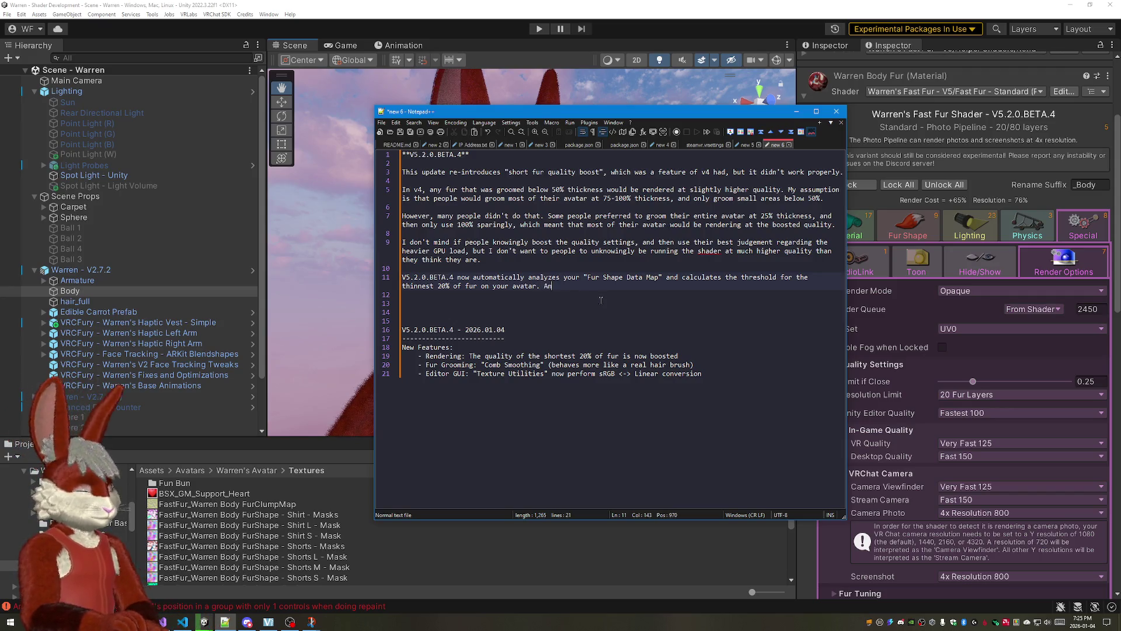
type("y tour \"")
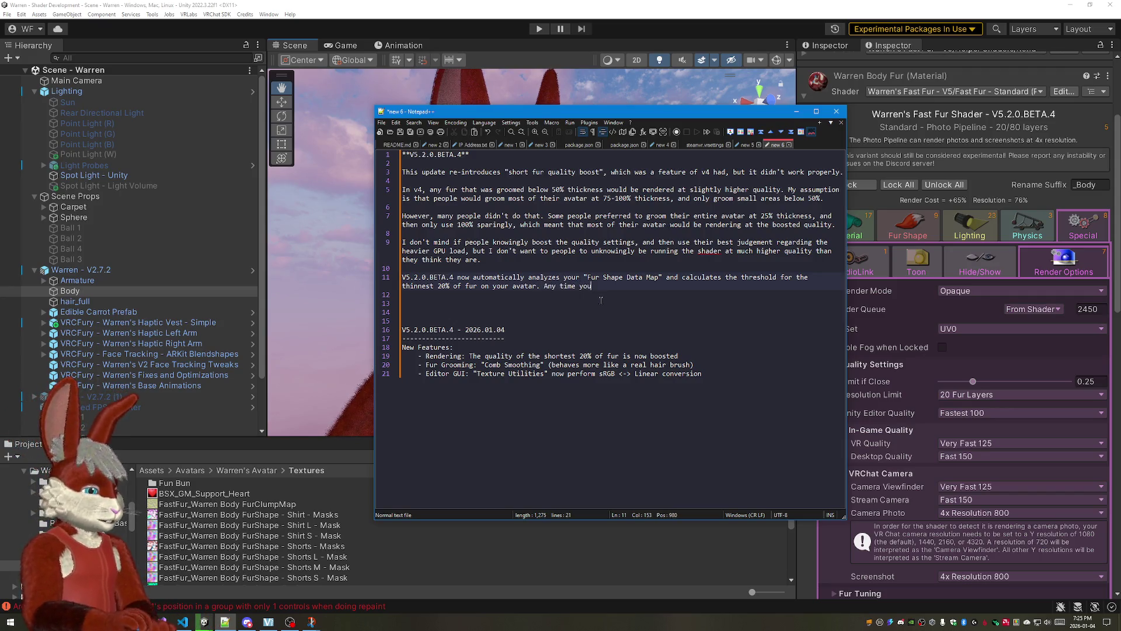
Step: Finish line 11 with "The shader then correctly knows which fur it should boost."
left_click_drag(584, 277, 664, 277)
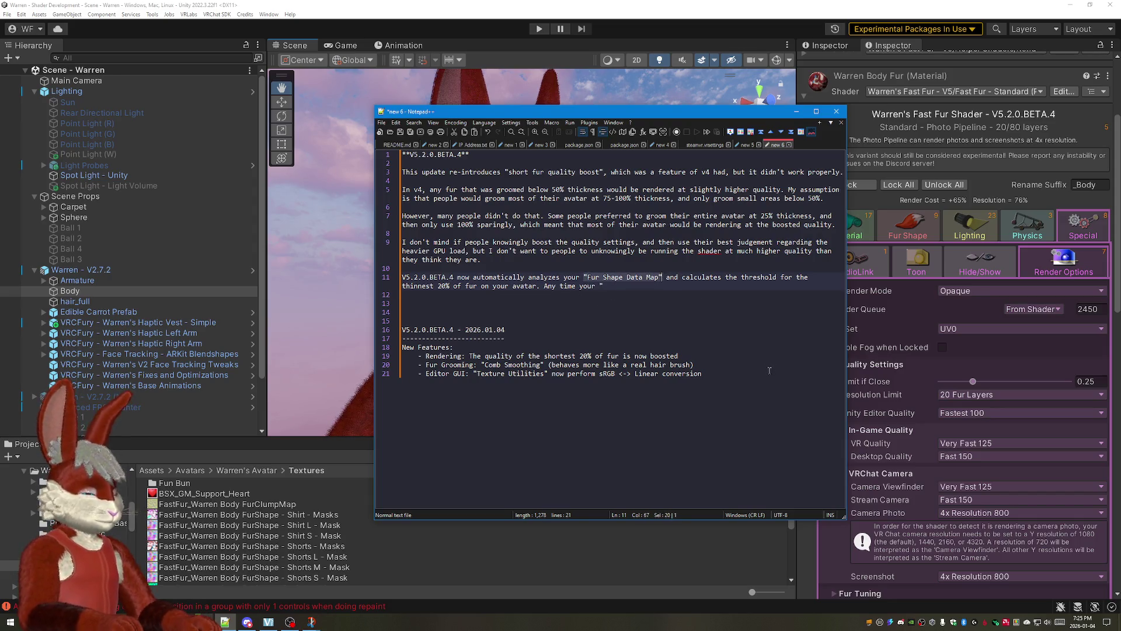
key("BackSpace")
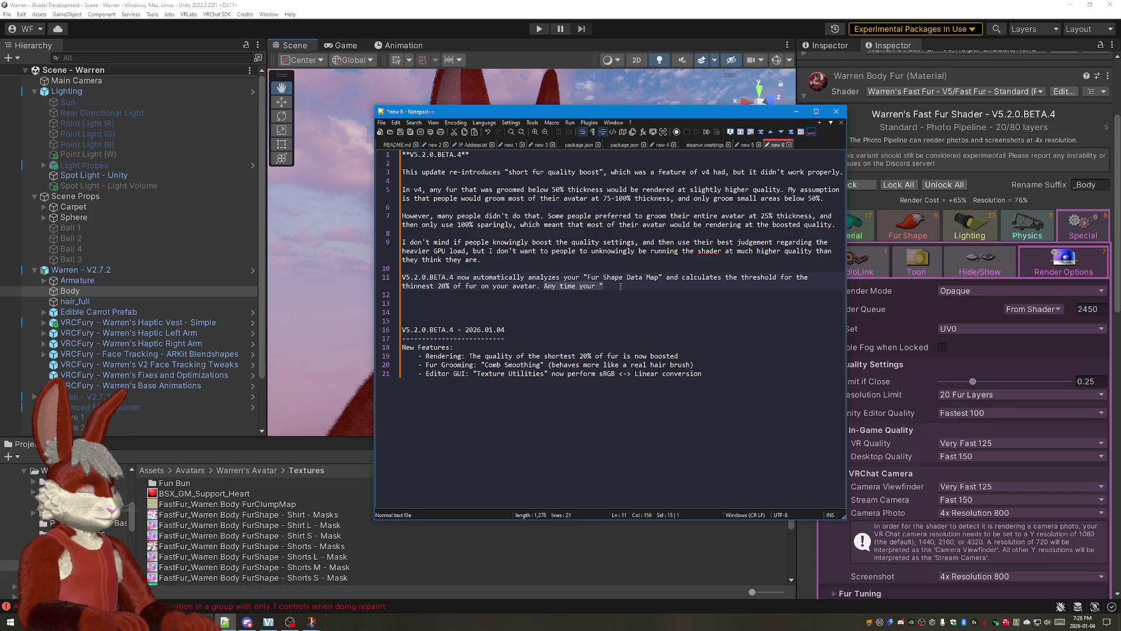
type("Th")
type("caltio")
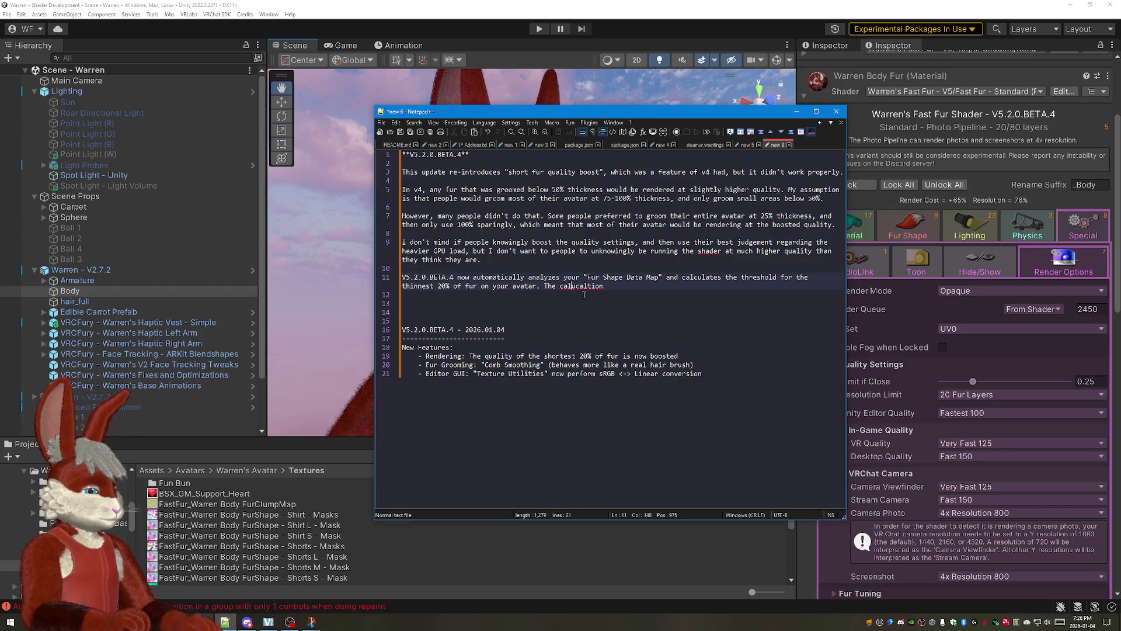
type("u")
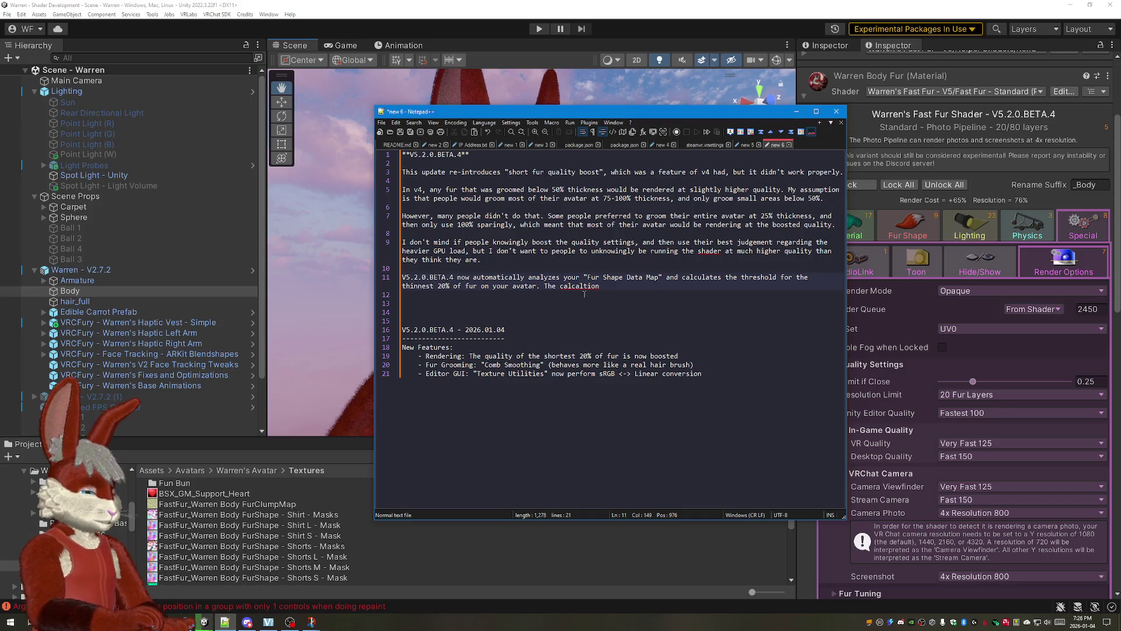
type("la")
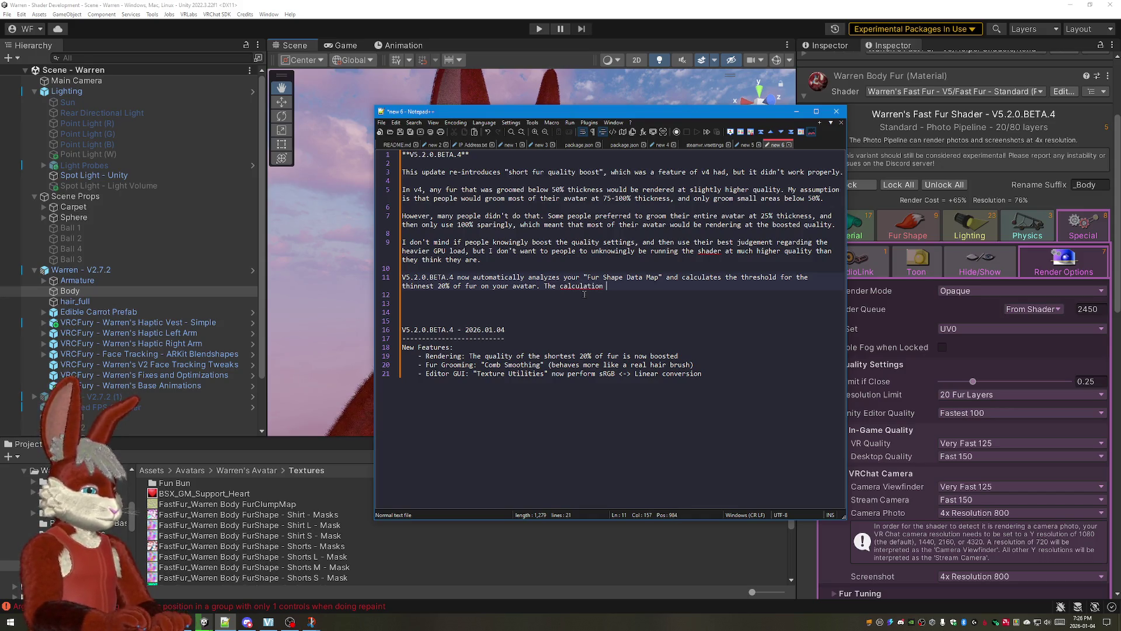
type(" is")
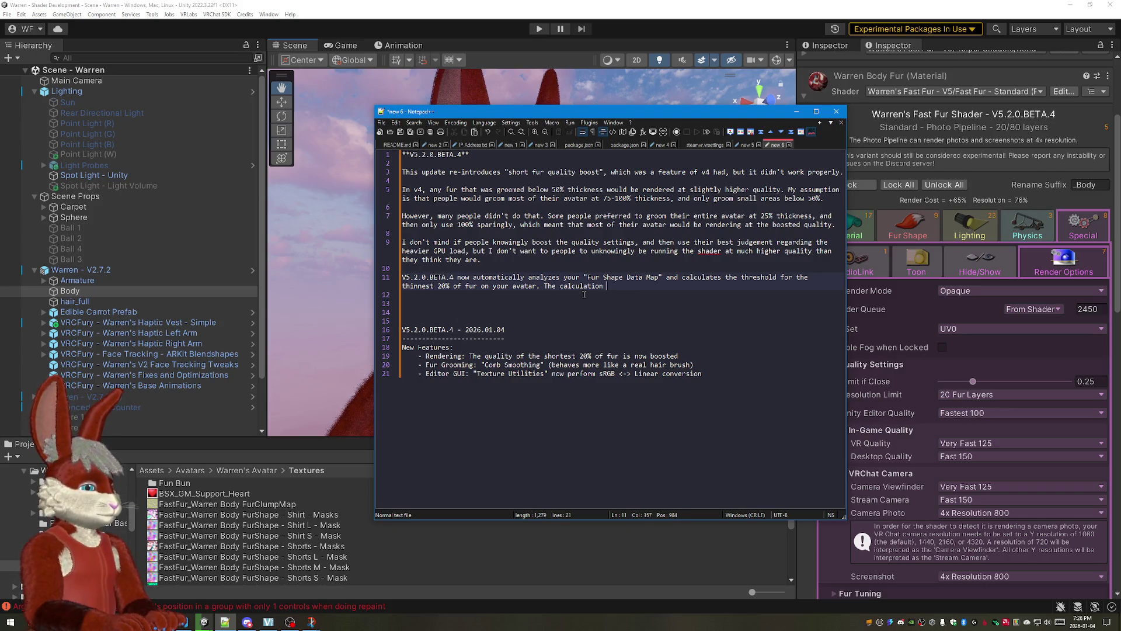
type("is")
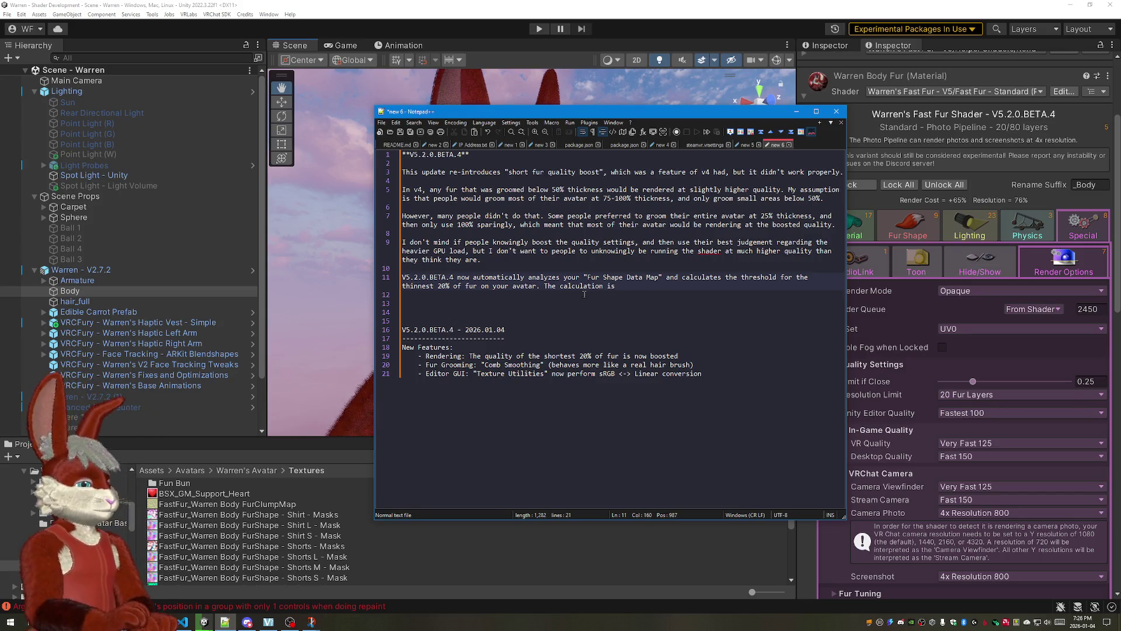
key("BackSpace")
key("BackSpace")
key("BackSpace")
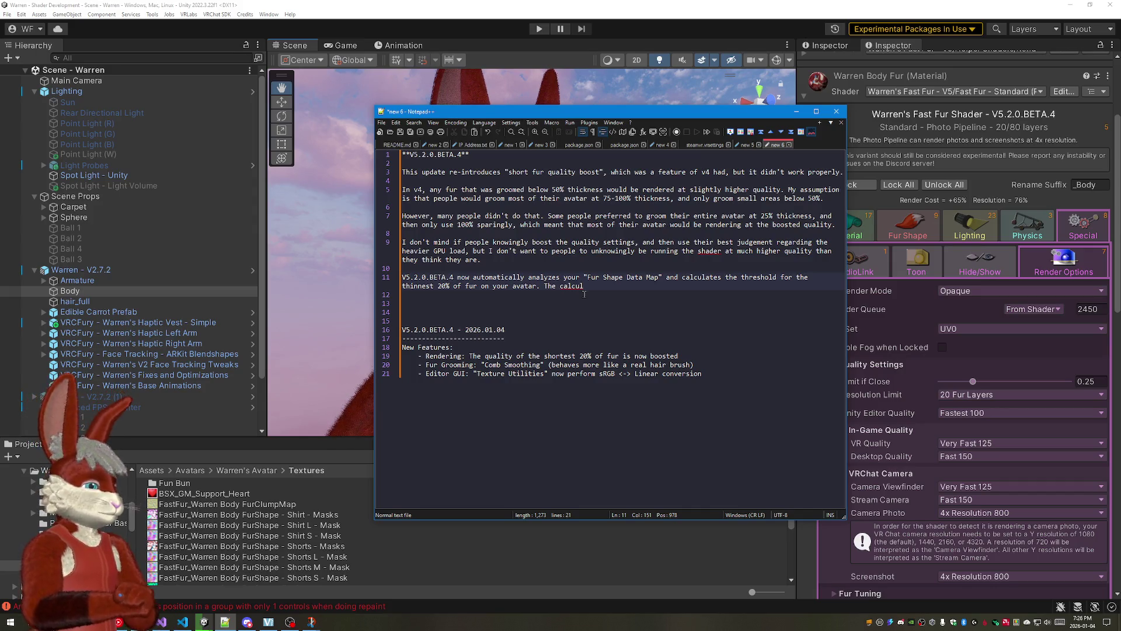
key("BackSpace")
key("BackSpace")
key("BackSpace")
key("BackSpace")
key("BackSpace")
key("BackSpace")
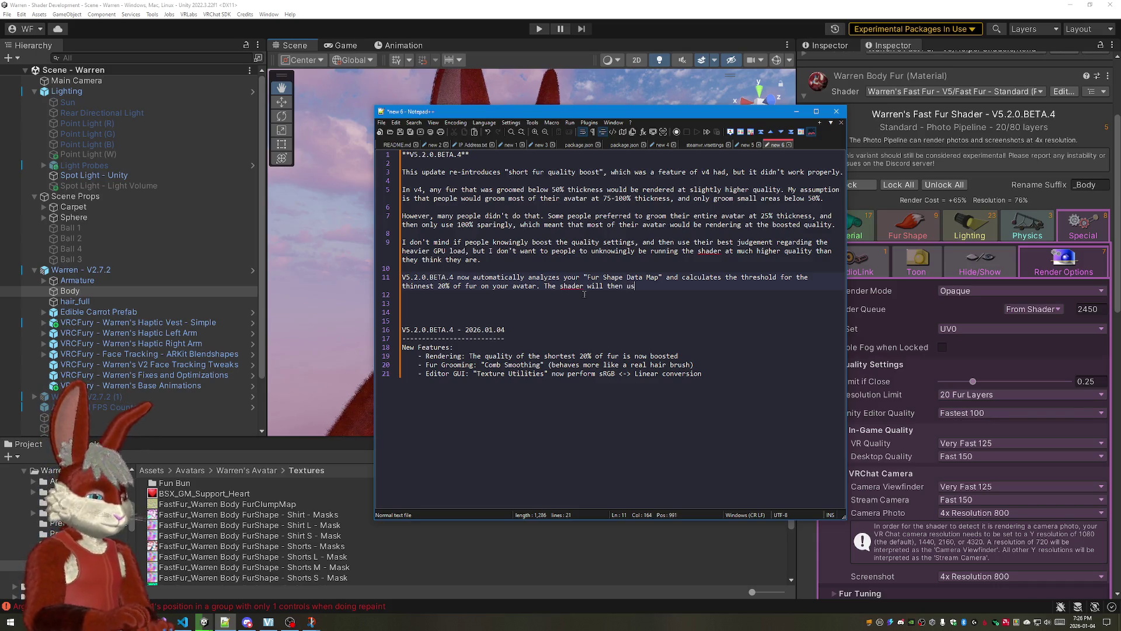
type("e")
key("BackSpace")
key("BackSpace")
key("BackSpace")
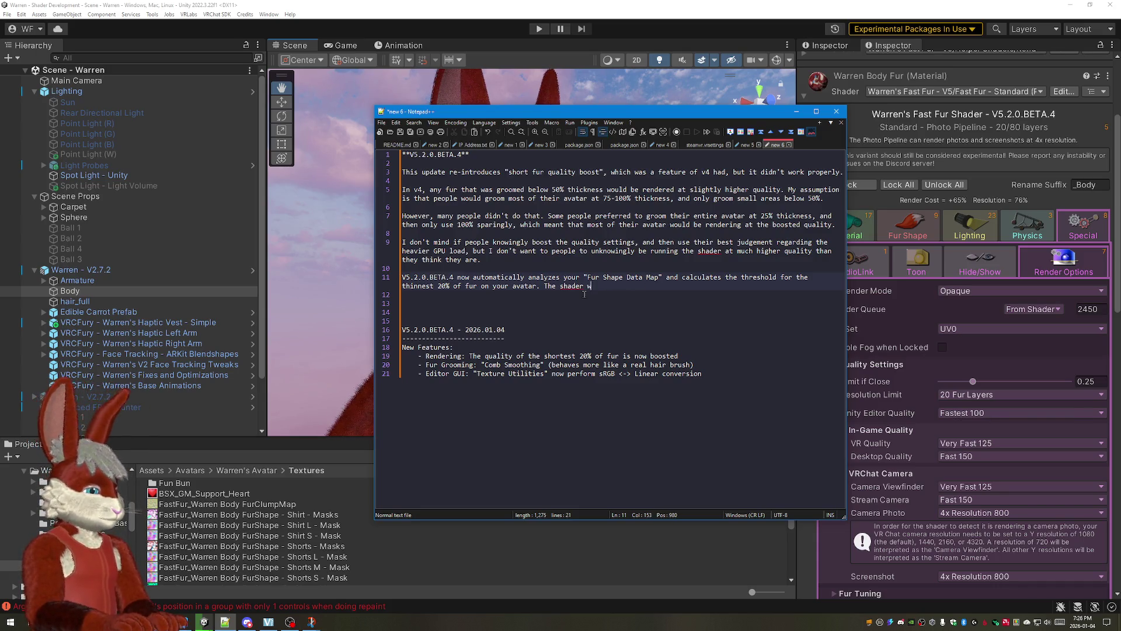
type("then knows ex")
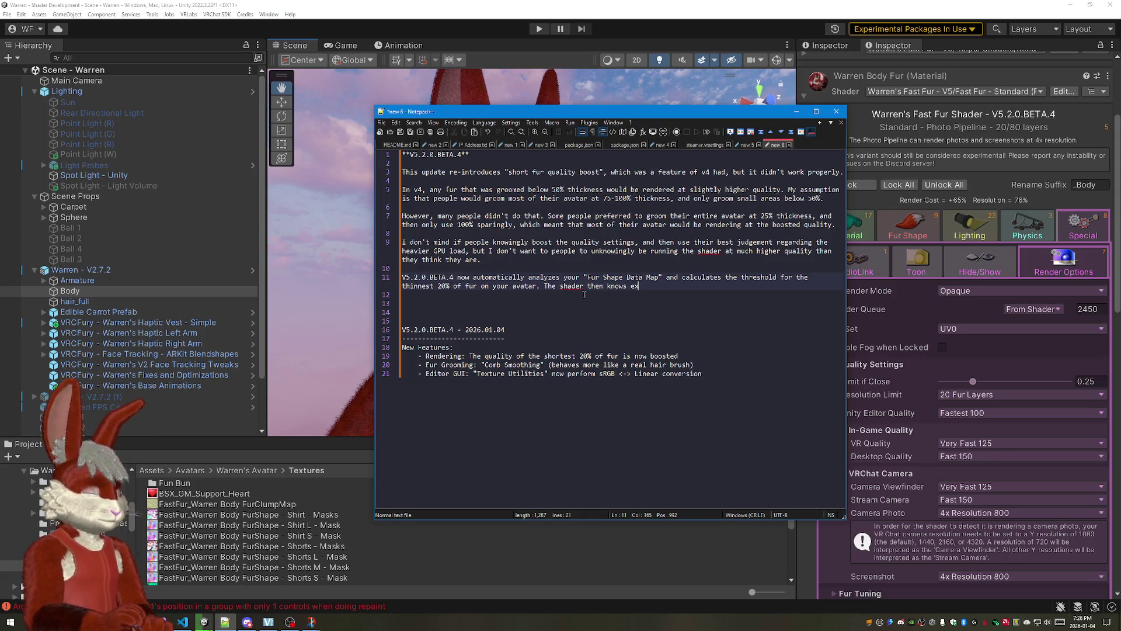
key("BackSpace")
key("BackSpace")
type("which fur it should boost.")
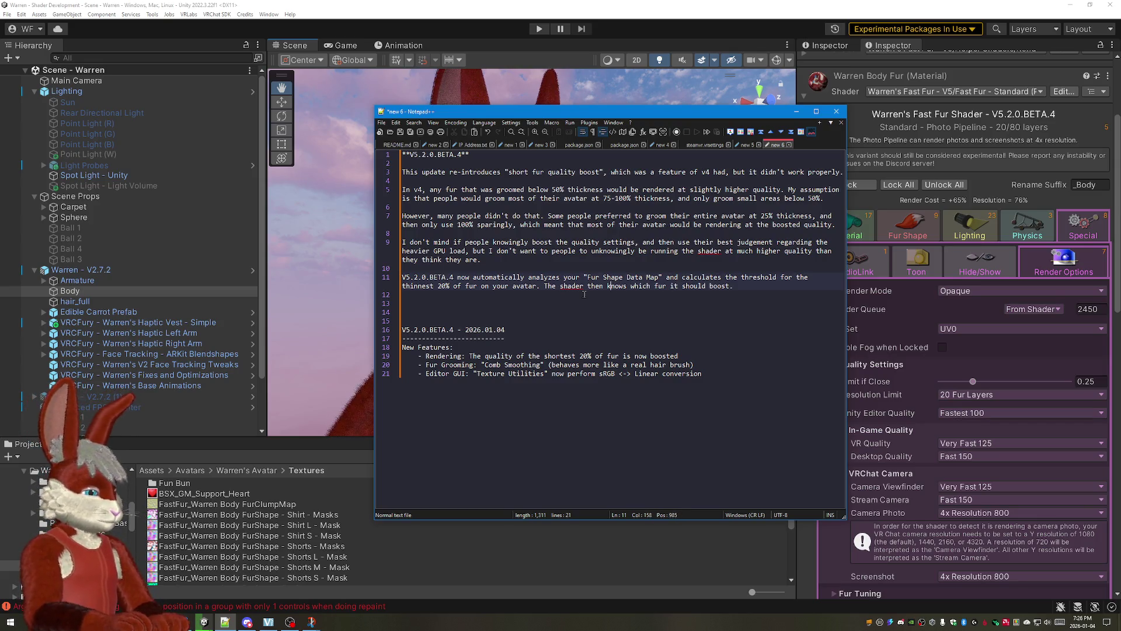
type("correctly")
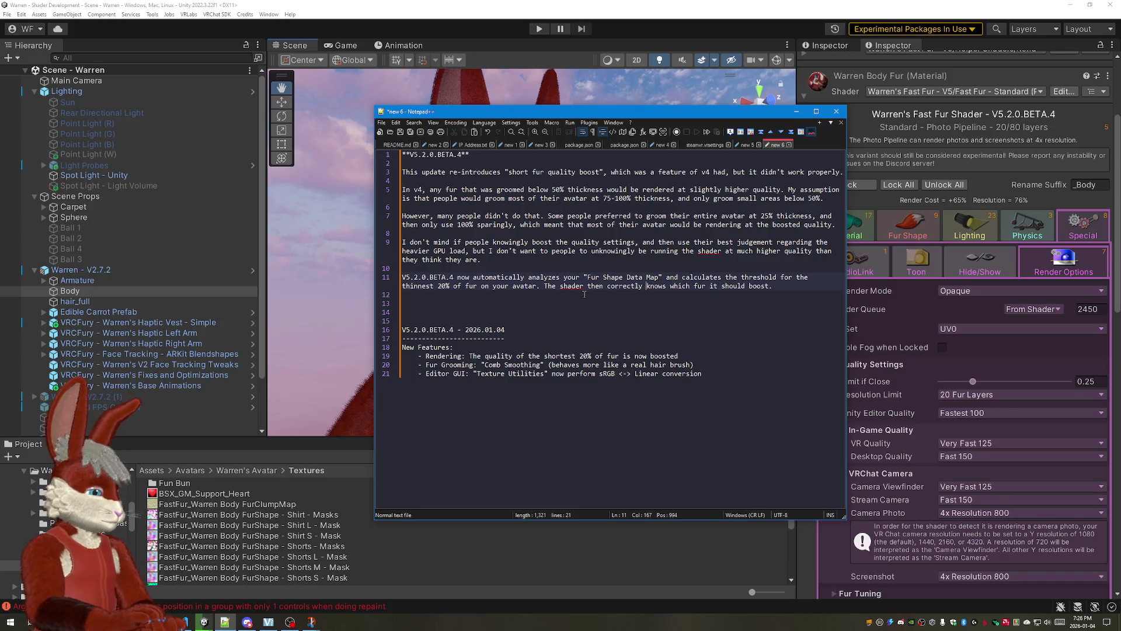
left_click(585, 294)
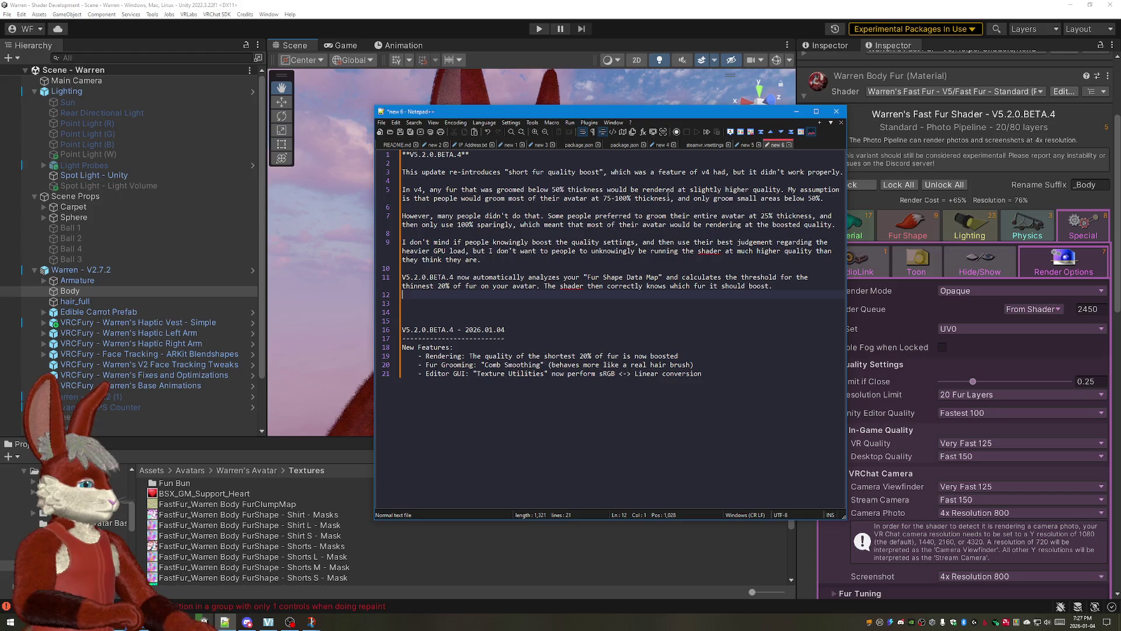
Step: Change "feature of v4" to "feature that v4 had" and "is that" to "was that" in the intro
left_click(694, 172)
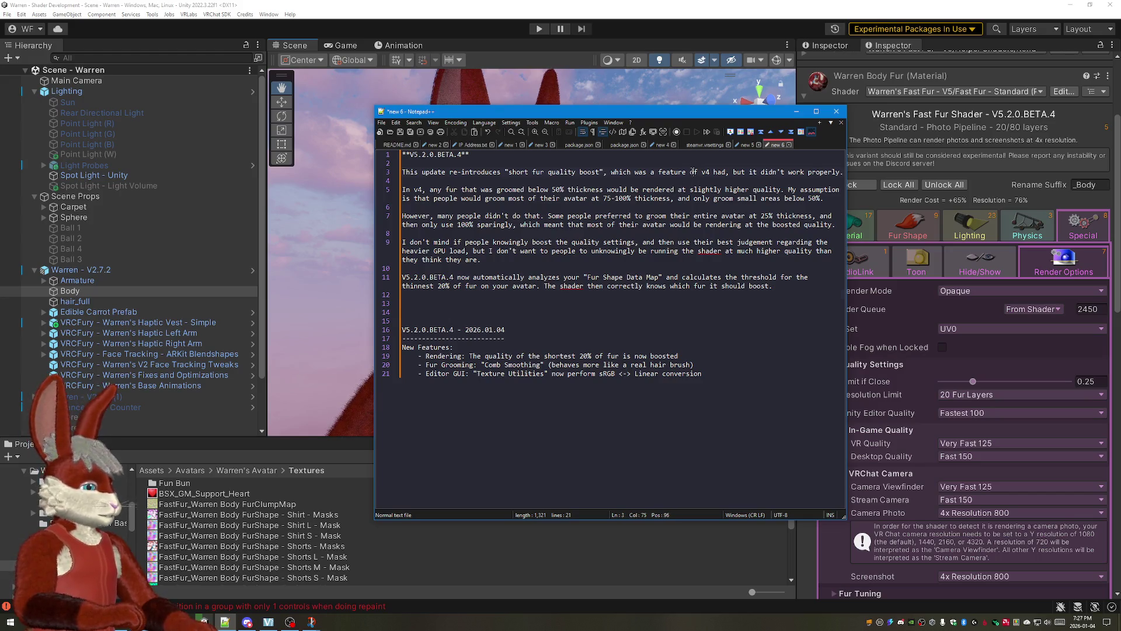
type("that")
left_click(704, 198)
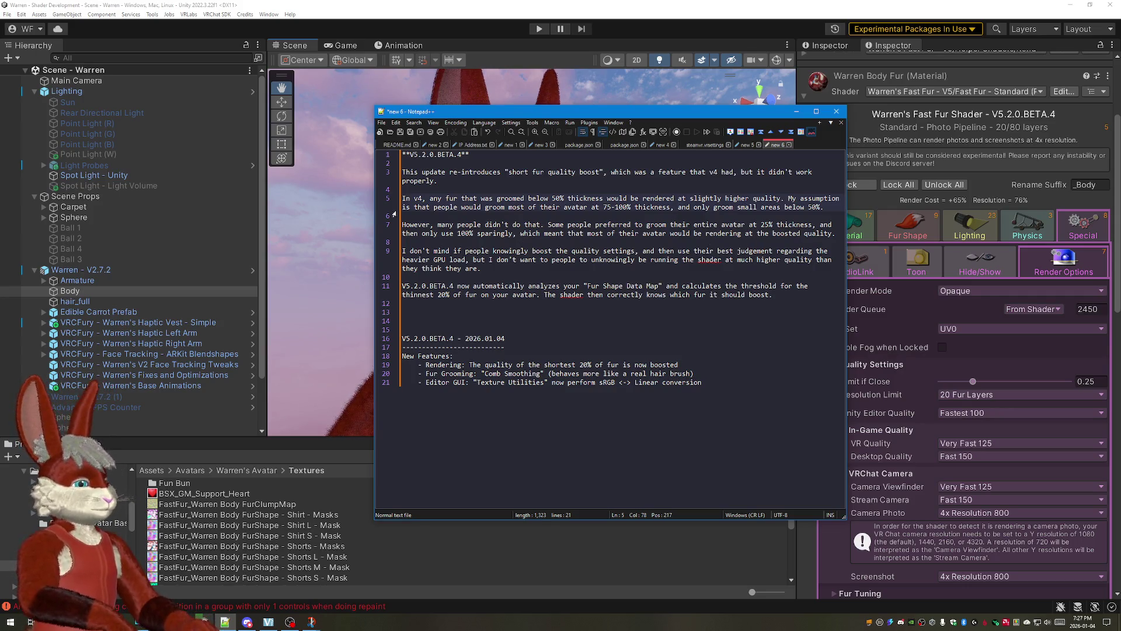
key("Delete")
type("wa")
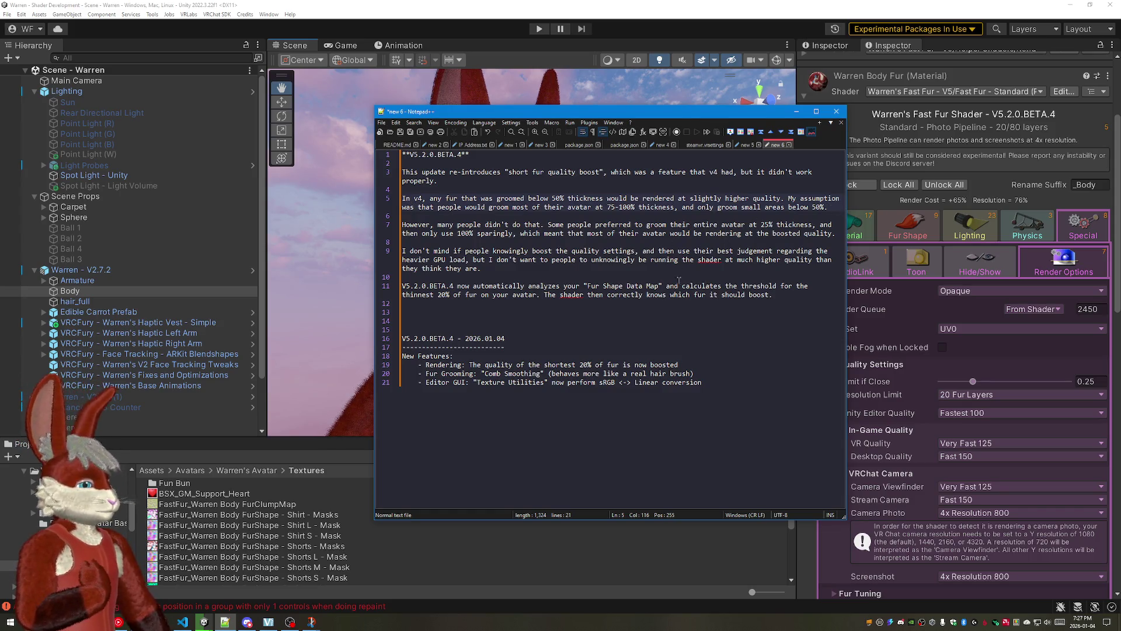
left_click(641, 251)
type("(")
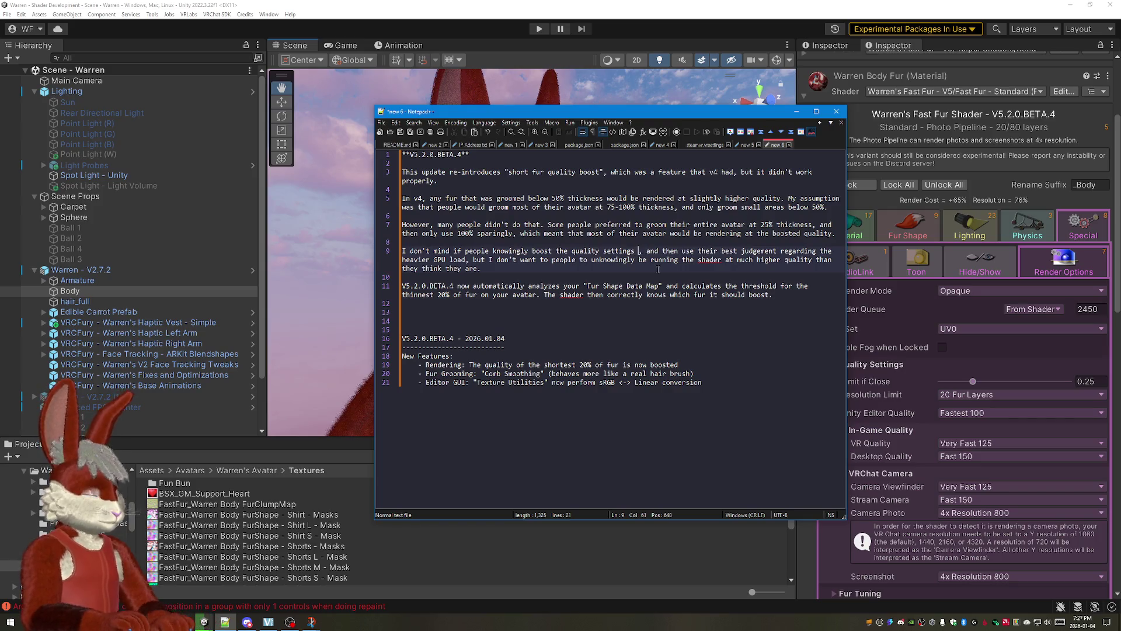
Step: Put the judgement clause about heavier GPU load on line 9 in parentheses, removing the comma
key("Delete")
key("Delete")
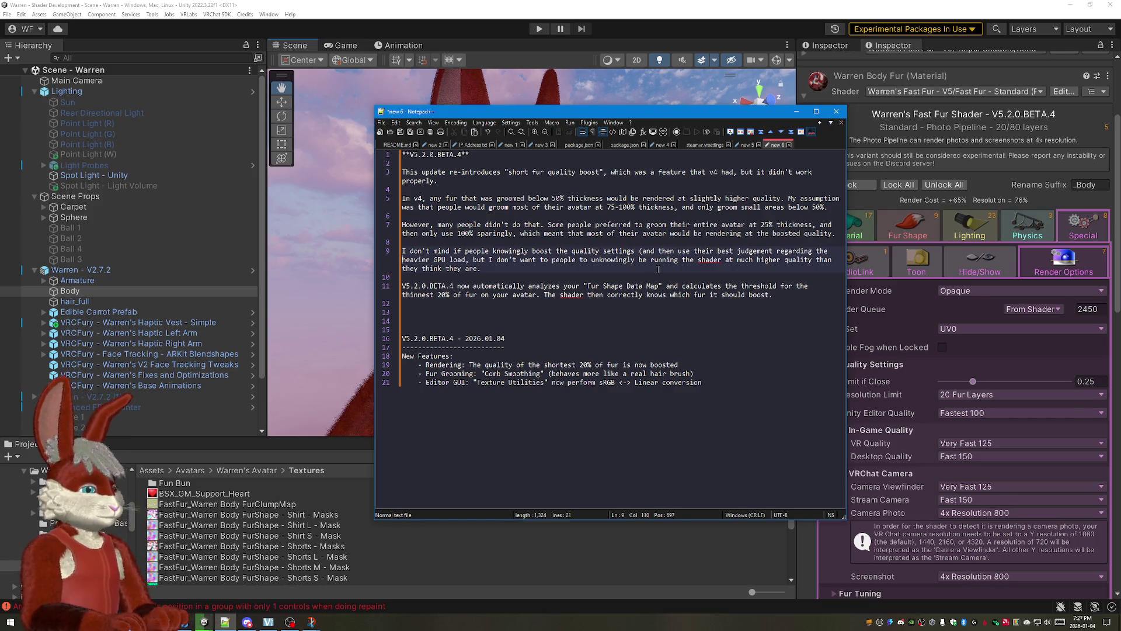
left_click(467, 259)
type(")")
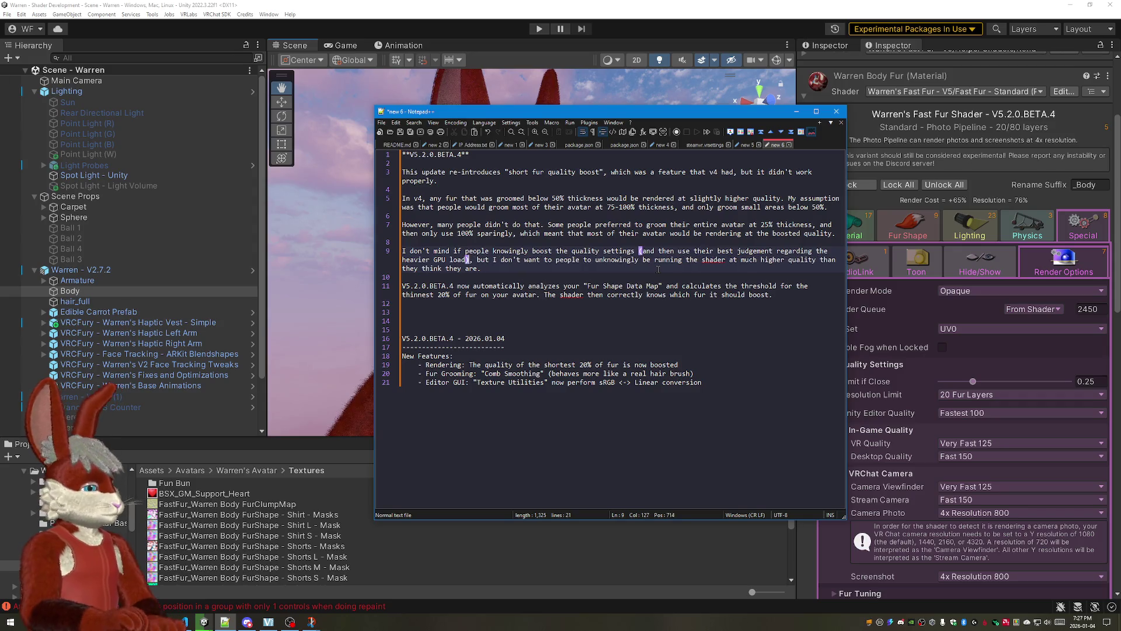
left_click(664, 298)
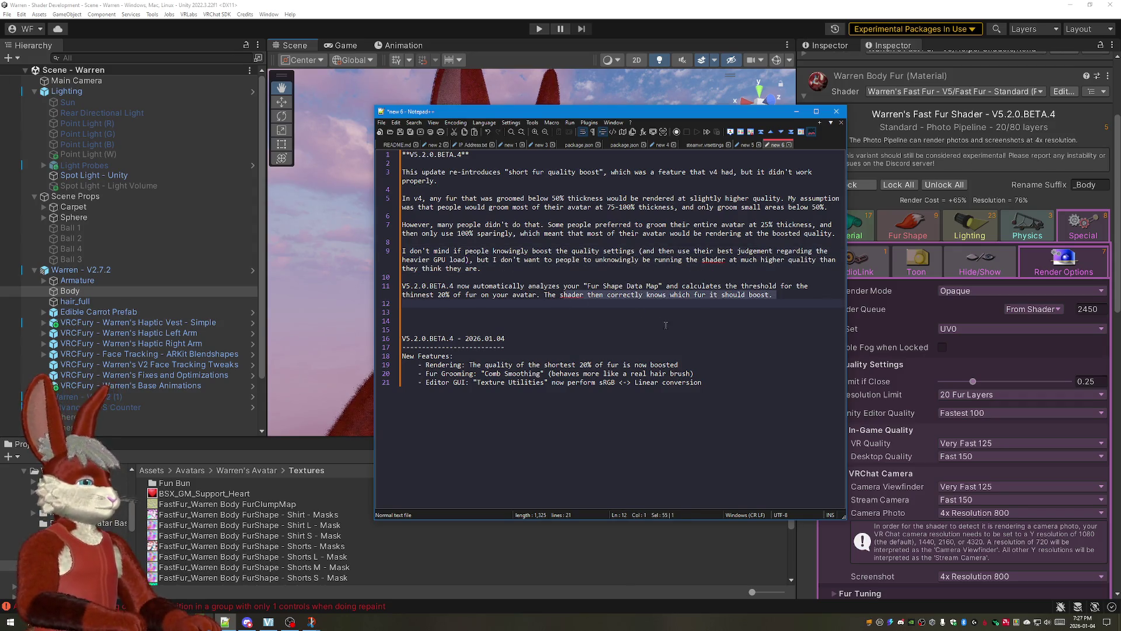
Step: Move "be" before "unknowingly" on line 9 and start adding "solves this" after V5.2.0.BETA.4 on line 11
left_click(597, 259)
type("be")
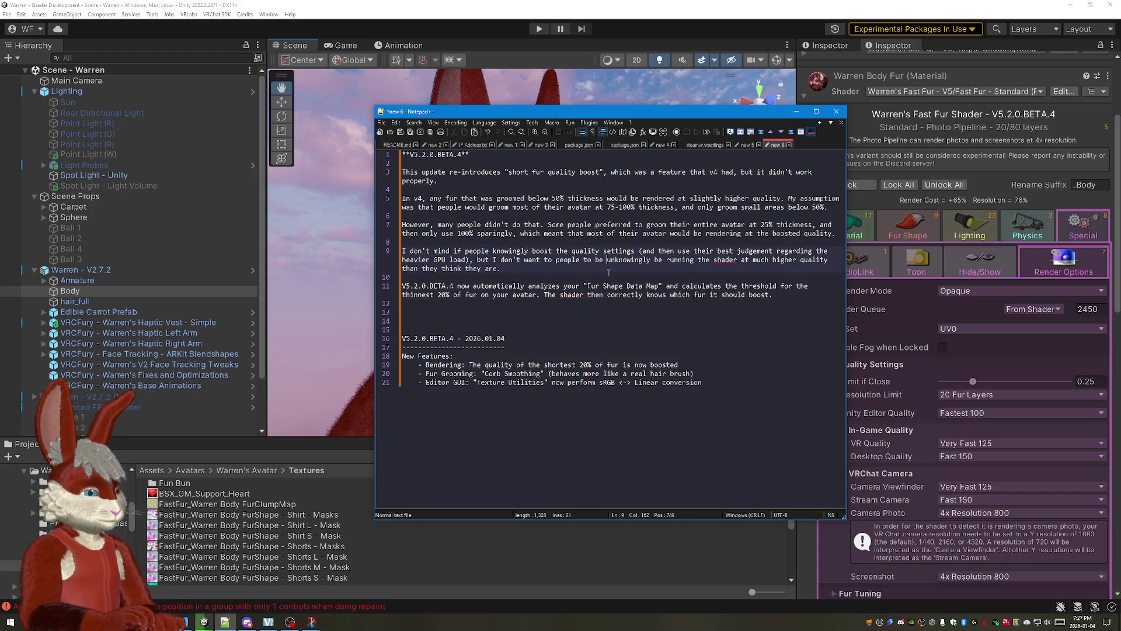
left_click(654, 260)
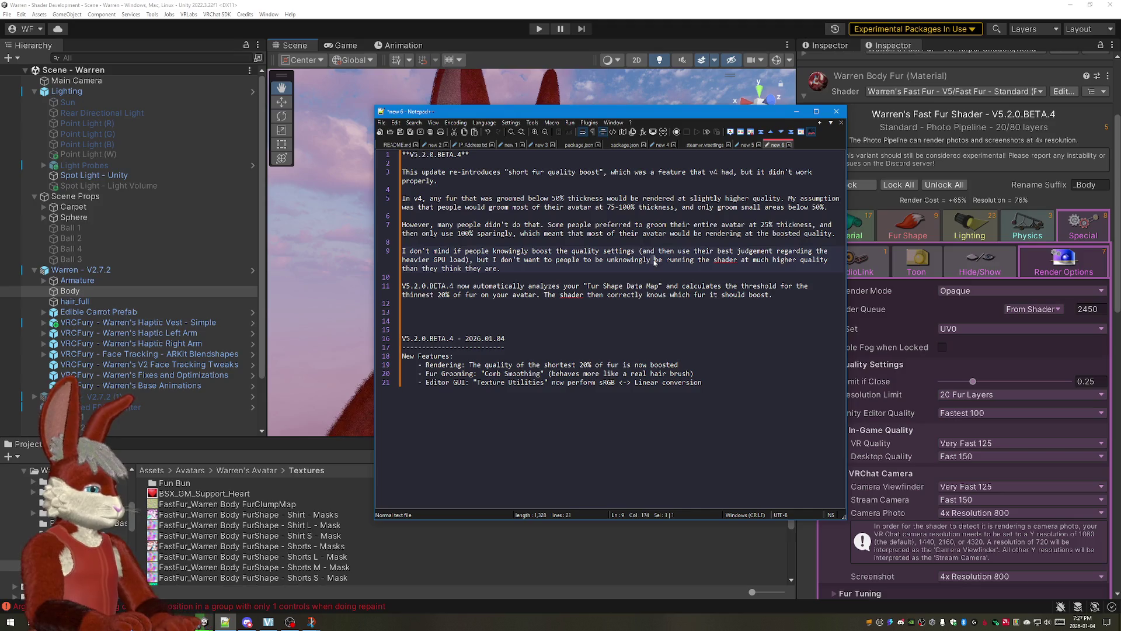
key("Delete")
key("Delete")
key("Delete")
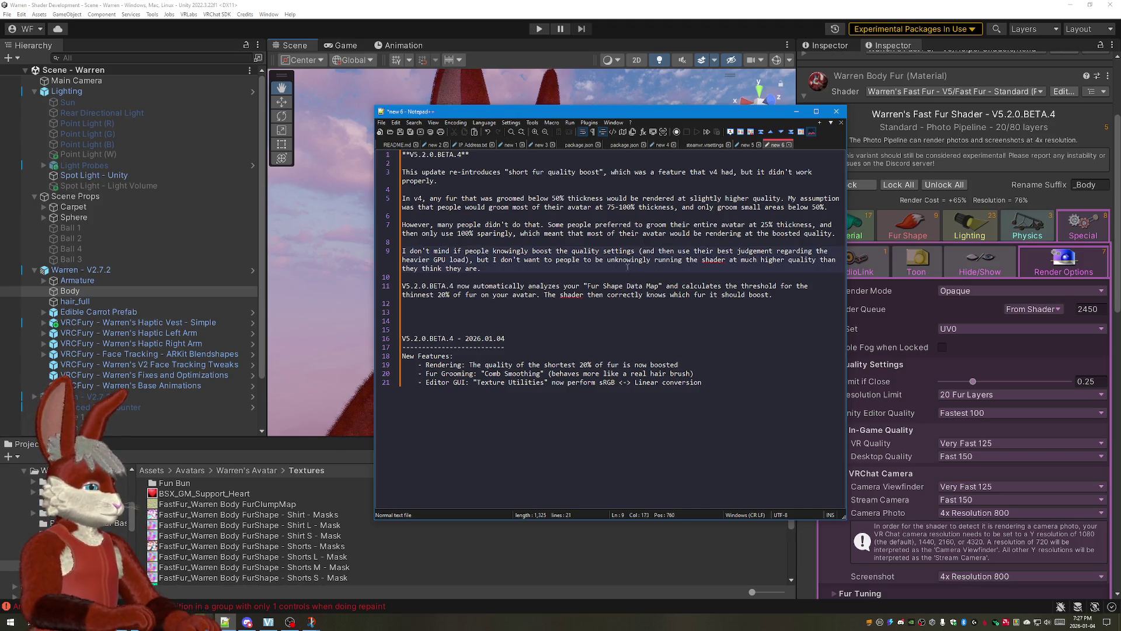
left_click(517, 309)
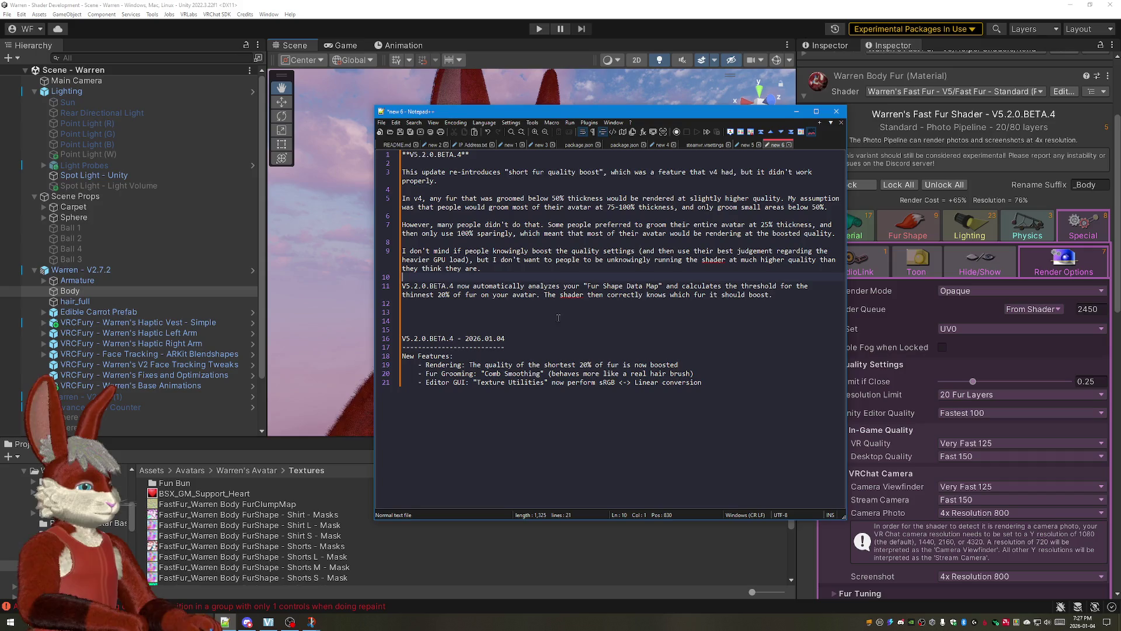
left_click(516, 298)
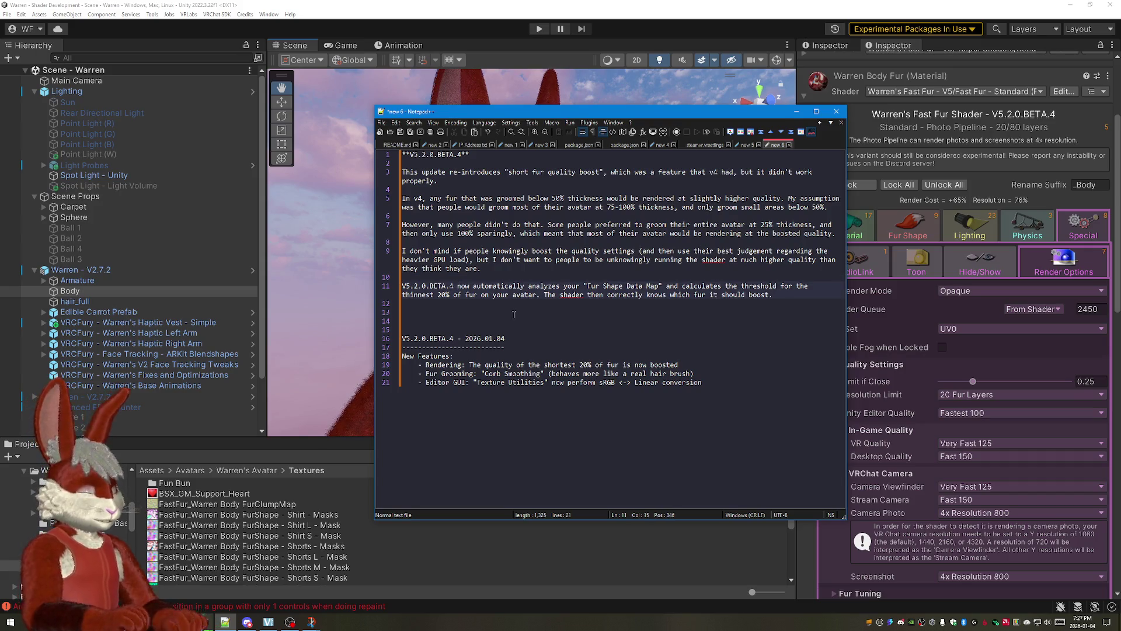
type("solves this ")
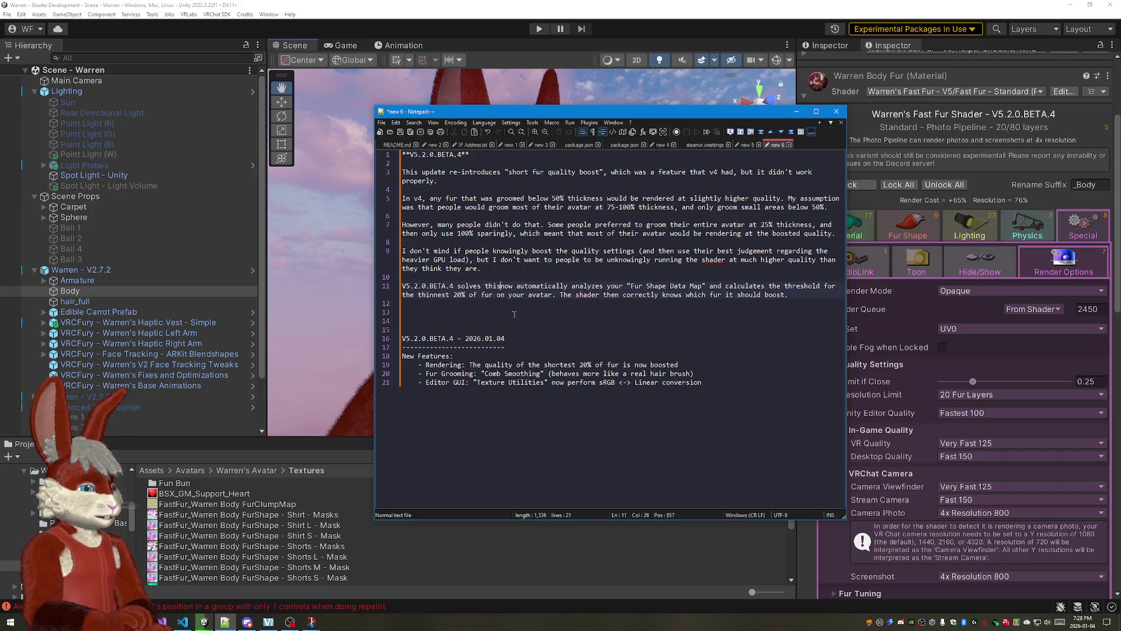
type("issue")
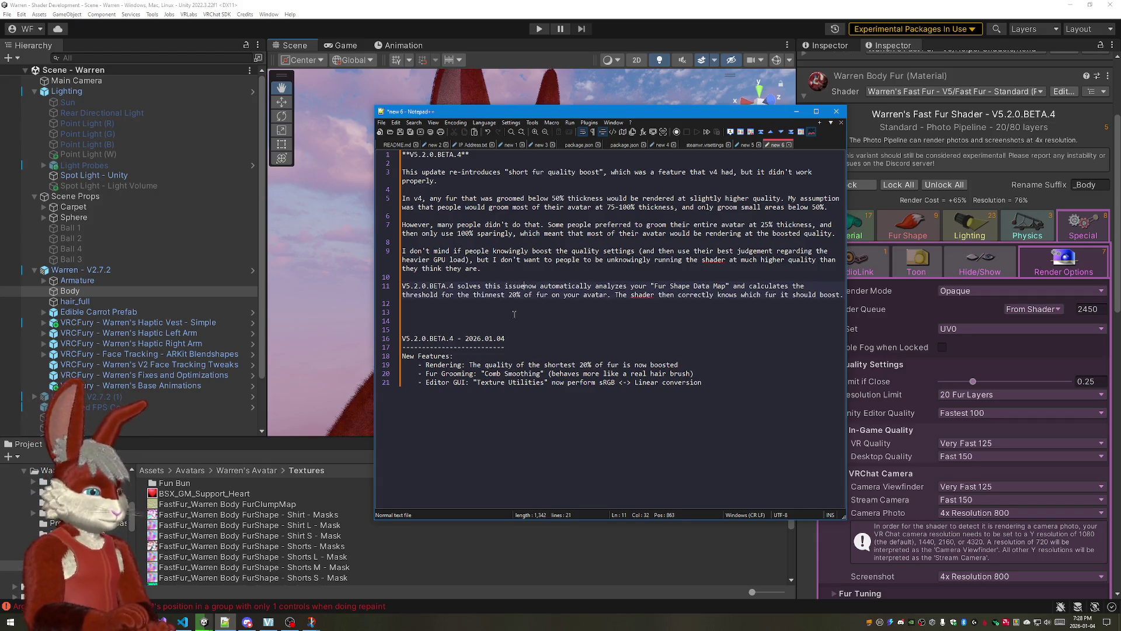
Step: Reword line 11 to "by automatically analyzing ... and calculating the threshold" and start a new line
key("BackSpace")
key("BackSpace")
key("BackSpace")
type("by")
key("Delete")
key("BackSpace")
key("BackSpace")
type("ing")
key("Right")
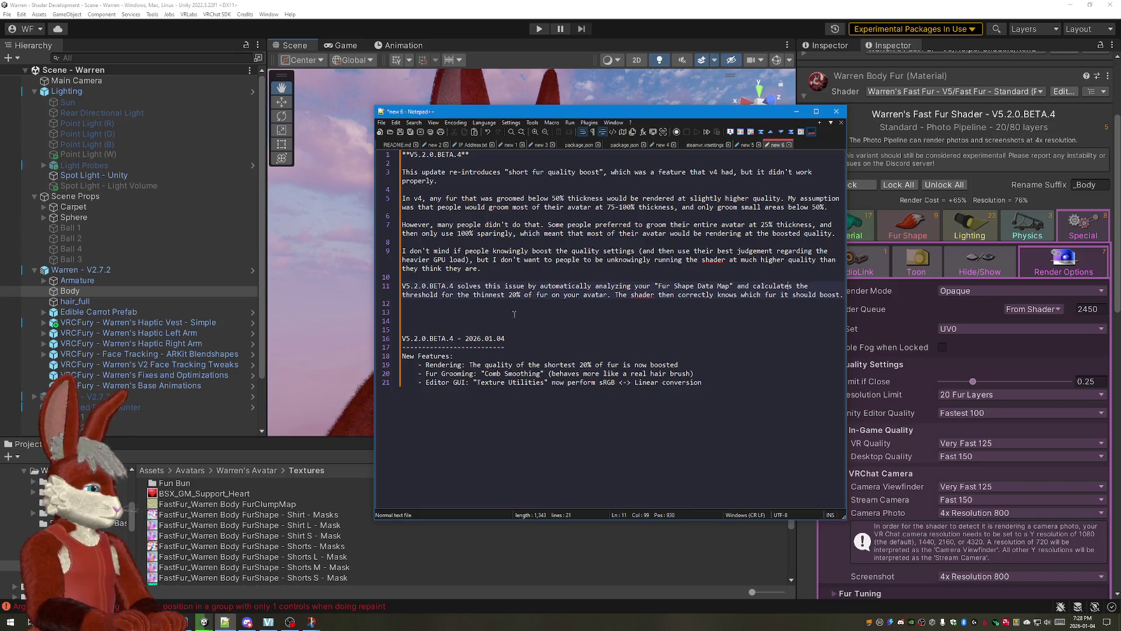
key("BackSpace")
key("BackSpace")
type("ing")
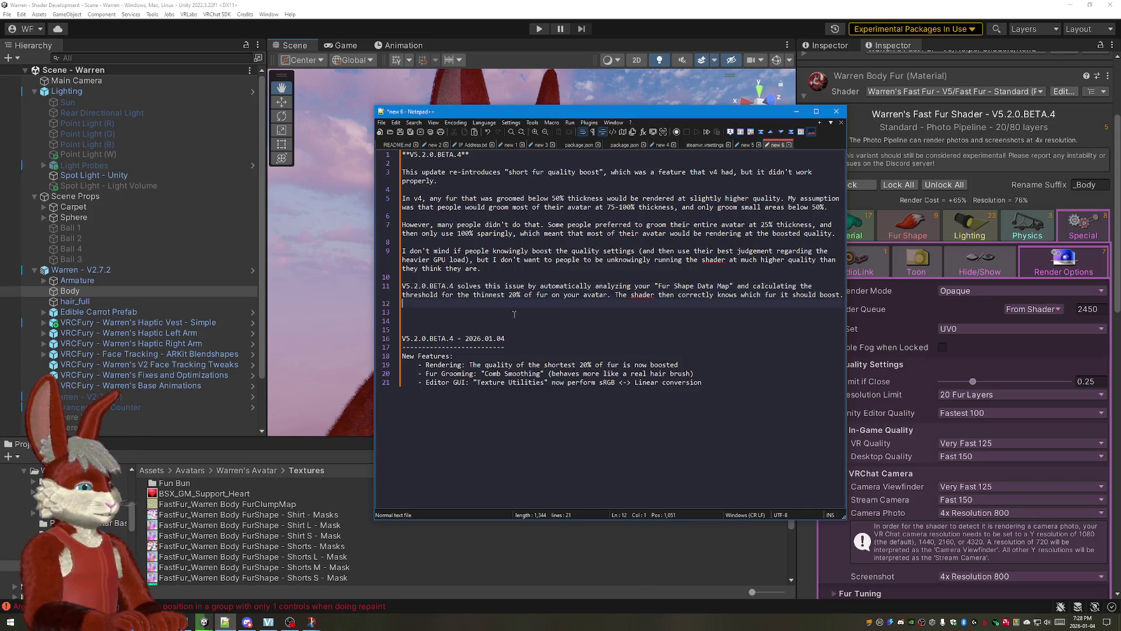
key("Return")
type("I")
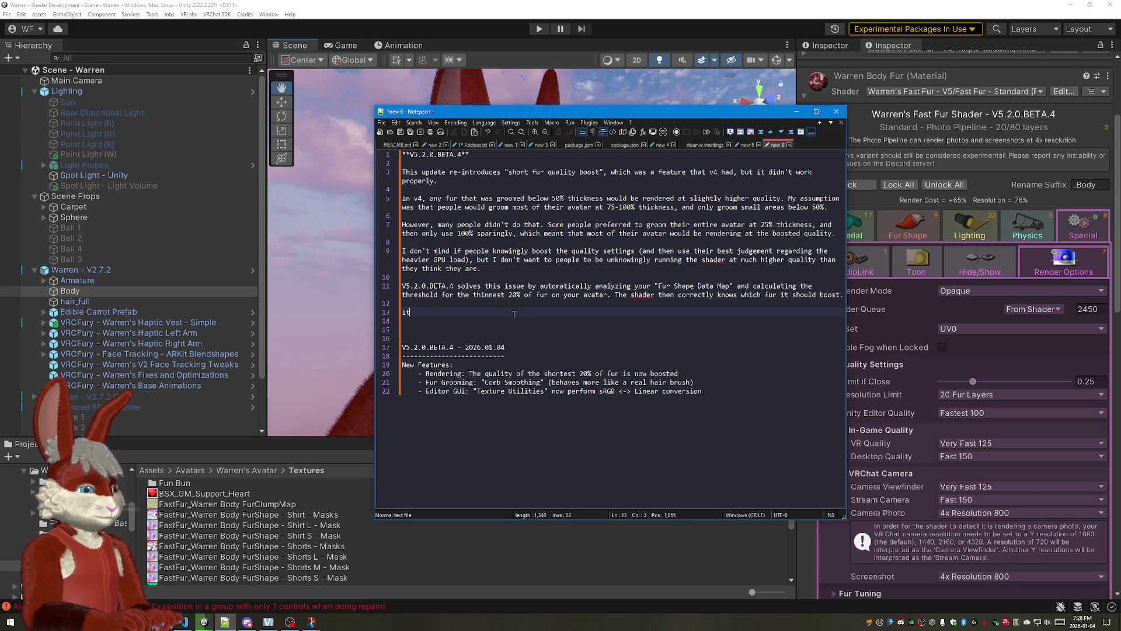
type("The feature is automatic, an")
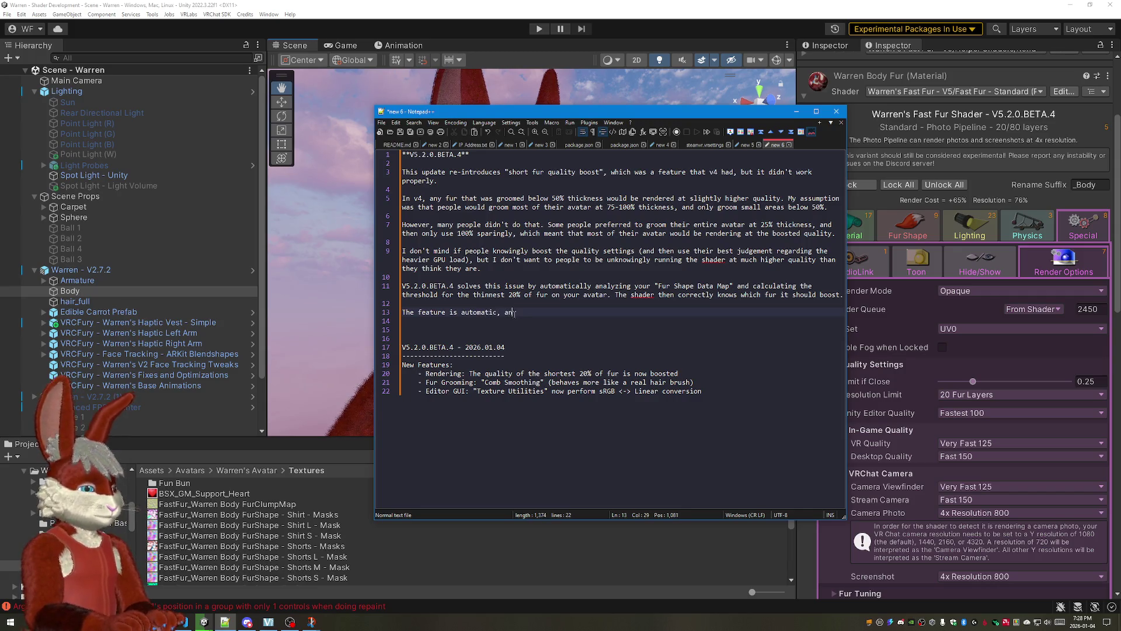
type(". ")
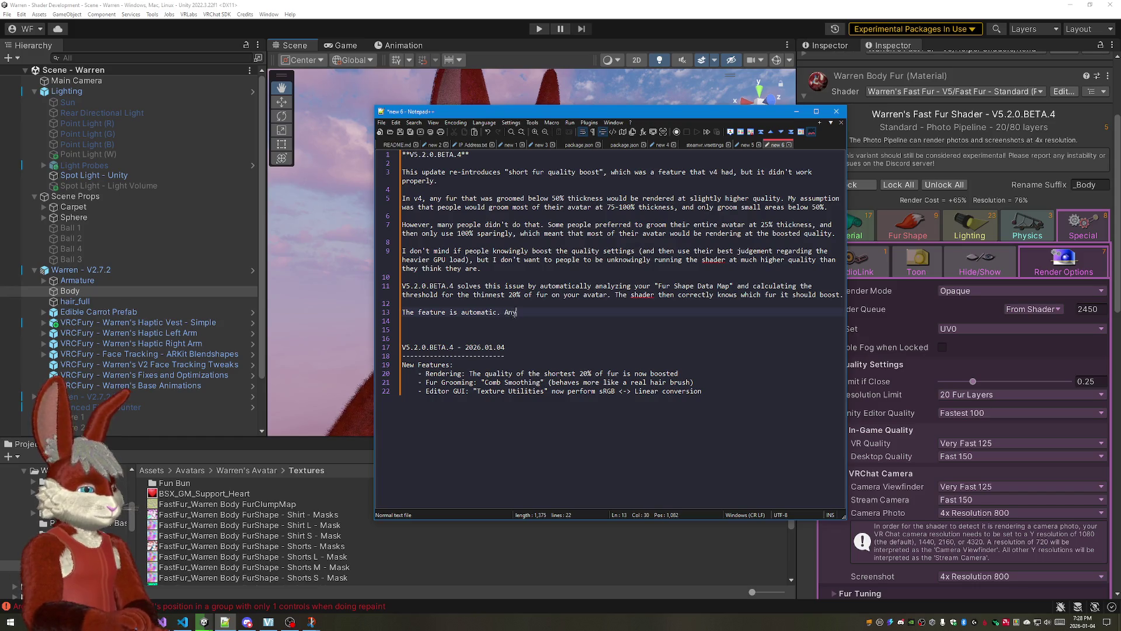
type("you")
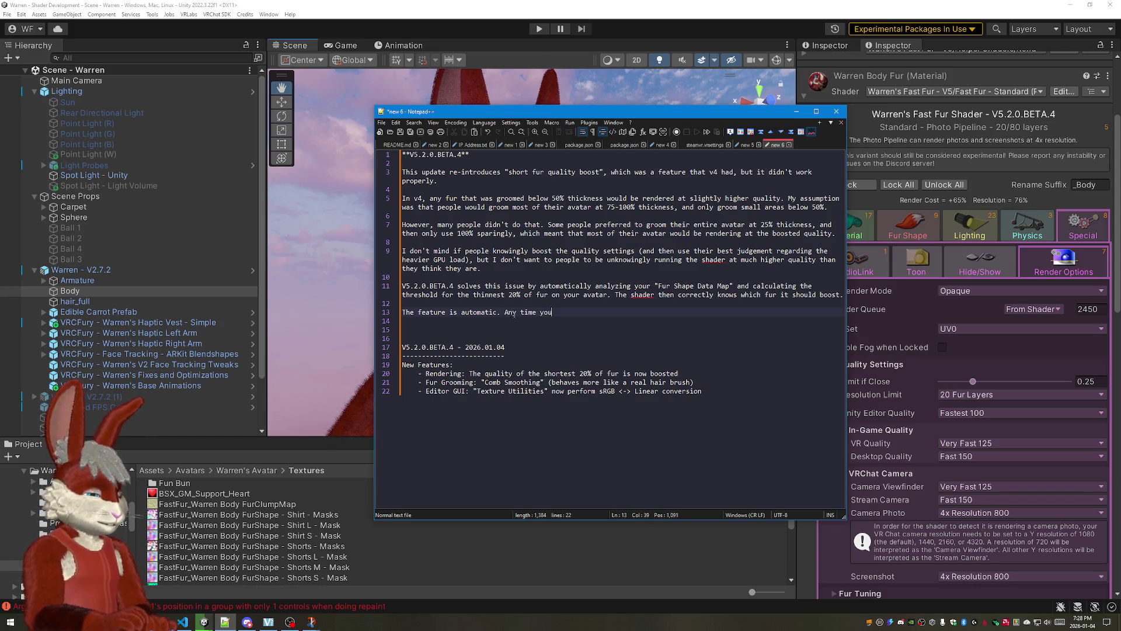
type("r \"Fur S")
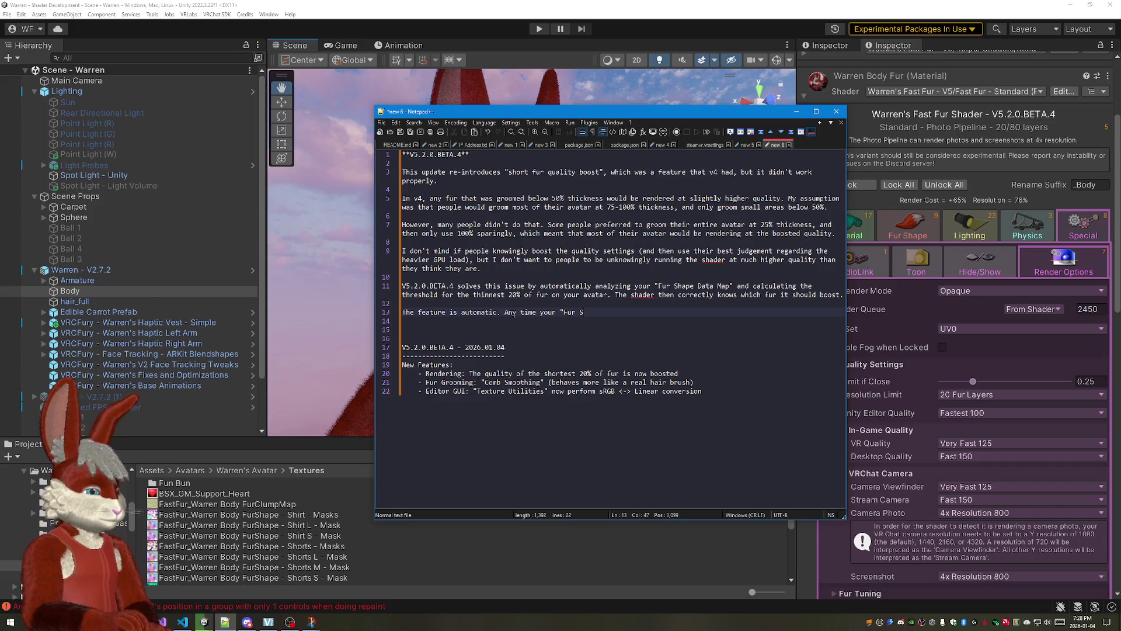
type("hape Data Map\" changes")
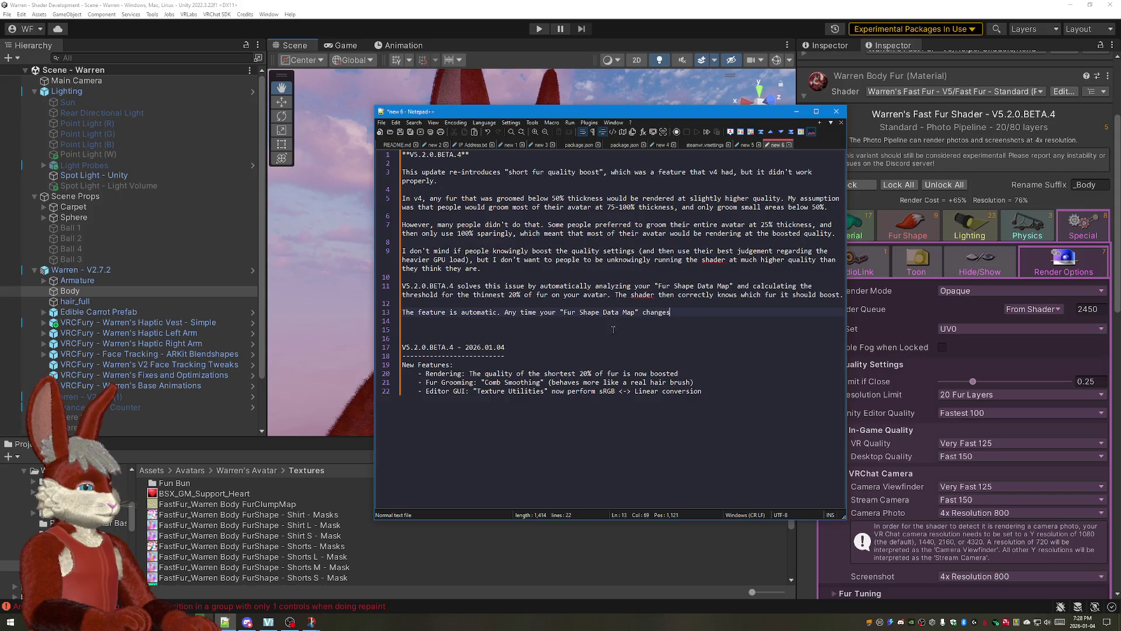
type(", th")
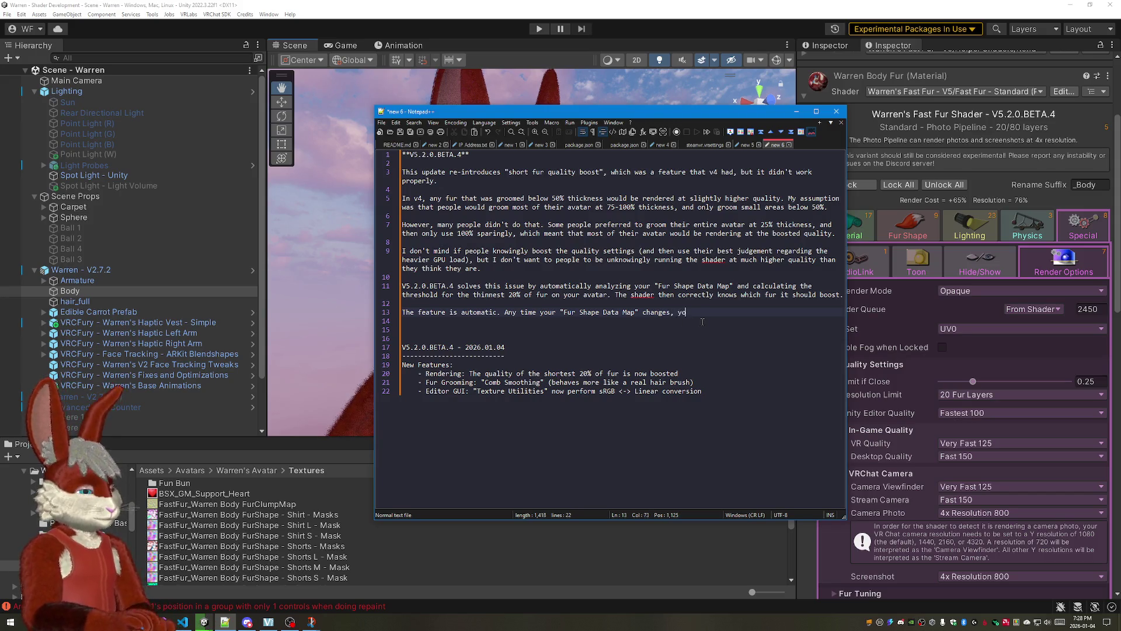
type("e GUI will notice a")
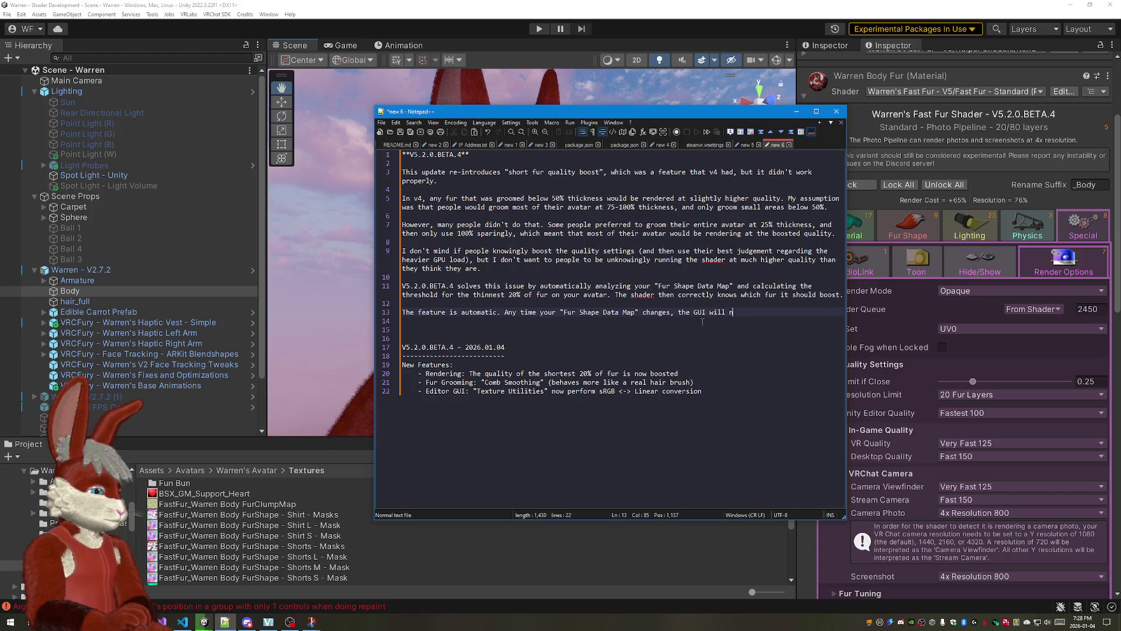
type("nd")
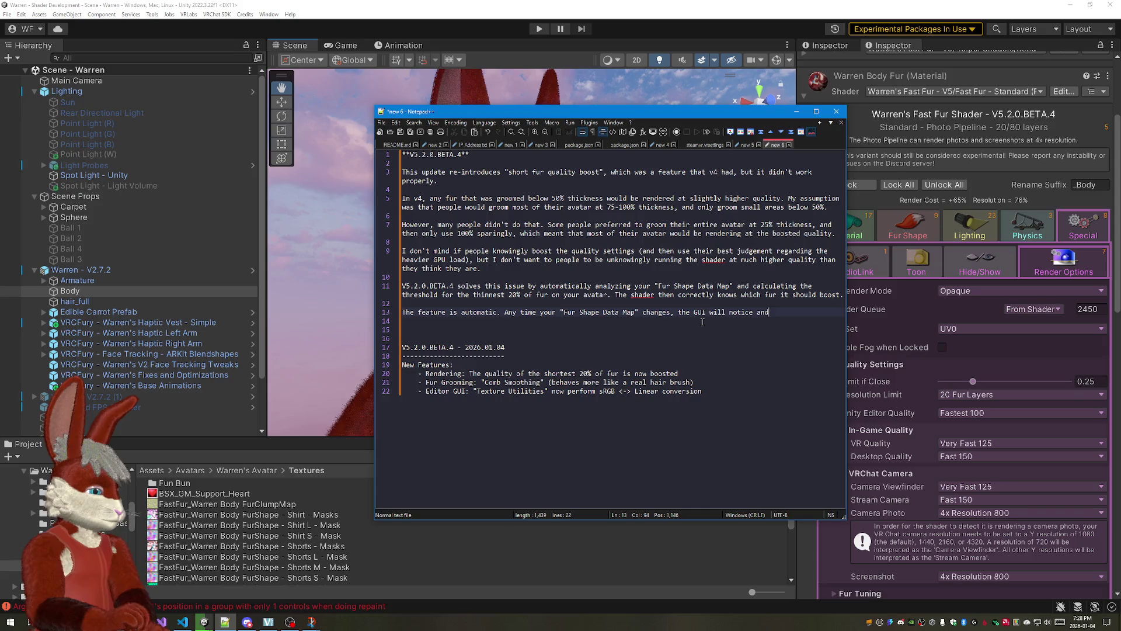
type(" re-run the calculation")
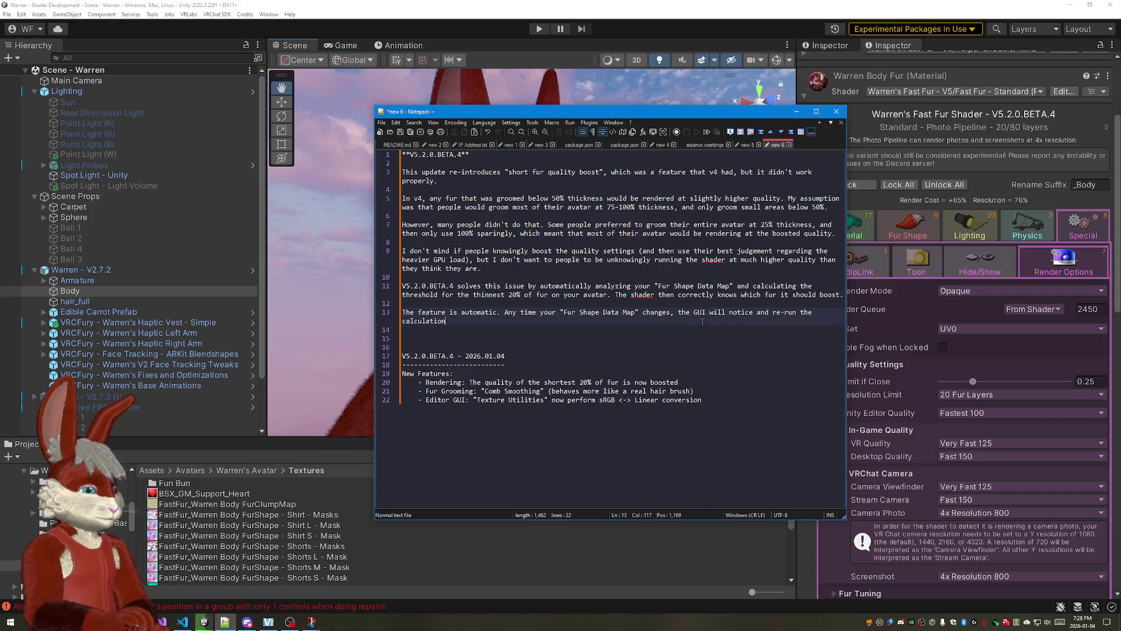
type(", which only takes a")
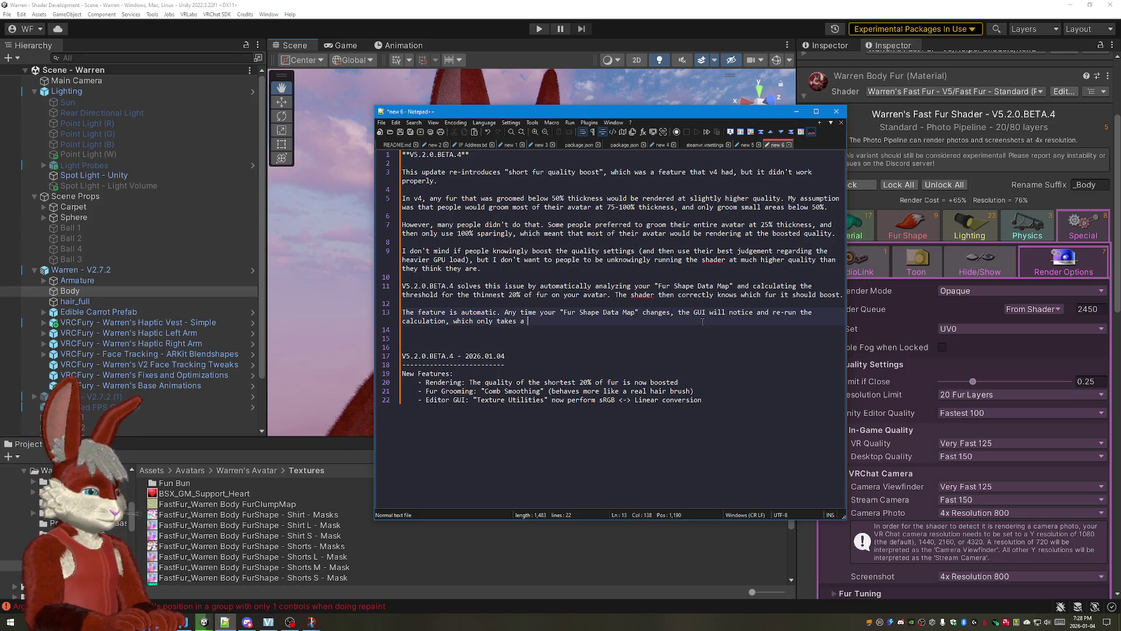
Step: Type the new paragraph saying the feature is automatic, behind-the-scenes, and re-runs when the Fur Shape Data Map changes
key("BackSpace")
key("BackSpace")
key("BackSpace")
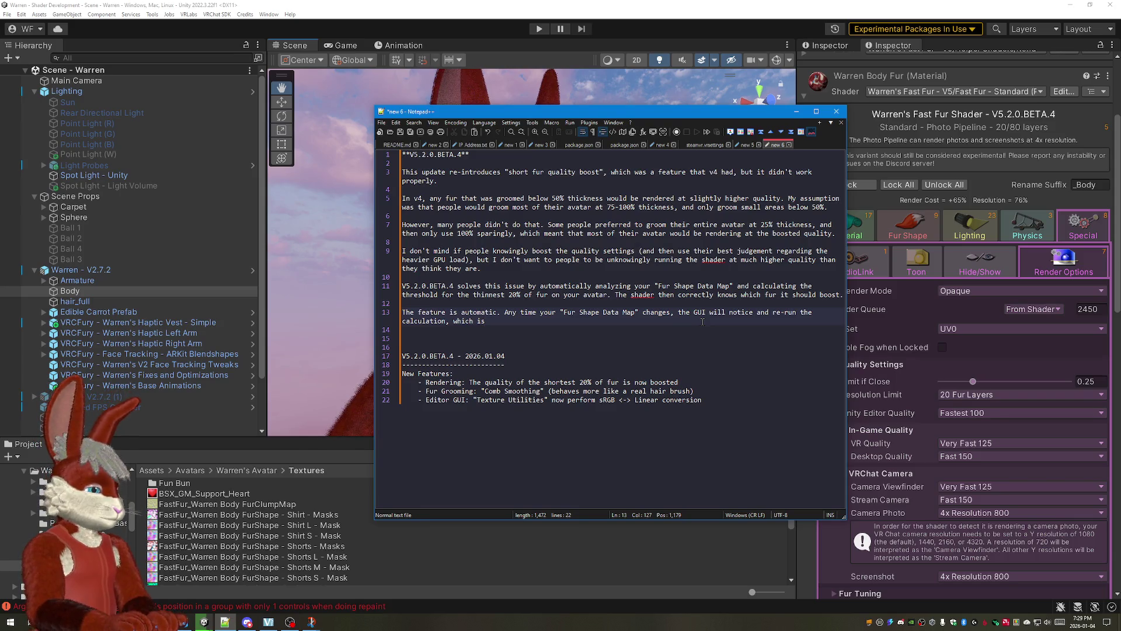
key("BackSpace")
key("BackSpace")
key("BackSpace")
type(".")
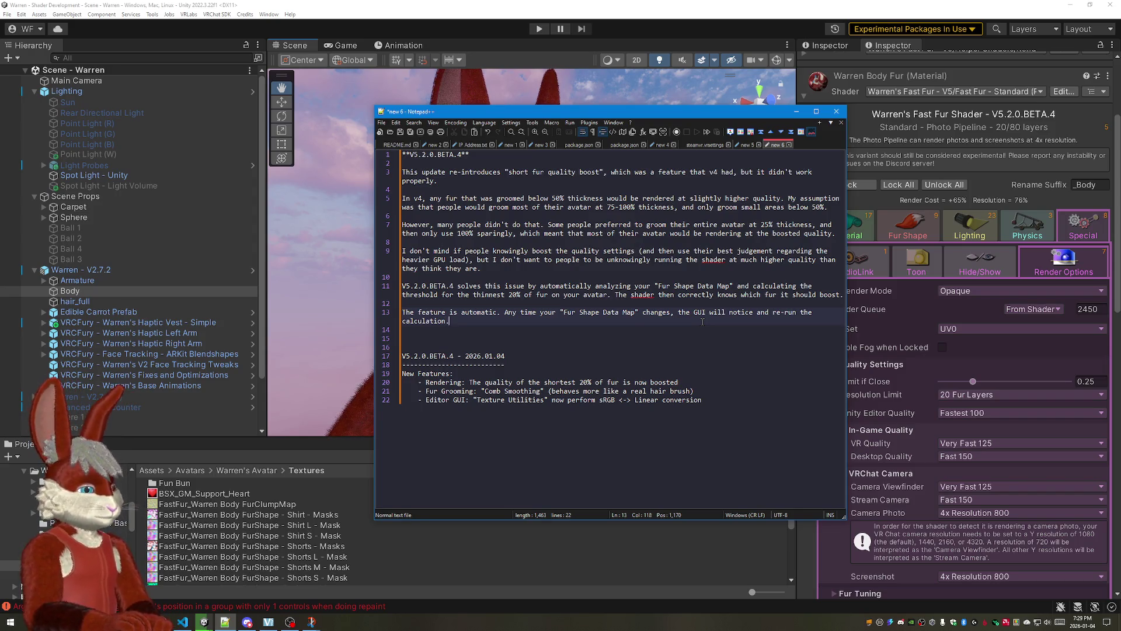
key("Up")
type("fully automatic")
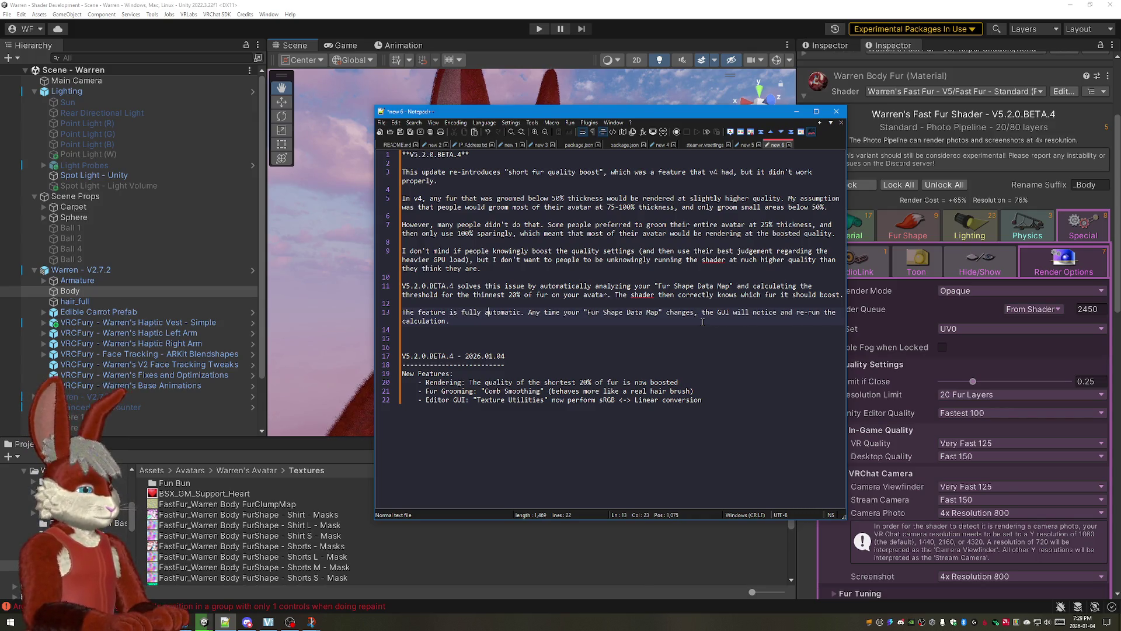
type(", and happen")
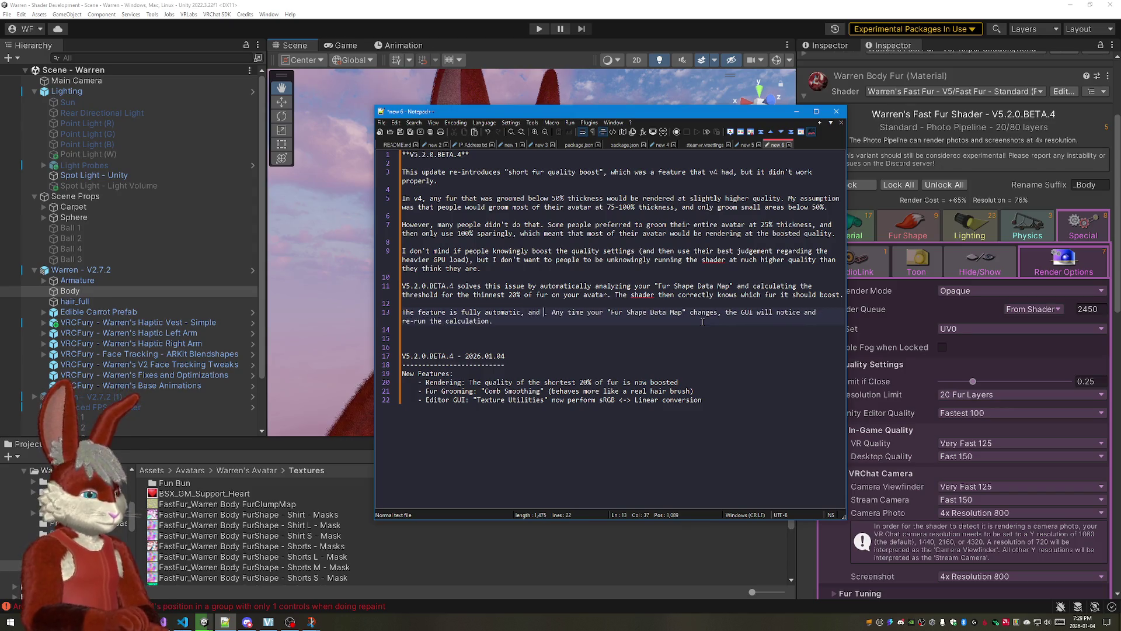
type("s ")
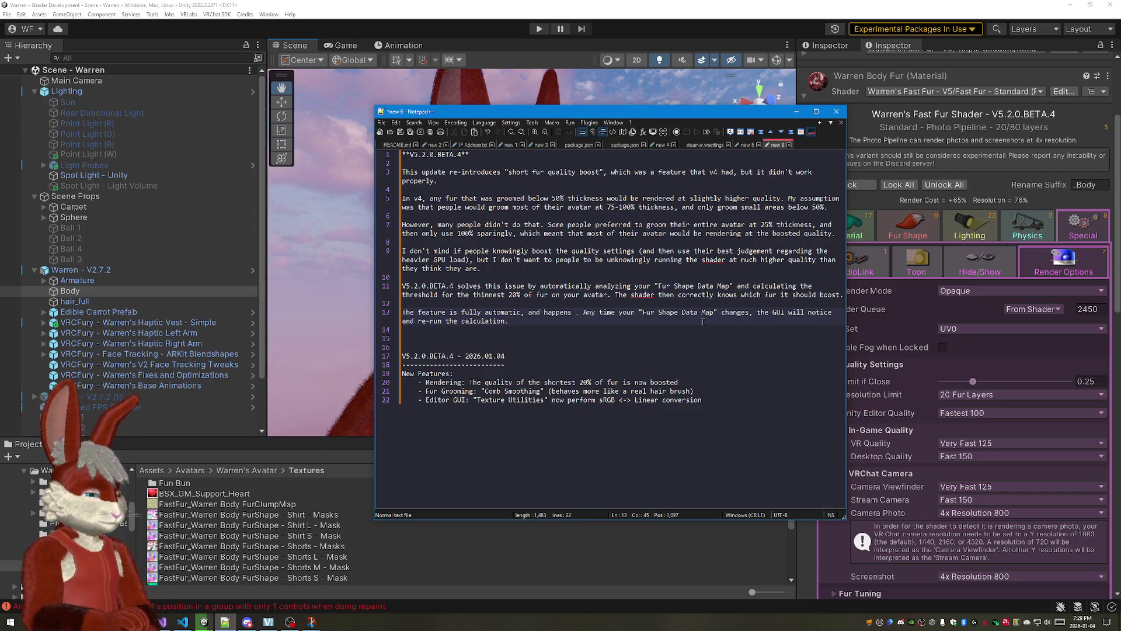
type("behind-the-sce")
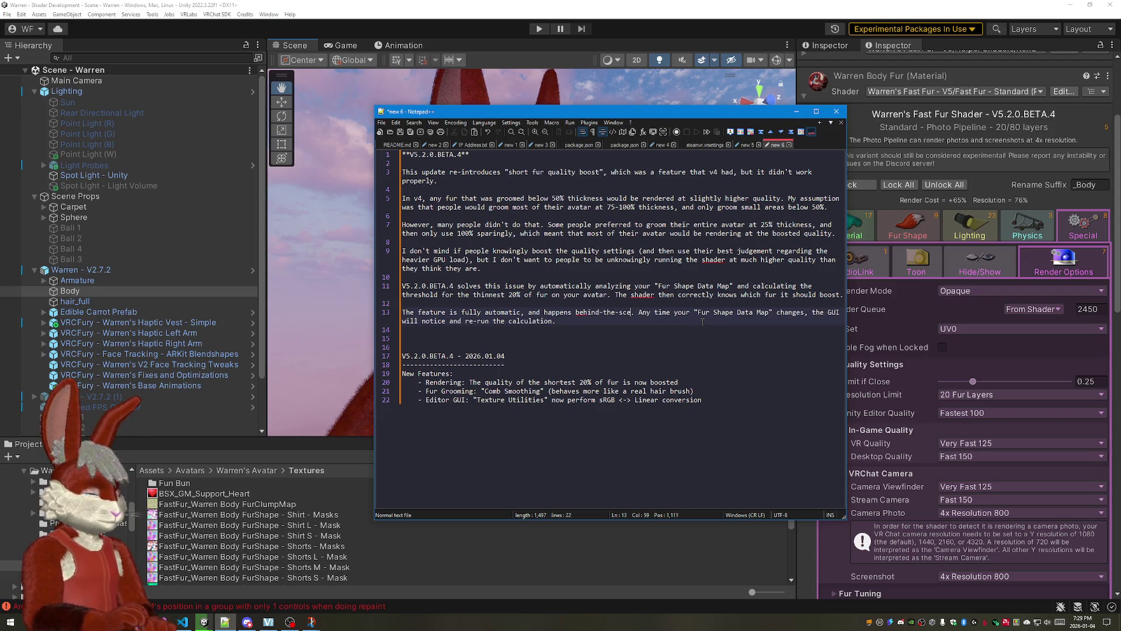
type("nes.")
key("Down")
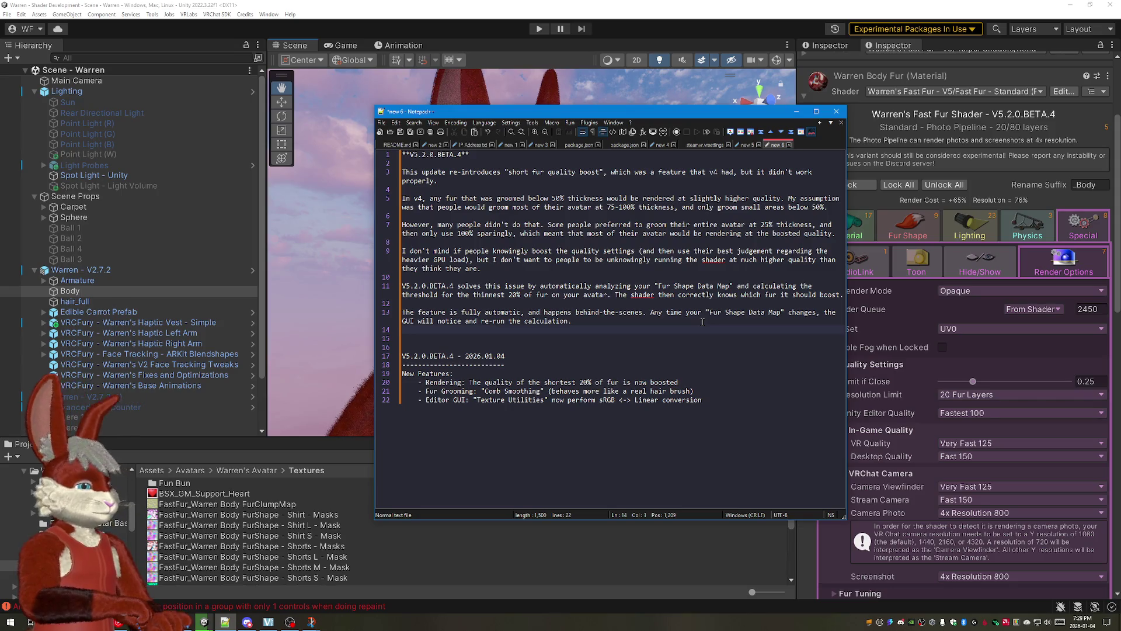
key("Down")
key("Down")
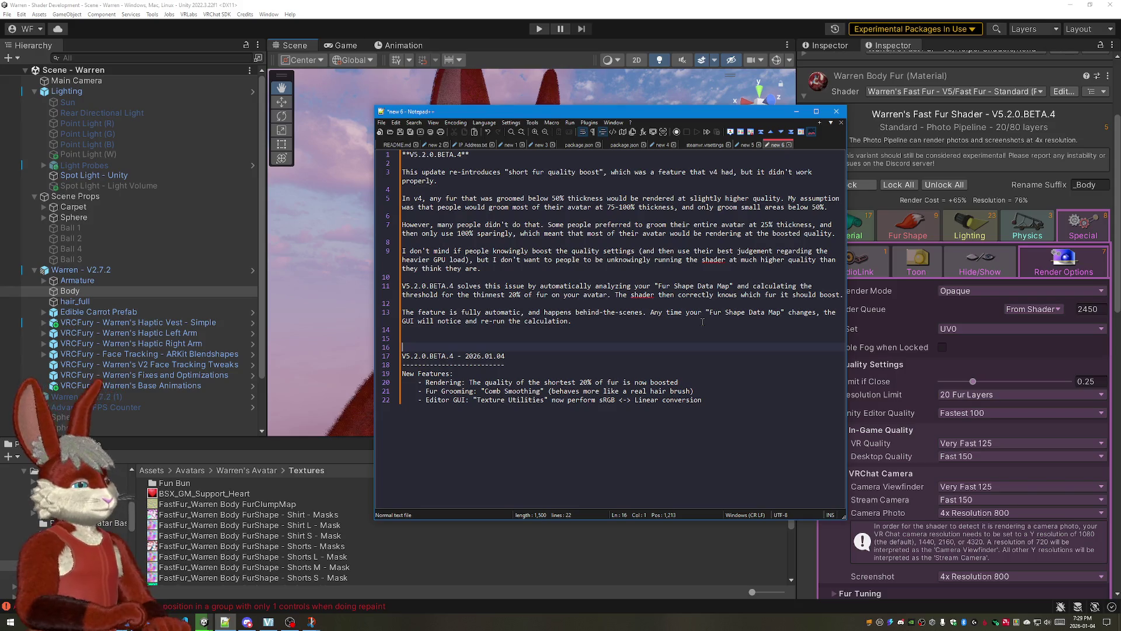
Step: Remove the word "fully" before "automatic" on line 13
key("Up")
key("Up")
key("Up")
key("Up")
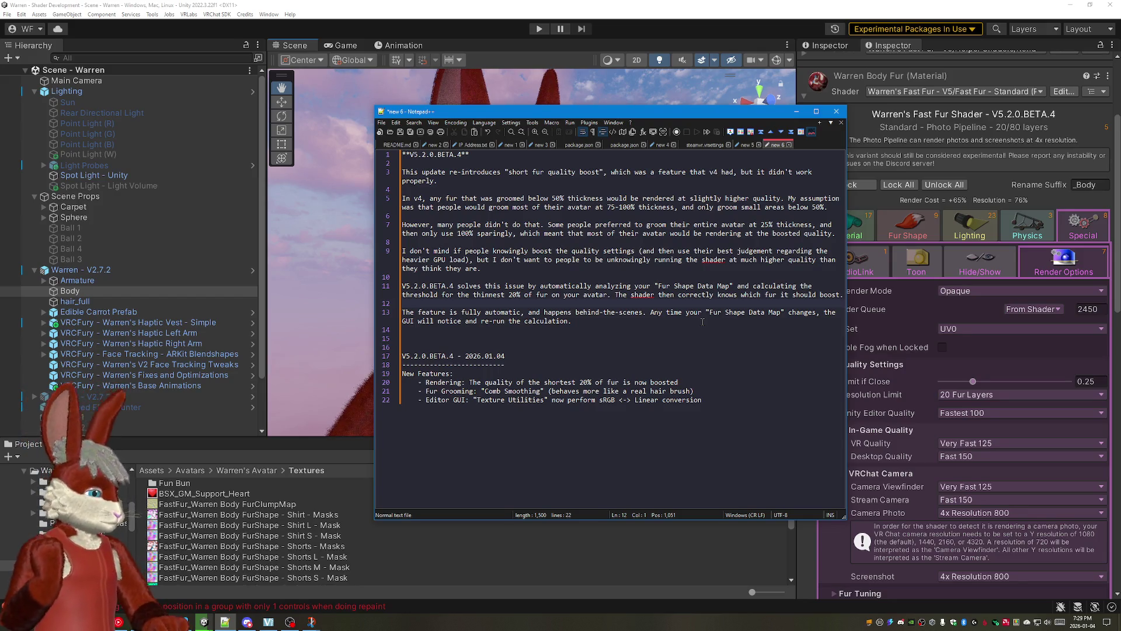
left_click(702, 322)
key("Home")
key("ctrl+Right")
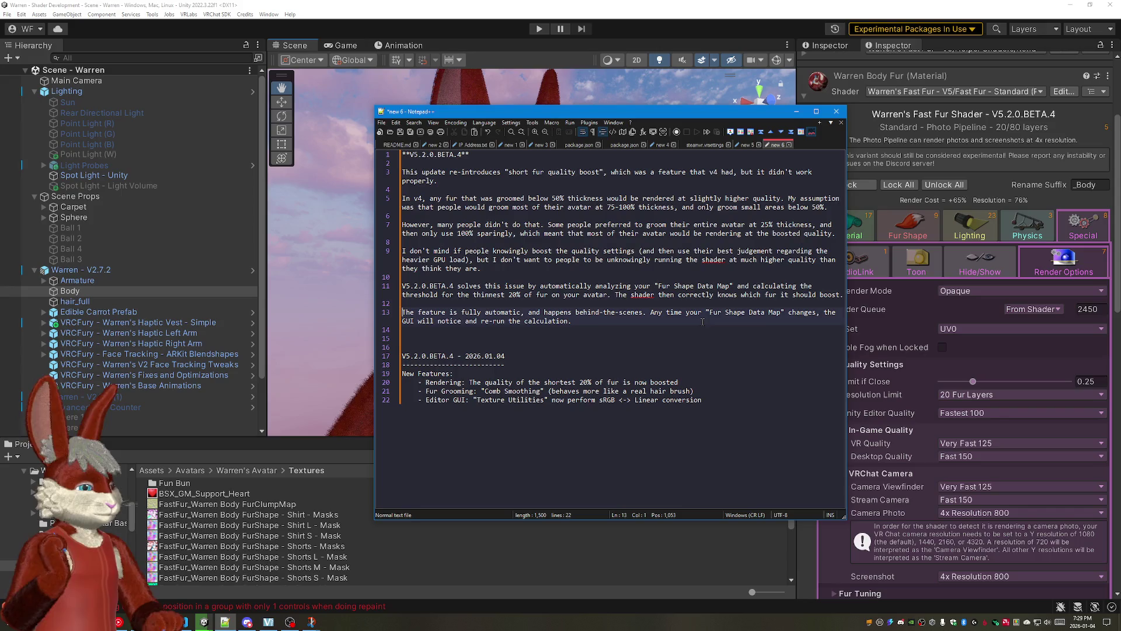
key("BackSpace")
key("BackSpace")
key("BackSpace")
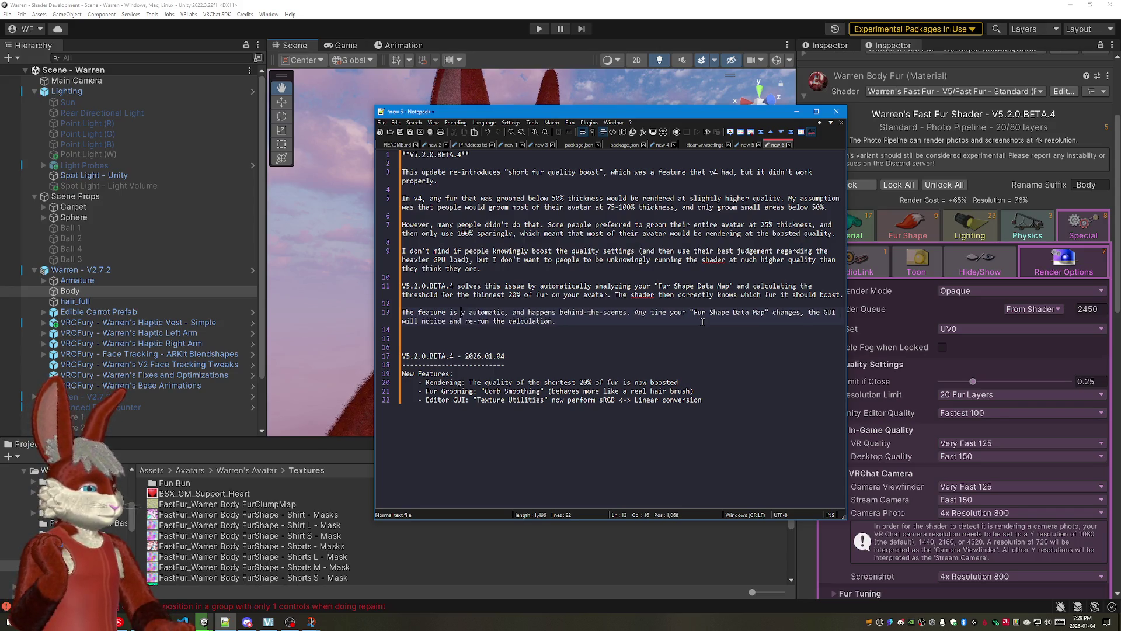
Step: Insert "like their face" before "below 50%" on line 5 and "~" before "25%" on line 7
key("ctrl+Right")
key("ctrl+Right")
key("ctrl+Right")
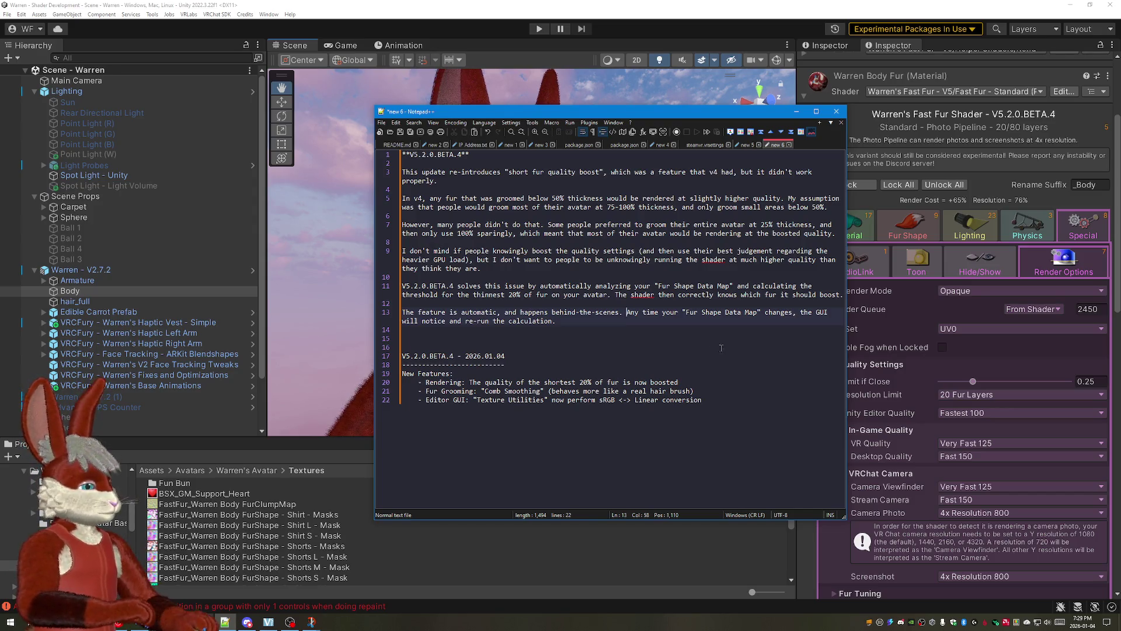
left_click(788, 207)
type("like the ir face")
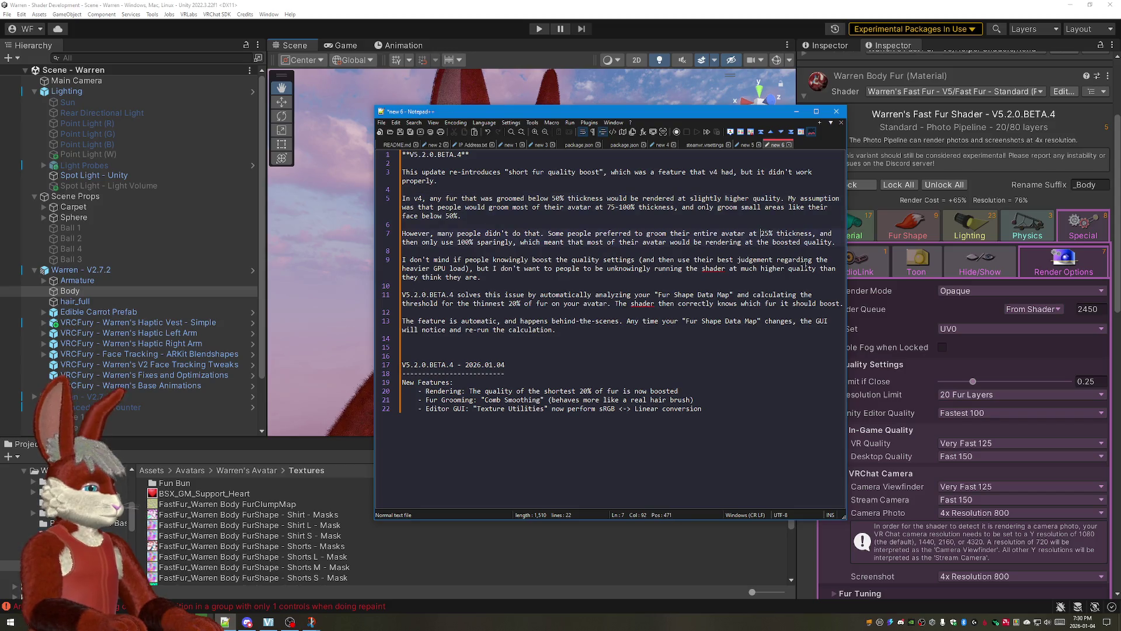
type("~")
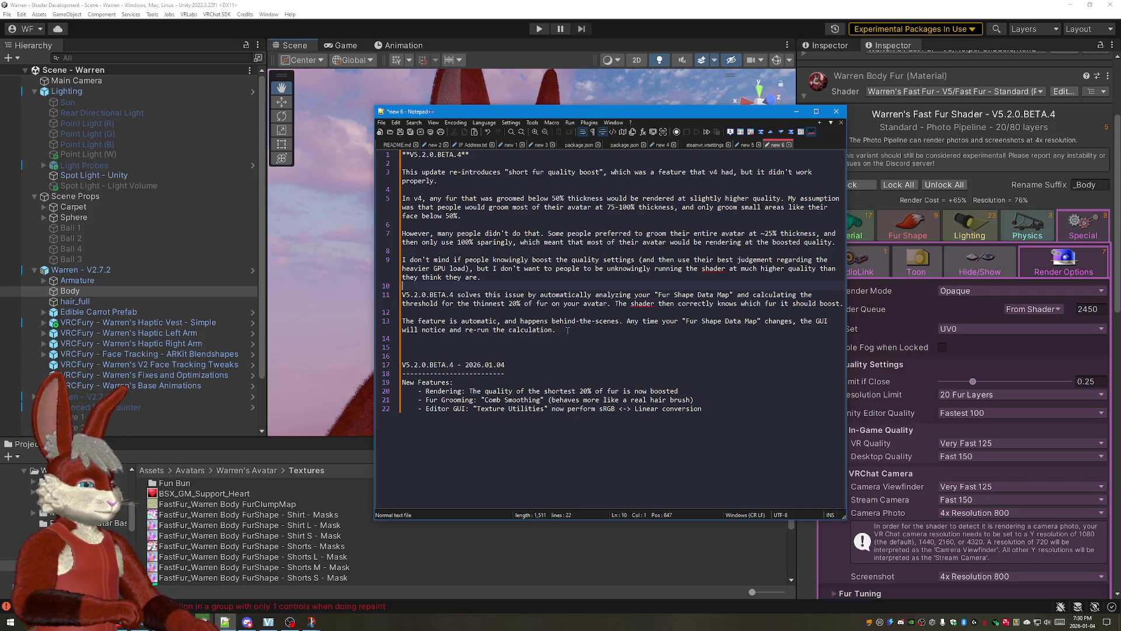
left_click_drag(561, 331, 352, 318)
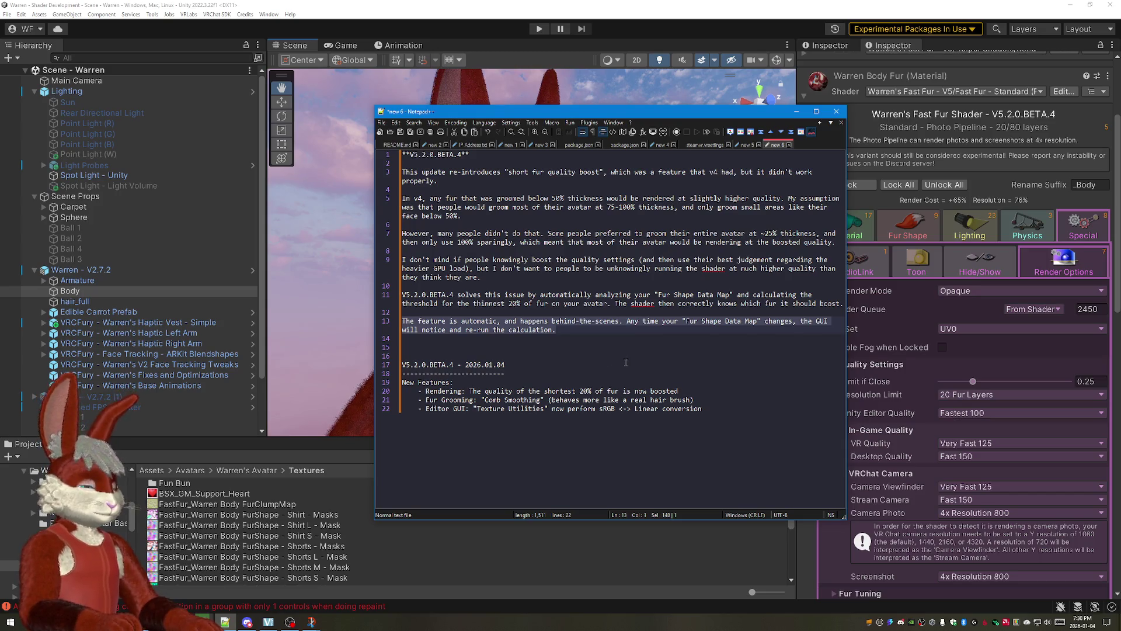
Step: Finish line 13 requiring the material be un-locked and start a new line after it
left_click(562, 332)
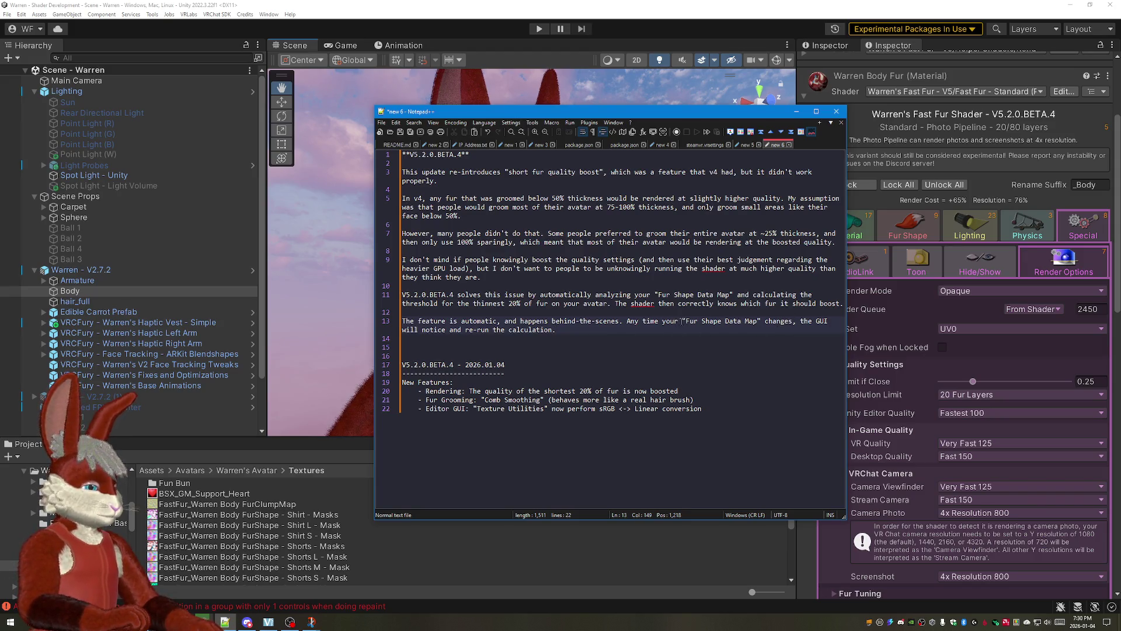
type("mat")
type("erial is ur")
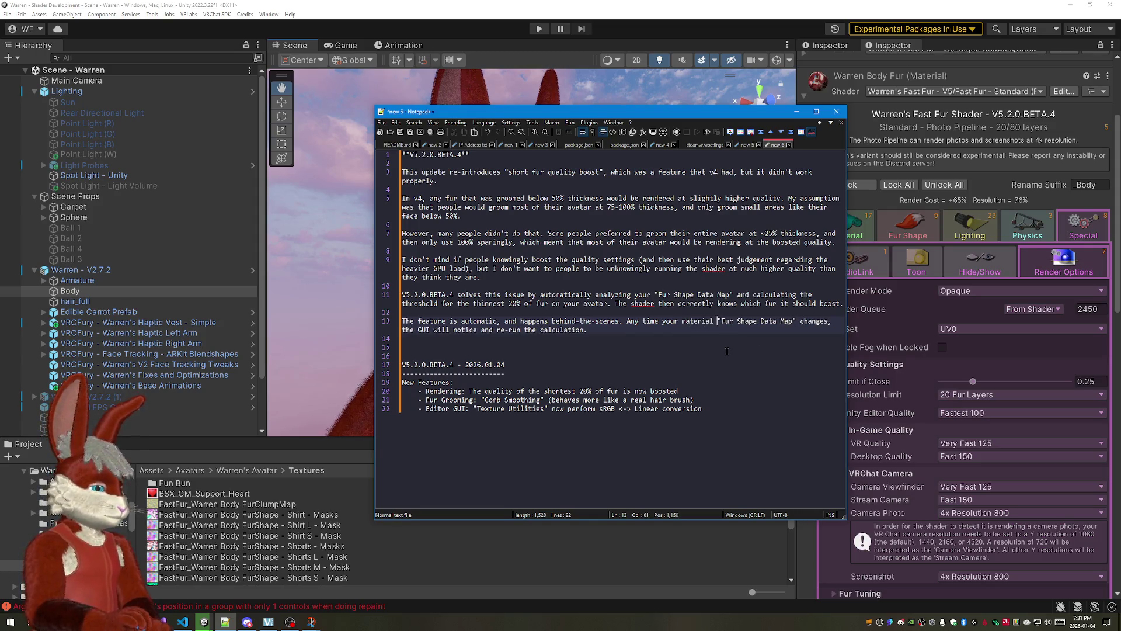
type("n-locked, and ")
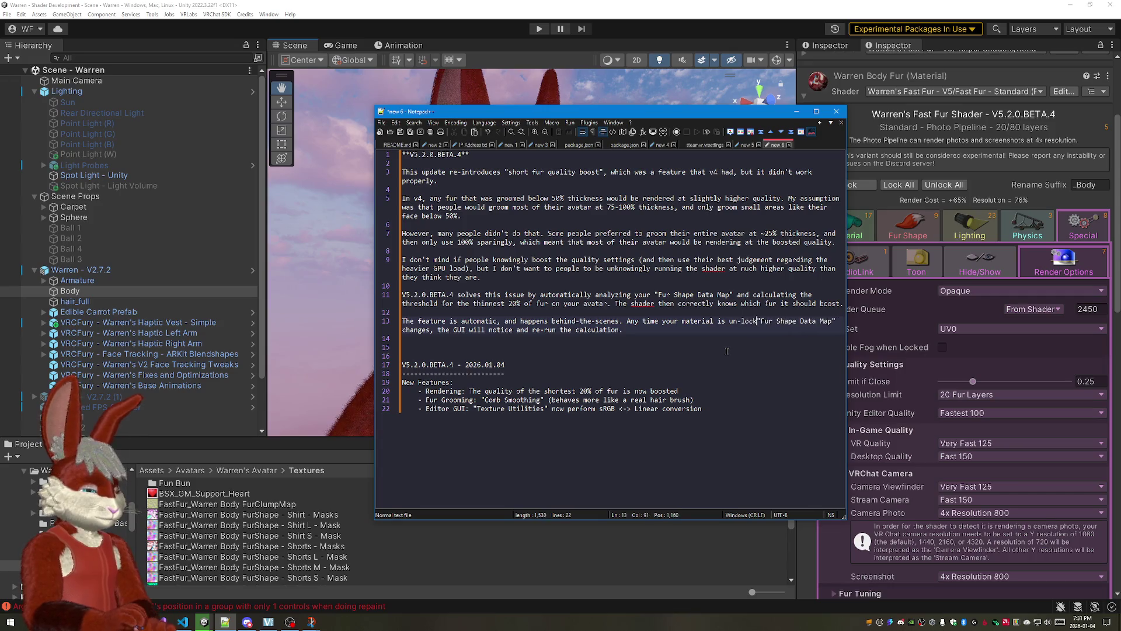
type("t")
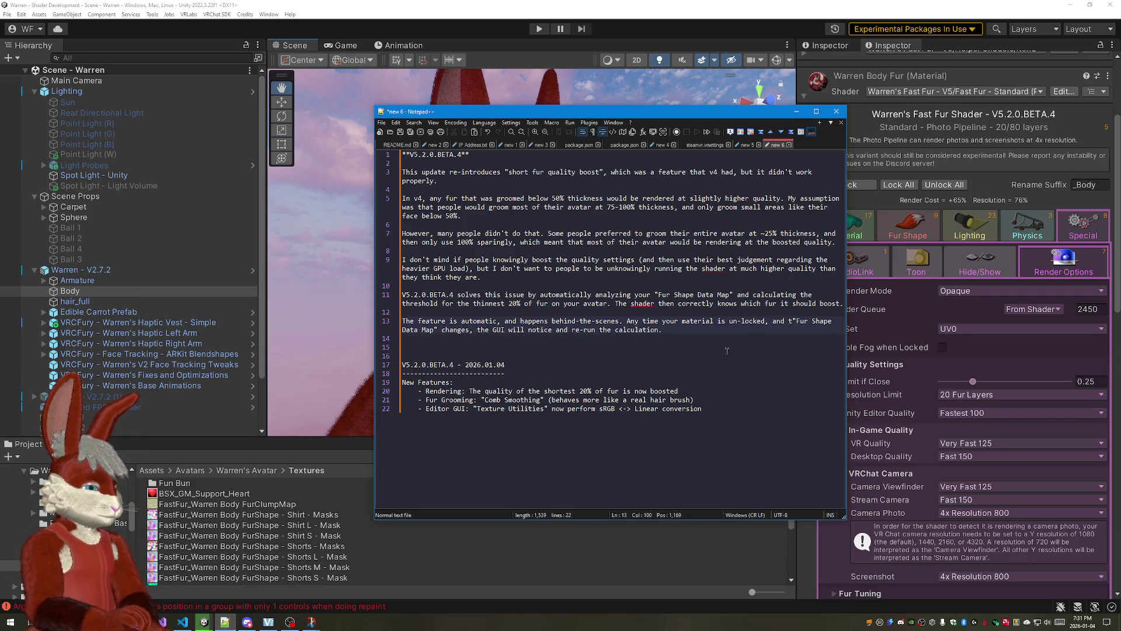
type("e")
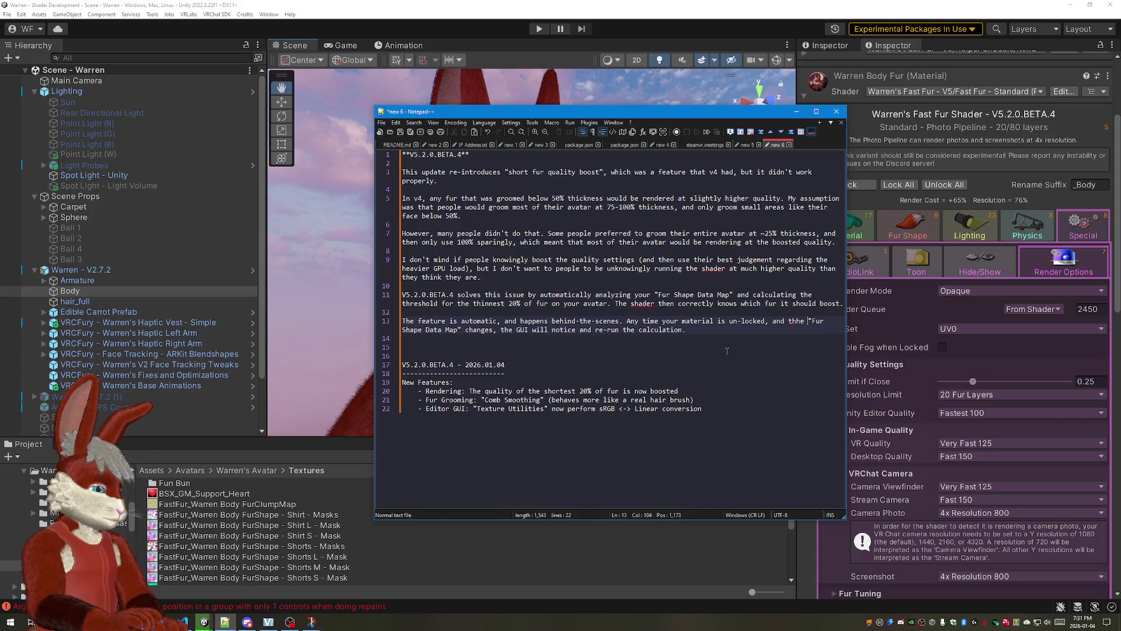
key("End")
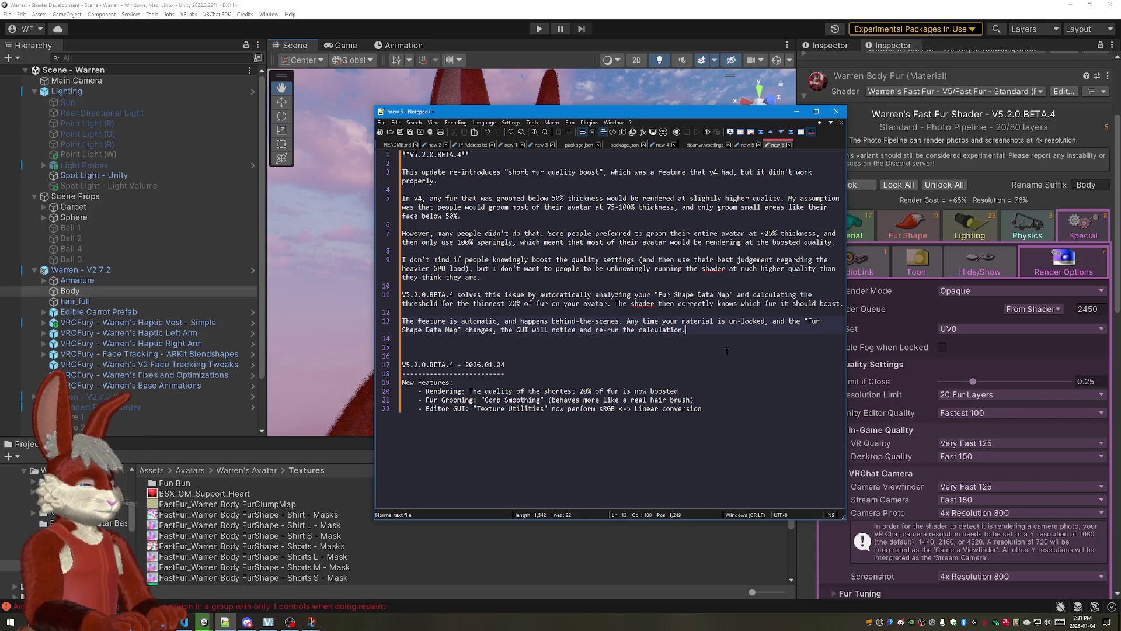
key("Return")
key("Return")
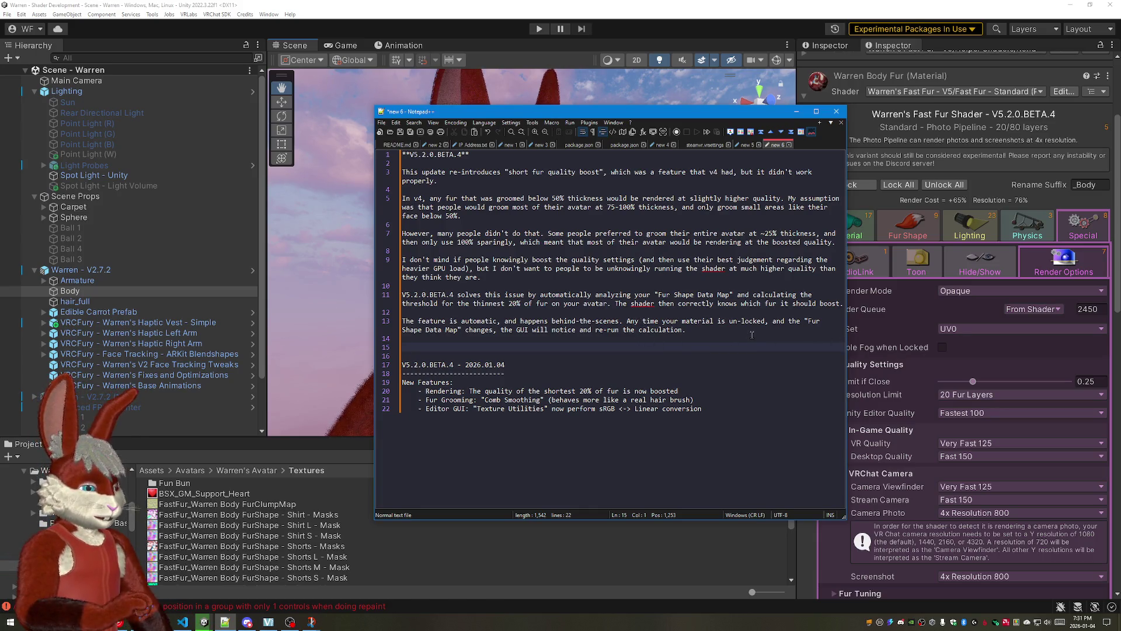
Step: Wrap the V5.2.0.BETA.4 changelog block in backticks and minimize Notepad++
left_click(755, 392)
key("ctrl+a")
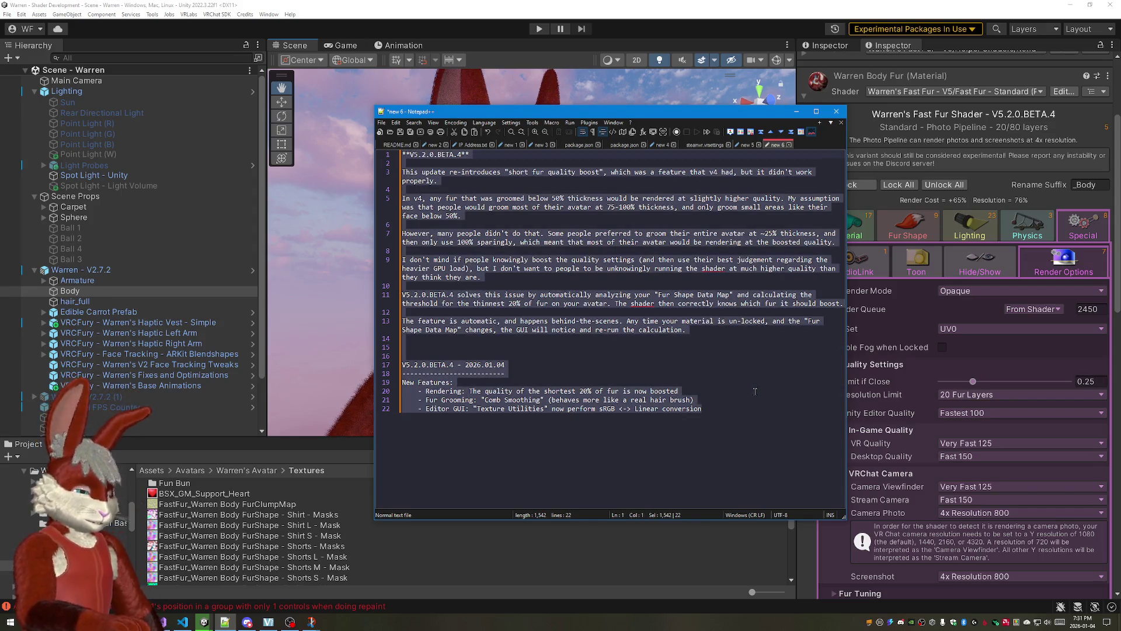
left_click(420, 356)
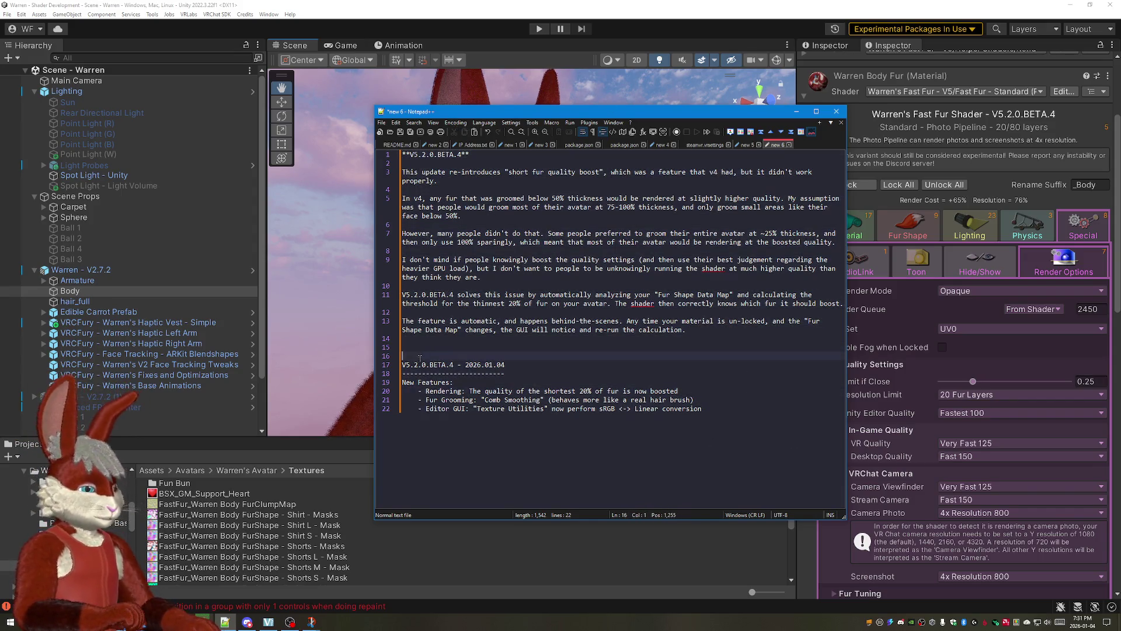
type("`")
left_click(729, 408)
type("`")
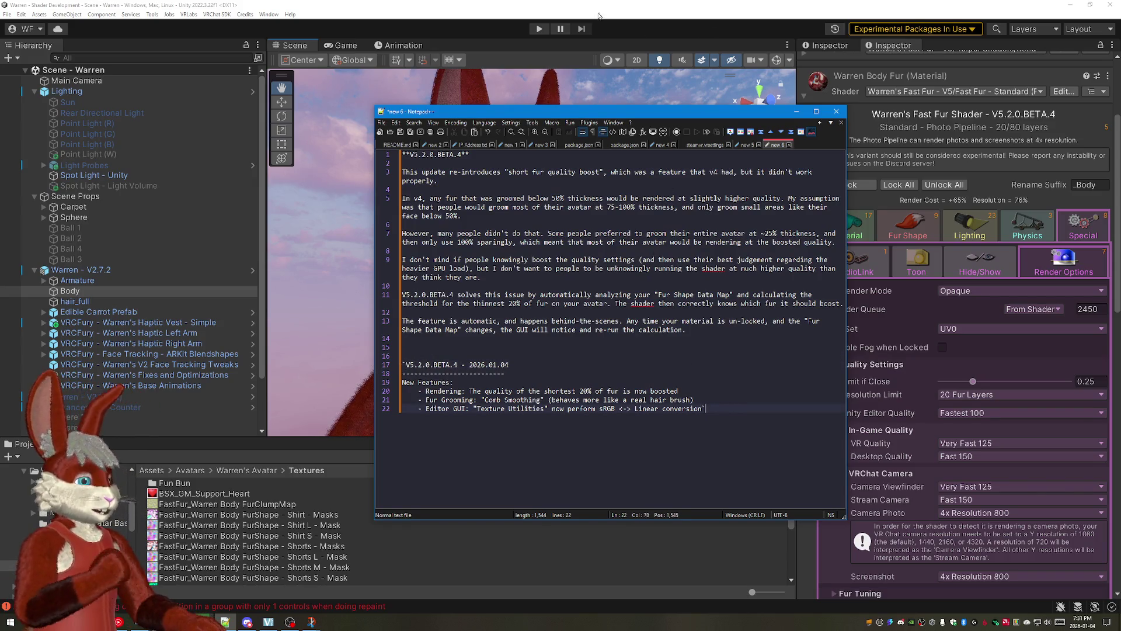
left_click(552, 14)
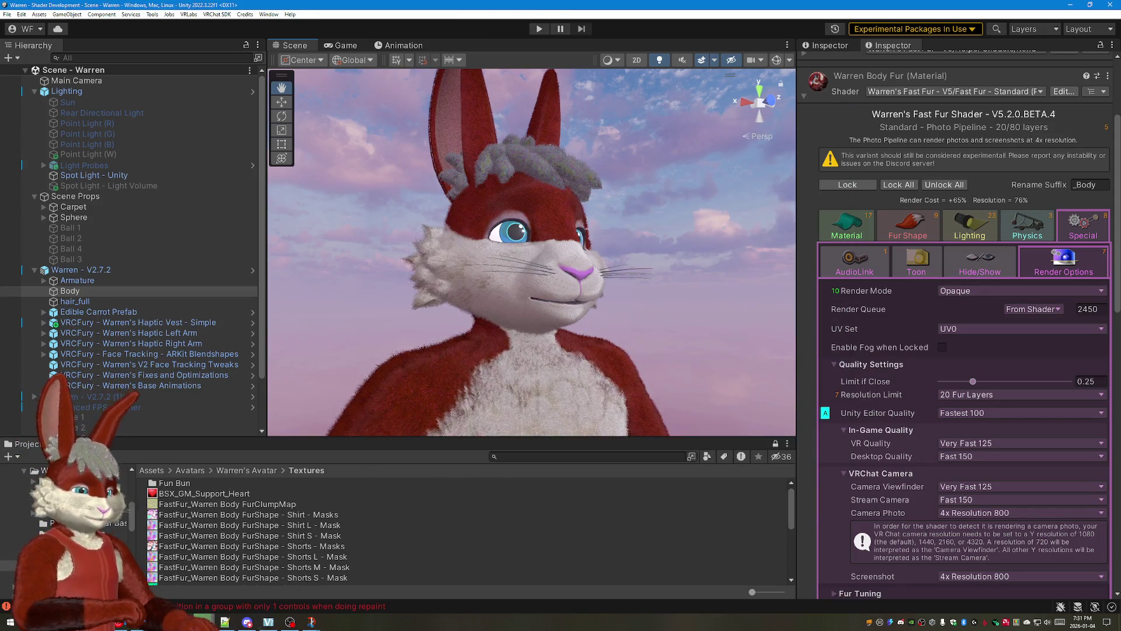
Step: Switch to the other Unity project window showing the VRChat SDK avatar builder
mouse_move(268, 622)
left_click(263, 582)
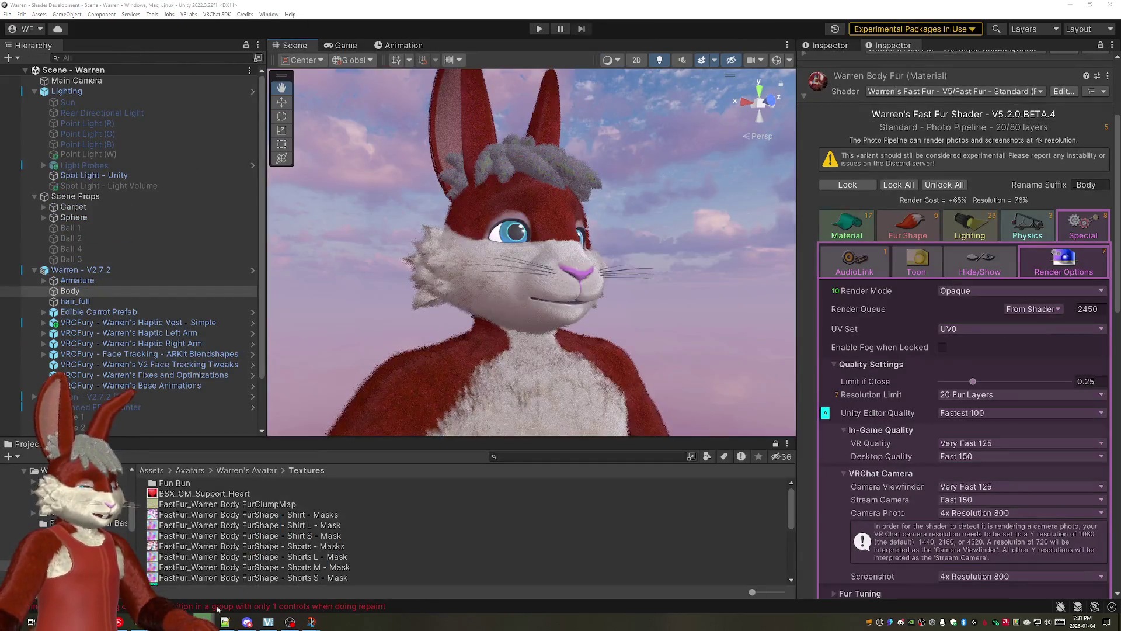
left_click(264, 583)
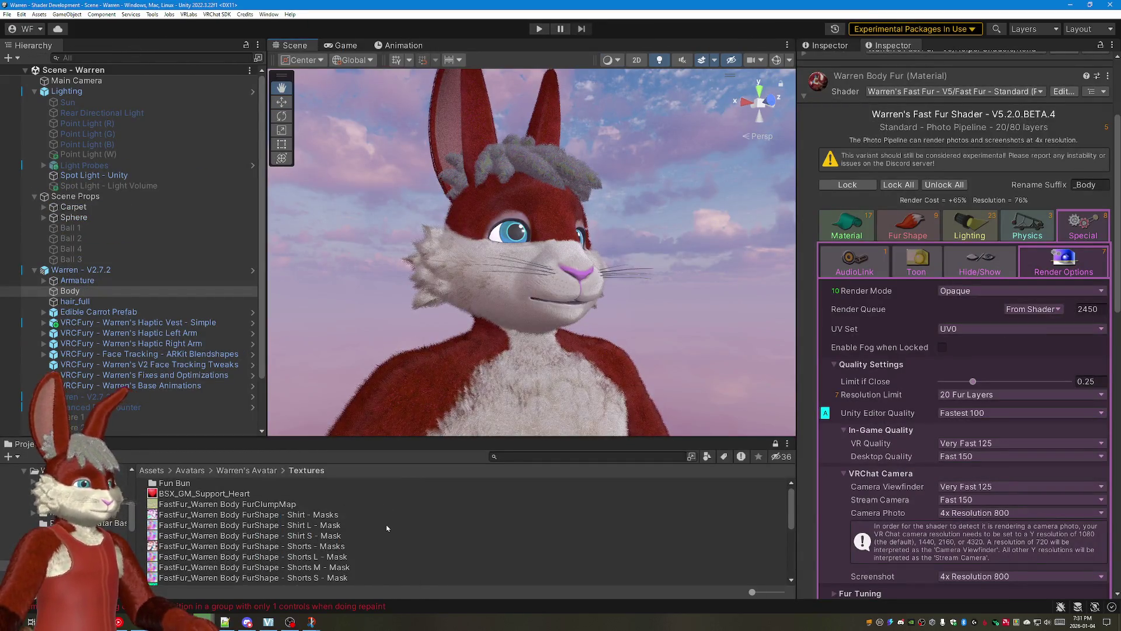
mouse_move(224, 622)
left_click(363, 583)
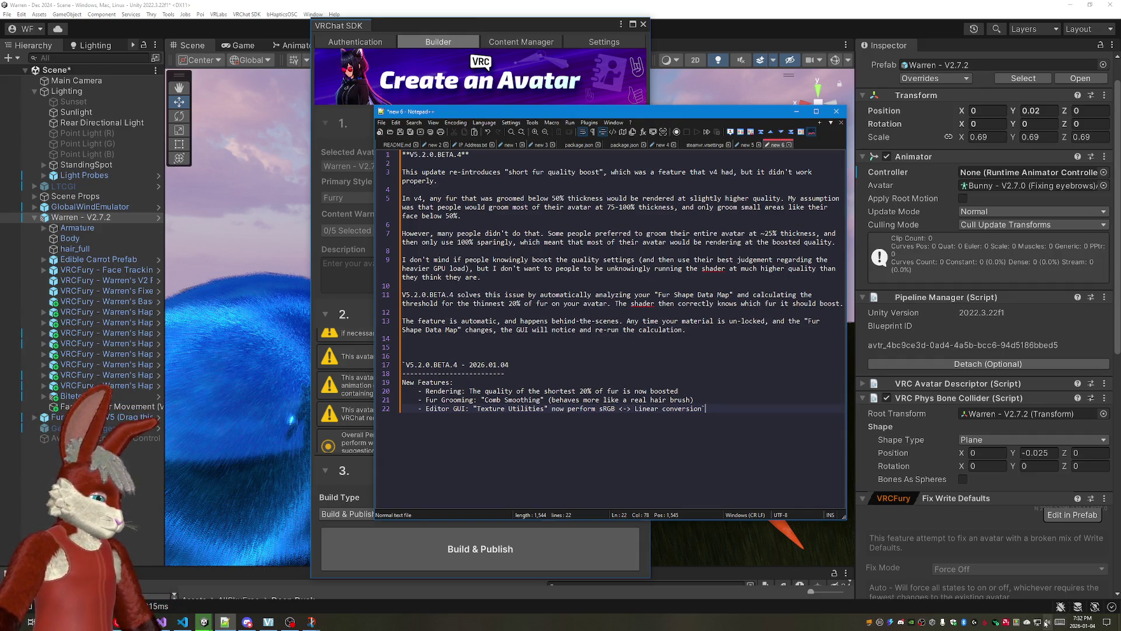
Step: Check the playback device list in the volume flyout, then search Windows for Steam
left_click(1048, 623)
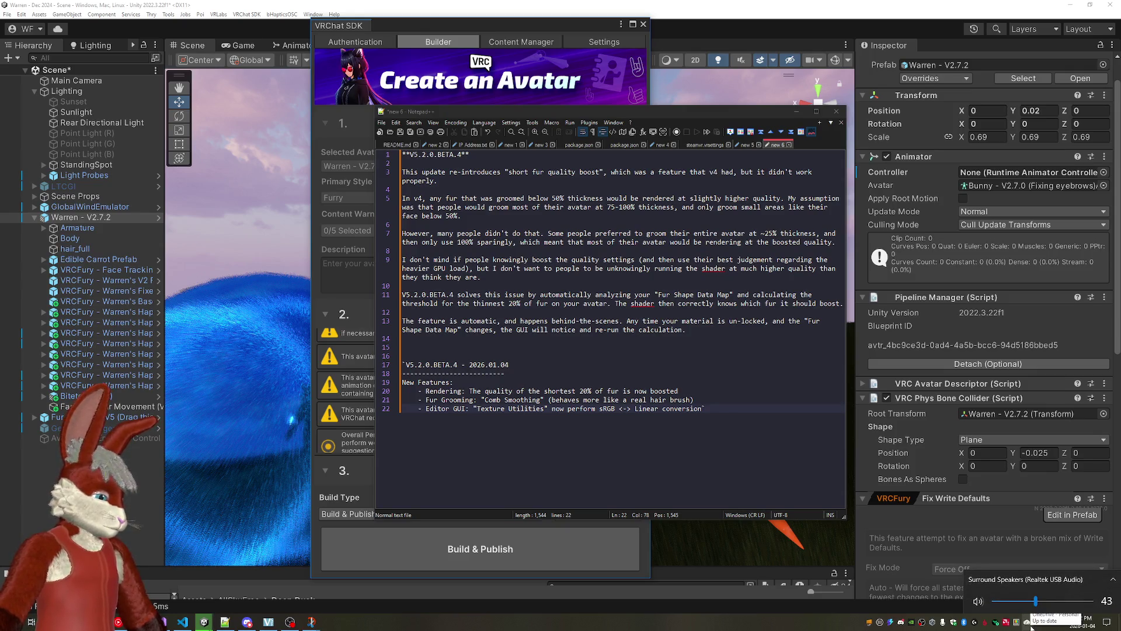
left_click(1113, 579)
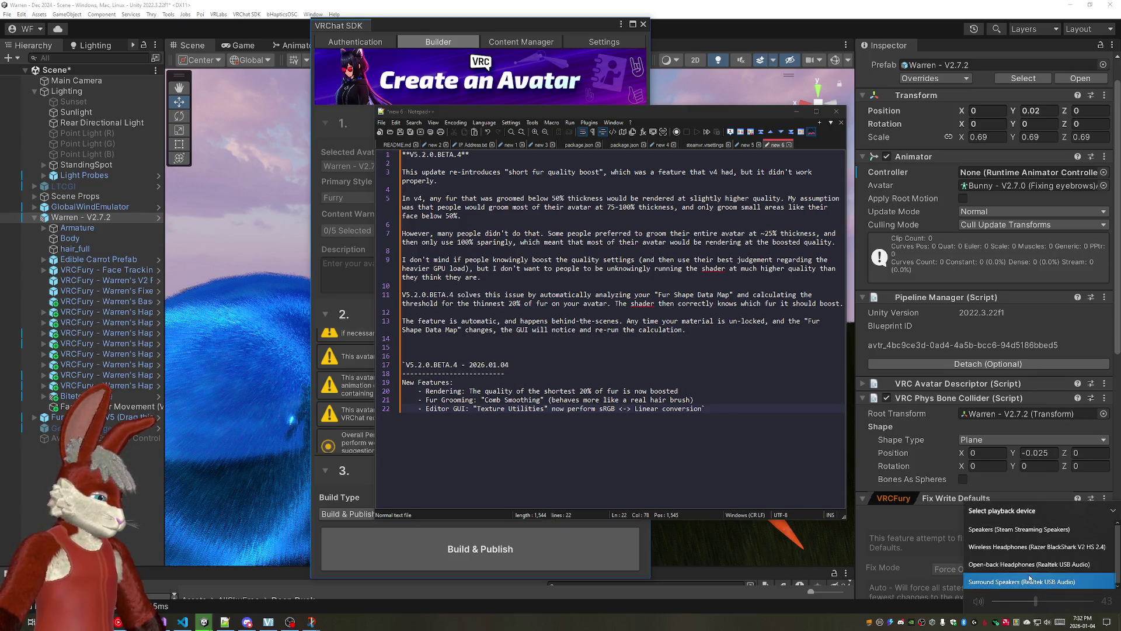
left_click(1047, 622)
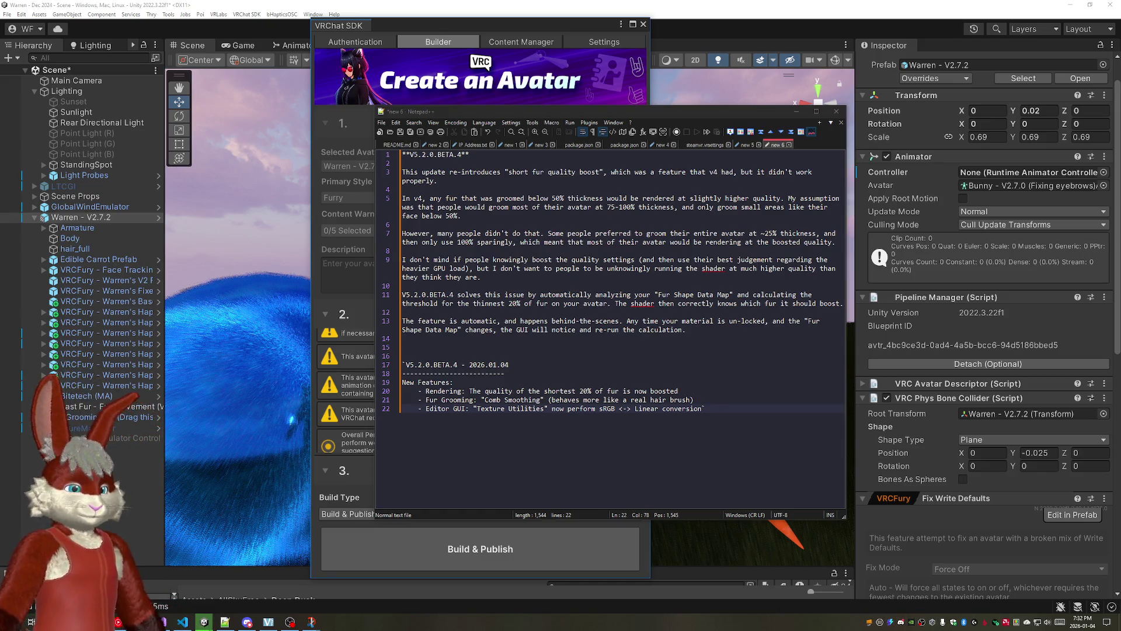
key("super")
type("steam")
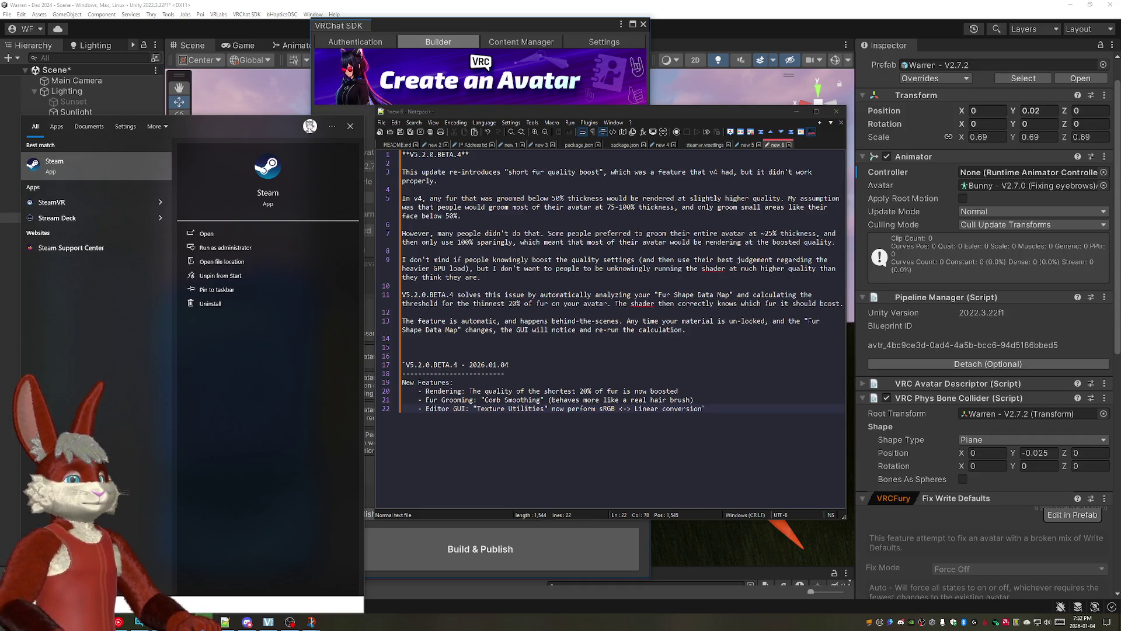
Step: Clear the search, close the Start menu and launch Steam to its Store page
key("Escape")
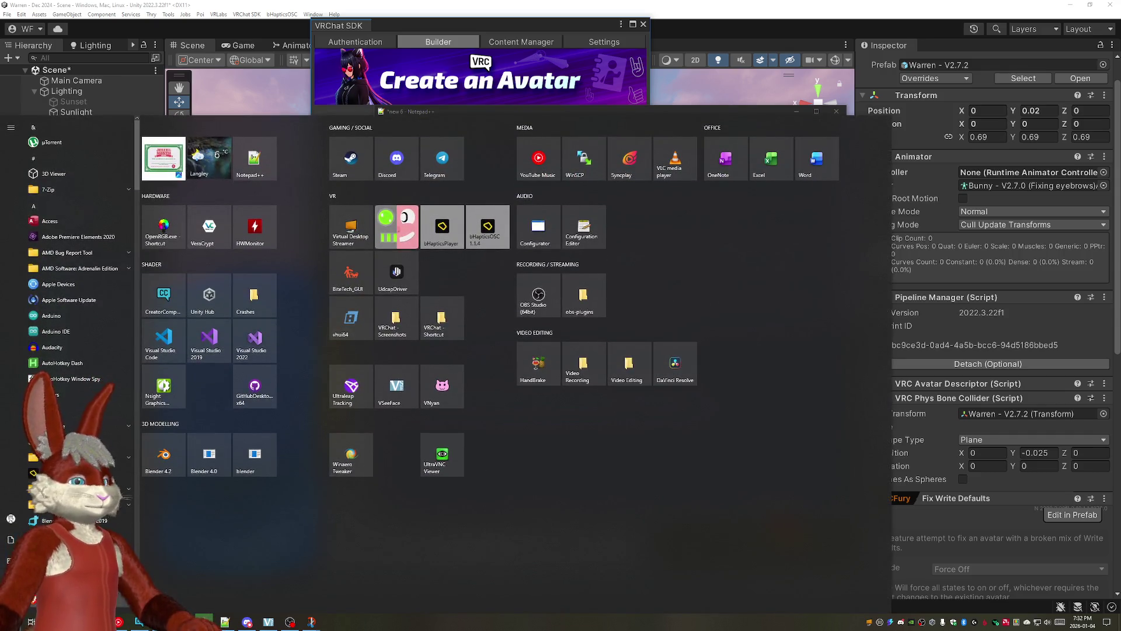
key("Escape")
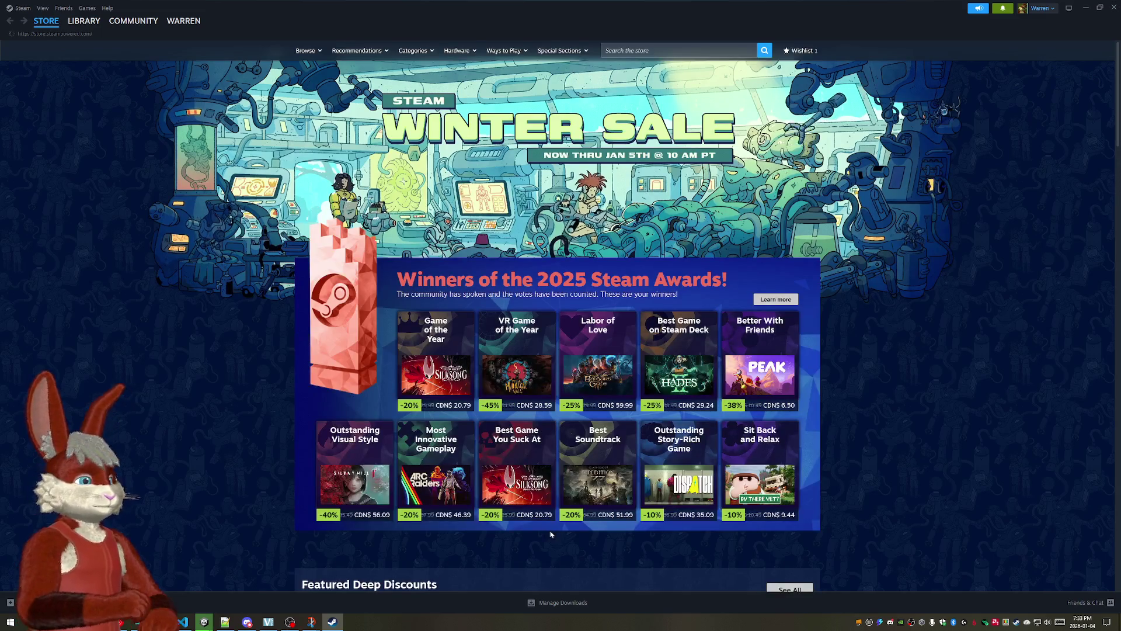
Step: Show the Steam library, then launch VRChat from the Steam tray icon's menu
left_click(85, 20)
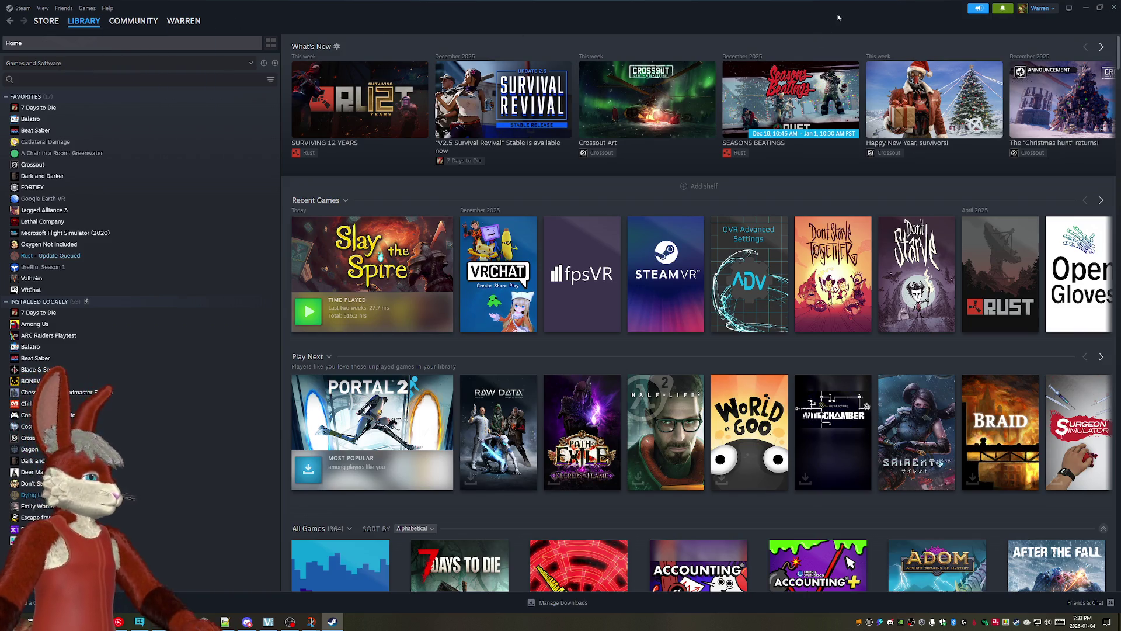
left_click(1085, 8)
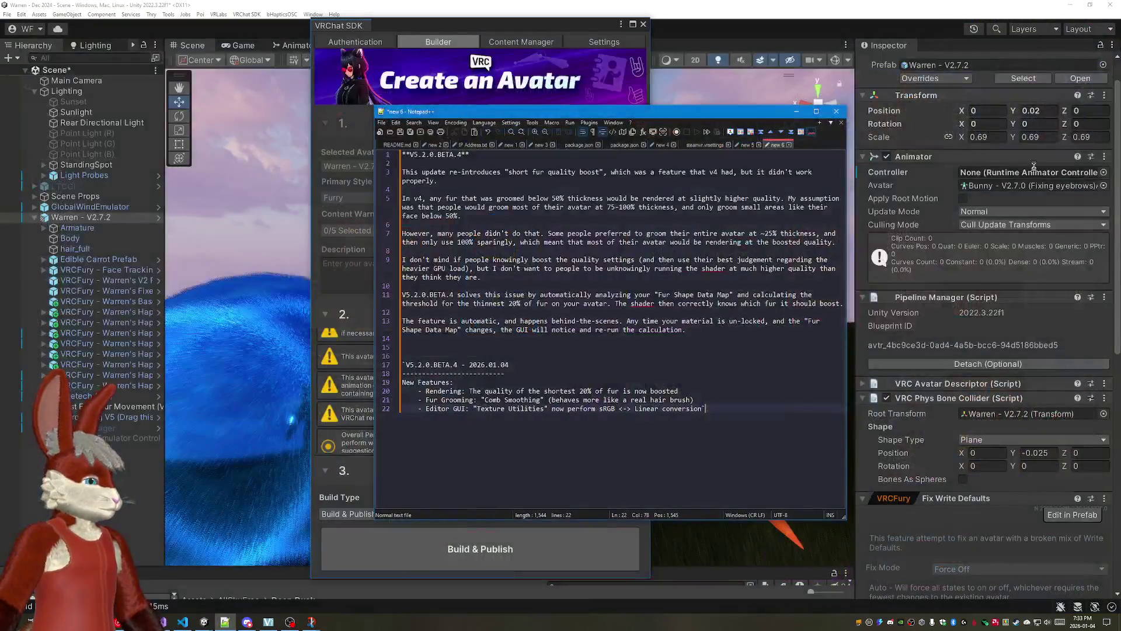
right_click(1023, 619)
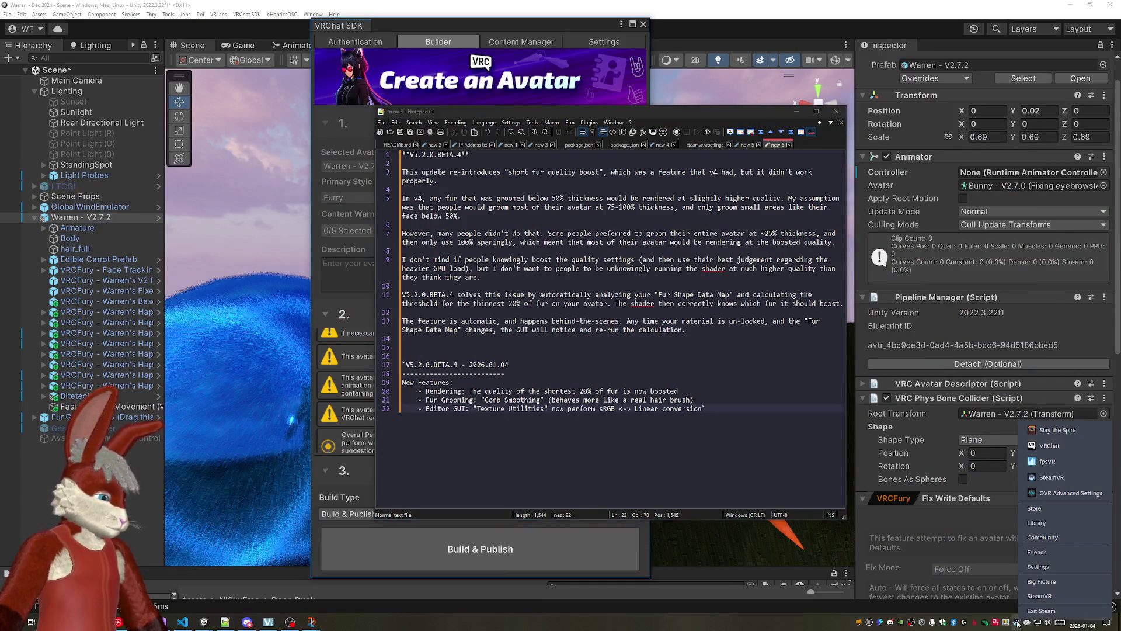
left_click(1049, 446)
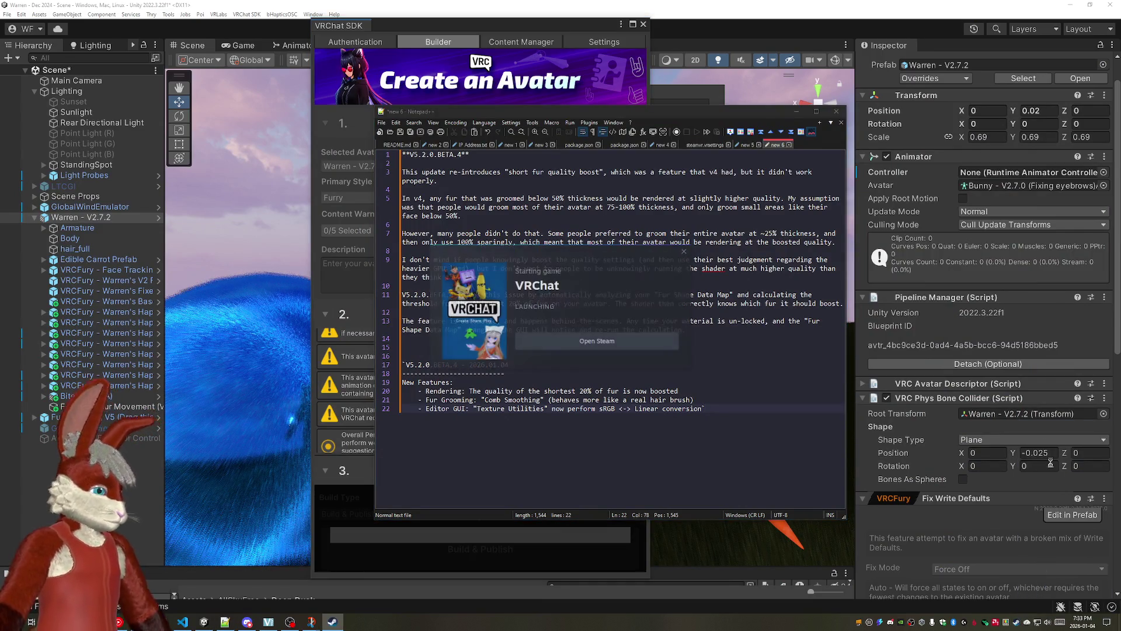
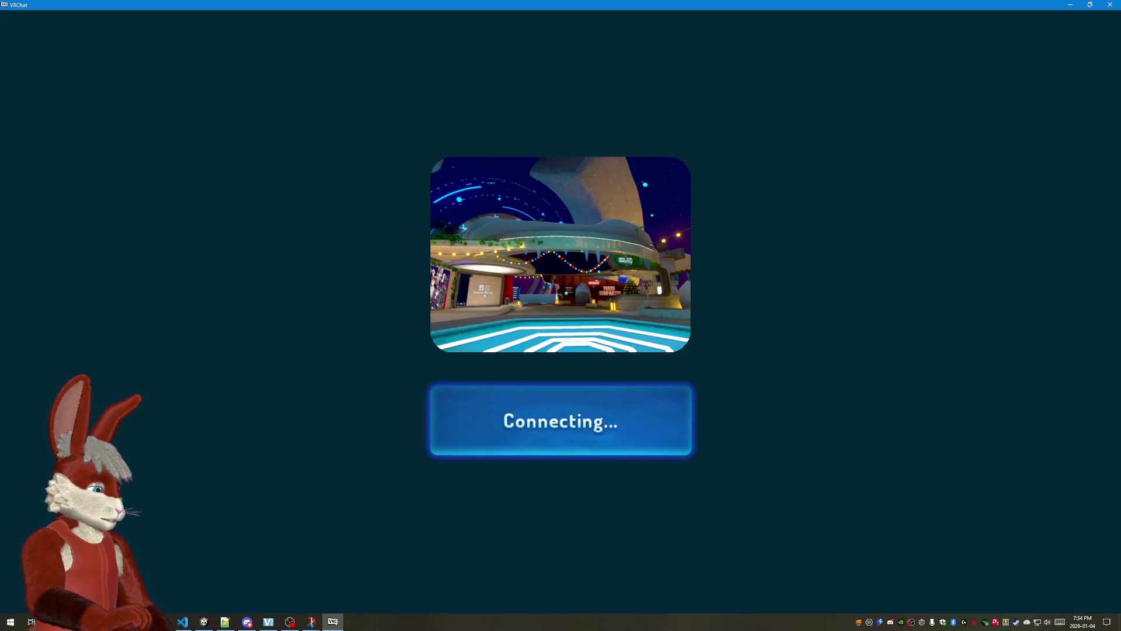
Step: Preview the uploaded v5.2.0.BETA.4 Advanced avatar while BETA.3 is still worn
left_click(1059, 625)
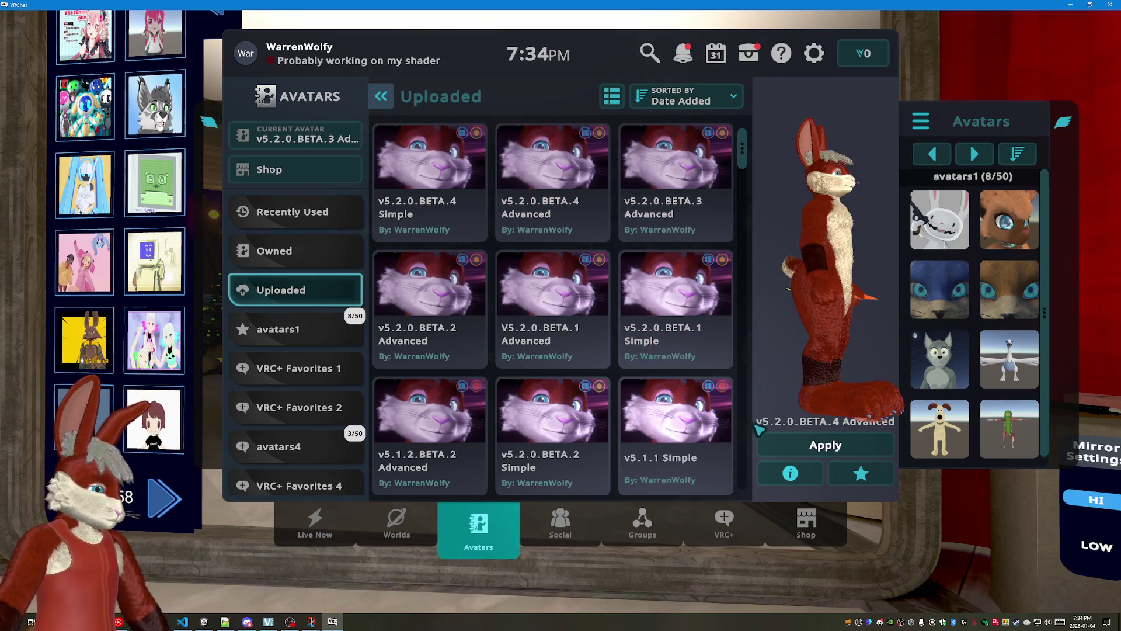
Step: Wear v5.2.0.BETA.4 Advanced, then bring up the worlds browser from the Launch Pad
left_click(826, 446)
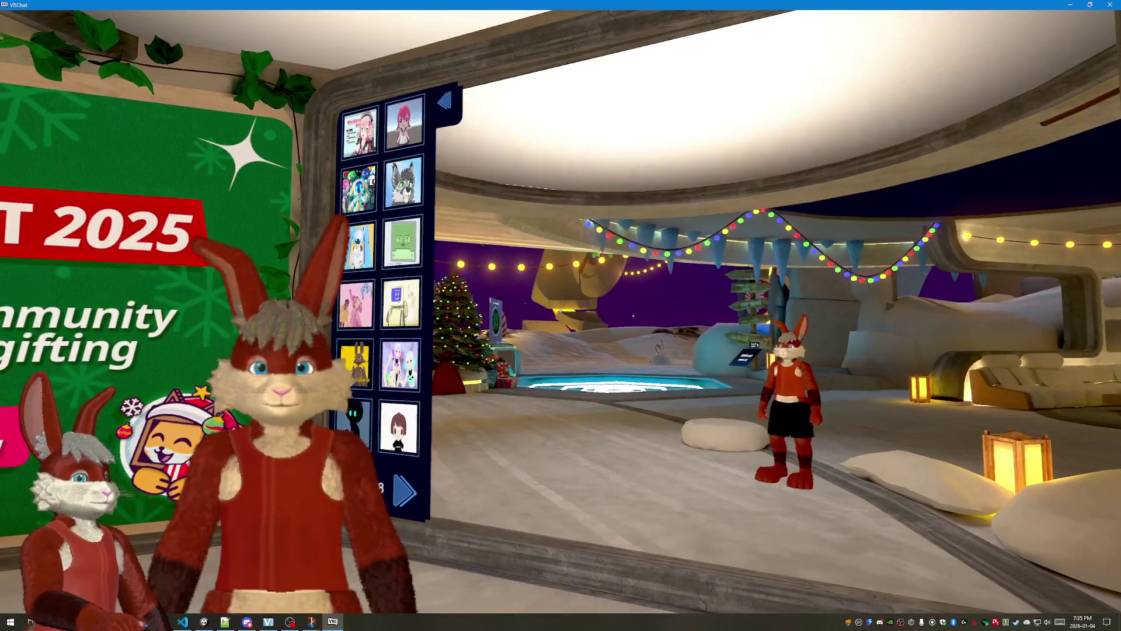
key("Escape")
left_click(561, 366)
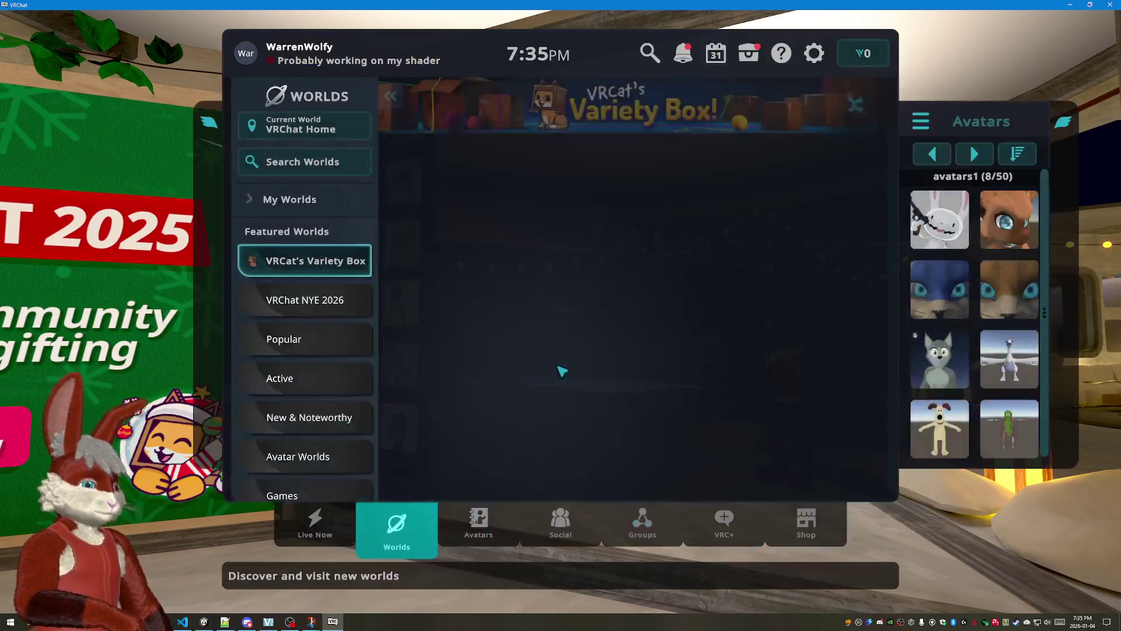
scroll(285, 244, "down", 3)
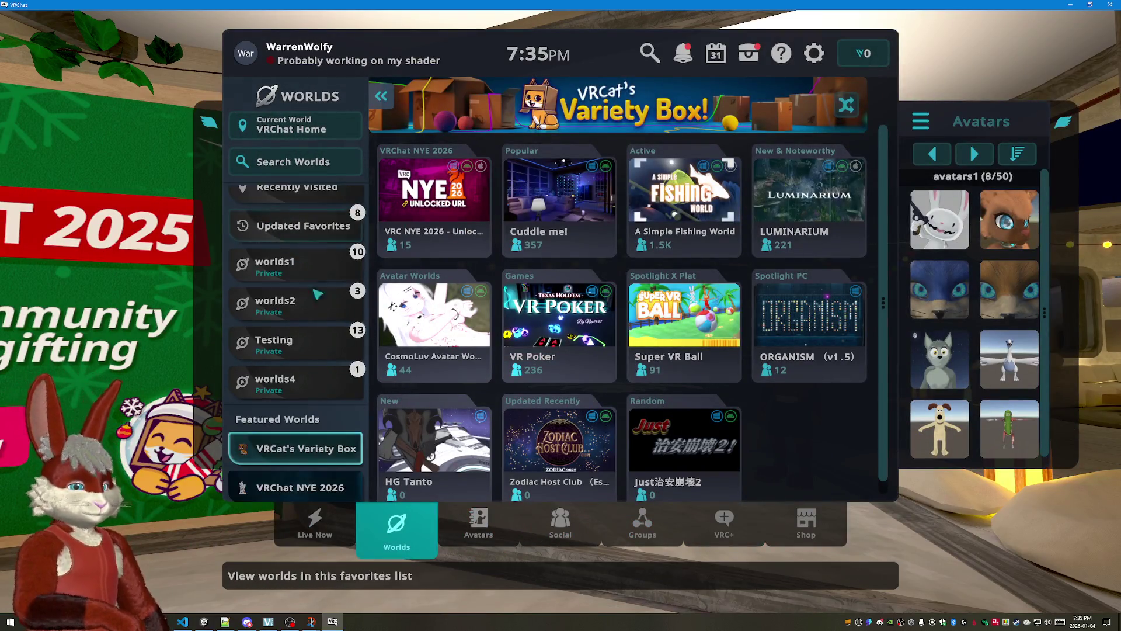
Step: Join a new Invite+ instance of Avatar Testing Chamber from the Testing favourites list
left_click(273, 343)
left_click(574, 307)
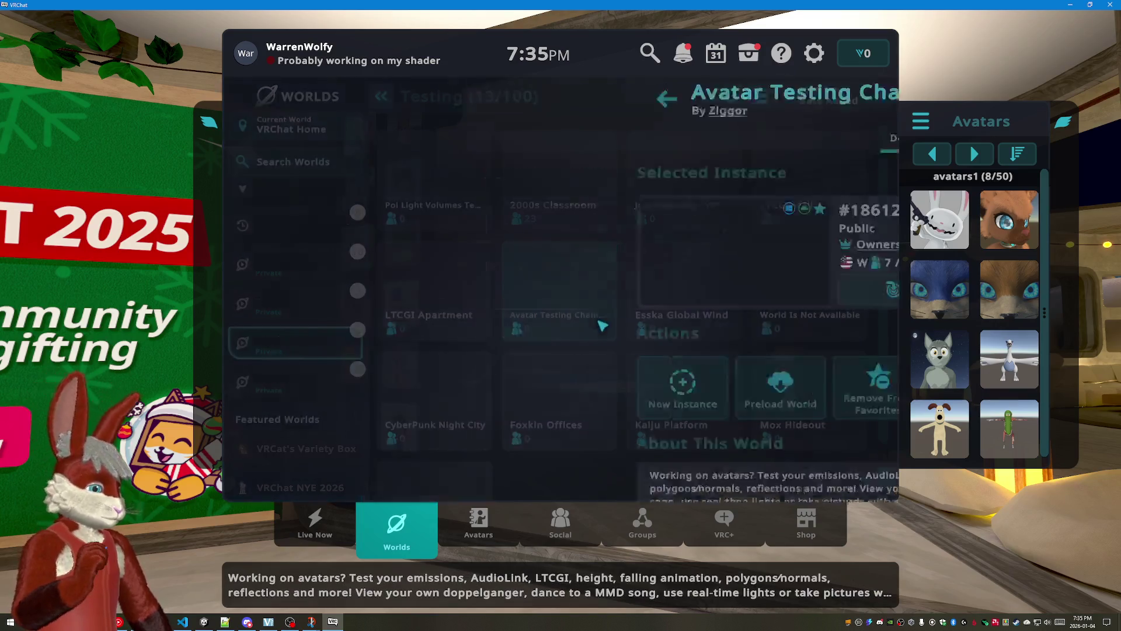
left_click(282, 386)
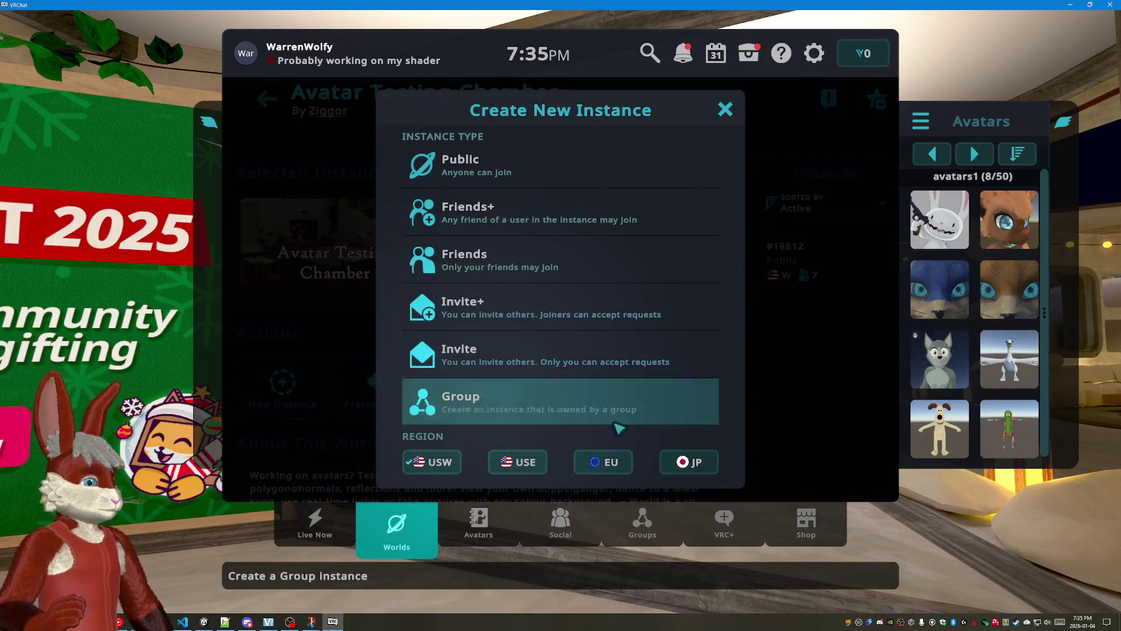
left_click(531, 313)
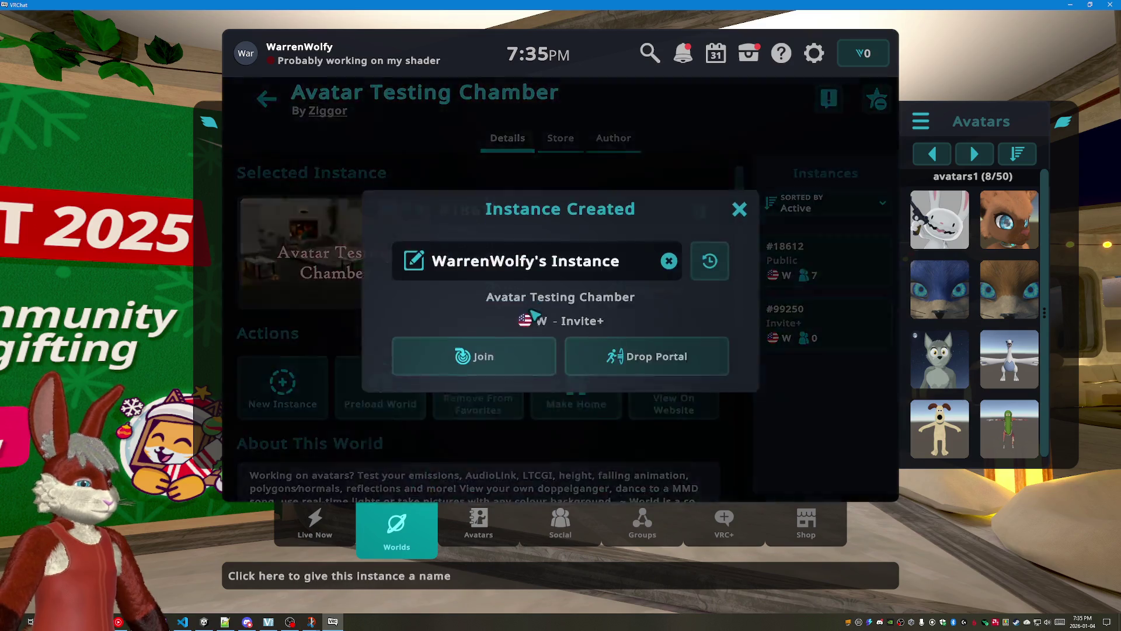
left_click(517, 348)
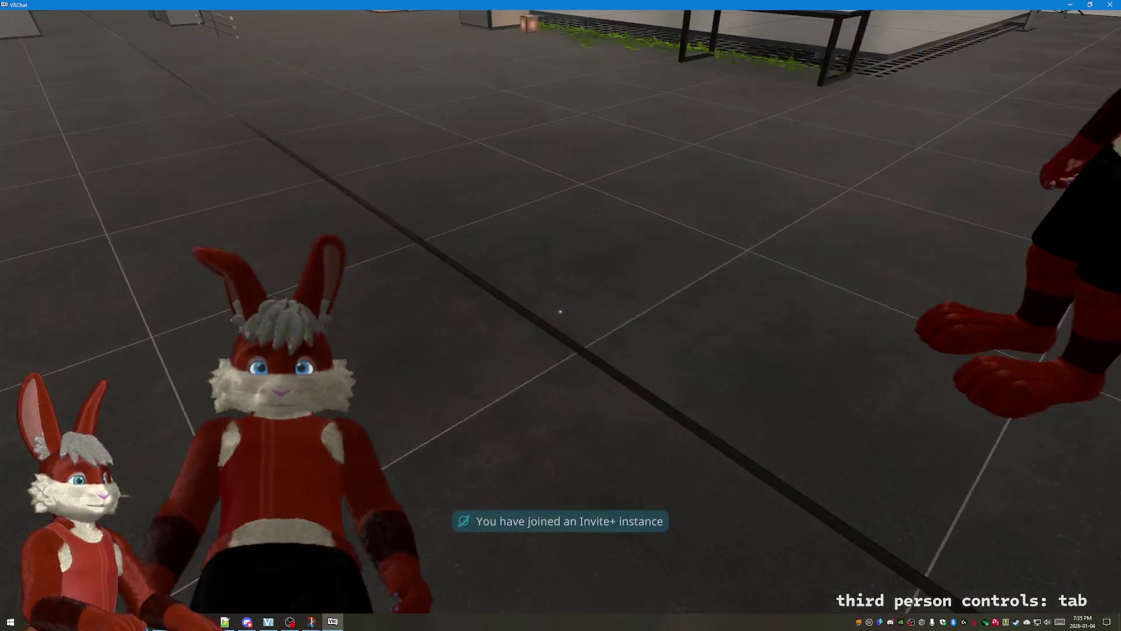
key("Escape")
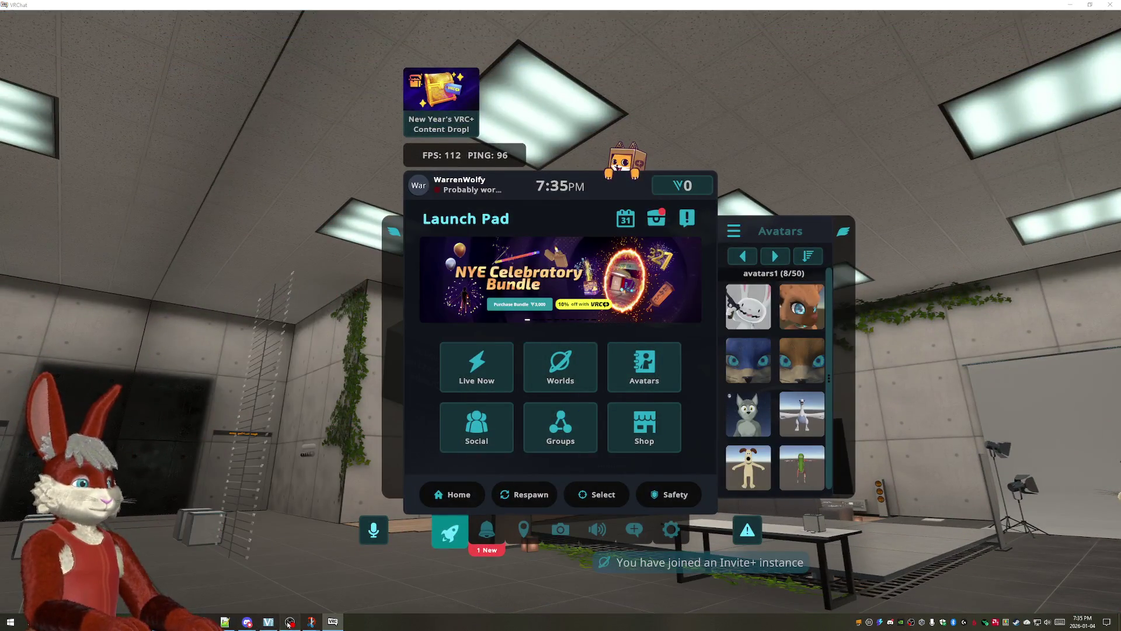
Step: Briefly visit the shop page, return to the room, then reopen the Launch Pad
left_click(659, 430)
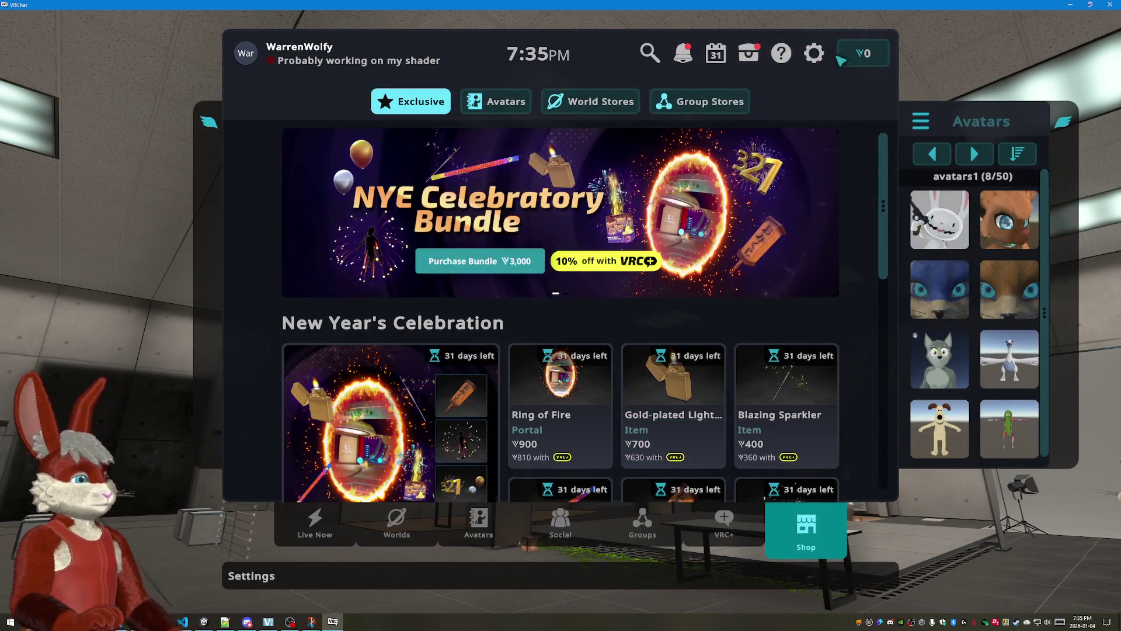
key("Escape")
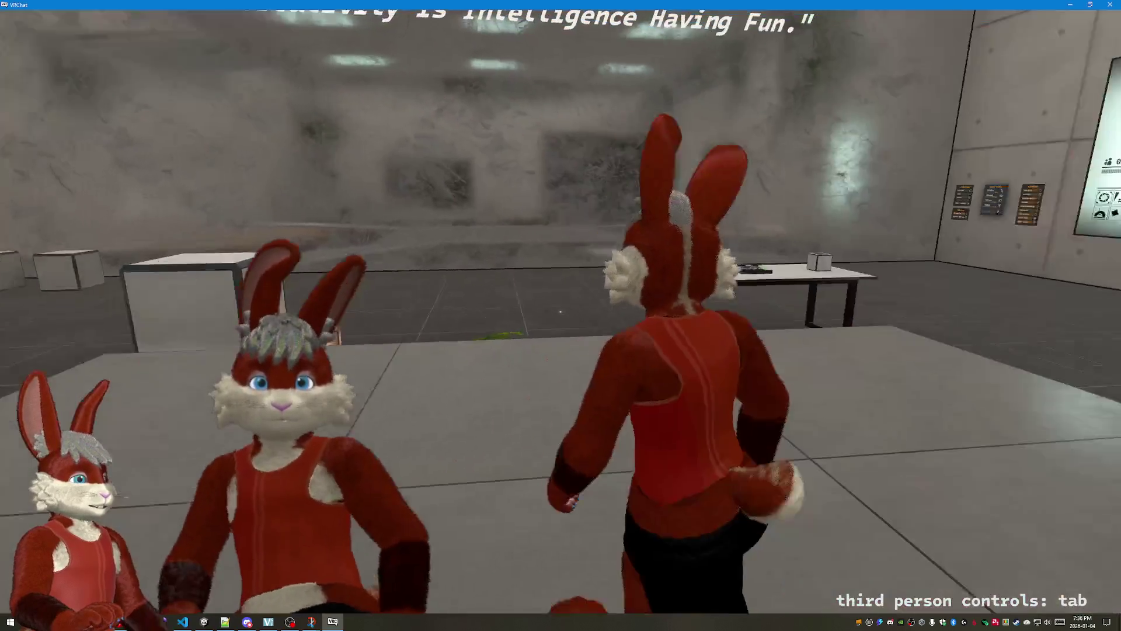
key("Escape")
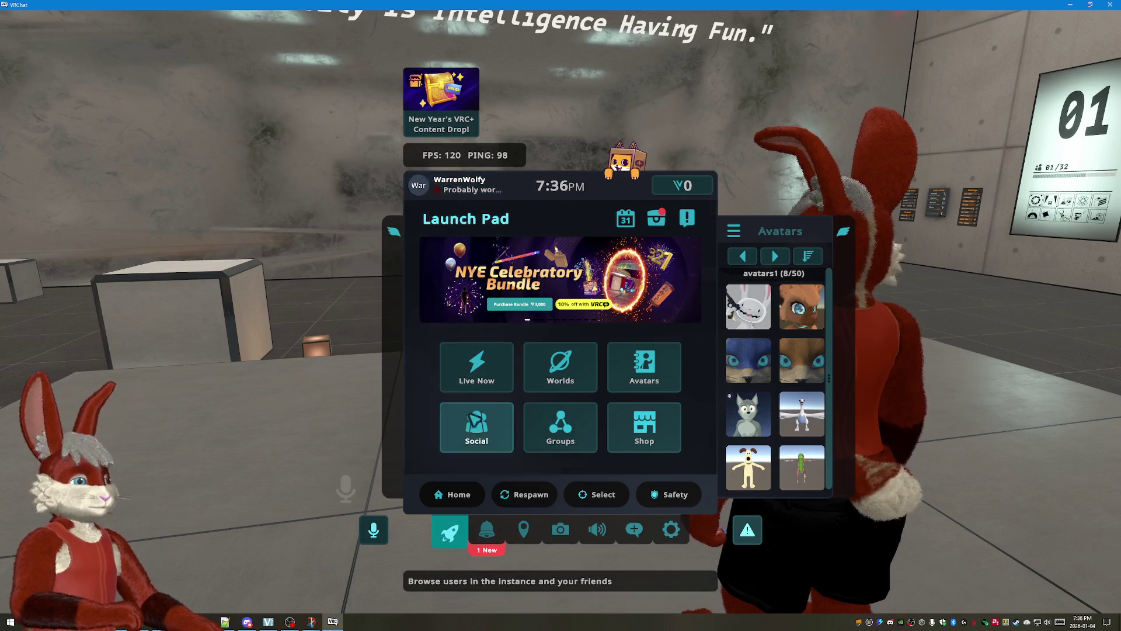
Step: Wear the uploaded v5.2.0.BETA.4 Simple avatar and turn the view to face it
left_click(645, 366)
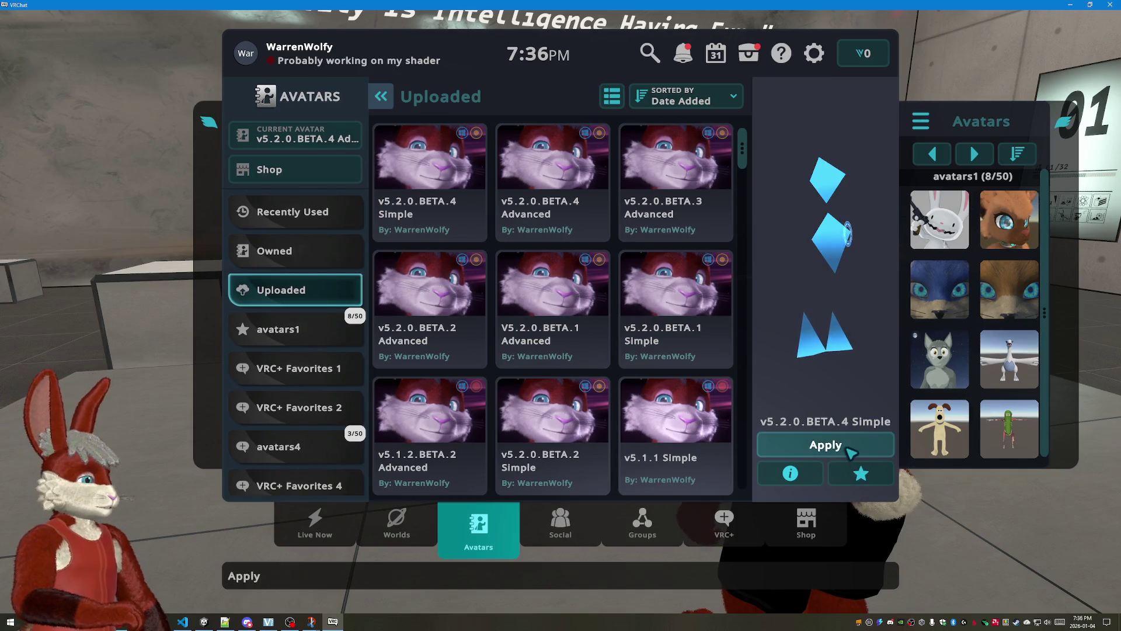
left_click(852, 451)
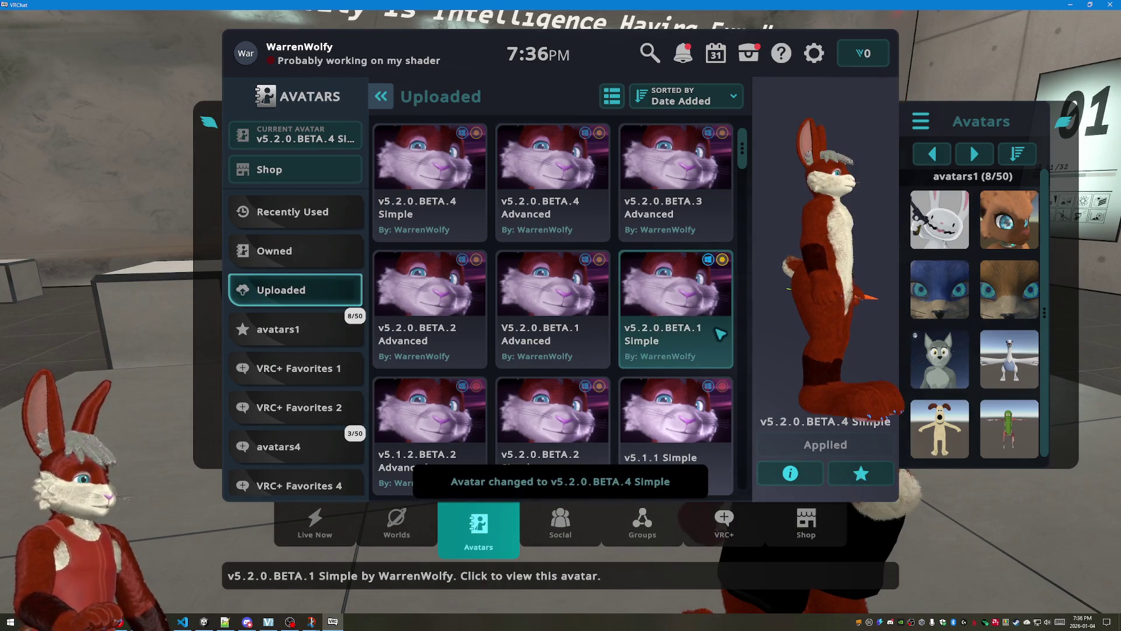
key("Escape")
left_click_drag(561, 315, 561, 351)
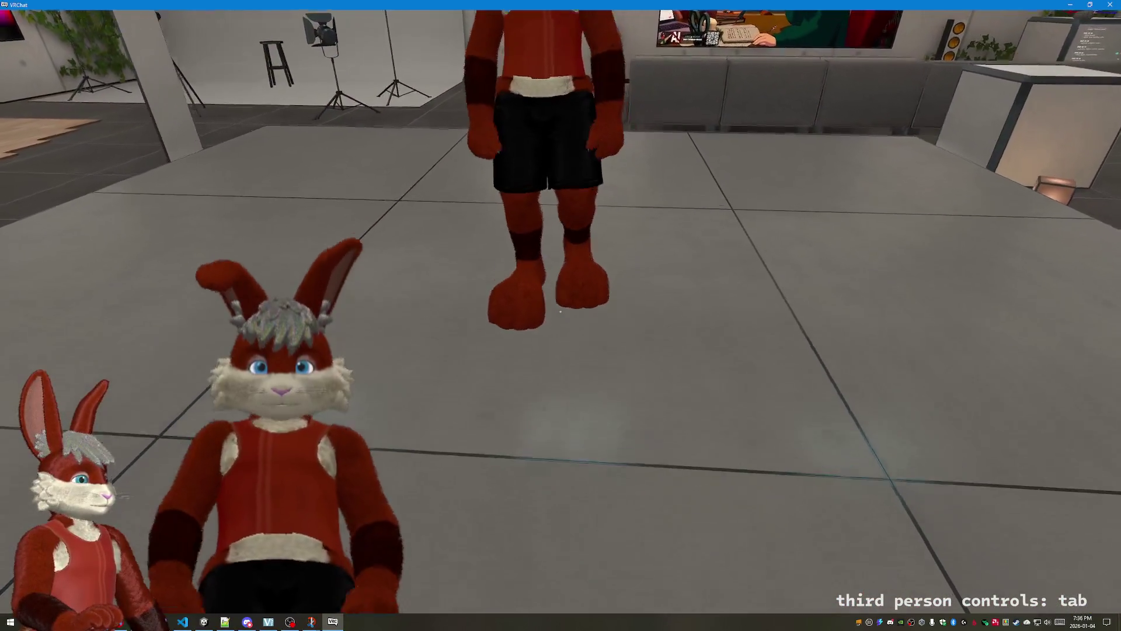
Step: Orbit around the large avatar to inspect it, briefly showing the action wheel
left_click_drag(561, 351, 561, 264)
left_click_drag(561, 316, 474, 298)
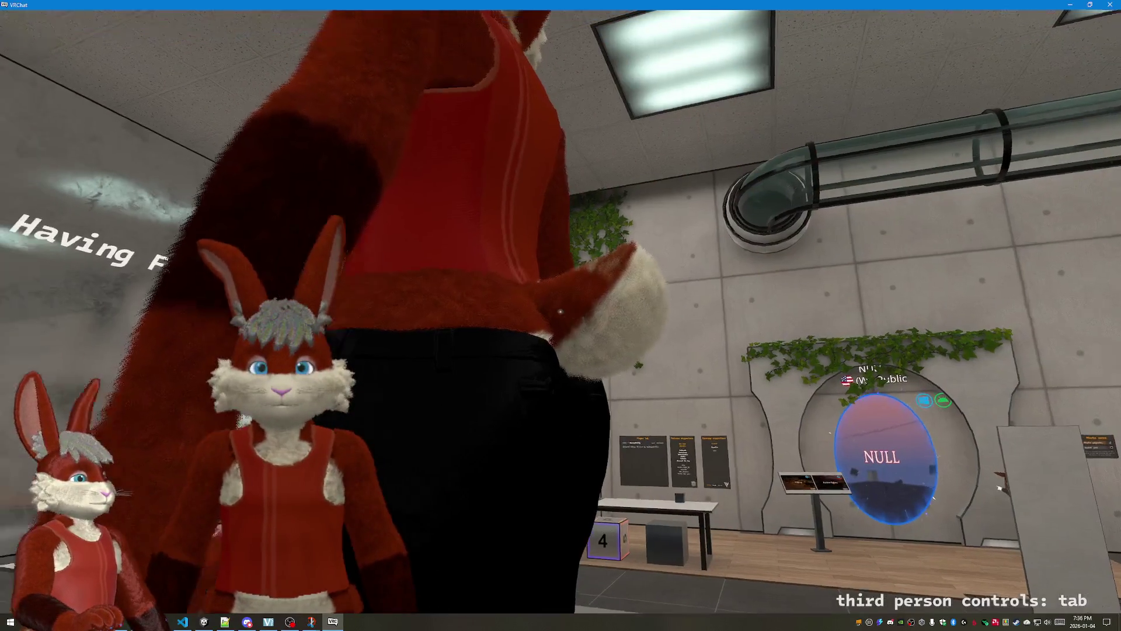
left_click_drag(561, 316, 438, 316)
left_click_drag(560, 315, 438, 316)
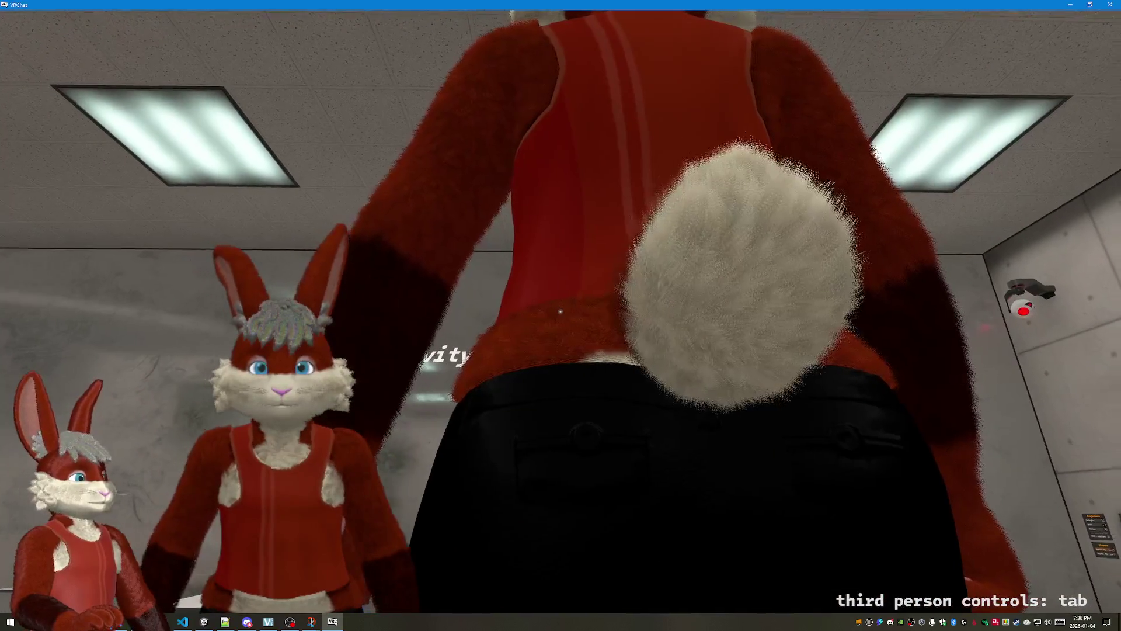
key("r")
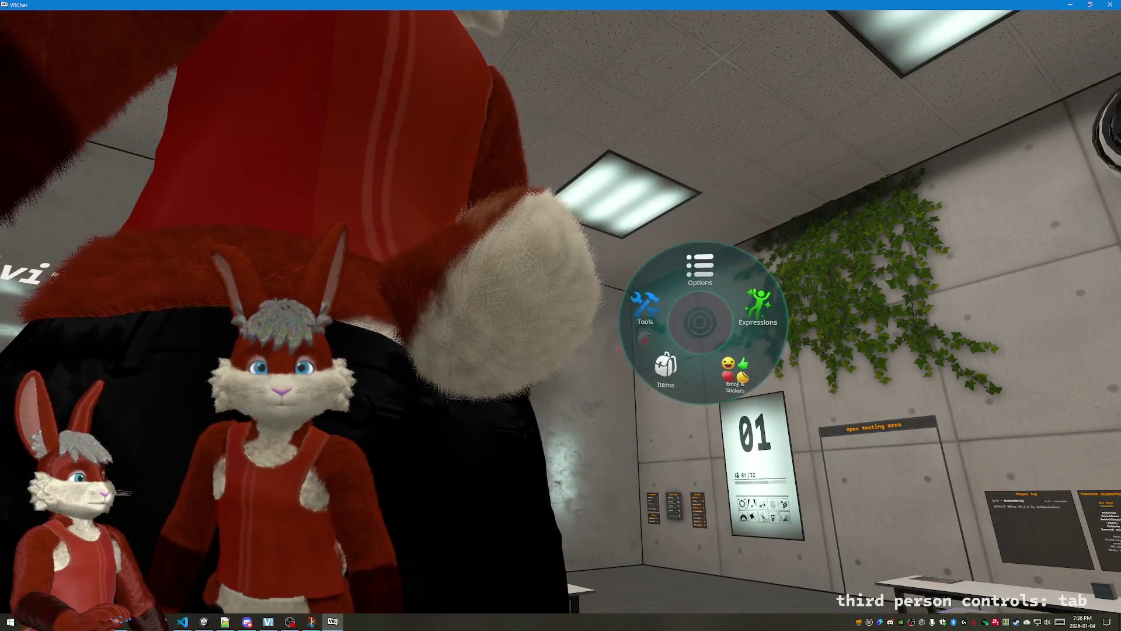
key("Escape")
left_click_drag(561, 315, 438, 438)
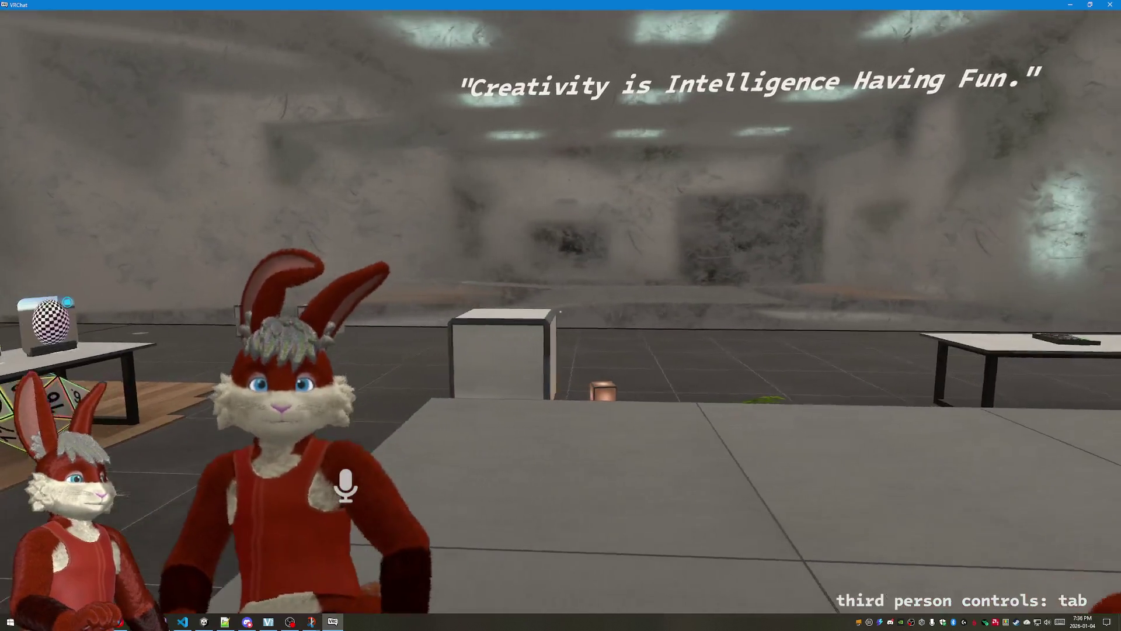
Step: Bring up the worlds browser on the Testing favourites list
key("Escape")
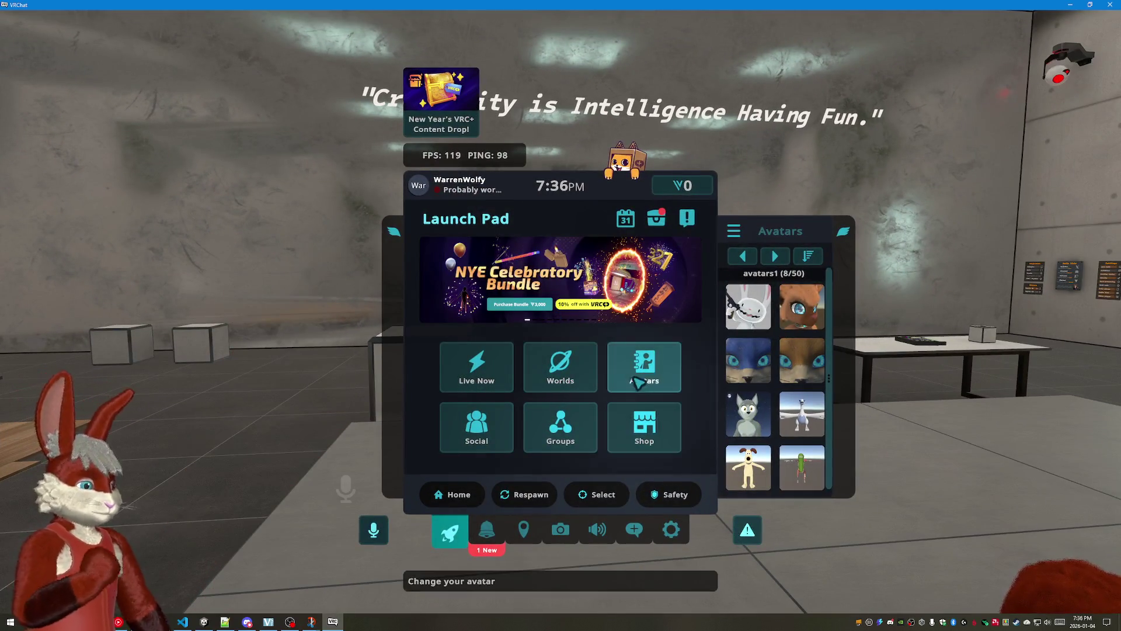
left_click(561, 365)
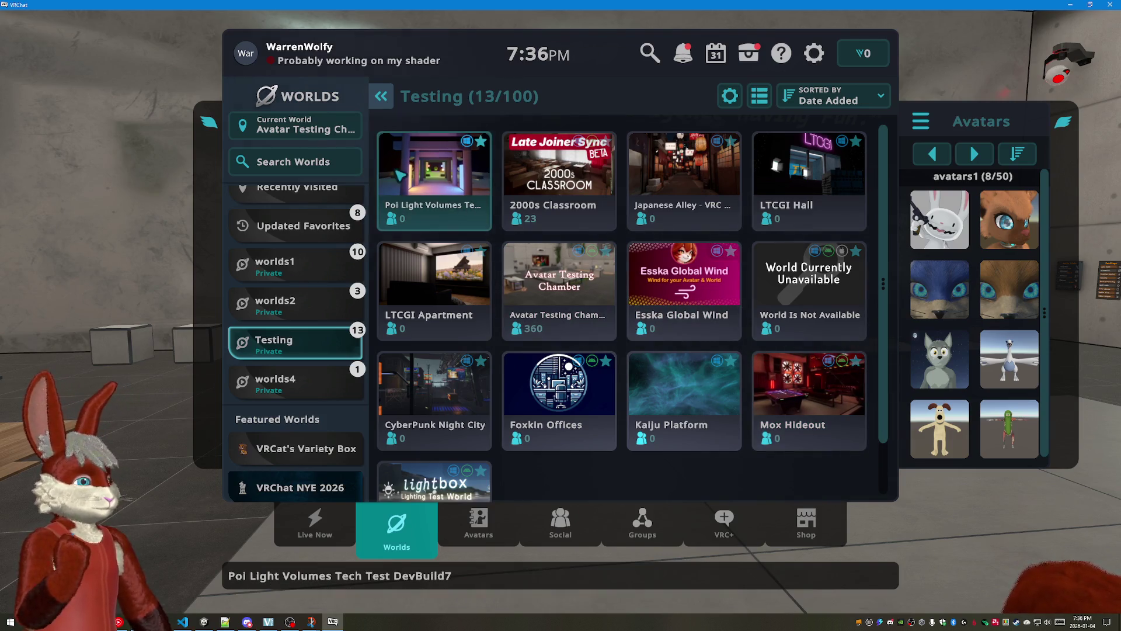
Step: Join a new Invite instance of Poi Light Volumes Tech Test
left_click(437, 177)
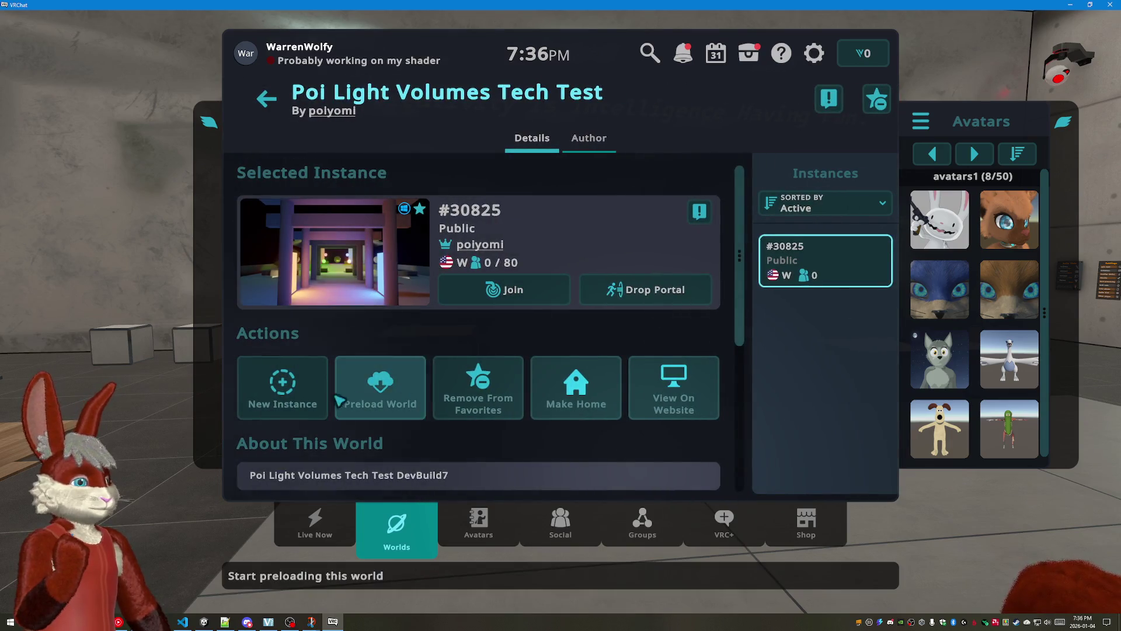
left_click(283, 385)
left_click(448, 359)
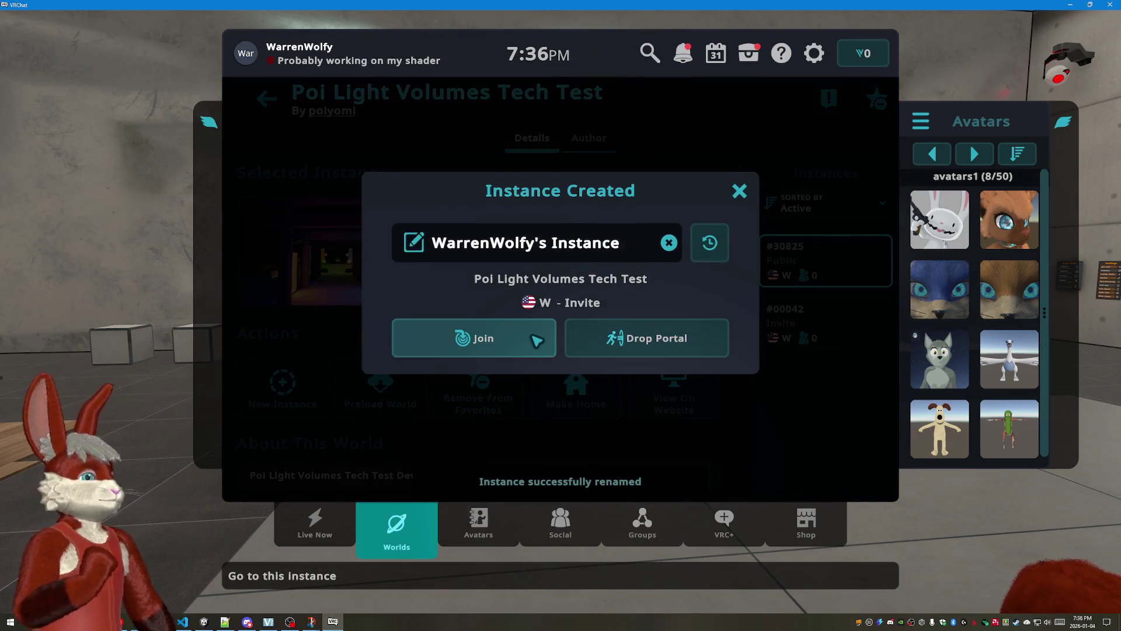
left_click(479, 337)
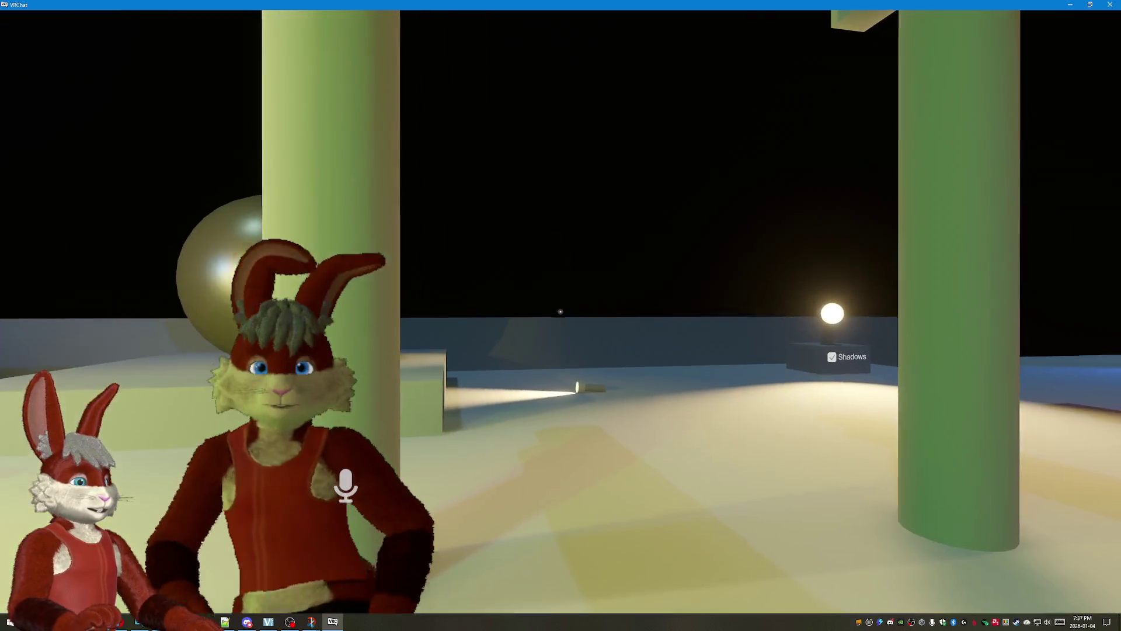
Step: Bring up the uploaded avatars list to switch to BETA.4 Advanced
key("Escape")
left_click(630, 362)
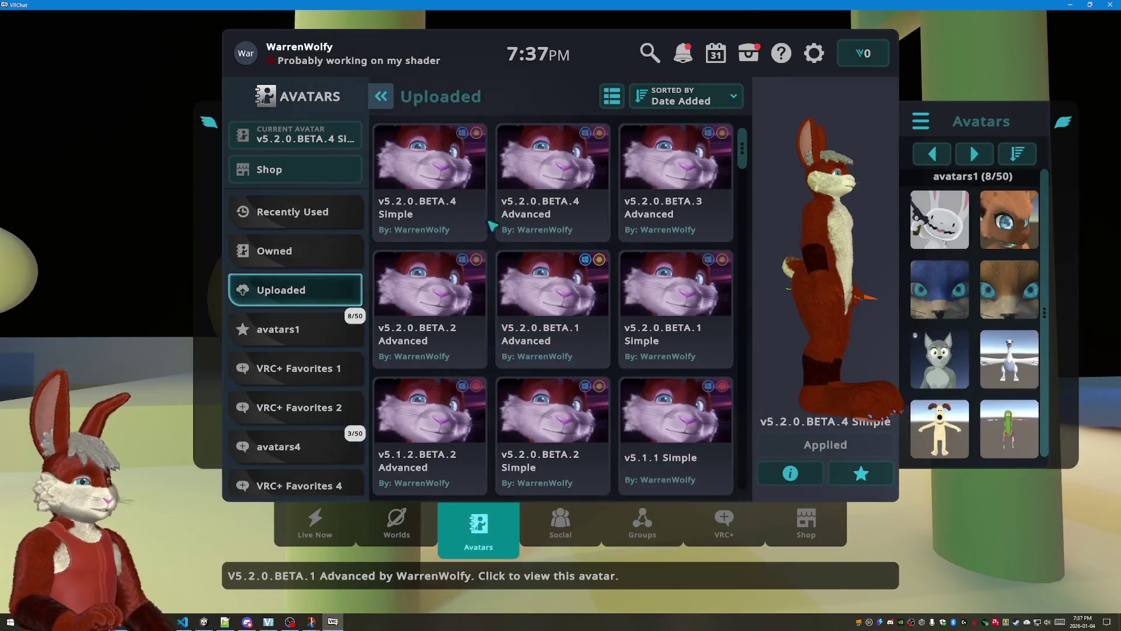